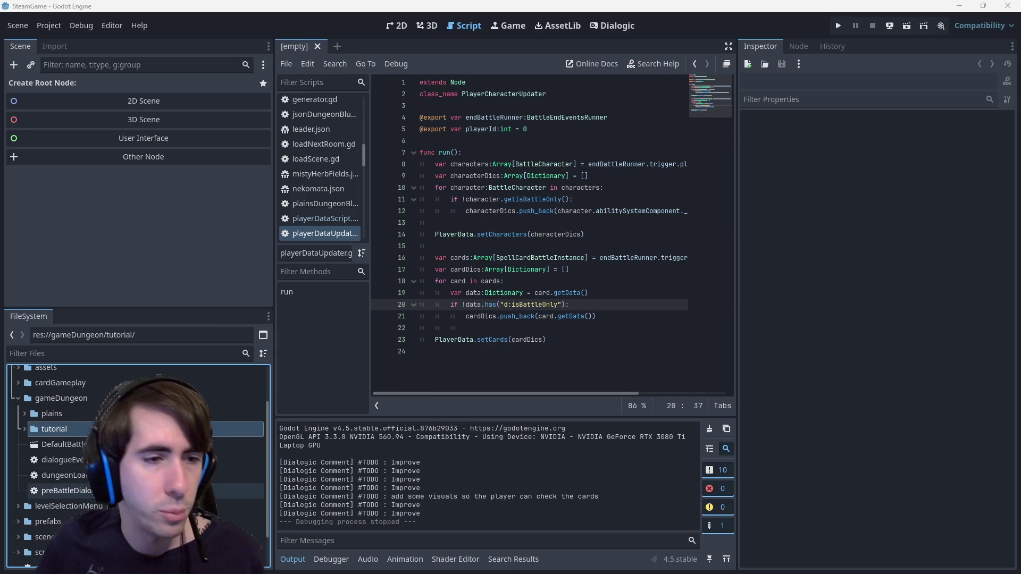
Step: Check the SteamGame repository's status with git status
{"action": "scroll", "coordinate": [90, 426], "scroll_direction": "up", "scroll_amount": 2}
{"action": "right_click", "coordinate": [91, 387]}
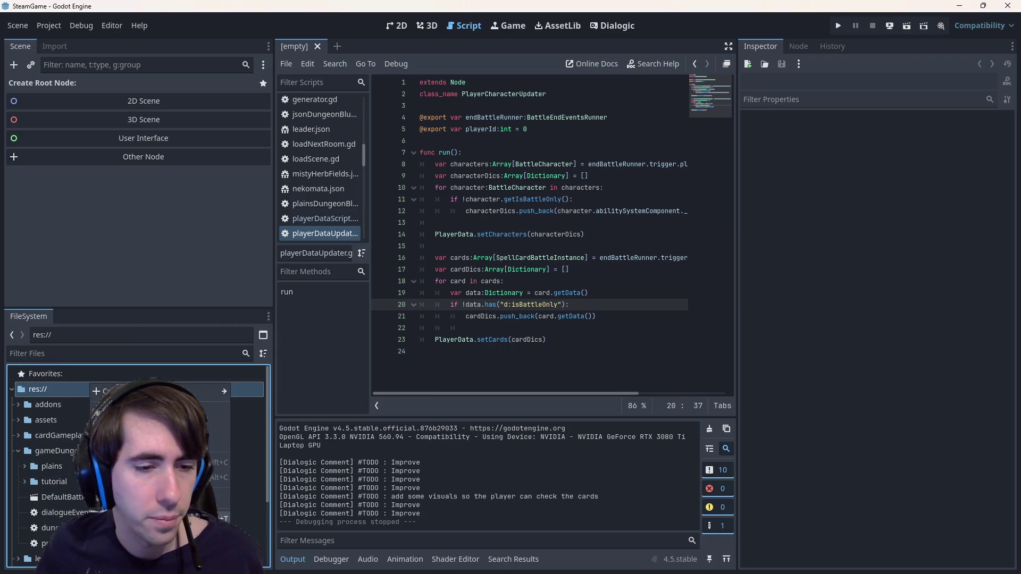
{"action": "key", "text": "Escape"}
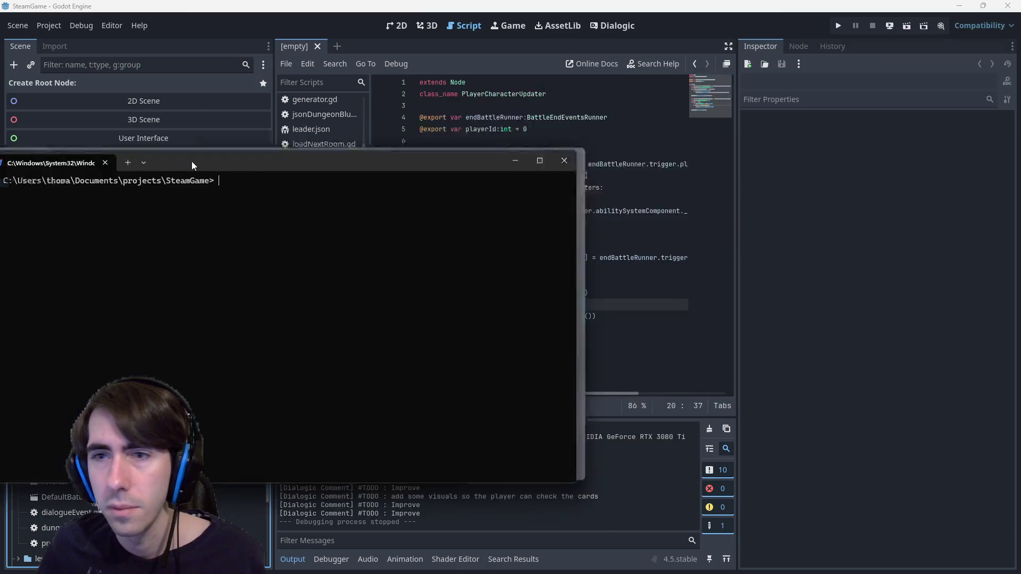
{"action": "type", "text": "git status"}
{"action": "key", "text": "Return"}
Step: Stage the old cardGameplay/levels/tutorial and new gameDungeon/tutorial/ paths, then confirm the renames are staged
{"action": "type", "text": "git add"}
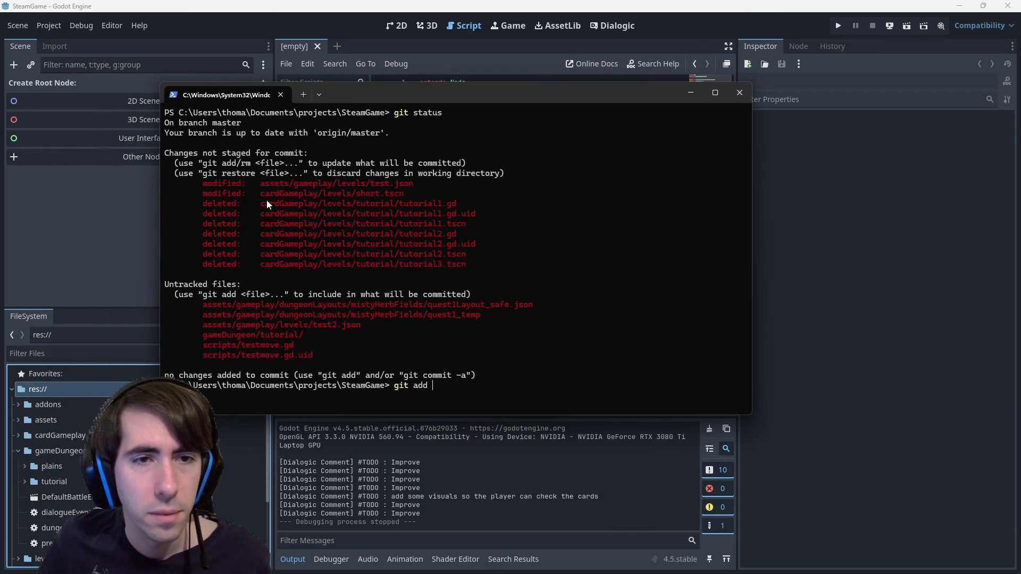
{"action": "left_click_drag", "start_coordinate": [260, 204], "coordinate": [360, 203]}
{"action": "key", "text": "ctrl+c"}
{"action": "key", "text": "ctrl+v"}
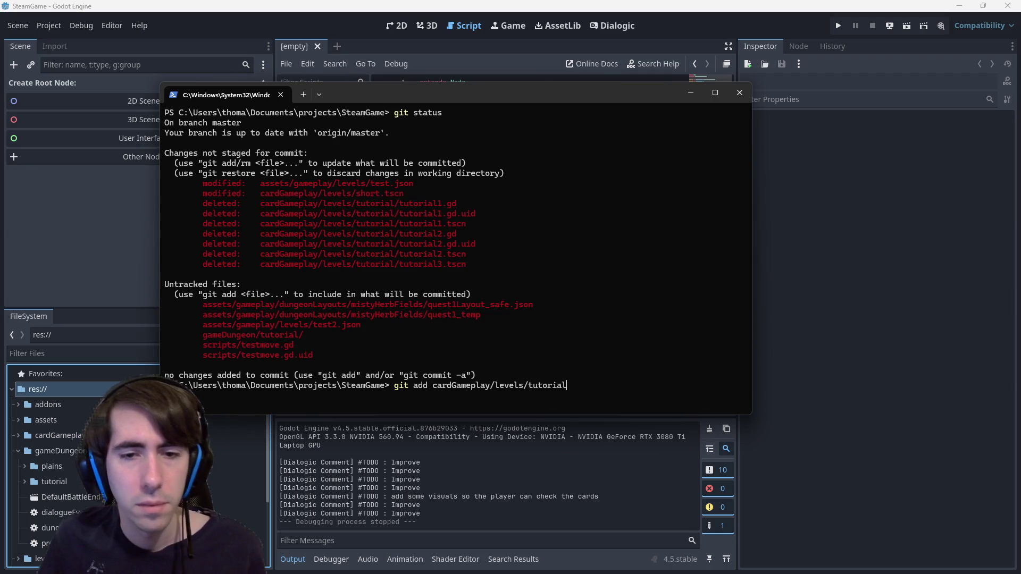
{"action": "left_click_drag", "start_coordinate": [200, 335], "coordinate": [304, 335]}
{"action": "type", "text": "gameDungeon/tutorial/"}
{"action": "key", "text": "Return"}
{"action": "type", "text": "git status"}
{"action": "key", "text": "Return"}
Step: Commit with the message '[hotfix] tutorials fixed and moved to new folder'
{"action": "type", "text": "git "}
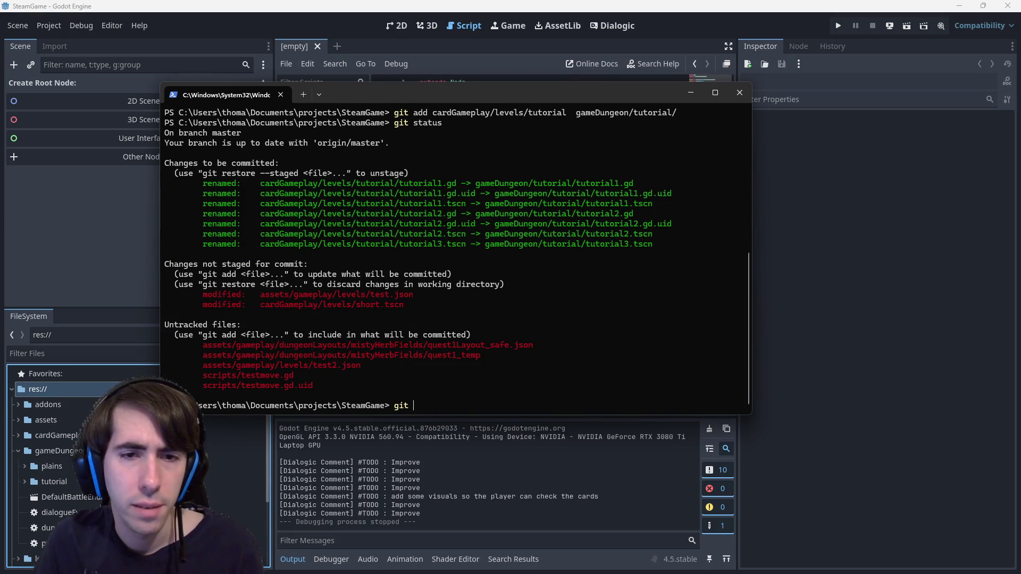
{"action": "type", "text": "commit -m "}
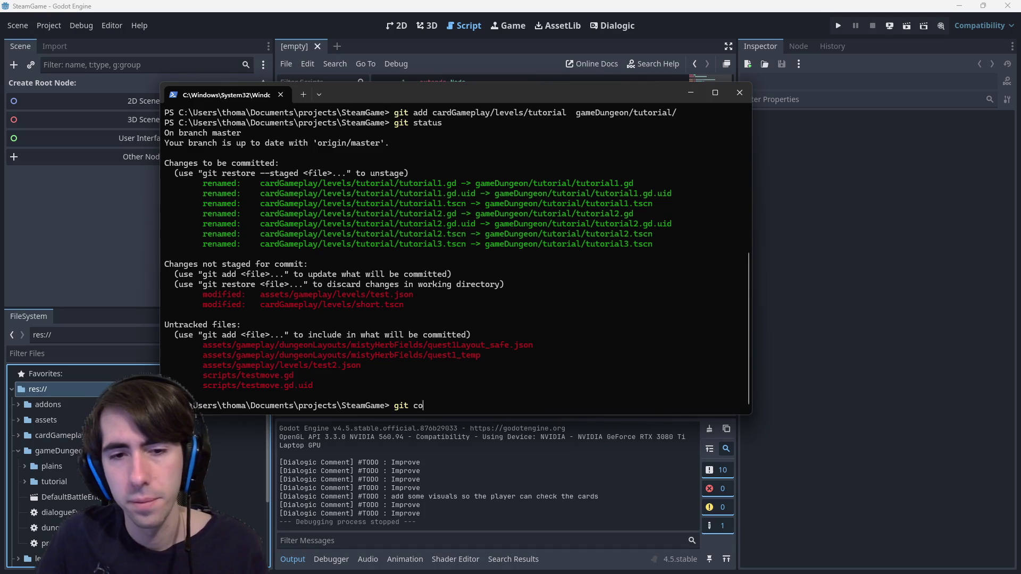
{"action": "type", "text": "\""}
{"action": "key", "text": "Left"}
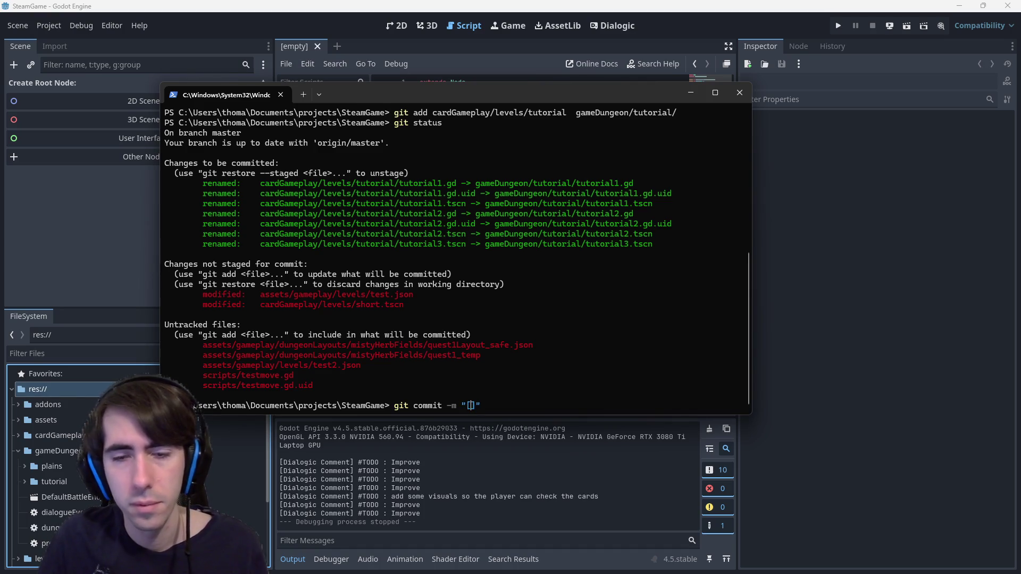
{"action": "type", "text": "[hotfix] "}
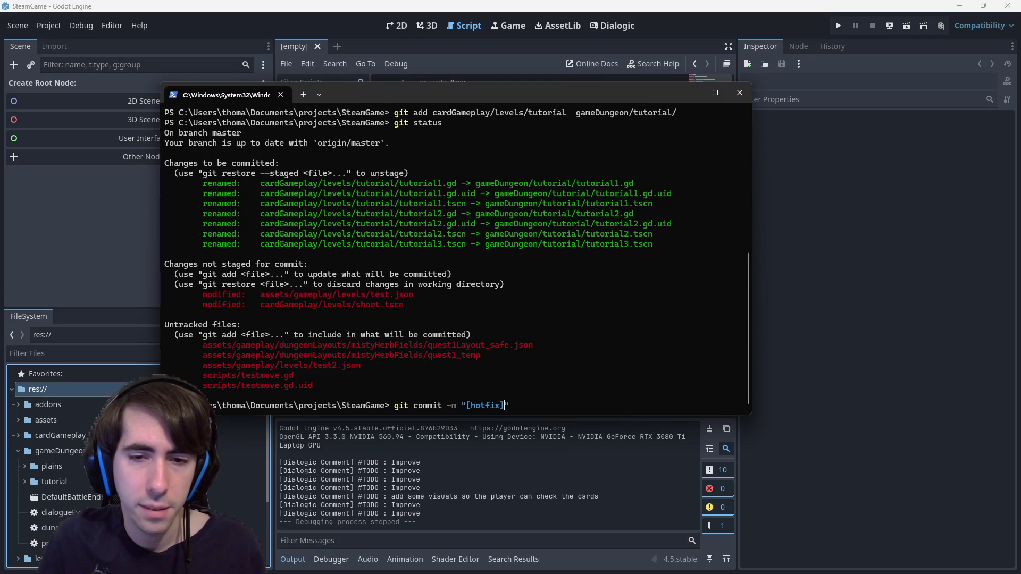
{"action": "type", "text": "tutorials "}
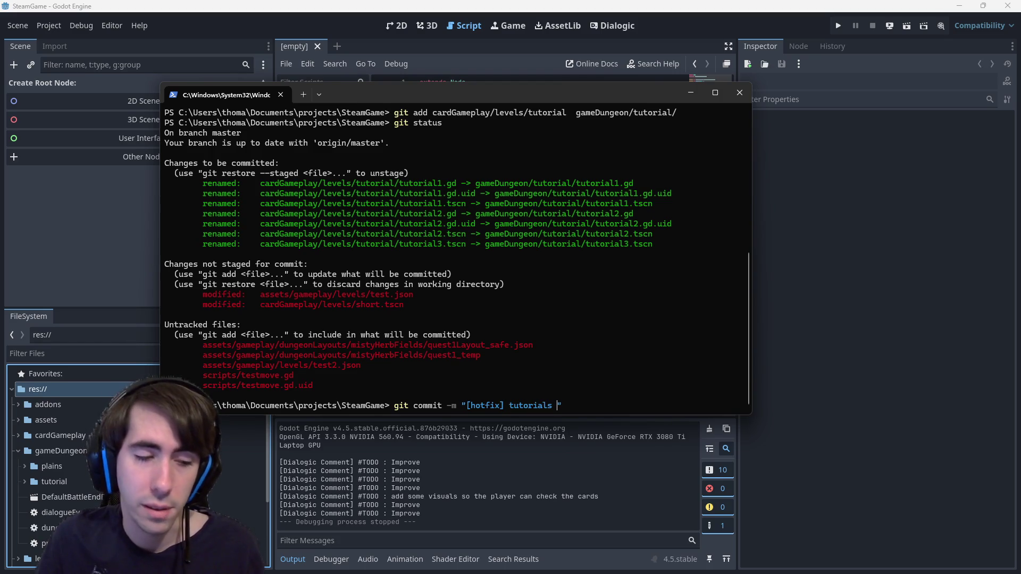
{"action": "type", "text": "fixed and moved "}
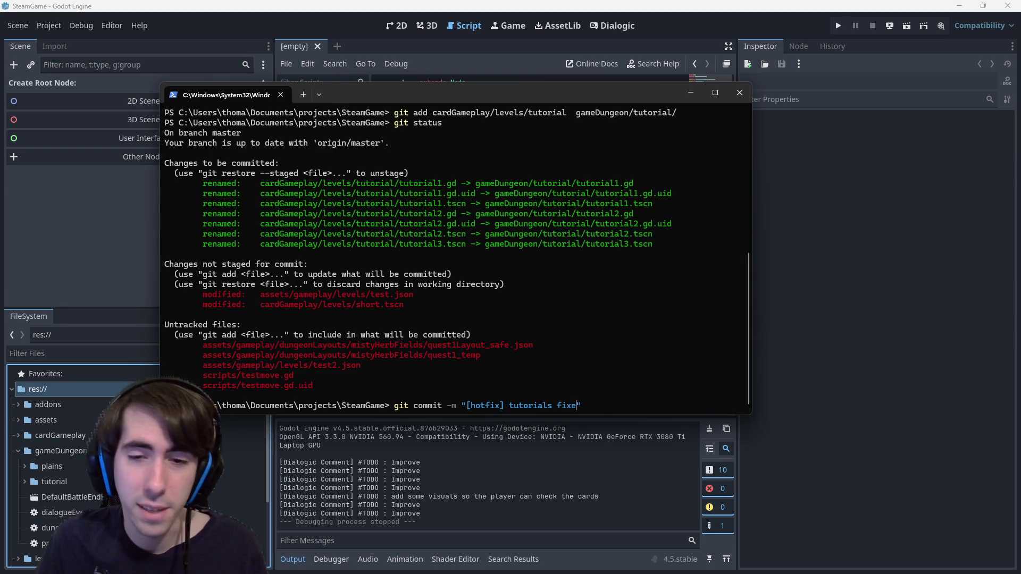
{"action": "type", "text": "to new "}
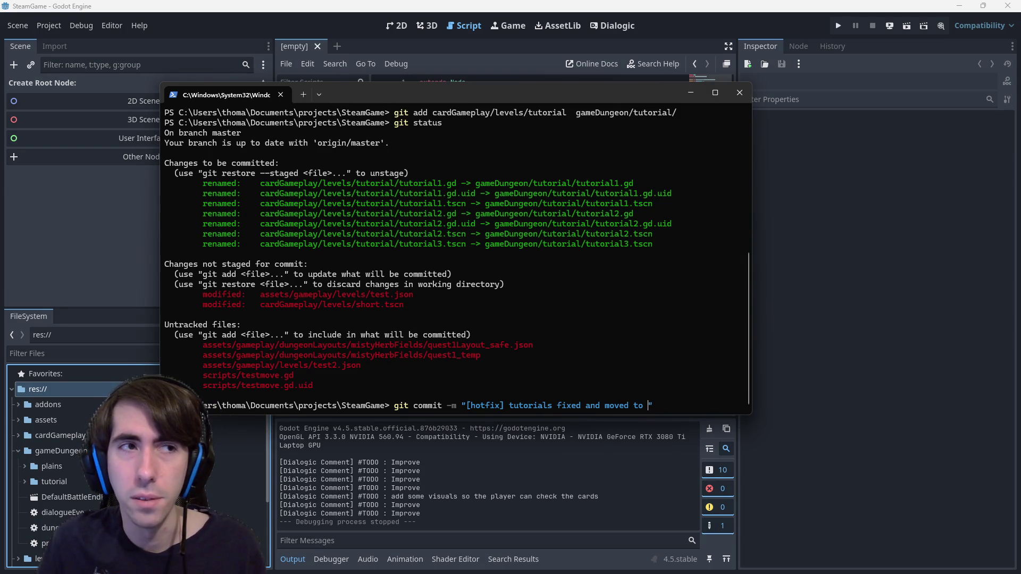
{"action": "type", "text": "folder"}
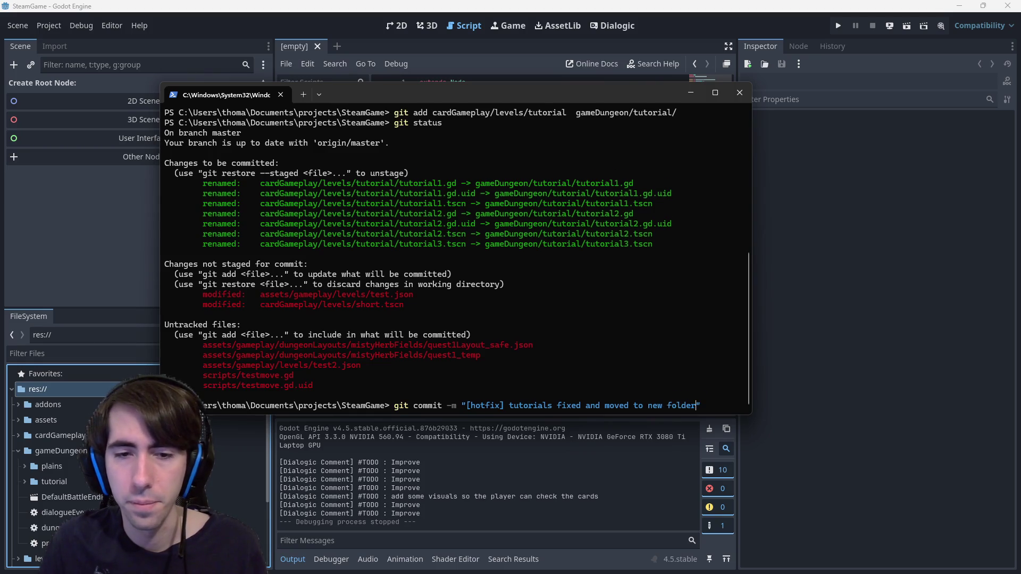
{"action": "key", "text": "Return"}
Step: Push the commit to the remote and list the repository branches with git branch
{"action": "type", "text": "git pus"}
{"action": "key", "text": "Return"}
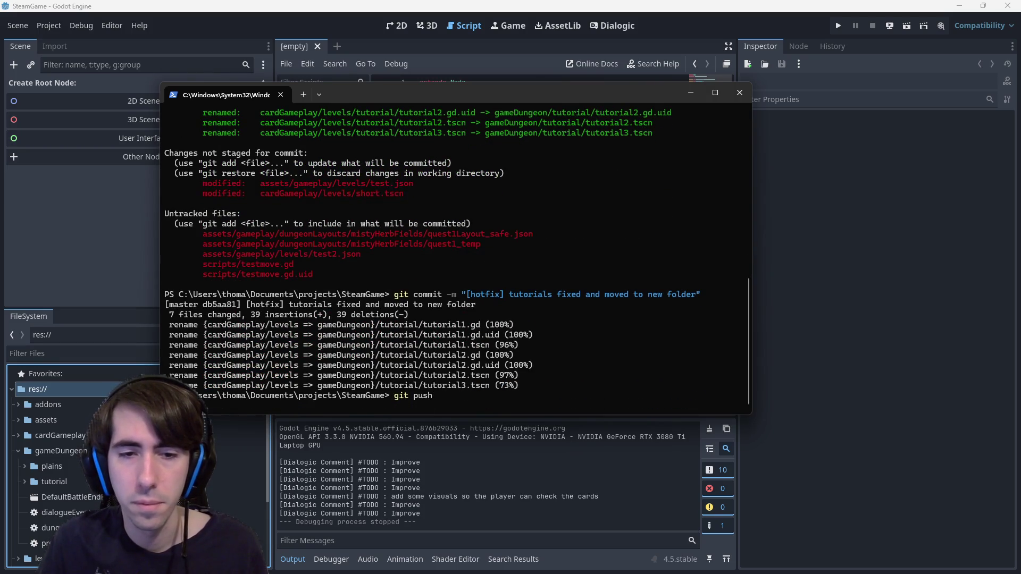
{"action": "type", "text": "git branch"}
{"action": "key", "text": "Return"}
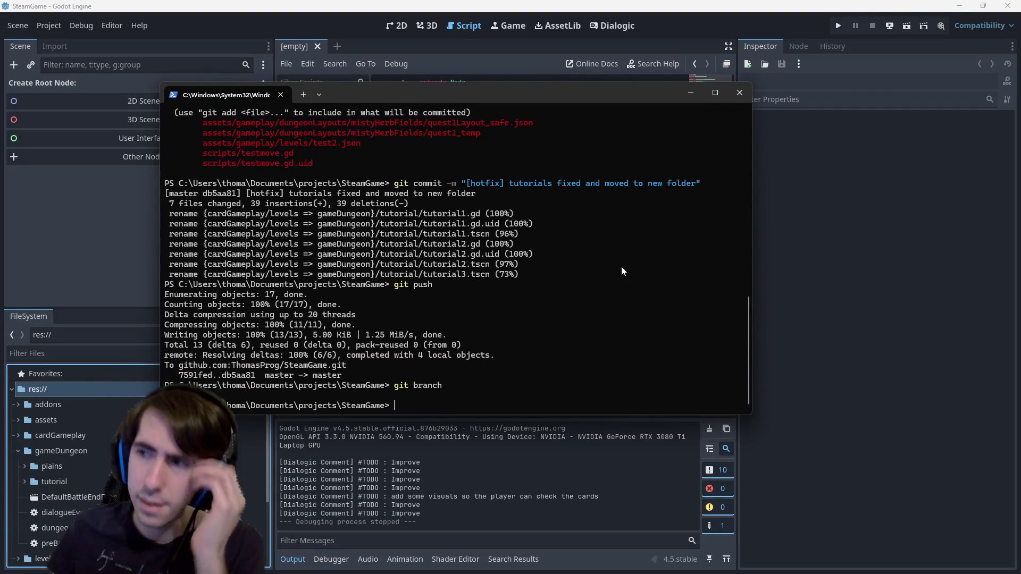
{"action": "left_click", "coordinate": [394, 5]}
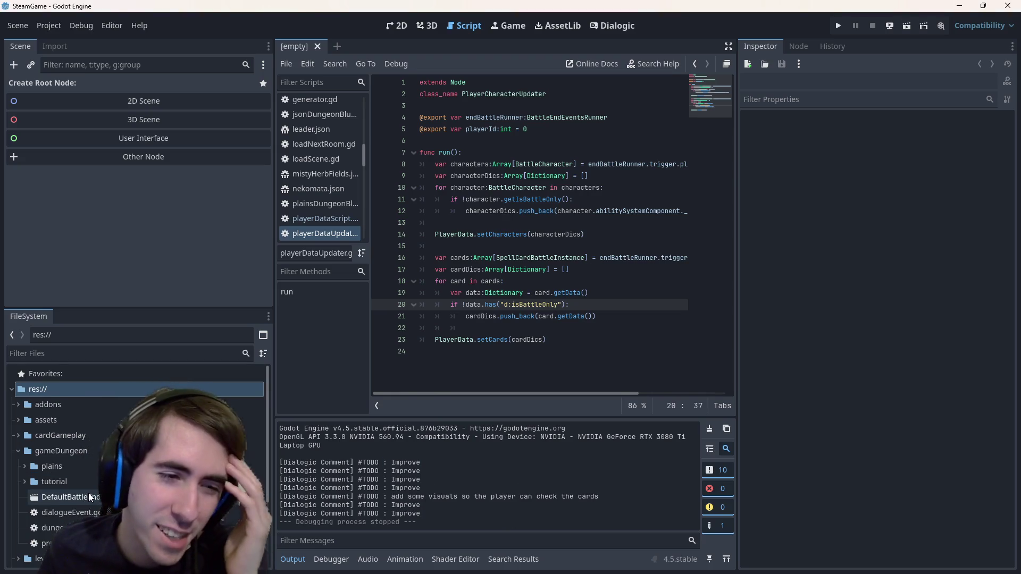
Step: Expand the plains quest folder and open the room3 timeline and room4 battle scene
{"action": "scroll", "coordinate": [88, 493], "scroll_direction": "down", "scroll_amount": 3}
{"action": "left_click", "coordinate": [75, 490]}
{"action": "scroll", "coordinate": [69, 493], "scroll_direction": "up", "scroll_amount": 3}
{"action": "double_click", "coordinate": [68, 449]}
{"action": "scroll", "coordinate": [78, 466], "scroll_direction": "down", "scroll_amount": 5}
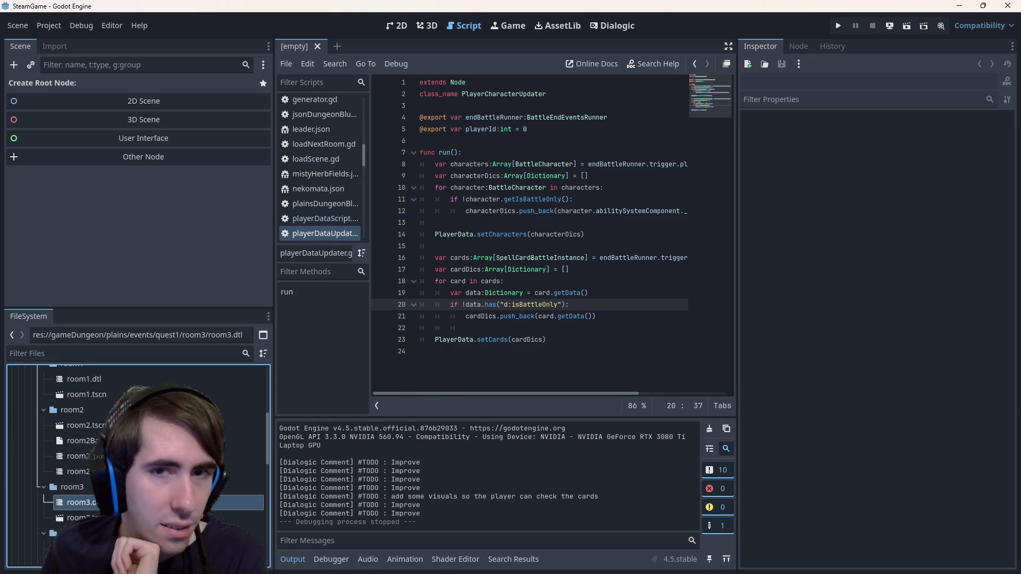
{"action": "double_click", "coordinate": [80, 502]}
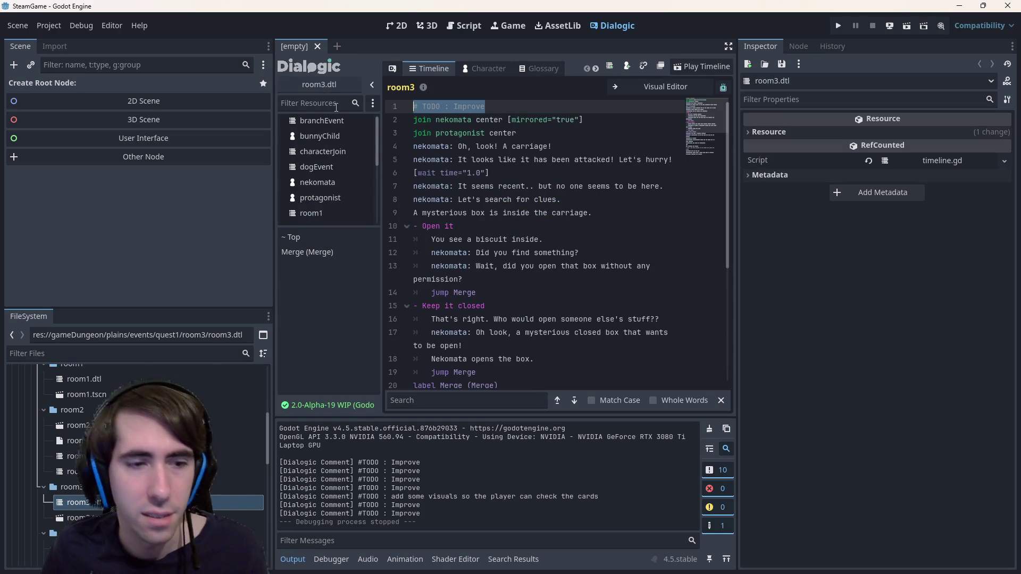
{"action": "scroll", "coordinate": [80, 478], "scroll_direction": "down", "scroll_amount": 2}
{"action": "double_click", "coordinate": [80, 513]}
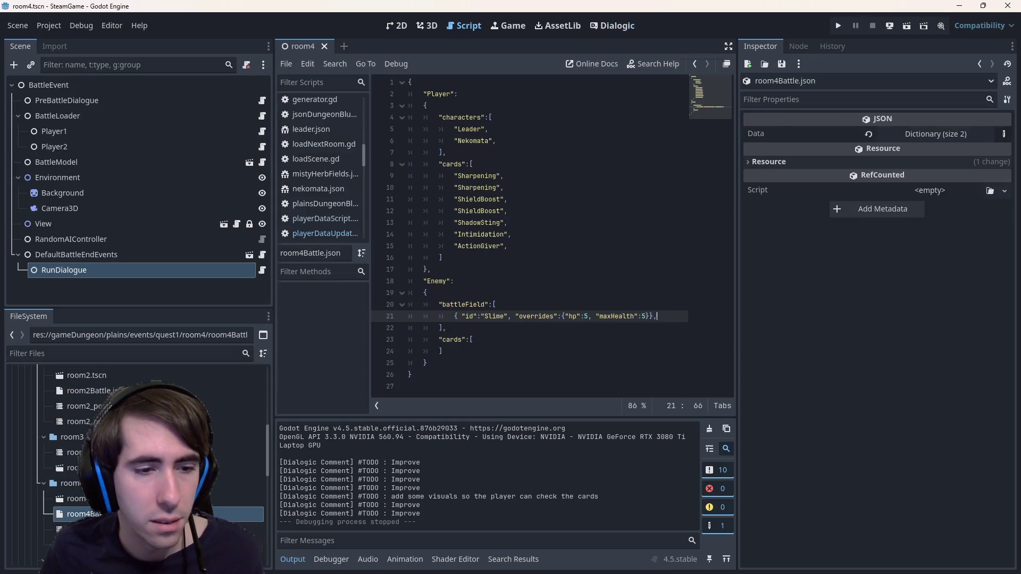
Step: Add '# TODO : Improve' atop the room4 post- and pre-battle dialogue timelines and save
{"action": "double_click", "coordinate": [80, 529]}
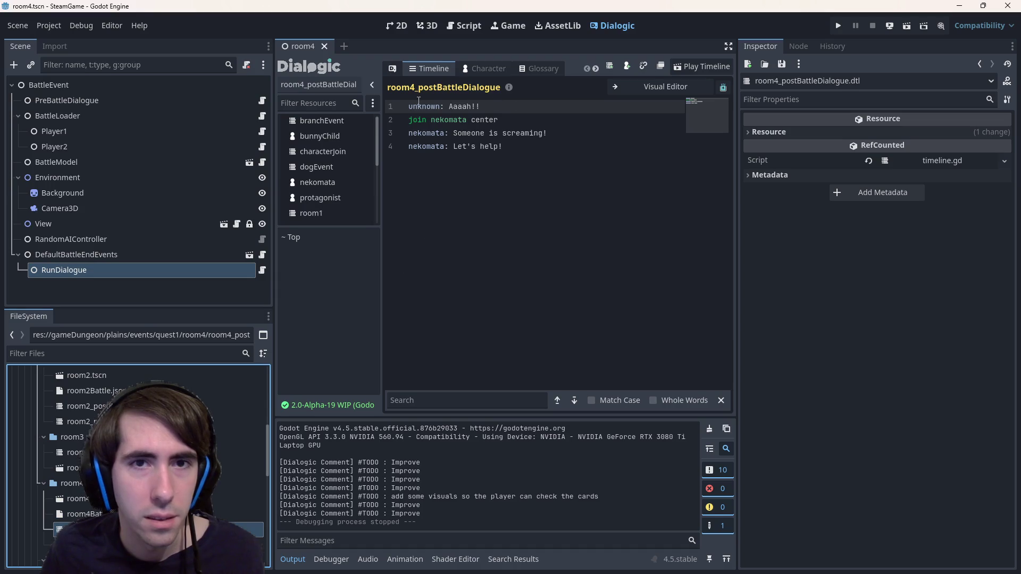
{"action": "type", "text": "# TODO : Improve"}
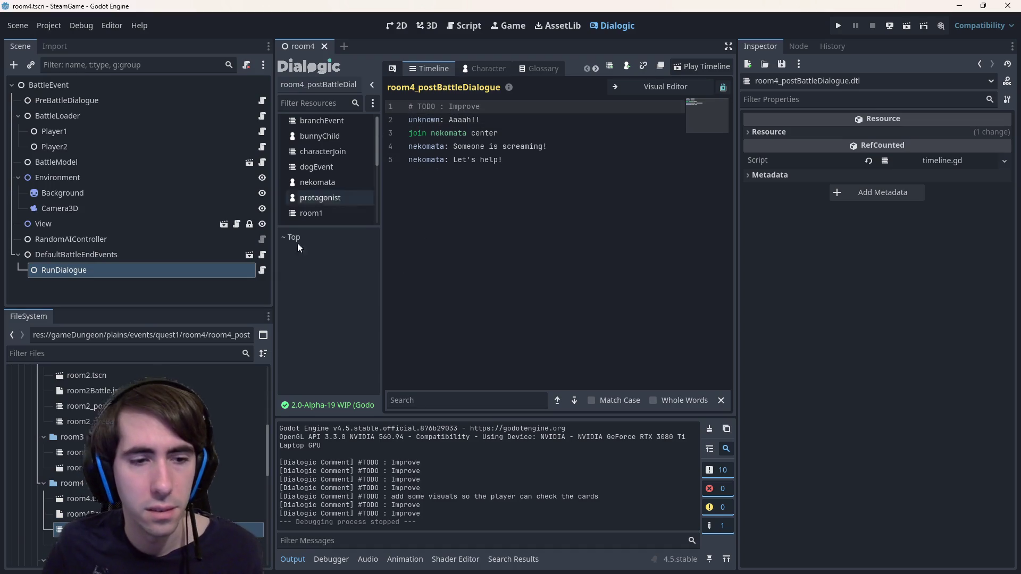
{"action": "double_click", "coordinate": [80, 544]}
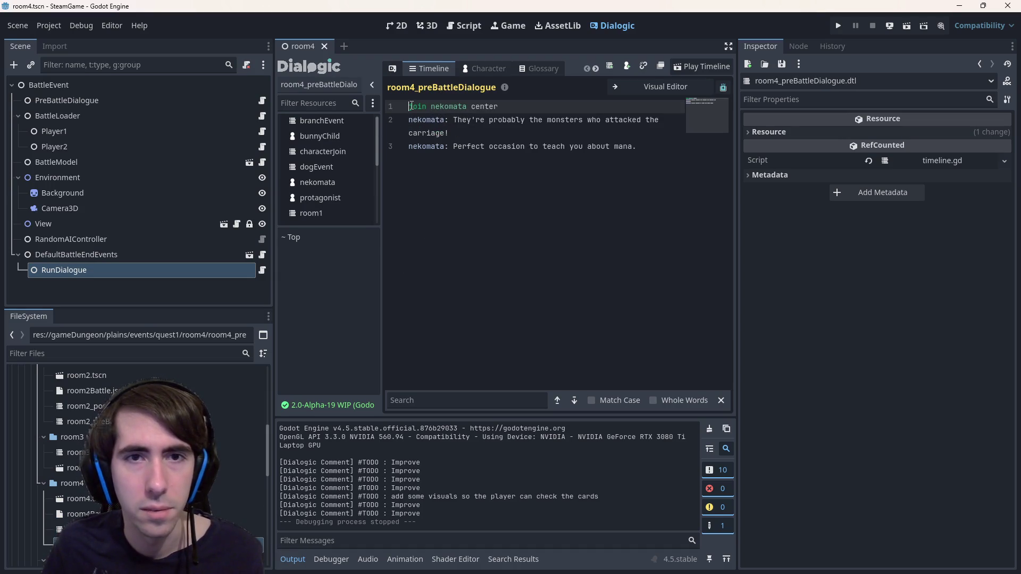
{"action": "type", "text": "# TODO : Improve"}
{"action": "key", "text": "ctrl+s"}
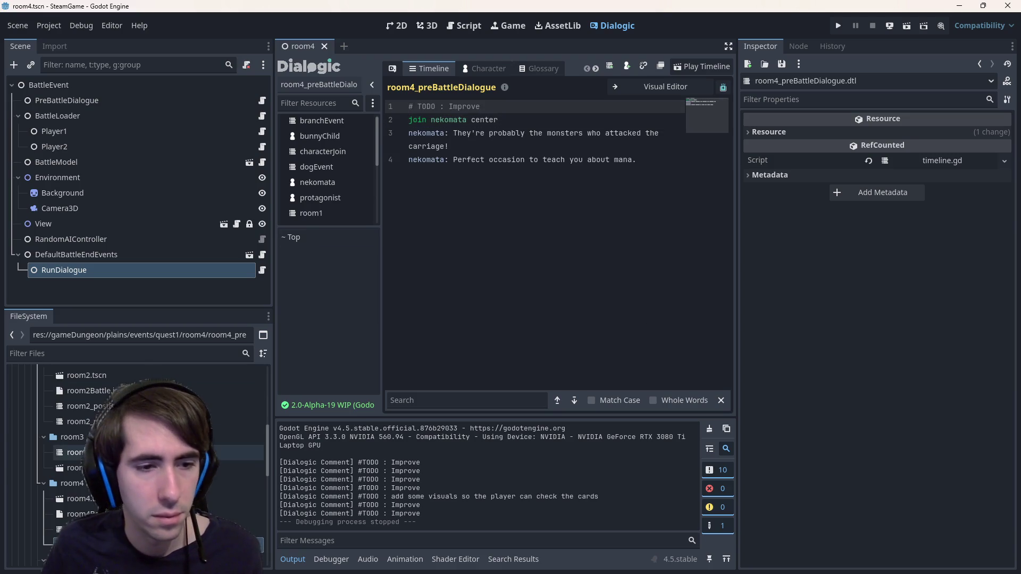
Step: Check the room1, room2, room4 and room5 dialogue timelines for the TODO comment
{"action": "left_click", "coordinate": [85, 421]}
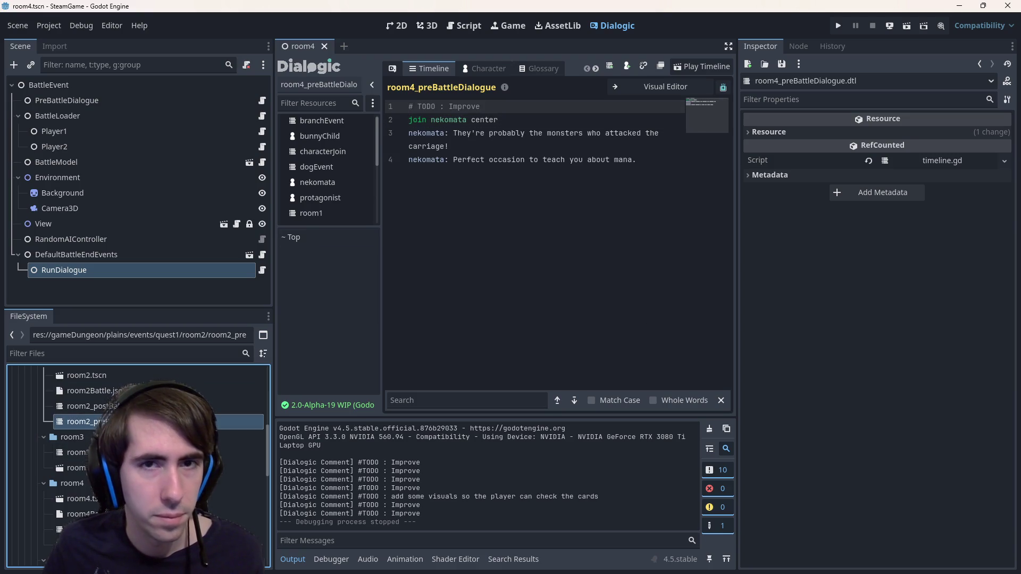
{"action": "left_click", "coordinate": [85, 406]}
{"action": "scroll", "coordinate": [85, 405], "scroll_direction": "up", "scroll_amount": 2}
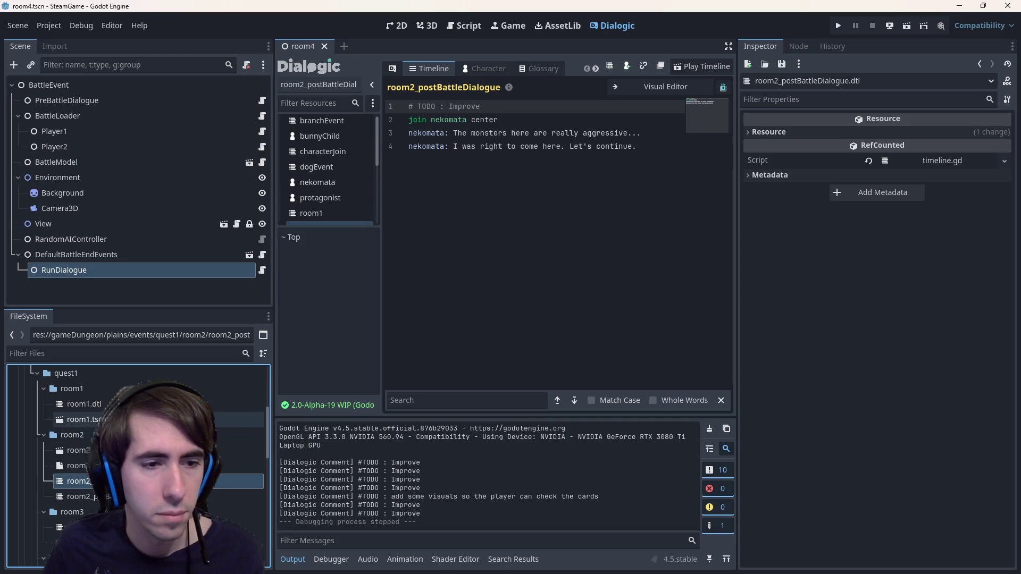
{"action": "left_click", "coordinate": [84, 404]}
{"action": "scroll", "coordinate": [133, 452], "scroll_direction": "down", "scroll_amount": 4}
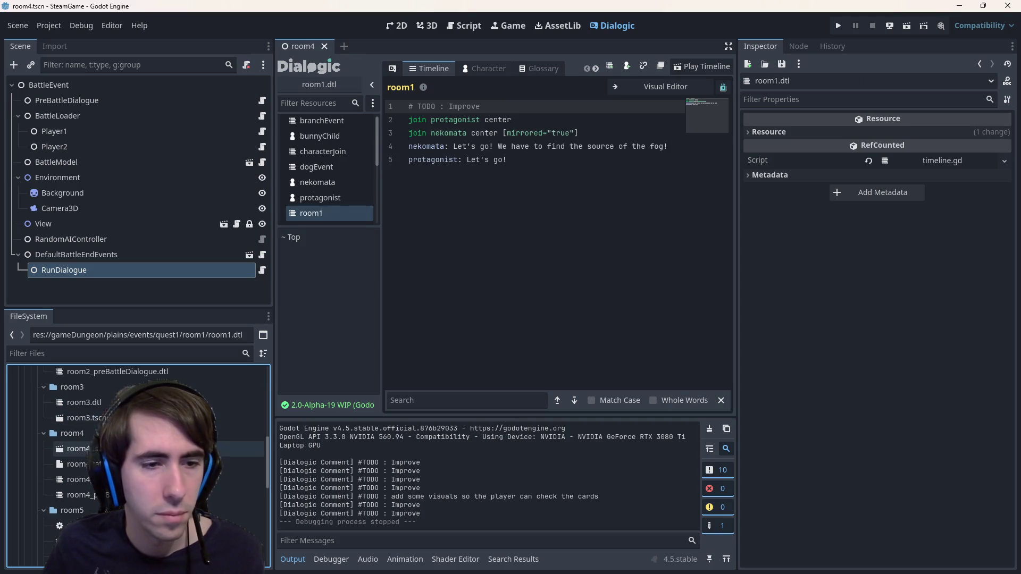
{"action": "scroll", "coordinate": [159, 431], "scroll_direction": "down", "scroll_amount": 2}
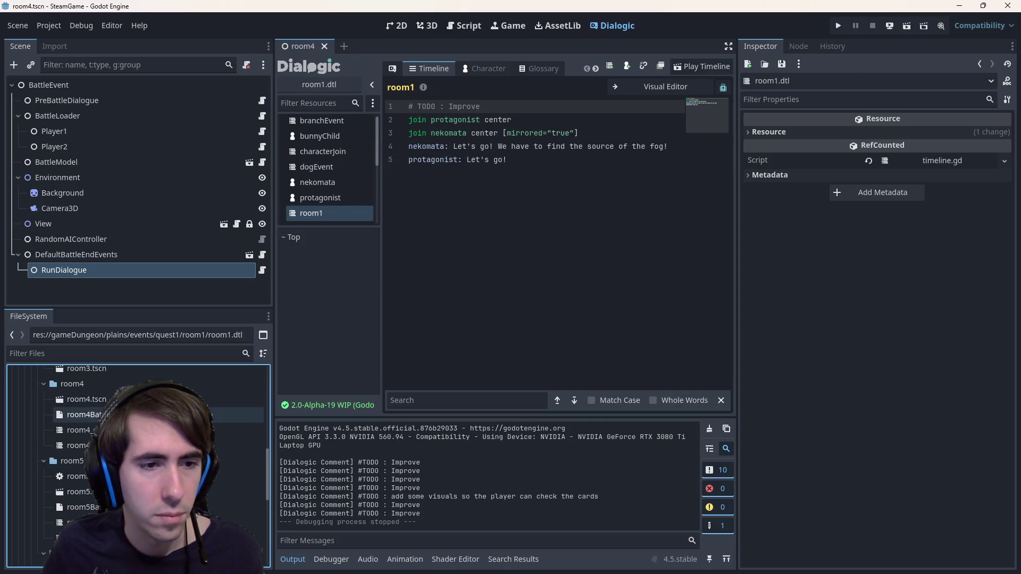
{"action": "left_click", "coordinate": [86, 430]}
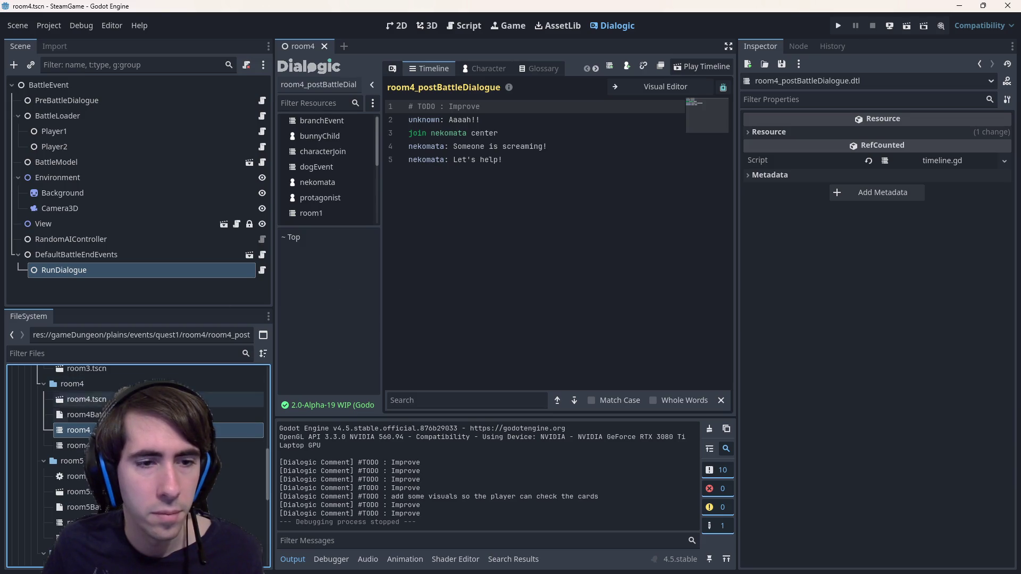
{"action": "left_click", "coordinate": [85, 445]}
{"action": "scroll", "coordinate": [133, 452], "scroll_direction": "down", "scroll_amount": 3}
{"action": "left_click", "coordinate": [86, 472]}
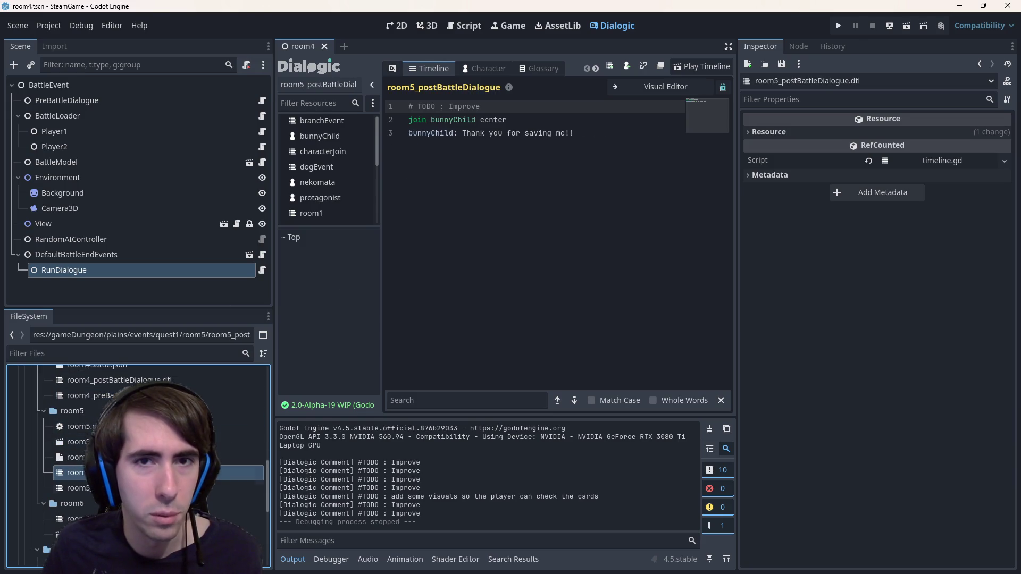
{"action": "left_click", "coordinate": [85, 488]}
{"action": "scroll", "coordinate": [133, 452], "scroll_direction": "down", "scroll_amount": 3}
Step: Insert '# TODO : Improve' as a new first line of the room6 timeline
{"action": "left_click", "coordinate": [74, 469]}
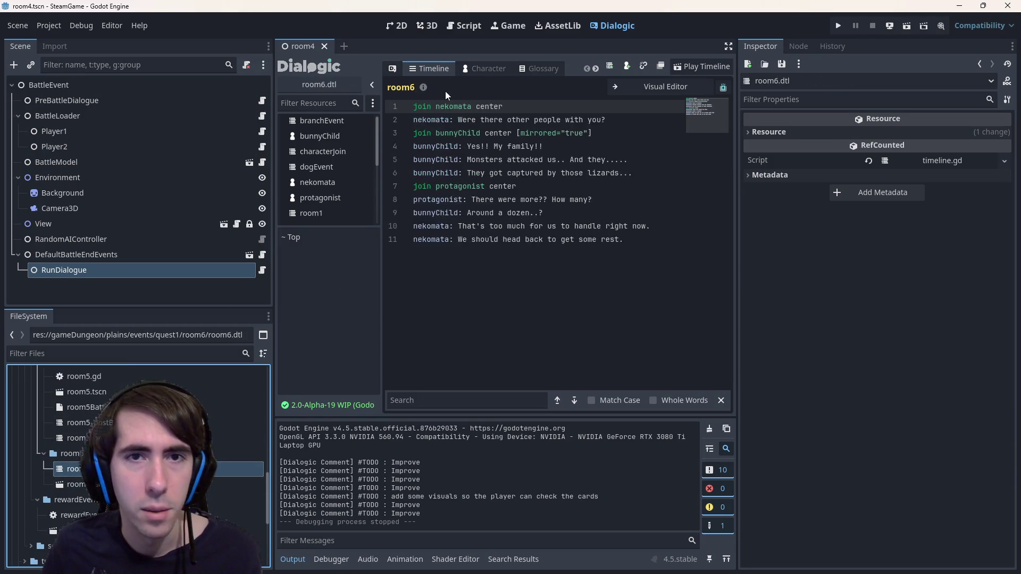
{"action": "key", "text": "Return"}
{"action": "key", "text": "Up"}
{"action": "type", "text": "# TODO : Improve"}
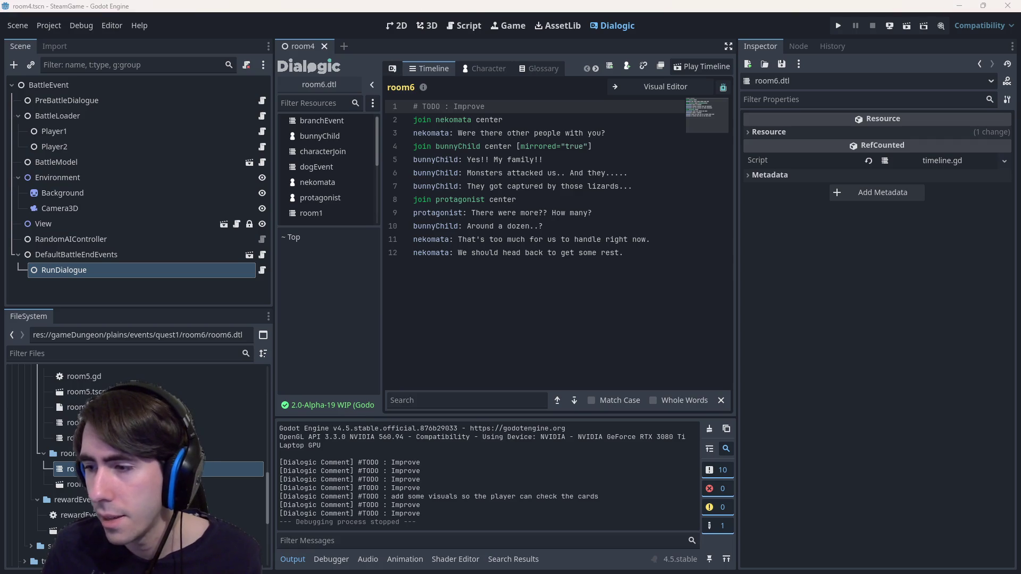
Step: Back in the terminal, run git status to list the modified timelines and begin a git add command
{"action": "key", "text": "alt+Tab"}
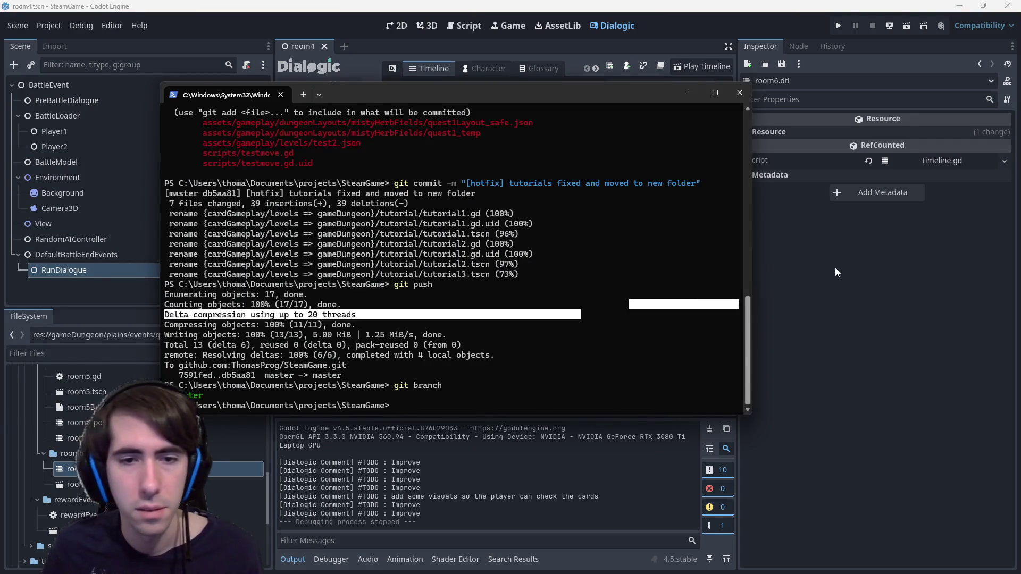
{"action": "type", "text": "tus"}
{"action": "key", "text": "Return"}
{"action": "type", "text": "git add"}
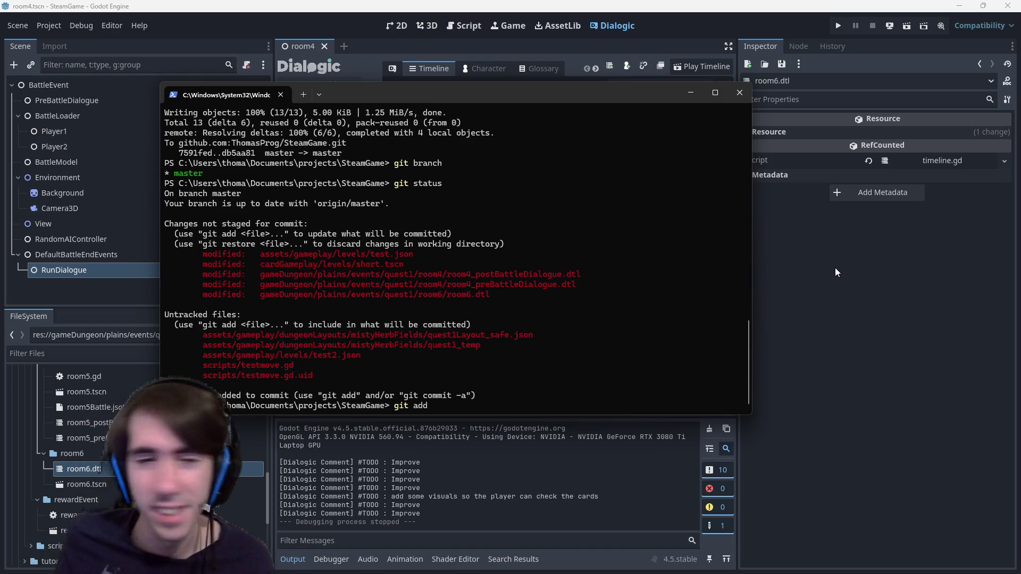
Step: Stage the quest1 events folder path and recheck the repository status
{"action": "mouse_move", "coordinate": [254, 275]}
{"action": "left_mouse_down"}
{"action": "mouse_move", "coordinate": [528, 292]}
{"action": "mouse_move", "coordinate": [599, 278]}
{"action": "mouse_move", "coordinate": [446, 282]}
{"action": "left_mouse_up"}
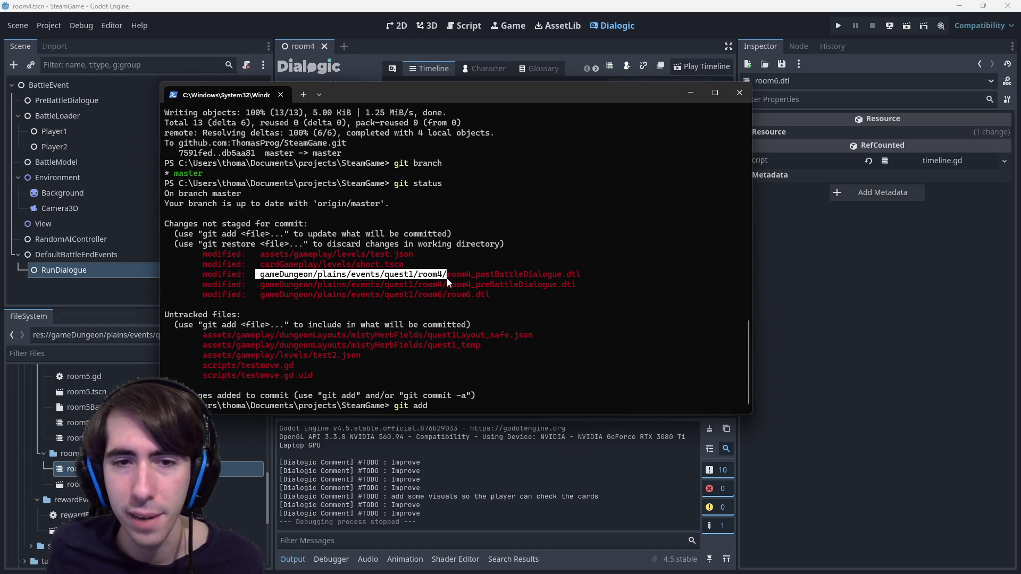
{"action": "key", "text": "ctrl+c"}
{"action": "key", "text": "Return"}
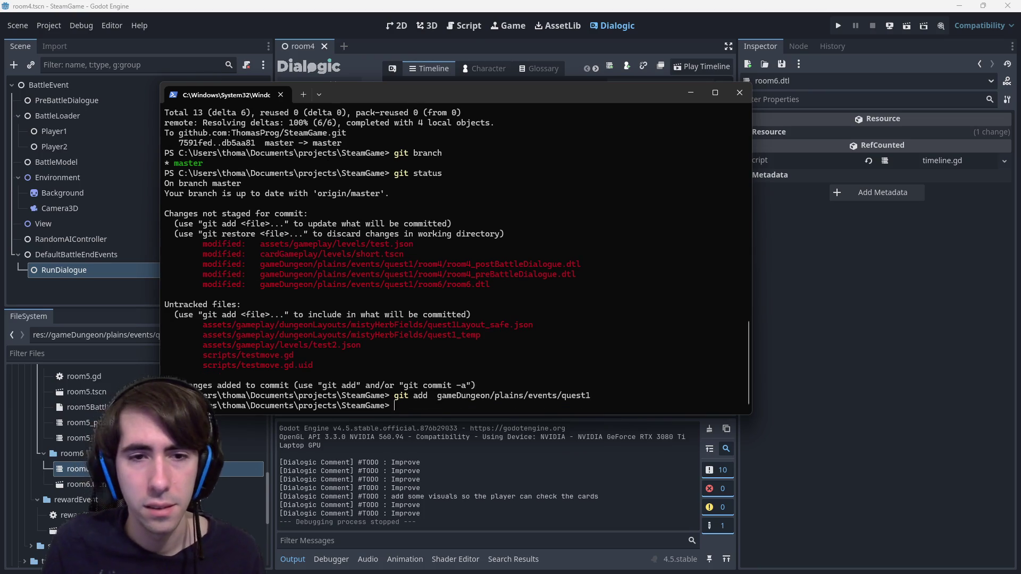
{"action": "type", "text": "git status"}
{"action": "key", "text": "Return"}
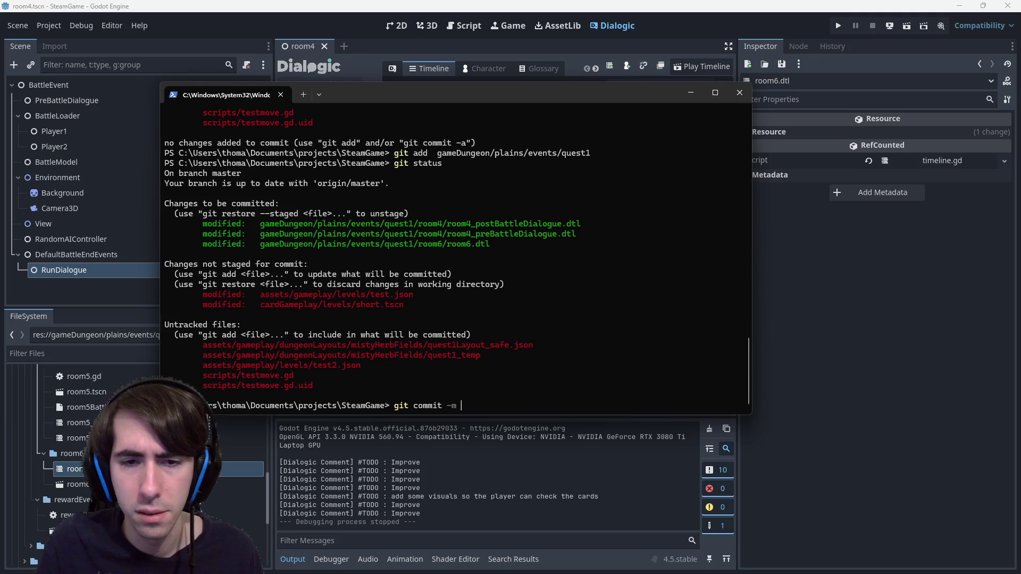
Step: Commit the timelines as '[hotfix] TODO comments added' and type git push
{"action": "type", "text": "\"[]\""}
{"action": "key", "text": "Left"}
{"action": "key", "text": "Left"}
{"action": "type", "text": "hotfi"}
{"action": "key", "text": "Right"}
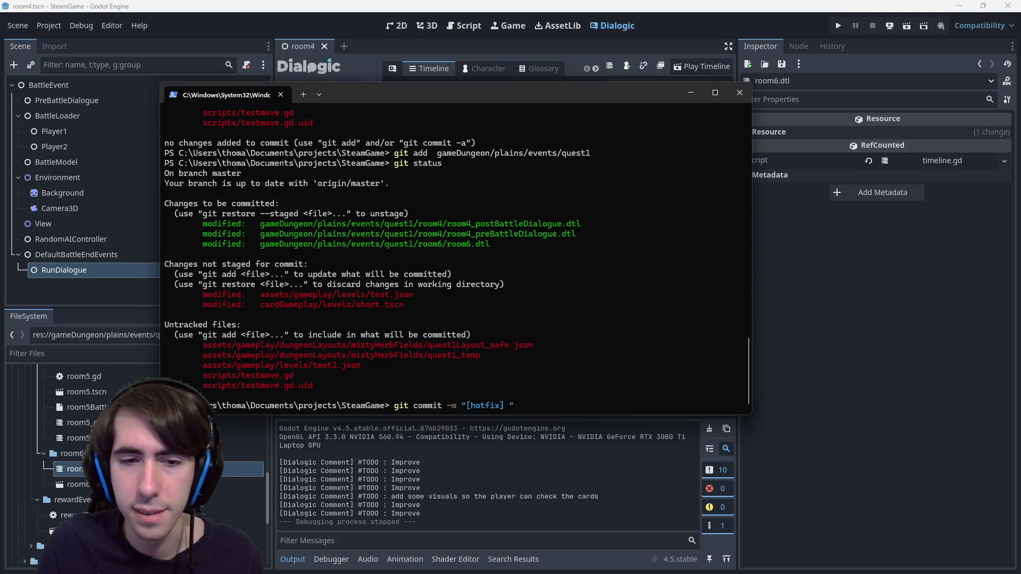
{"action": "type", "text": "mm"}
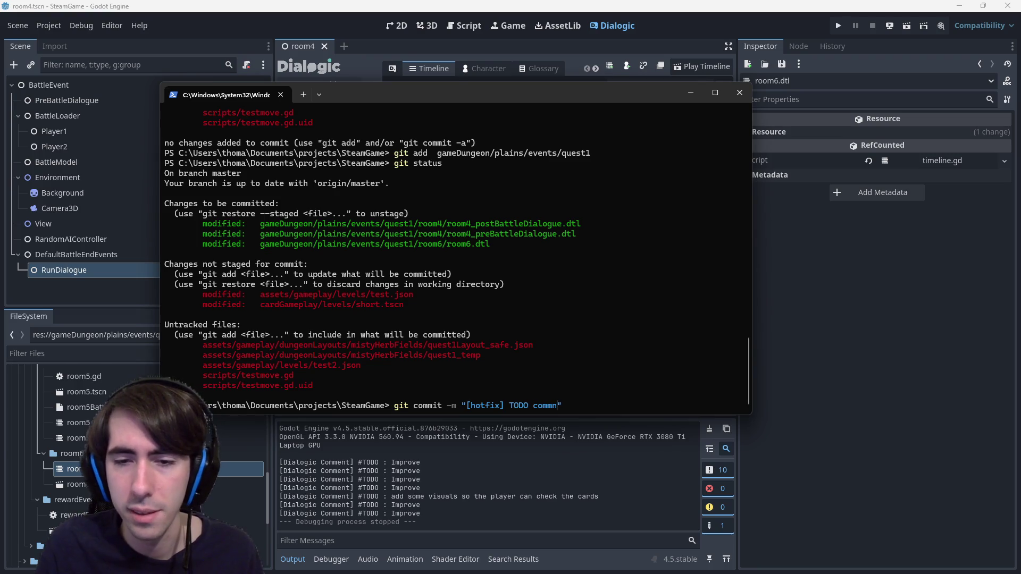
{"action": "type", "text": "ed"}
{"action": "key", "text": "Return"}
{"action": "type", "text": "git push"}
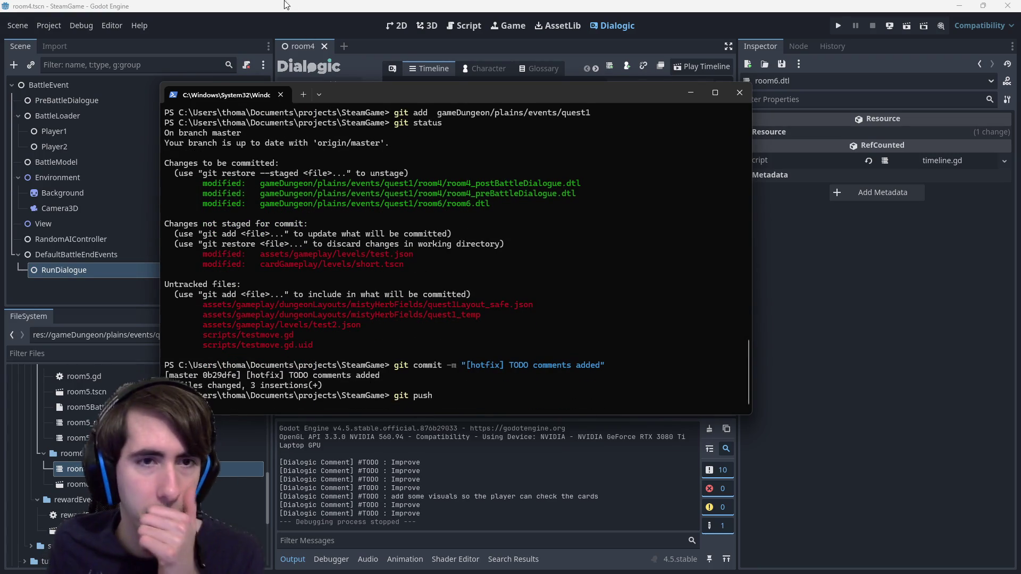
{"action": "key", "text": "alt+Tab"}
Step: Collapse the quest, events and gameDungeon folders in the FileSystem dock
{"action": "scroll", "coordinate": [160, 457], "scroll_direction": "up", "scroll_amount": 10}
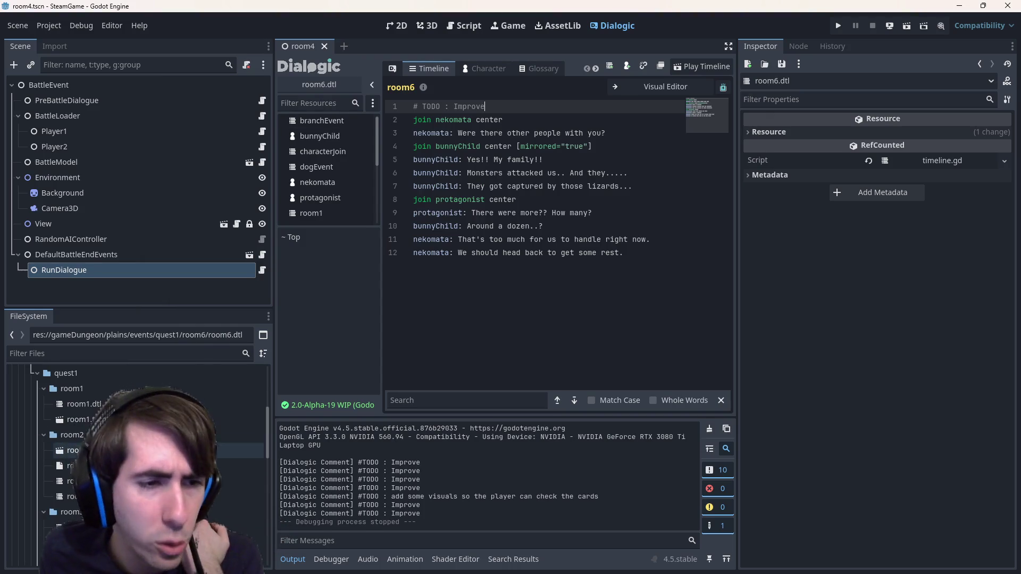
{"action": "double_click", "coordinate": [59, 472]}
{"action": "double_click", "coordinate": [58, 410]}
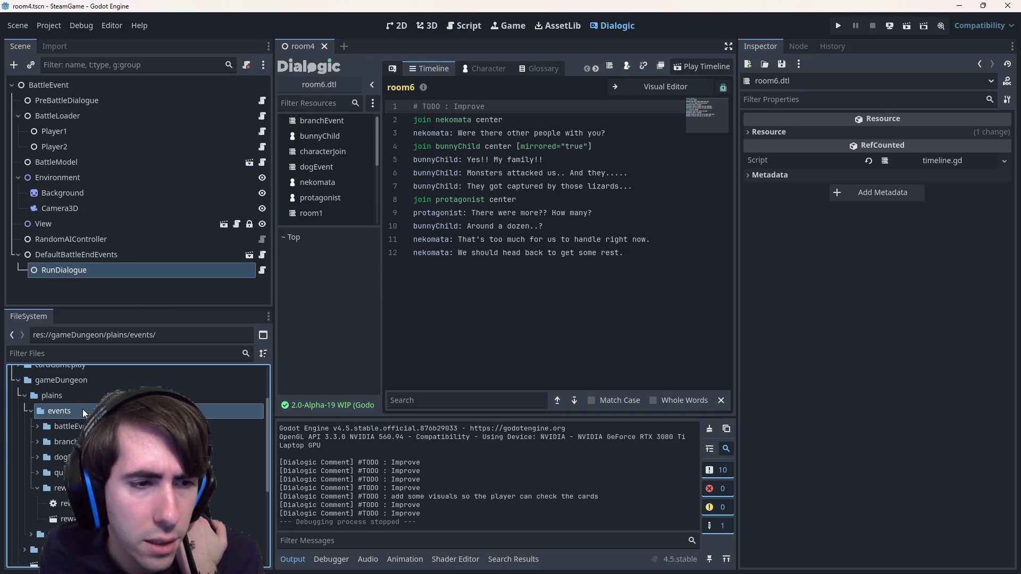
{"action": "double_click", "coordinate": [79, 395]}
{"action": "left_click", "coordinate": [80, 380]}
{"action": "double_click", "coordinate": [80, 380]}
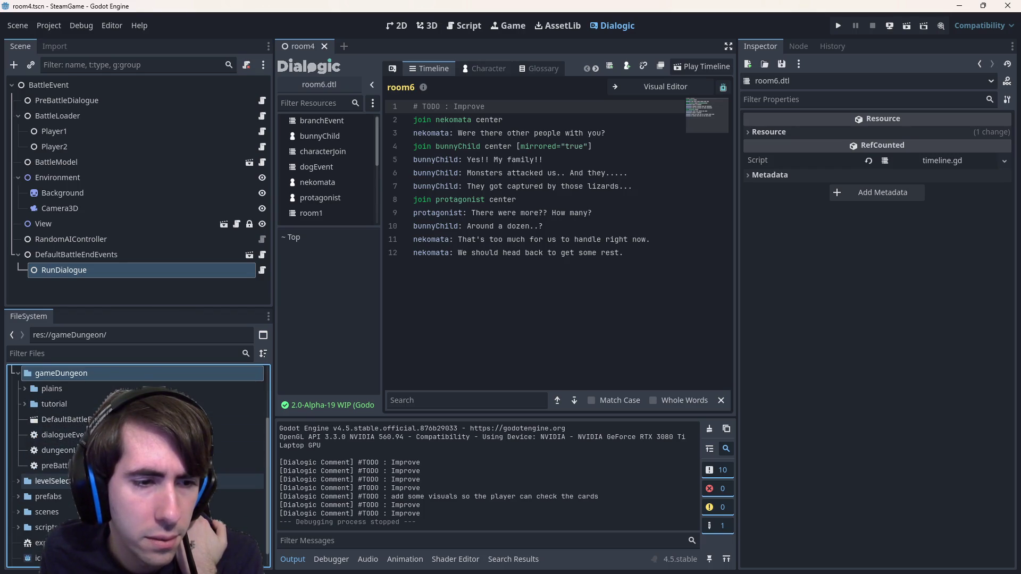
Step: Expand cardGameplay and its view and themes folders
{"action": "scroll", "coordinate": [138, 457], "scroll_direction": "up", "scroll_amount": 1}
{"action": "double_click", "coordinate": [69, 436]}
{"action": "scroll", "coordinate": [70, 416], "scroll_direction": "down", "scroll_amount": 2}
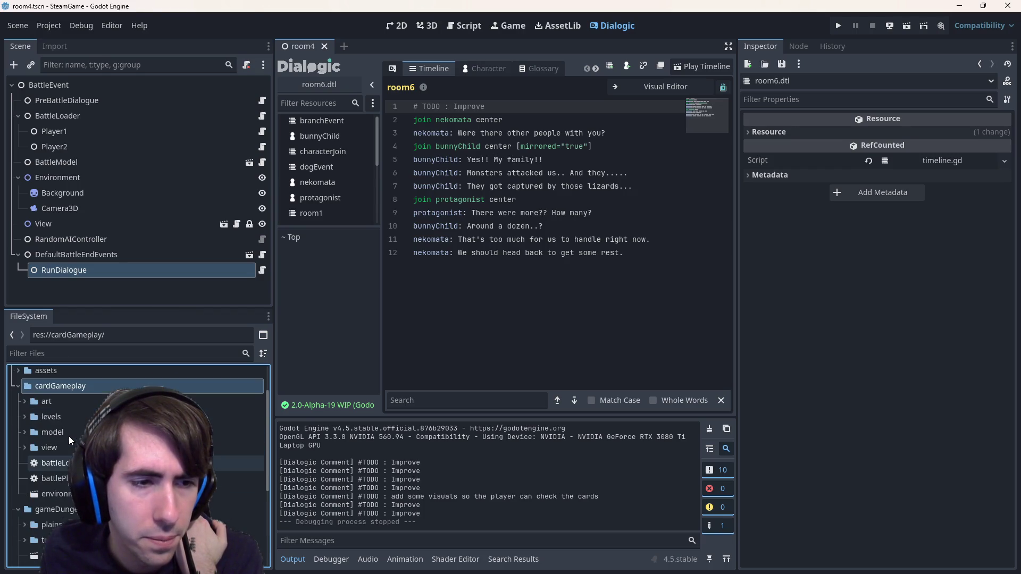
{"action": "double_click", "coordinate": [62, 446]}
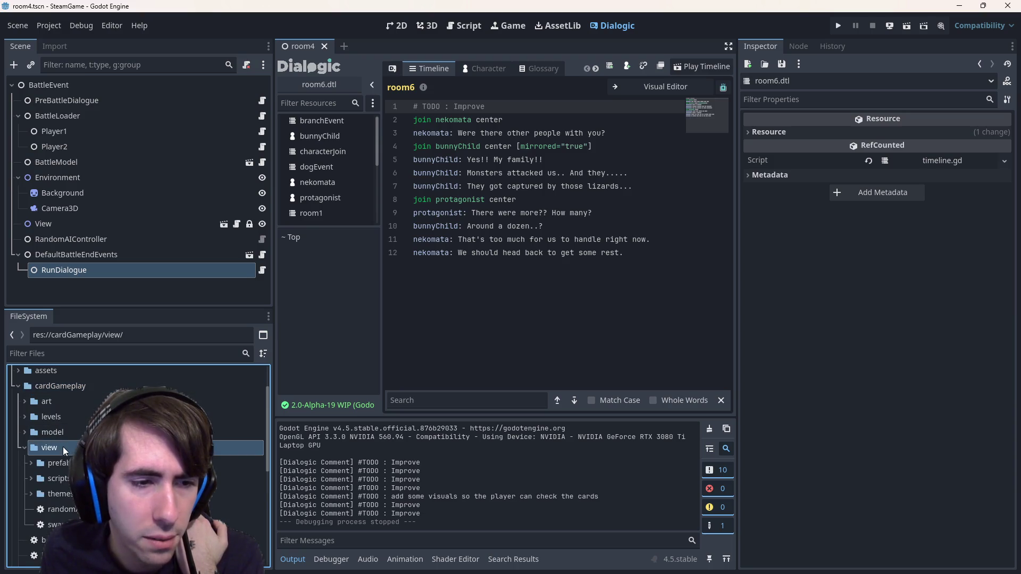
{"action": "scroll", "coordinate": [63, 447], "scroll_direction": "down", "scroll_amount": 2}
{"action": "double_click", "coordinate": [72, 445]}
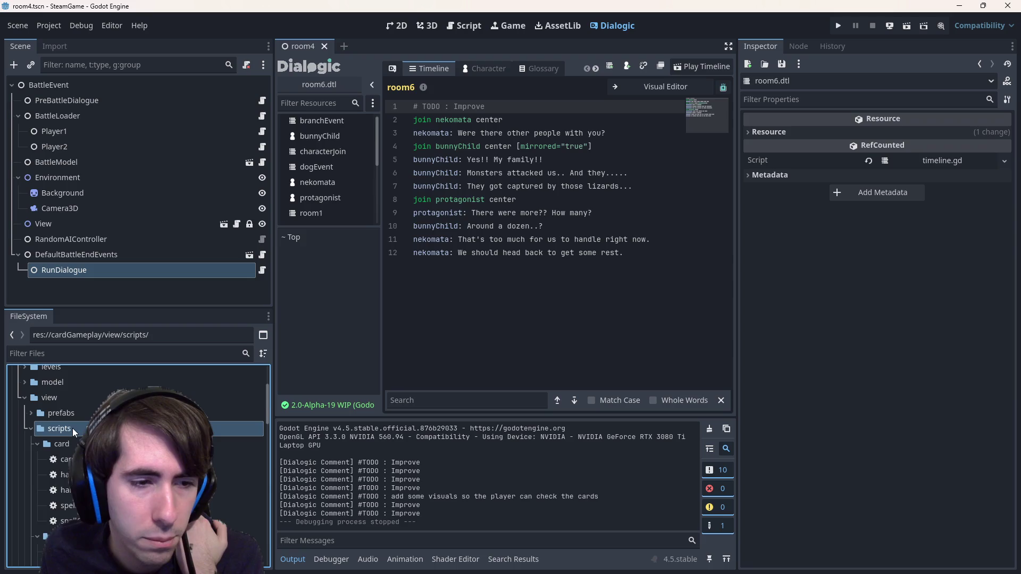
{"action": "double_click", "coordinate": [72, 444]}
{"action": "double_click", "coordinate": [72, 445]}
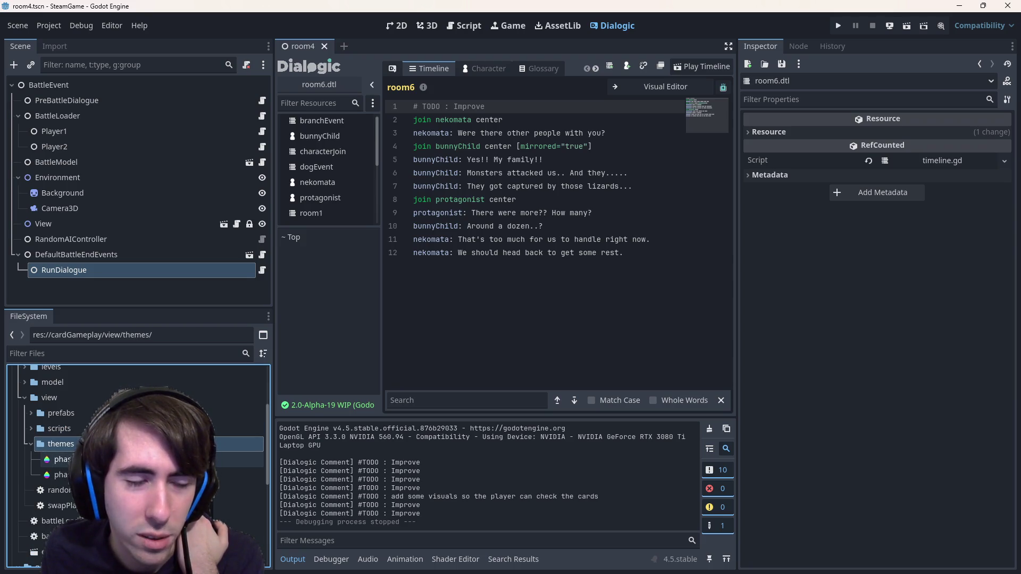
Step: Browse the scripts and prefabs folders, then collapse the view folder
{"action": "double_click", "coordinate": [60, 428]}
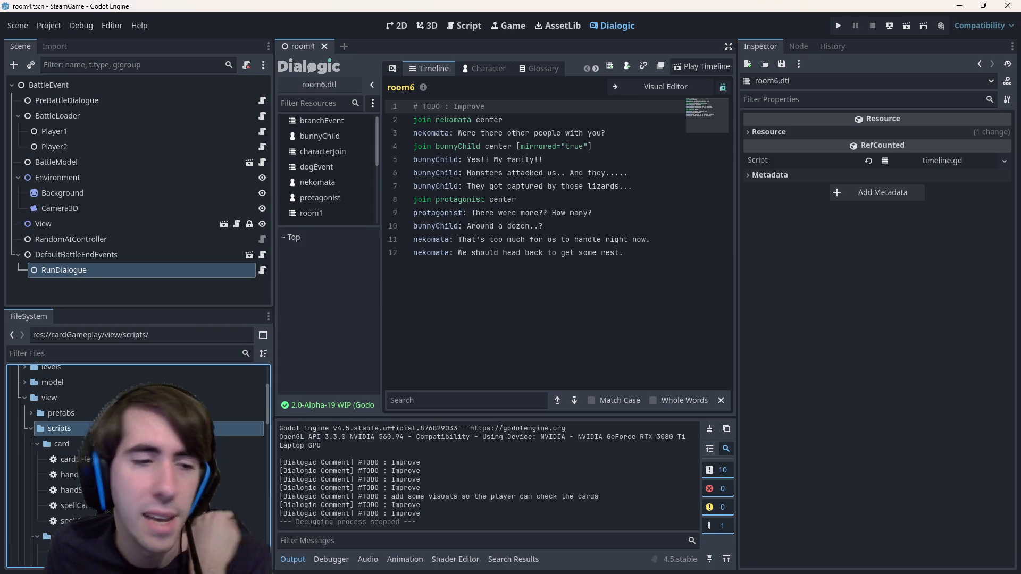
{"action": "scroll", "coordinate": [92, 435], "scroll_direction": "down", "scroll_amount": 3}
{"action": "scroll", "coordinate": [93, 435], "scroll_direction": "up", "scroll_amount": 3}
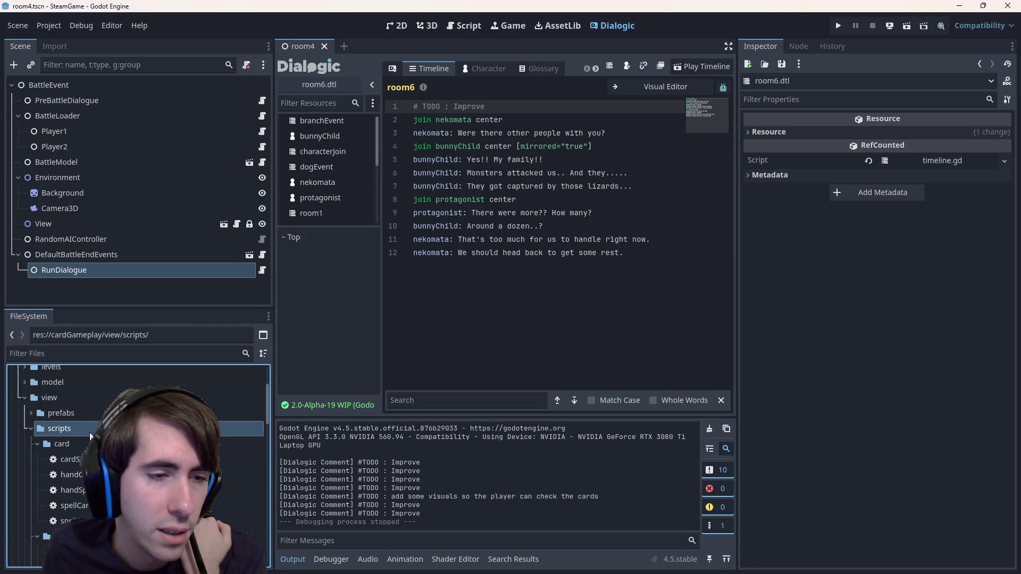
{"action": "double_click", "coordinate": [91, 433]}
{"action": "double_click", "coordinate": [90, 432]}
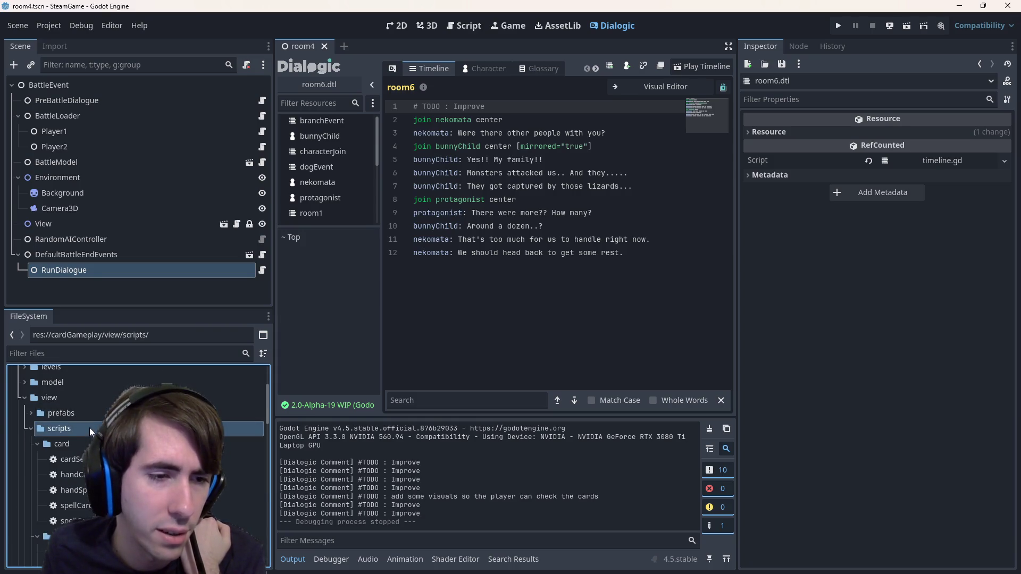
{"action": "scroll", "coordinate": [90, 431], "scroll_direction": "down", "scroll_amount": 5}
{"action": "scroll", "coordinate": [87, 412], "scroll_direction": "up", "scroll_amount": 4}
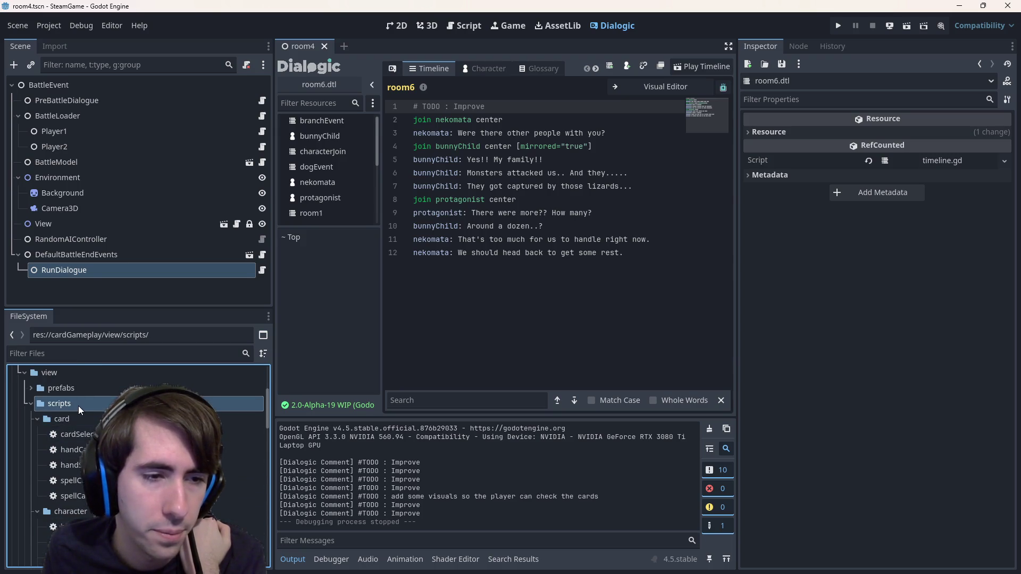
{"action": "double_click", "coordinate": [71, 388]}
{"action": "scroll", "coordinate": [94, 410], "scroll_direction": "down", "scroll_amount": 5}
{"action": "scroll", "coordinate": [94, 422], "scroll_direction": "up", "scroll_amount": 3}
{"action": "double_click", "coordinate": [81, 407]}
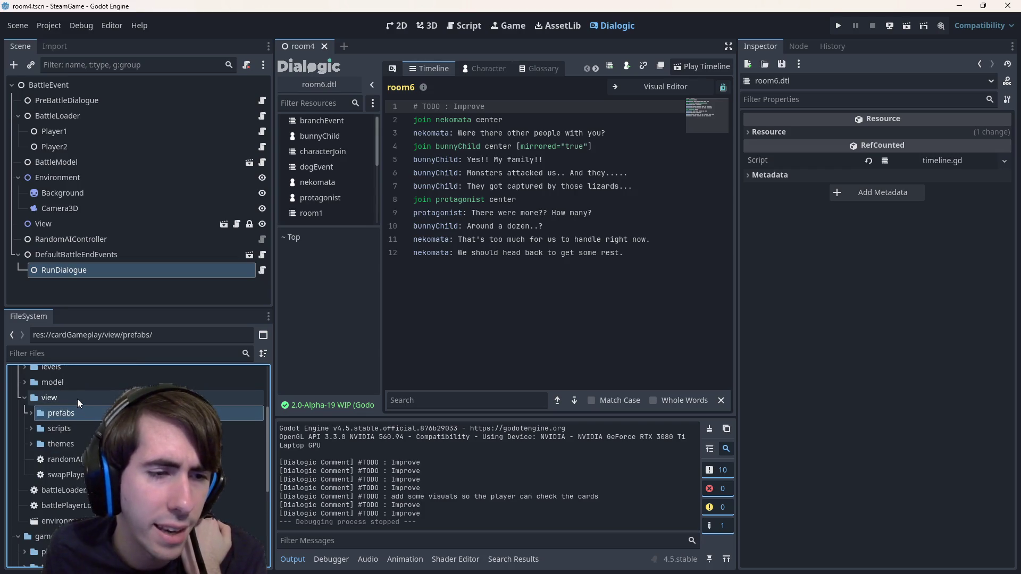
{"action": "left_click", "coordinate": [76, 399]}
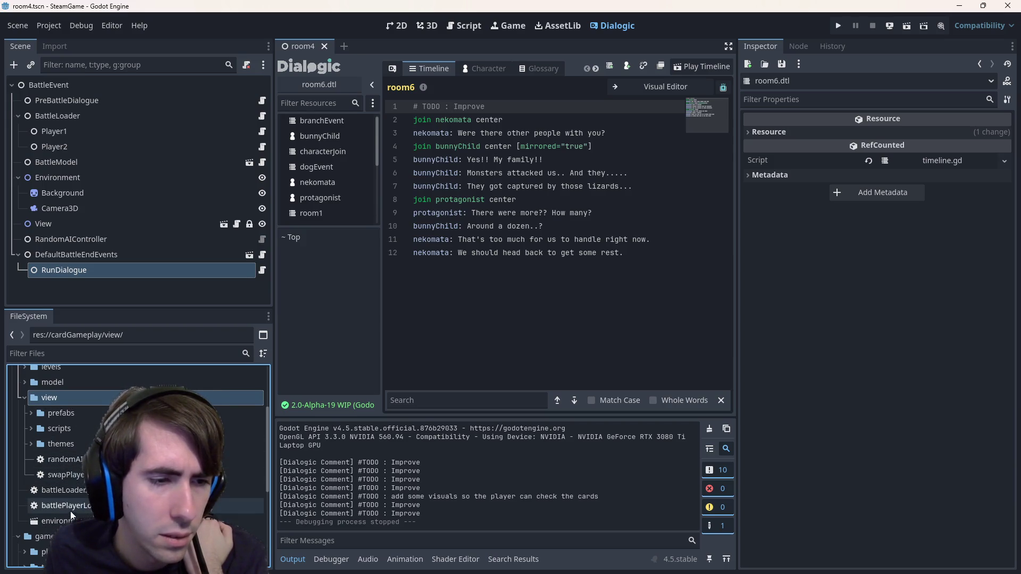
{"action": "double_click", "coordinate": [68, 397]}
Step: Open the cardGameplay environment.tscn scene in a new tab
{"action": "left_click", "coordinate": [71, 446]}
{"action": "scroll", "coordinate": [71, 445], "scroll_direction": "up", "scroll_amount": 5}
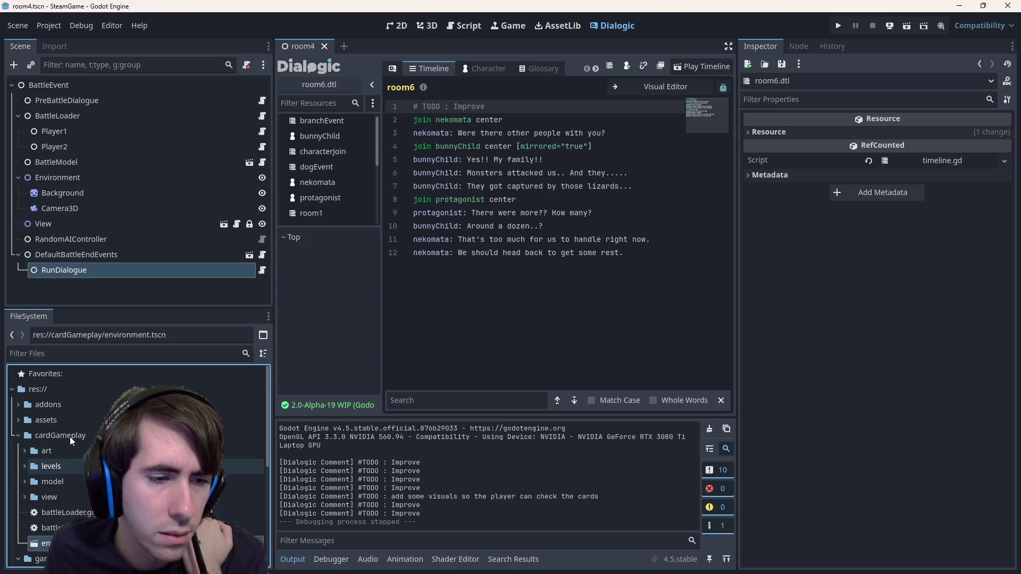
{"action": "scroll", "coordinate": [69, 436], "scroll_direction": "down", "scroll_amount": 3}
{"action": "double_click", "coordinate": [79, 464]}
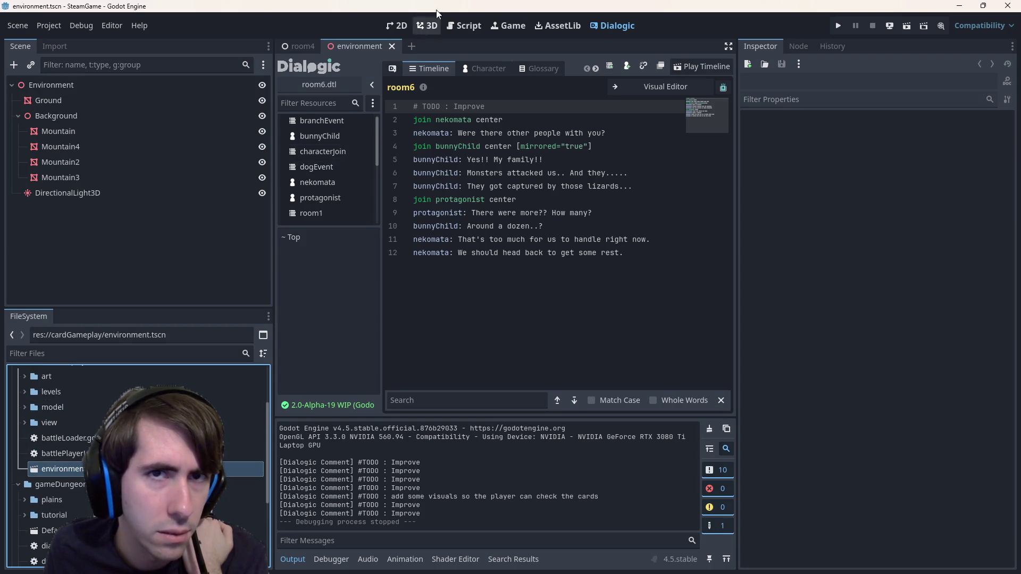
Step: Move from the 2D to the 3D workspace and frame the green ground and four mountains
{"action": "left_click", "coordinate": [403, 23]}
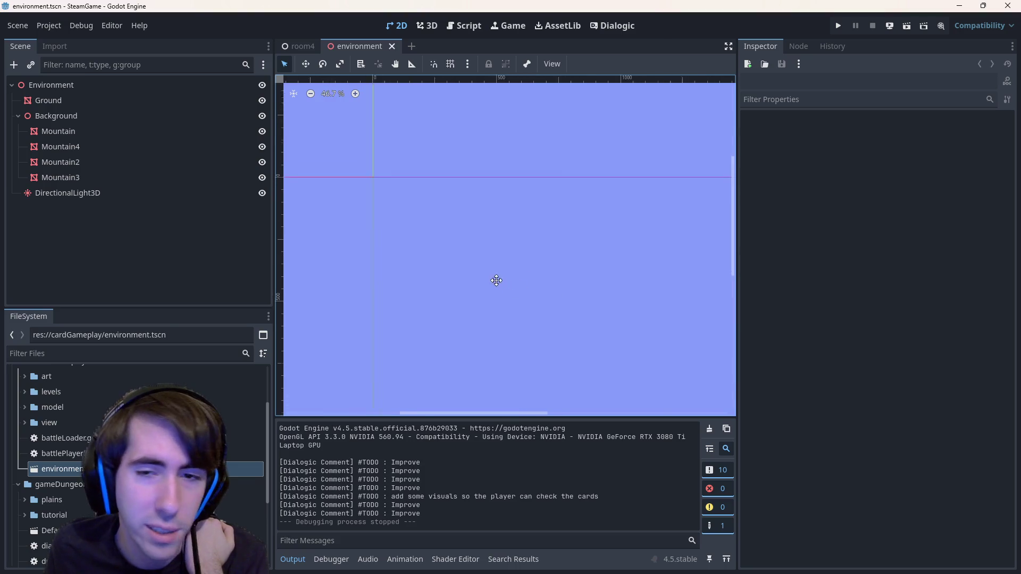
{"action": "scroll", "coordinate": [522, 279], "scroll_direction": "down", "scroll_amount": 5}
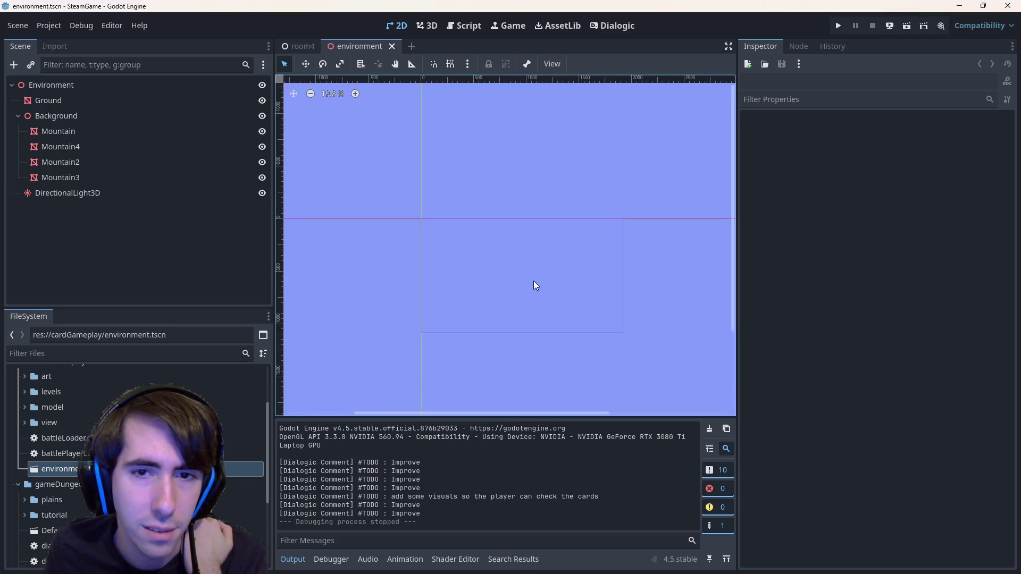
{"action": "scroll", "coordinate": [527, 279], "scroll_direction": "down", "scroll_amount": 10}
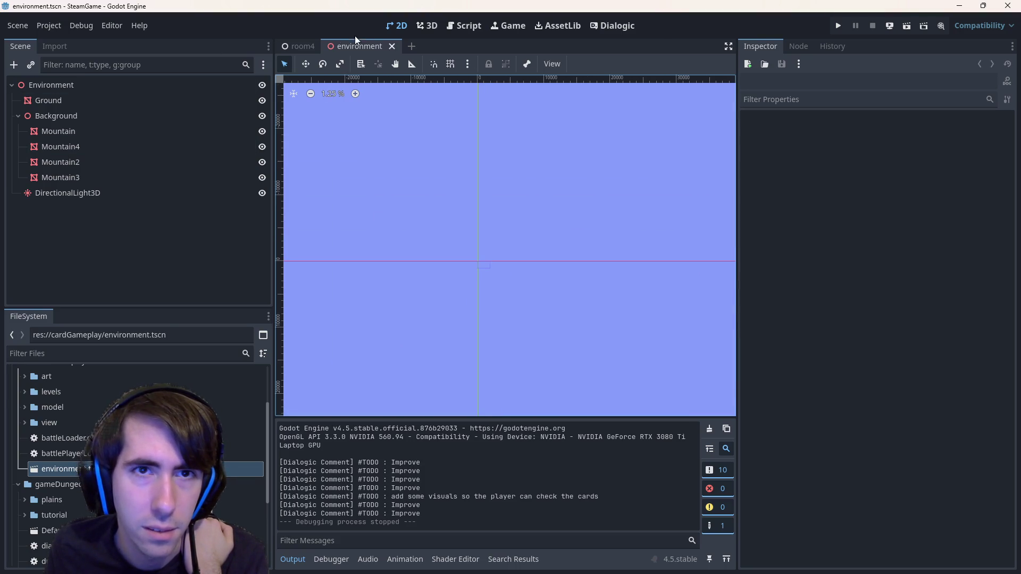
{"action": "left_click", "coordinate": [432, 29]}
{"action": "scroll", "coordinate": [505, 266], "scroll_direction": "down", "scroll_amount": 6}
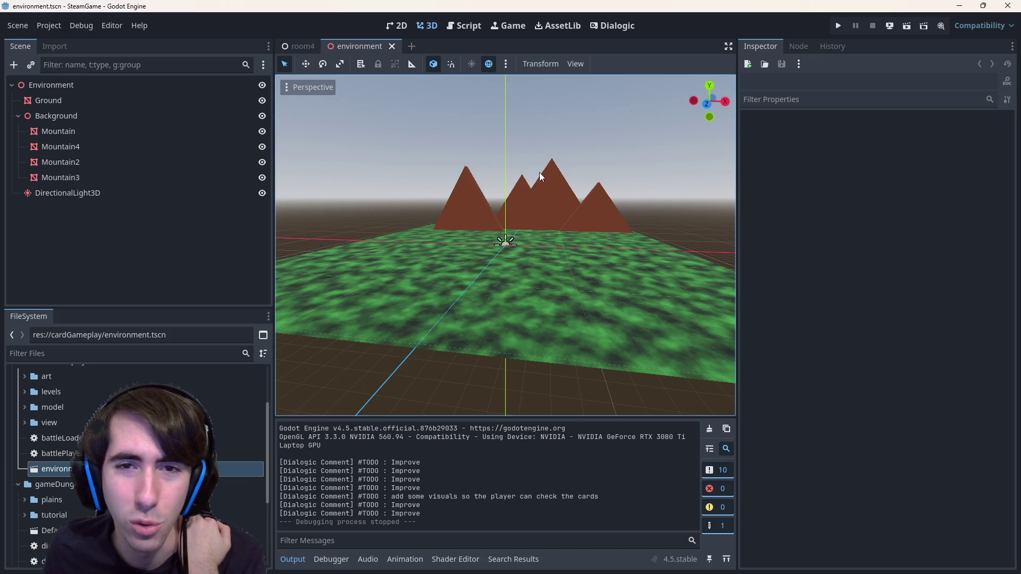
{"action": "mouse_move", "coordinate": [495, 132]}
{"action": "left_mouse_down"}
{"action": "mouse_move", "coordinate": [565, 135]}
{"action": "mouse_move", "coordinate": [506, 125]}
{"action": "mouse_move", "coordinate": [540, 123]}
{"action": "mouse_move", "coordinate": [556, 127]}
{"action": "mouse_move", "coordinate": [553, 138]}
{"action": "left_mouse_up"}
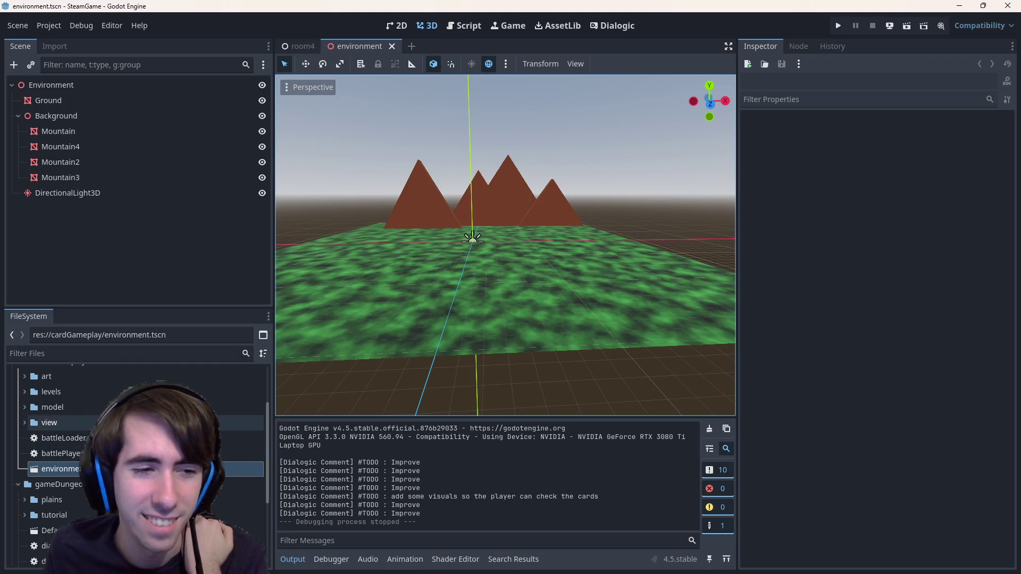
{"action": "double_click", "coordinate": [49, 422]}
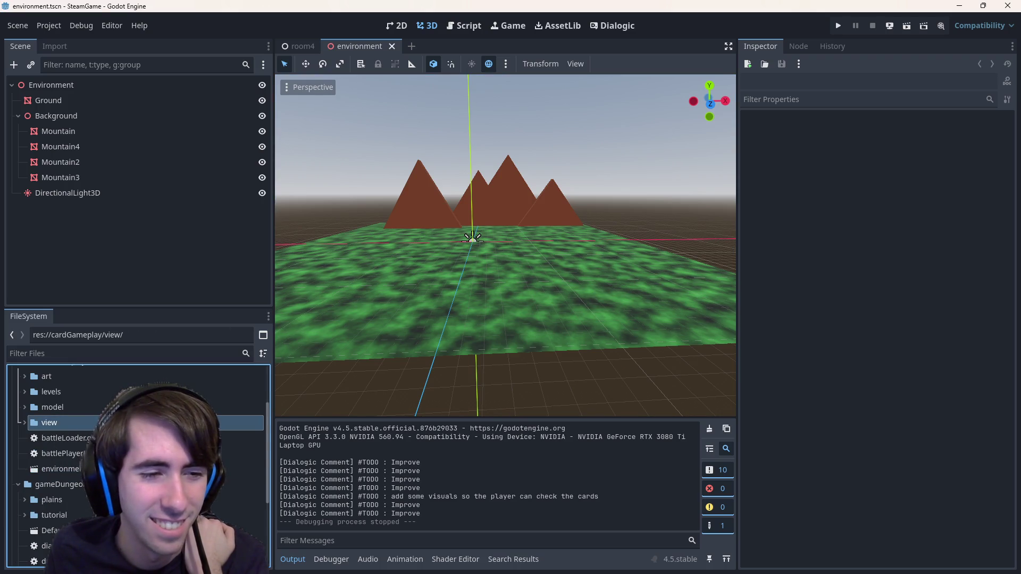
{"action": "double_click", "coordinate": [89, 419]}
{"action": "double_click", "coordinate": [79, 408]}
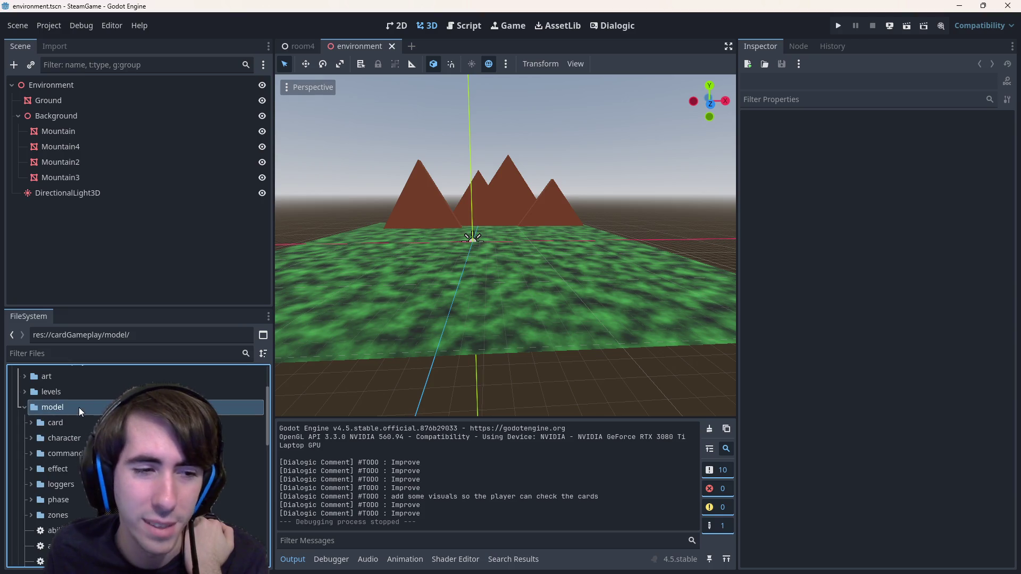
{"action": "scroll", "coordinate": [82, 420], "scroll_direction": "down", "scroll_amount": 5}
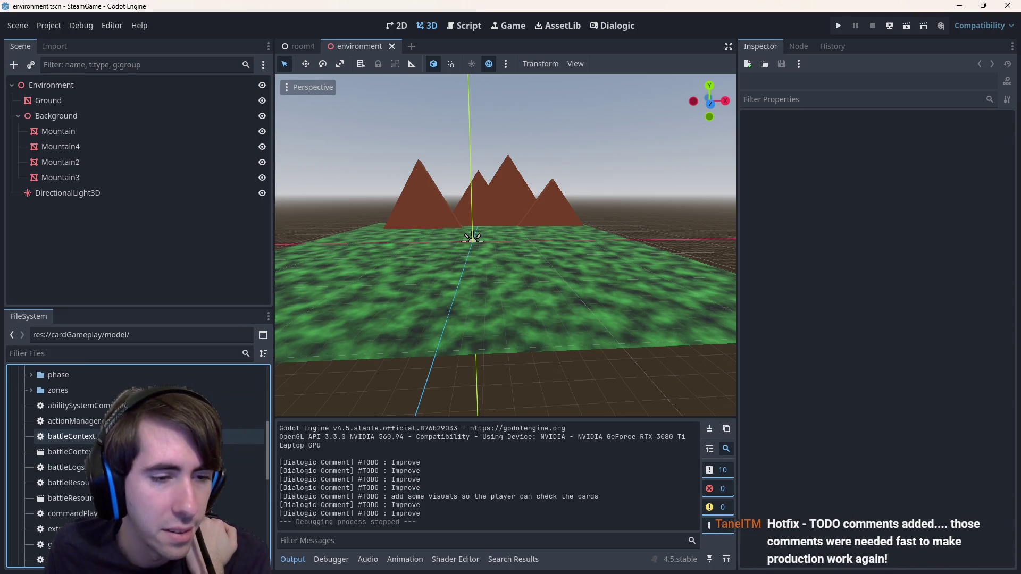
{"action": "scroll", "coordinate": [82, 437], "scroll_direction": "down", "scroll_amount": 1}
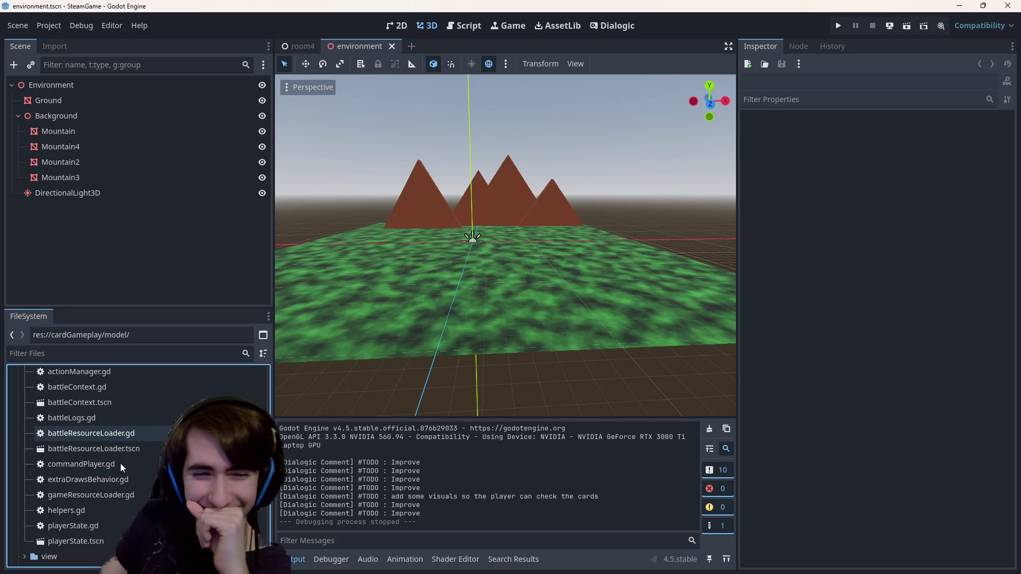
{"action": "scroll", "coordinate": [114, 471], "scroll_direction": "up", "scroll_amount": 3}
{"action": "scroll", "coordinate": [113, 471], "scroll_direction": "up", "scroll_amount": 5}
{"action": "double_click", "coordinate": [104, 384]}
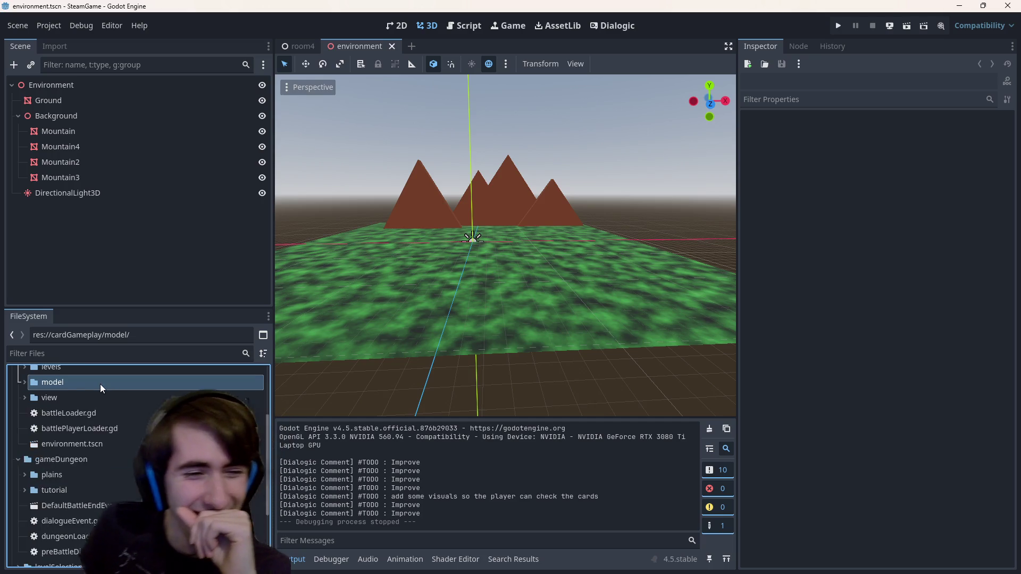
Step: Open the pveBattle2D, pveBattle3D, pvp2D, pvpBattle3D and short level scenes from the levels folder
{"action": "scroll", "coordinate": [24, 461], "scroll_direction": "up", "scroll_amount": 3}
{"action": "double_click", "coordinate": [71, 436]}
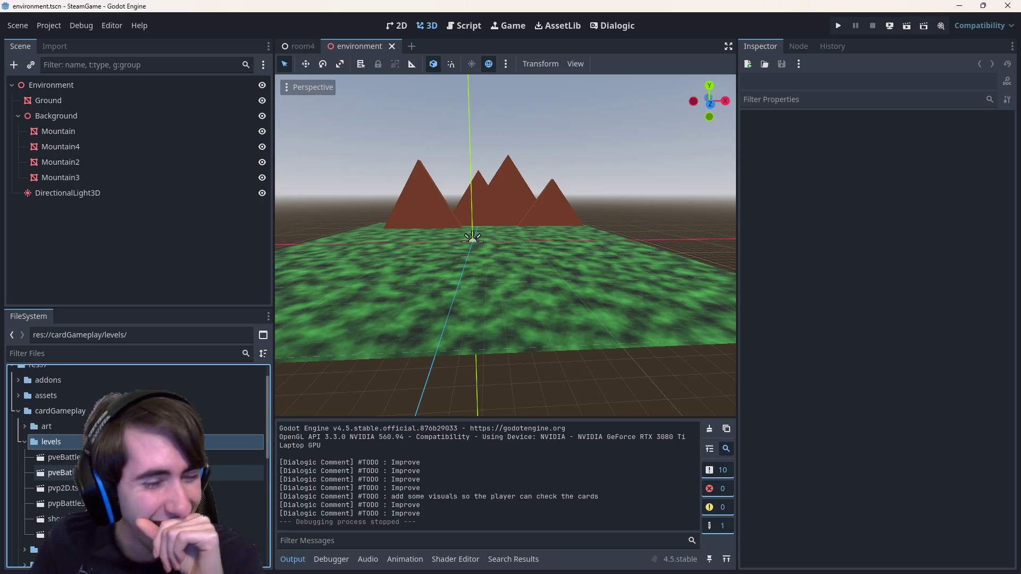
{"action": "double_click", "coordinate": [61, 457]}
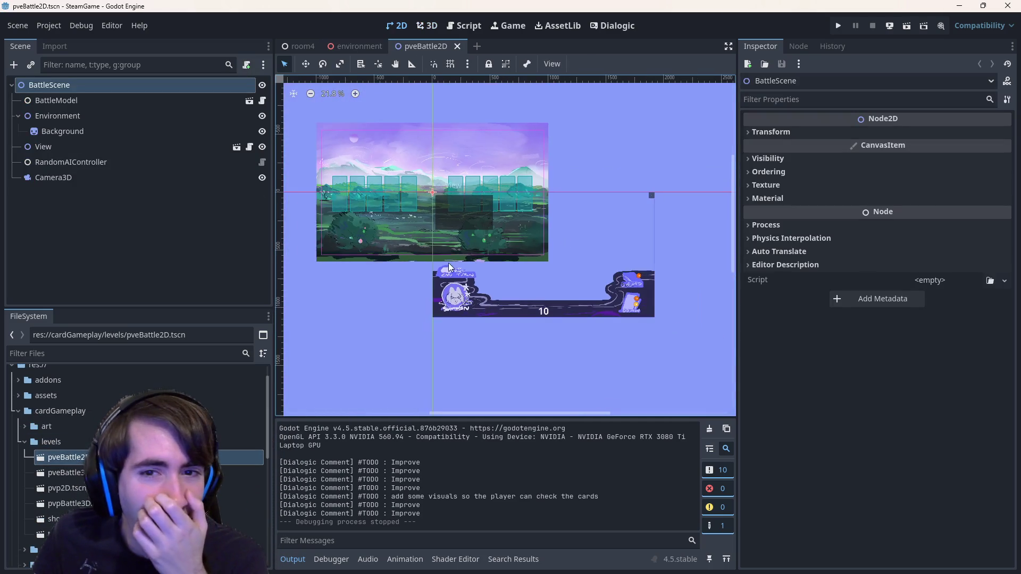
{"action": "double_click", "coordinate": [61, 473]}
{"action": "double_click", "coordinate": [61, 488]}
{"action": "double_click", "coordinate": [61, 503]}
{"action": "double_click", "coordinate": [56, 519]}
Step: Browse the art statusIcons and environment folders, then select the short scene's Environment node
{"action": "double_click", "coordinate": [52, 441]}
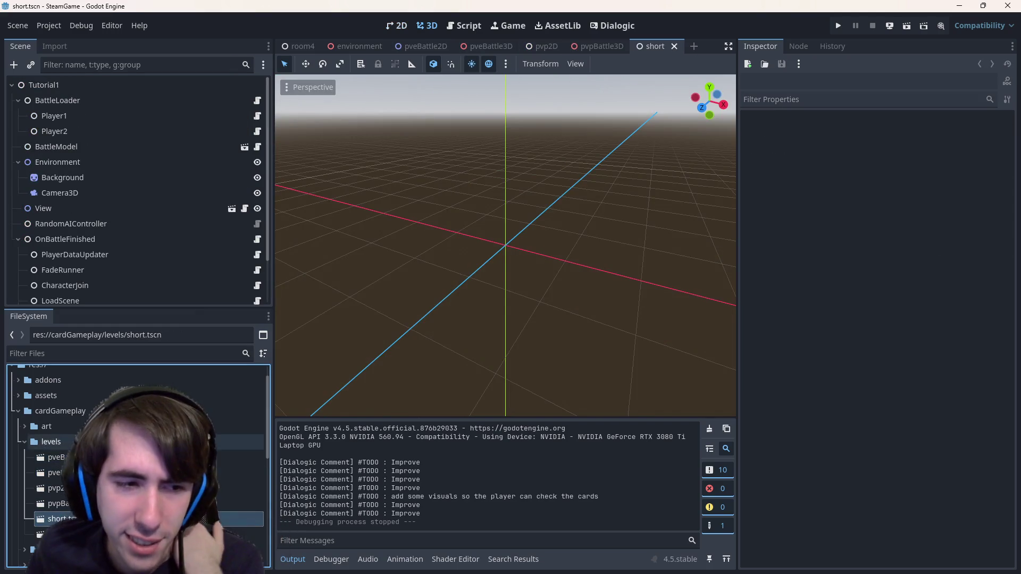
{"action": "double_click", "coordinate": [51, 441]}
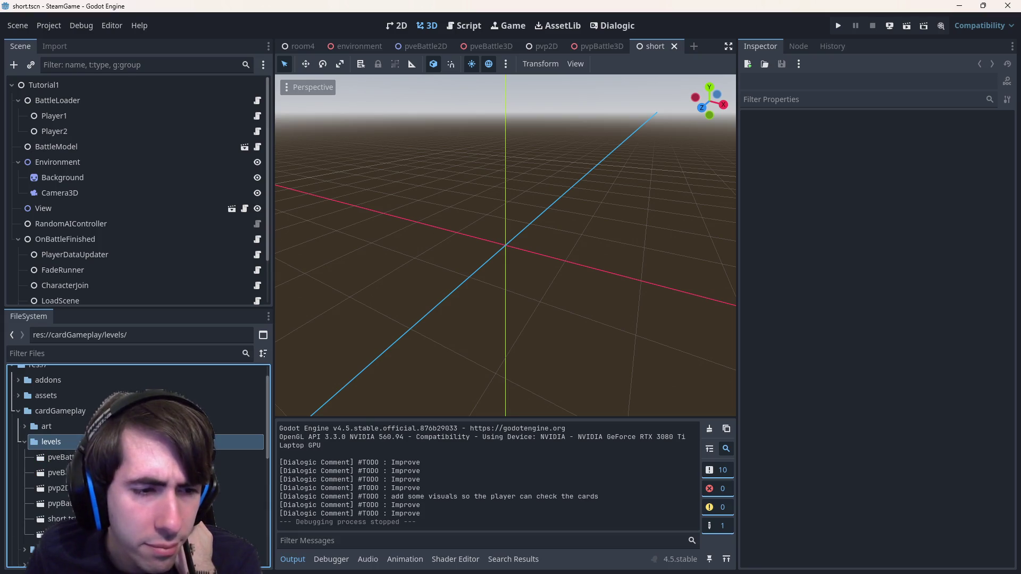
{"action": "double_click", "coordinate": [51, 441]}
{"action": "double_click", "coordinate": [46, 426]}
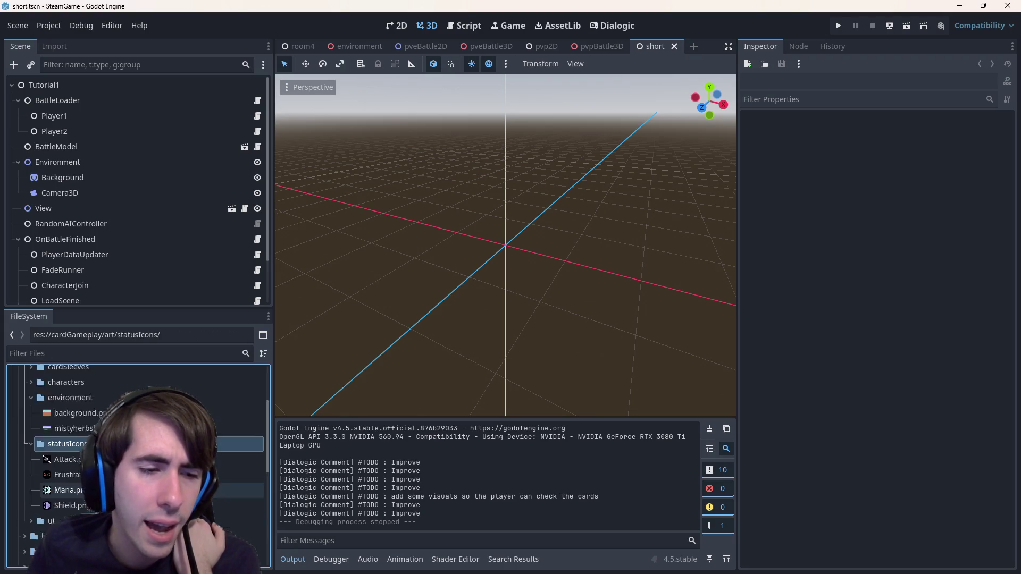
{"action": "scroll", "coordinate": [80, 494], "scroll_direction": "down", "scroll_amount": 5}
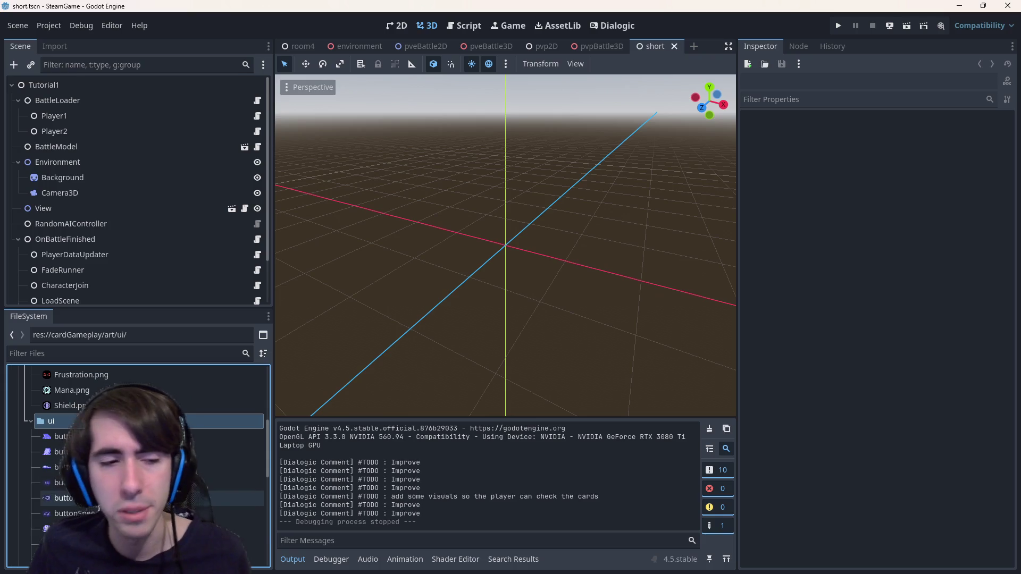
{"action": "scroll", "coordinate": [77, 492], "scroll_direction": "up", "scroll_amount": 3}
{"action": "left_click", "coordinate": [59, 418]}
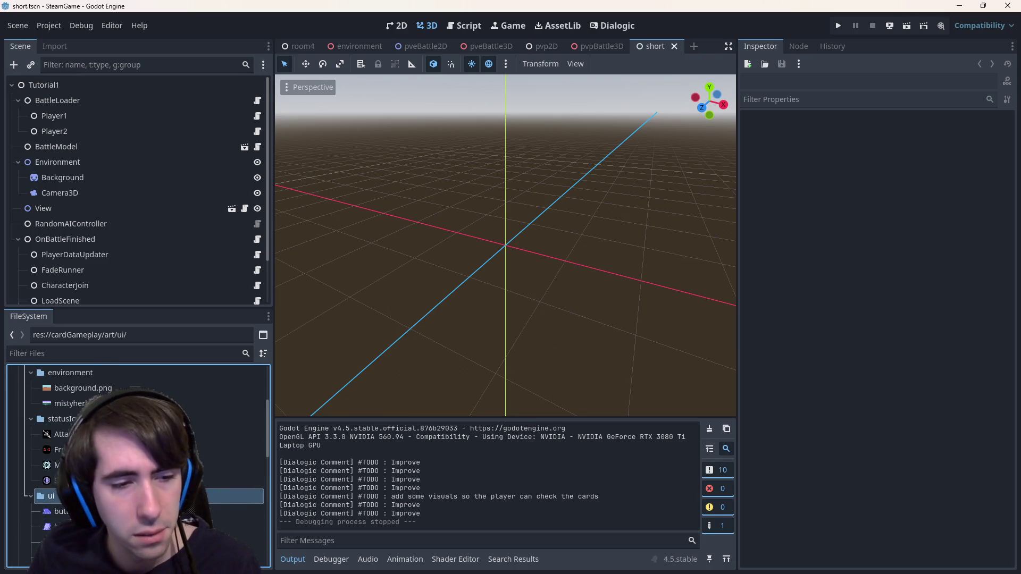
{"action": "left_click", "coordinate": [83, 387]}
{"action": "double_click", "coordinate": [70, 372]}
{"action": "scroll", "coordinate": [80, 425], "scroll_direction": "up", "scroll_amount": 3}
{"action": "double_click", "coordinate": [106, 426]}
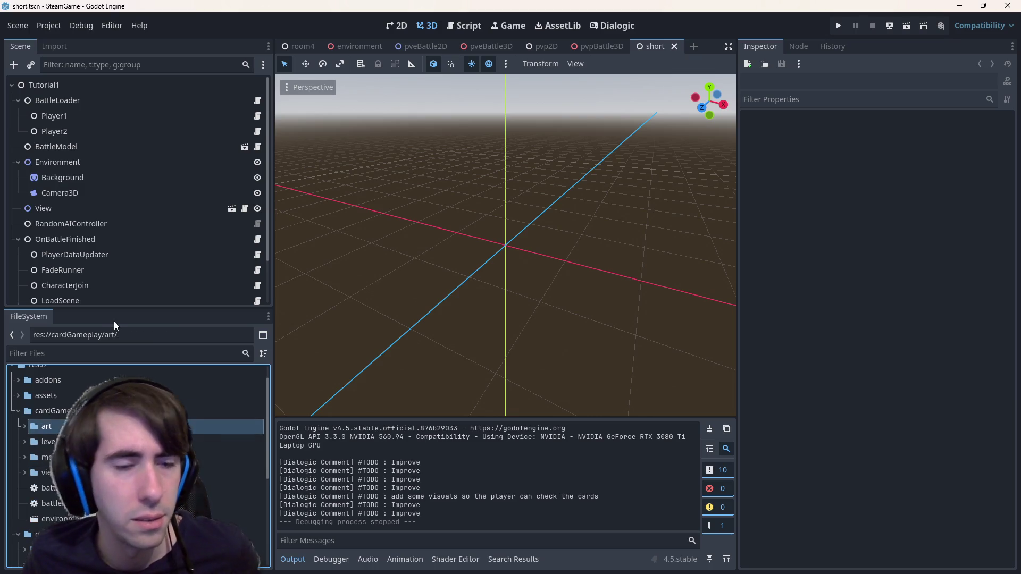
{"action": "left_click", "coordinate": [143, 167]}
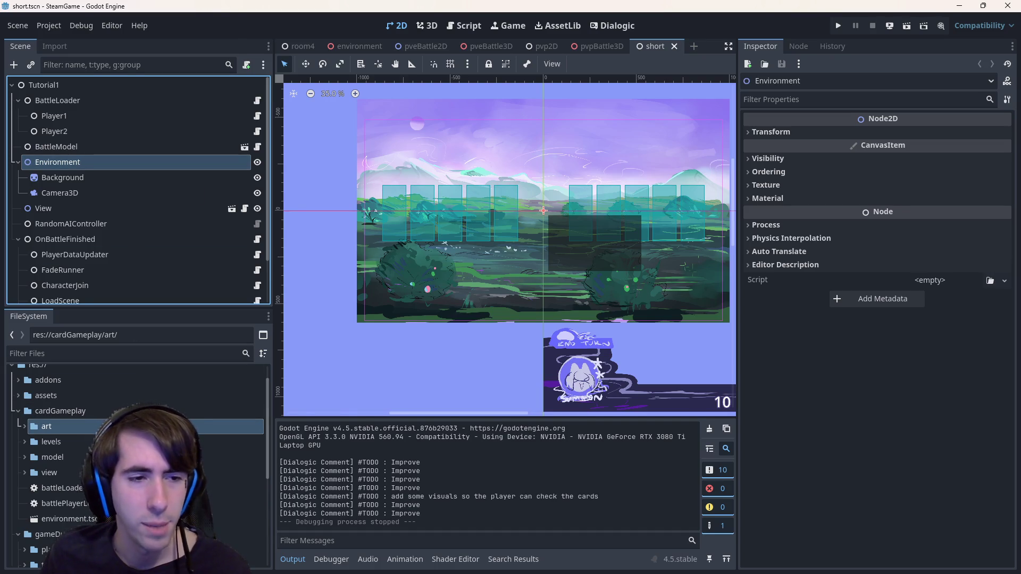
Step: Collapse the cardGameplay and gameDungeon folders in the FileSystem dock
{"action": "left_click", "coordinate": [65, 411]}
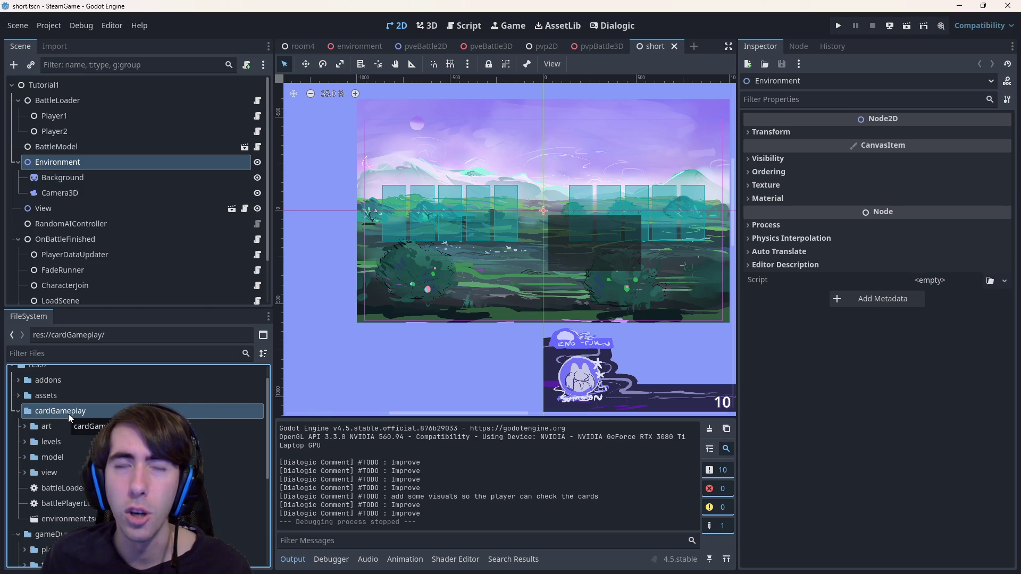
{"action": "scroll", "coordinate": [107, 436], "scroll_direction": "up", "scroll_amount": 2}
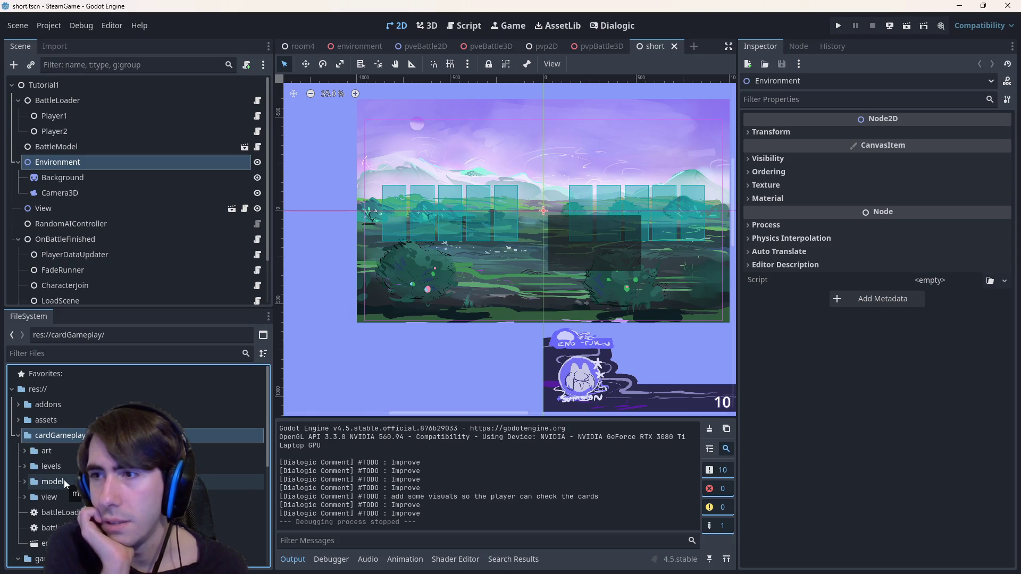
{"action": "double_click", "coordinate": [79, 428]}
{"action": "scroll", "coordinate": [79, 428], "scroll_direction": "down", "scroll_amount": 2}
{"action": "left_click", "coordinate": [57, 404]}
{"action": "double_click", "coordinate": [58, 404]}
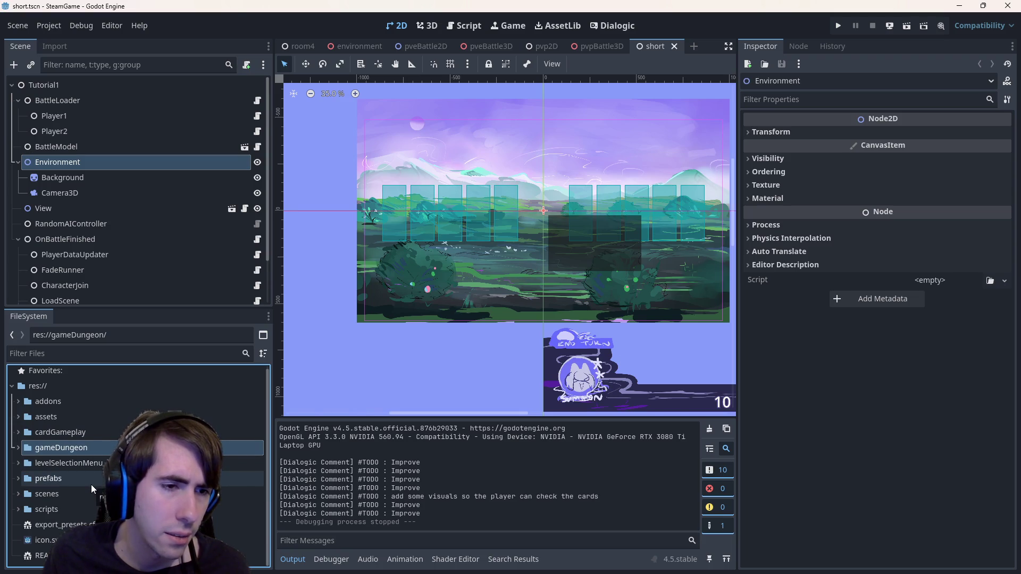
Step: Expand cardGameplay/levels and open the pveBattle3D scene
{"action": "double_click", "coordinate": [75, 438]}
{"action": "left_click", "coordinate": [72, 461]}
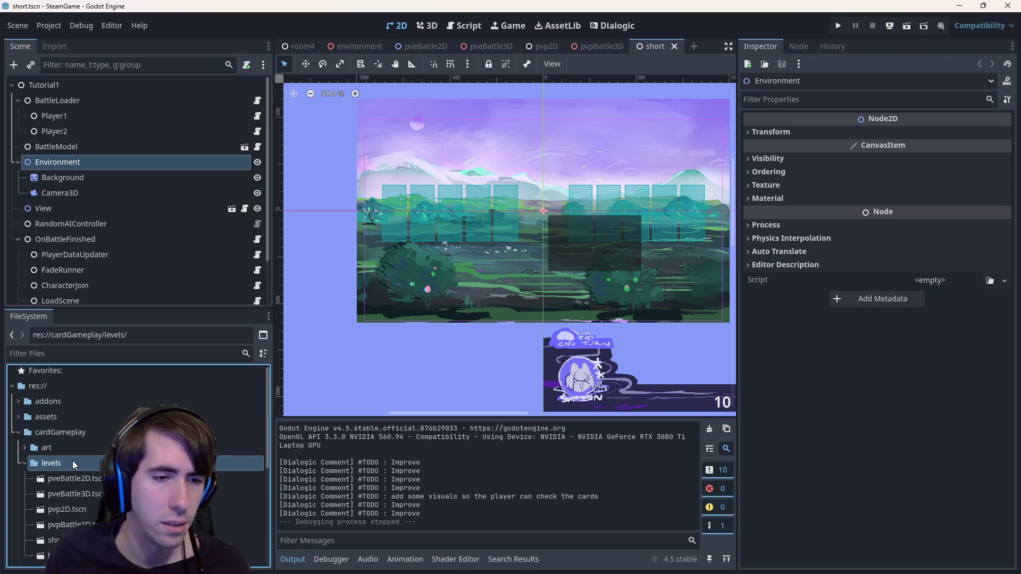
{"action": "double_click", "coordinate": [67, 448]}
{"action": "double_click", "coordinate": [66, 450]}
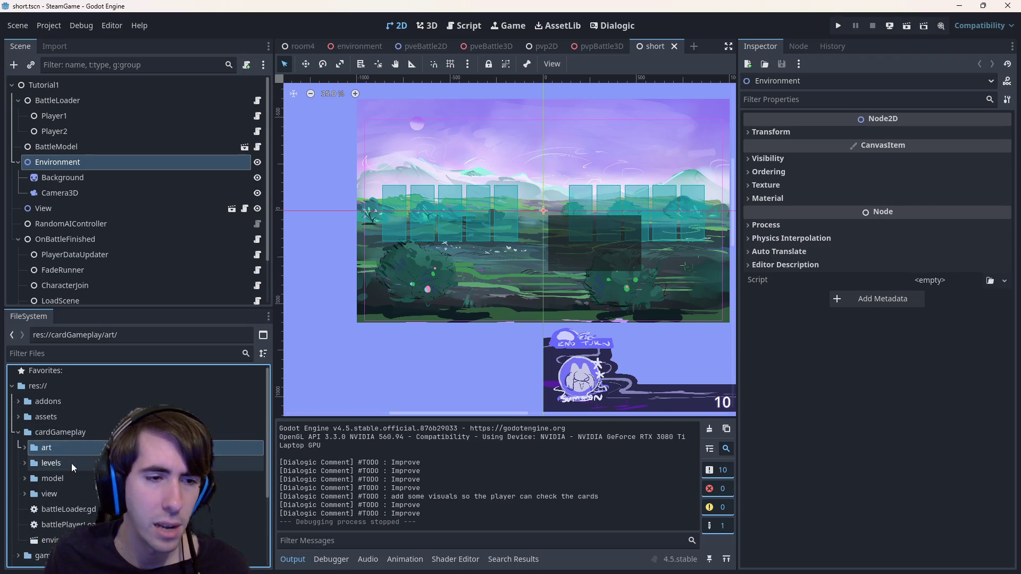
{"action": "double_click", "coordinate": [77, 463]}
{"action": "scroll", "coordinate": [78, 463], "scroll_direction": "down", "scroll_amount": 1}
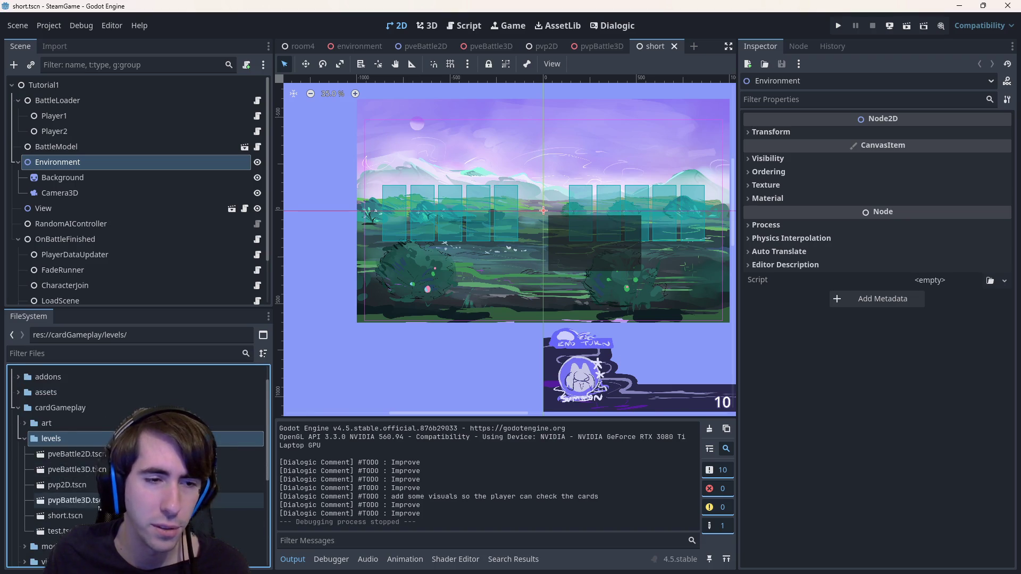
{"action": "double_click", "coordinate": [102, 467]}
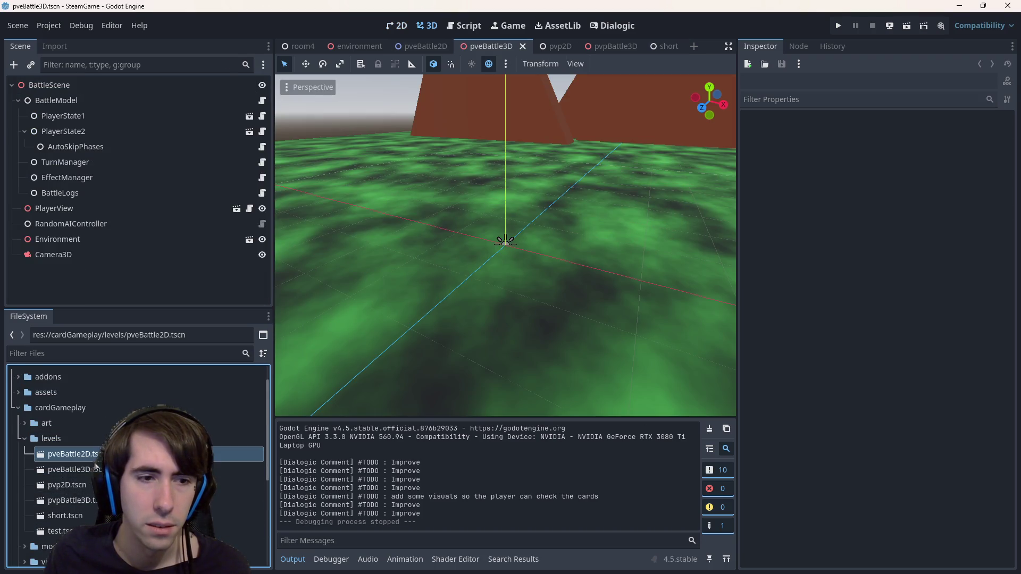
Step: Open the pveBattle2D scene and expand cardGameplay's view folder
{"action": "double_click", "coordinate": [95, 461]}
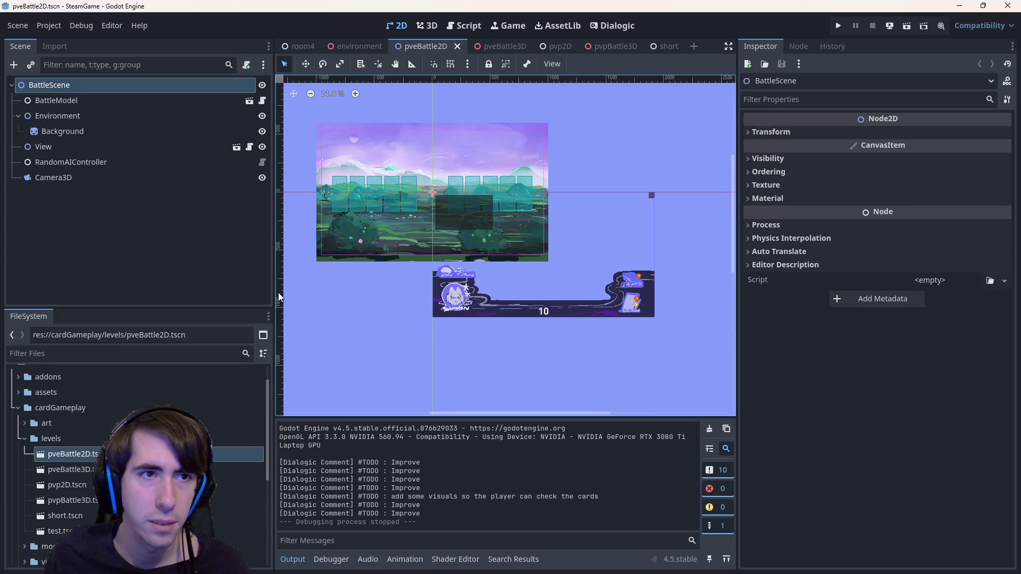
{"action": "scroll", "coordinate": [74, 494], "scroll_direction": "down", "scroll_amount": 2}
{"action": "double_click", "coordinate": [72, 518]}
{"action": "scroll", "coordinate": [72, 510], "scroll_direction": "down", "scroll_amount": 3}
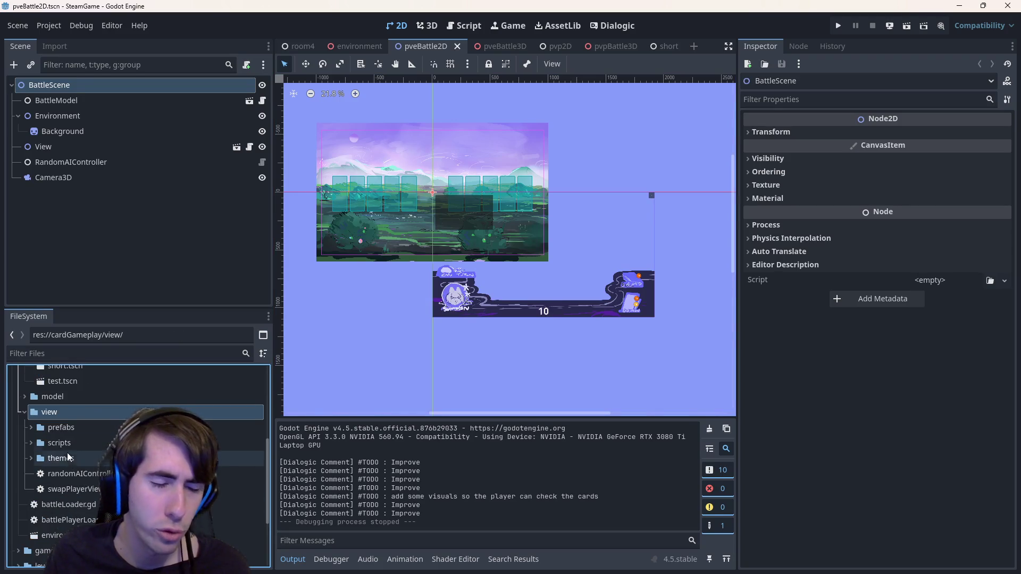
Step: Peek into view/scripts, then expand view/prefabs and open the statusItem scene
{"action": "double_click", "coordinate": [67, 445]}
{"action": "double_click", "coordinate": [79, 443]}
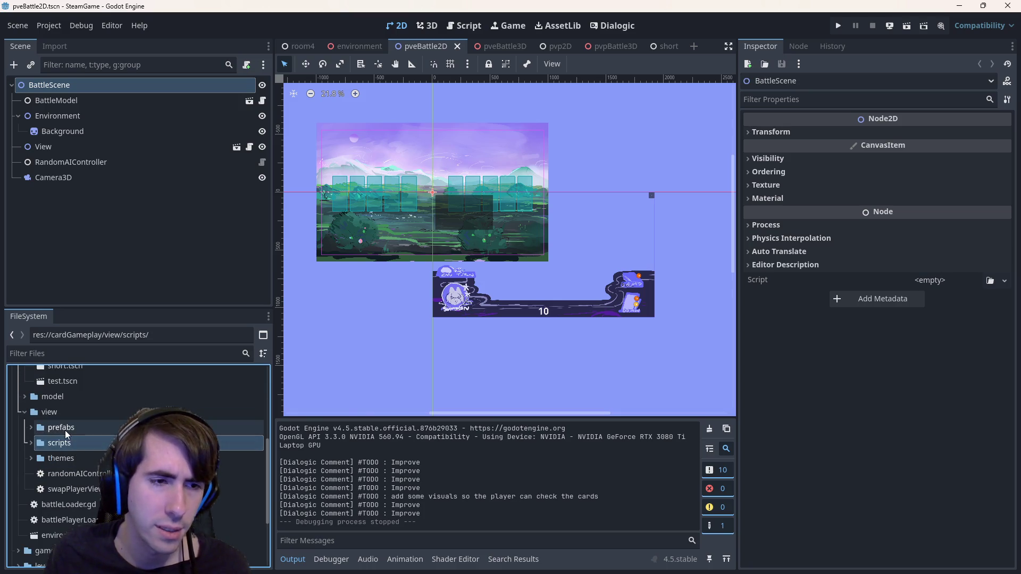
{"action": "double_click", "coordinate": [65, 430]}
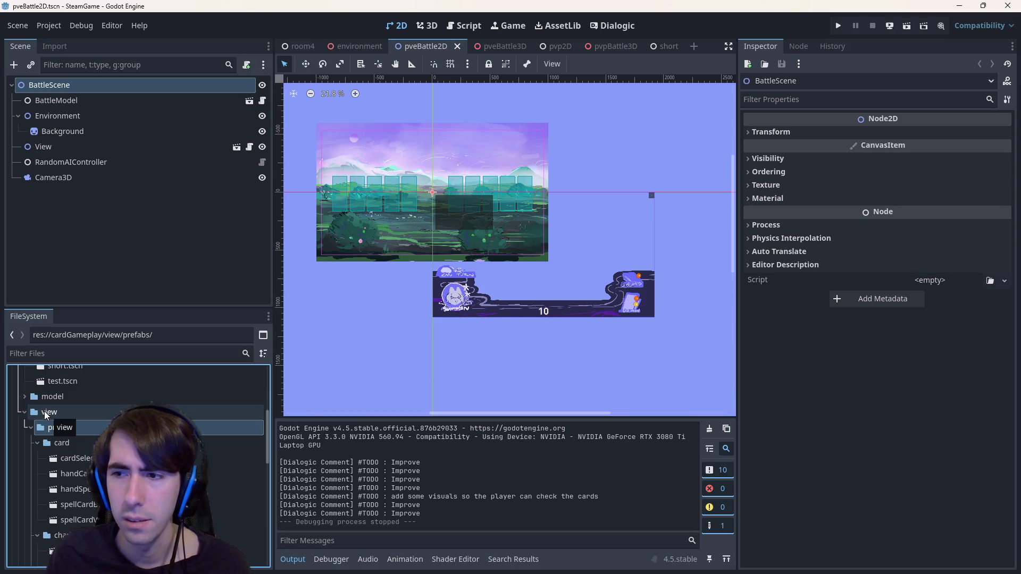
{"action": "scroll", "coordinate": [104, 460], "scroll_direction": "down", "scroll_amount": 3}
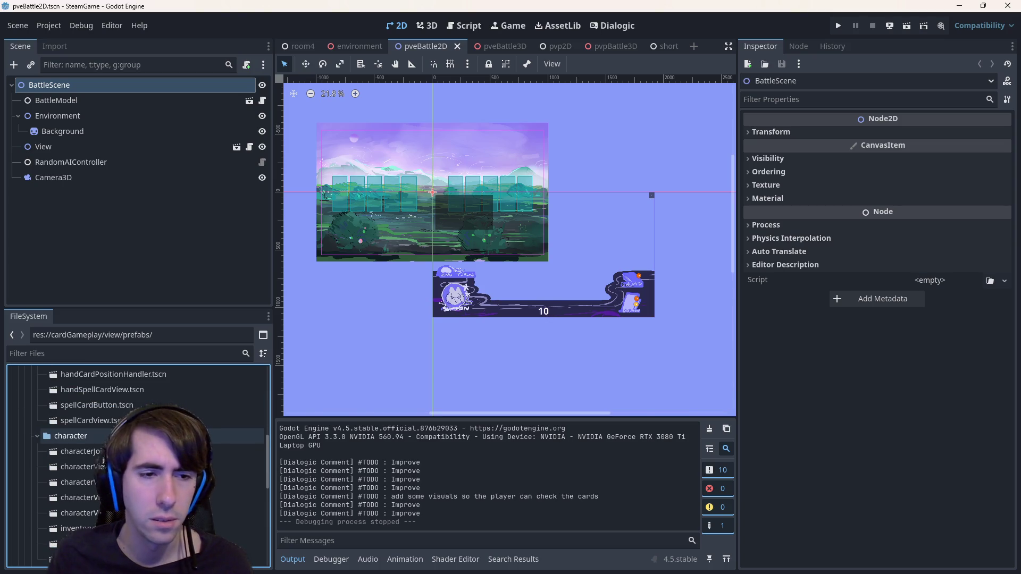
{"action": "scroll", "coordinate": [160, 425], "scroll_direction": "down", "scroll_amount": 3}
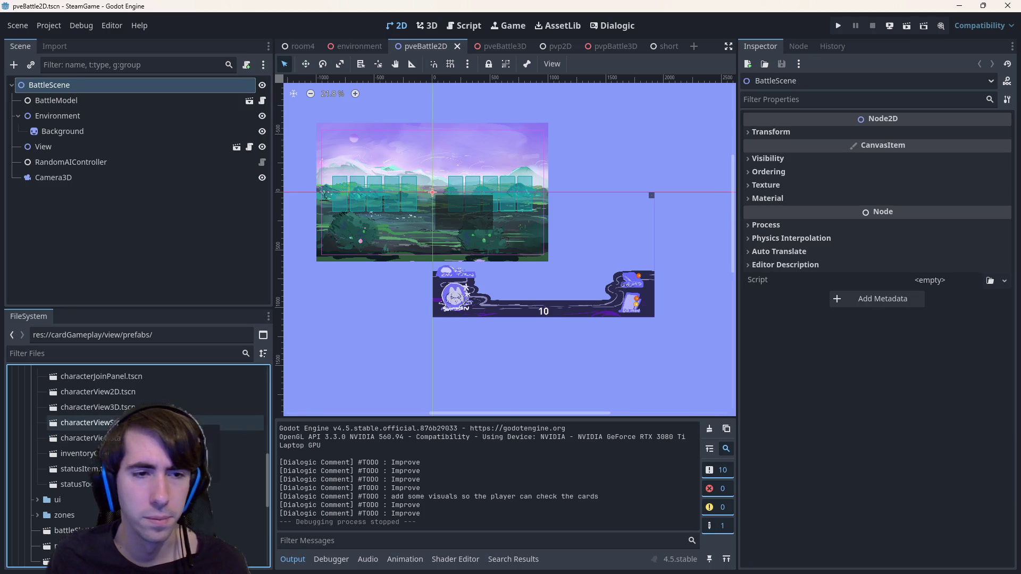
{"action": "scroll", "coordinate": [160, 425], "scroll_direction": "up", "scroll_amount": 2}
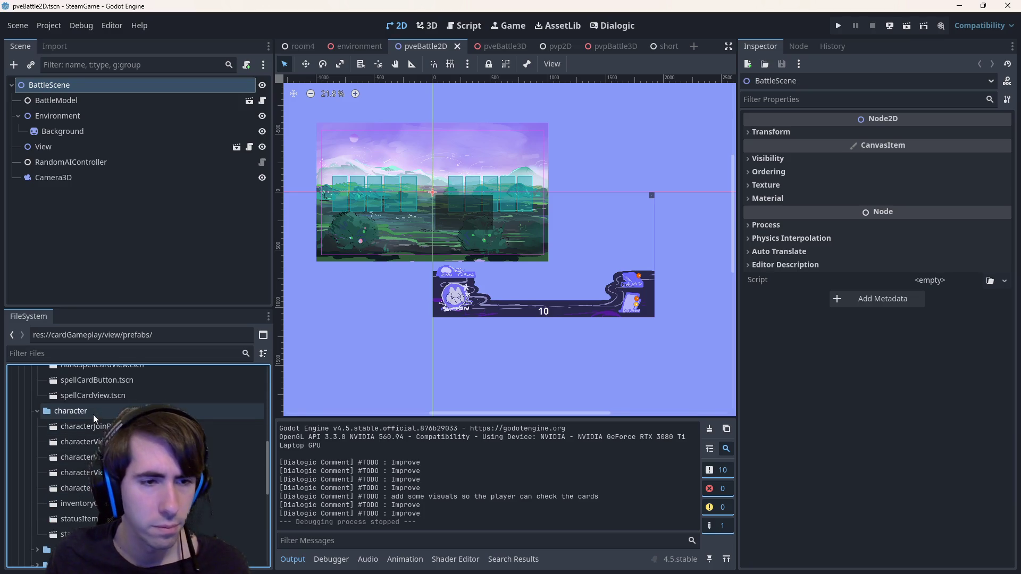
{"action": "double_click", "coordinate": [79, 518]}
Step: Open the inventoryCharacter, characterViewStats2D/3D, characterView2D/3D and characterJoinPanel scenes
{"action": "left_click", "coordinate": [77, 504]}
{"action": "double_click", "coordinate": [77, 504]}
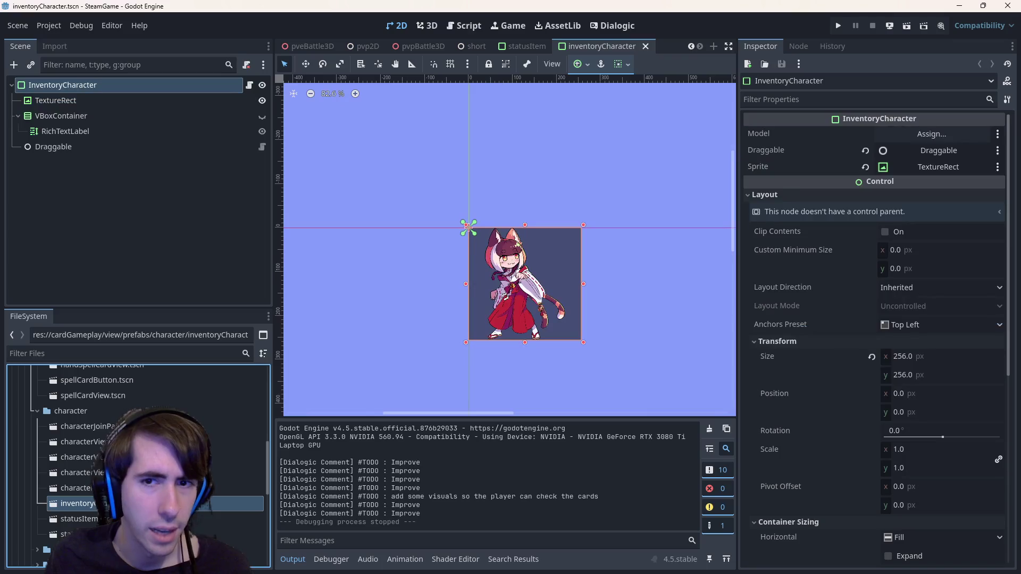
{"action": "double_click", "coordinate": [77, 473]}
{"action": "double_click", "coordinate": [77, 488]}
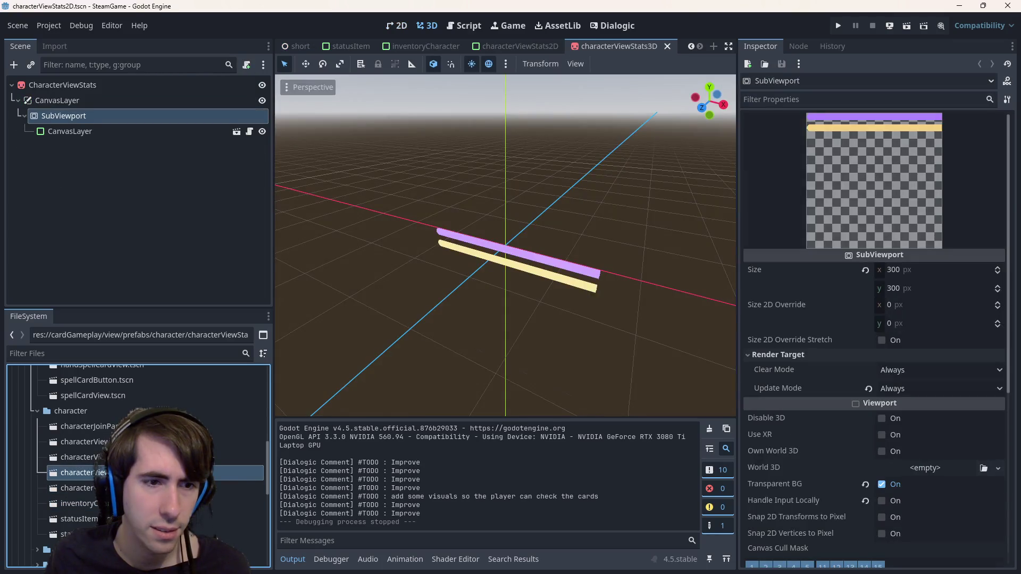
{"action": "double_click", "coordinate": [77, 458]}
{"action": "double_click", "coordinate": [77, 442]}
{"action": "double_click", "coordinate": [77, 427]}
{"action": "double_click", "coordinate": [77, 442]}
{"action": "double_click", "coordinate": [78, 457]}
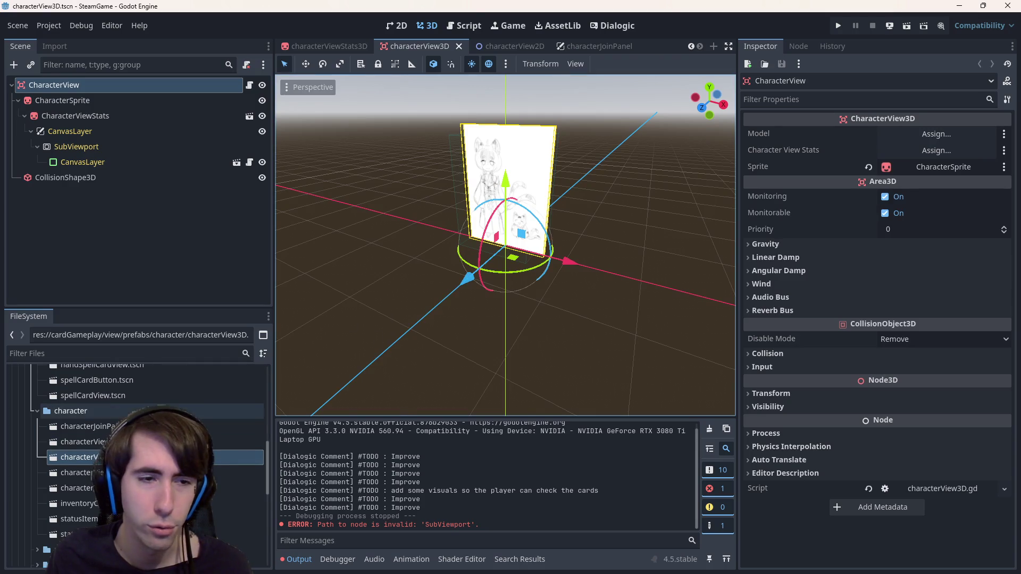
{"action": "double_click", "coordinate": [77, 426]}
Step: Select the statusTooltip scene and briefly expand then collapse the zones folder
{"action": "scroll", "coordinate": [138, 463], "scroll_direction": "down", "scroll_amount": 3}
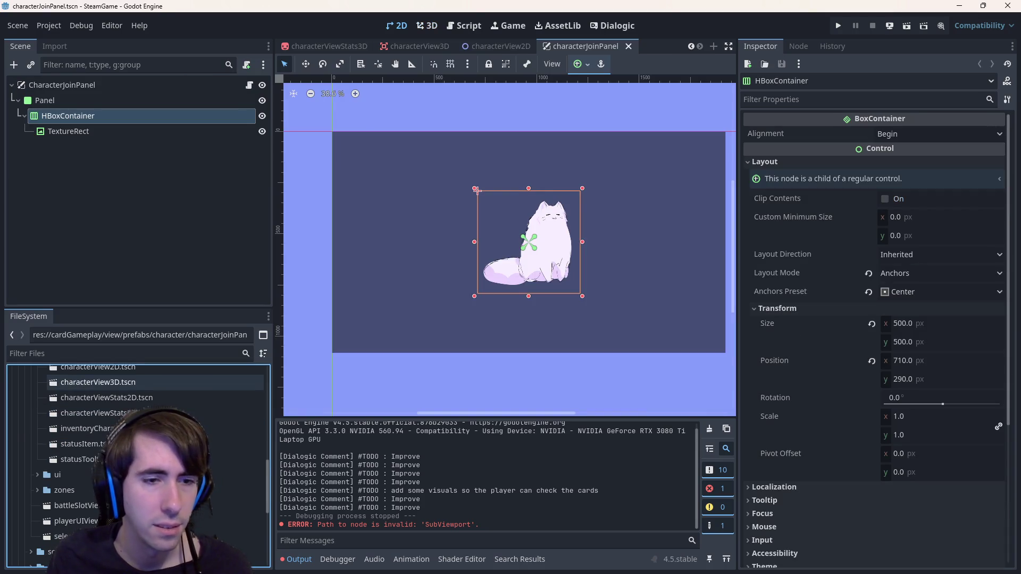
{"action": "left_click", "coordinate": [91, 384]}
{"action": "scroll", "coordinate": [138, 463], "scroll_direction": "up", "scroll_amount": 2}
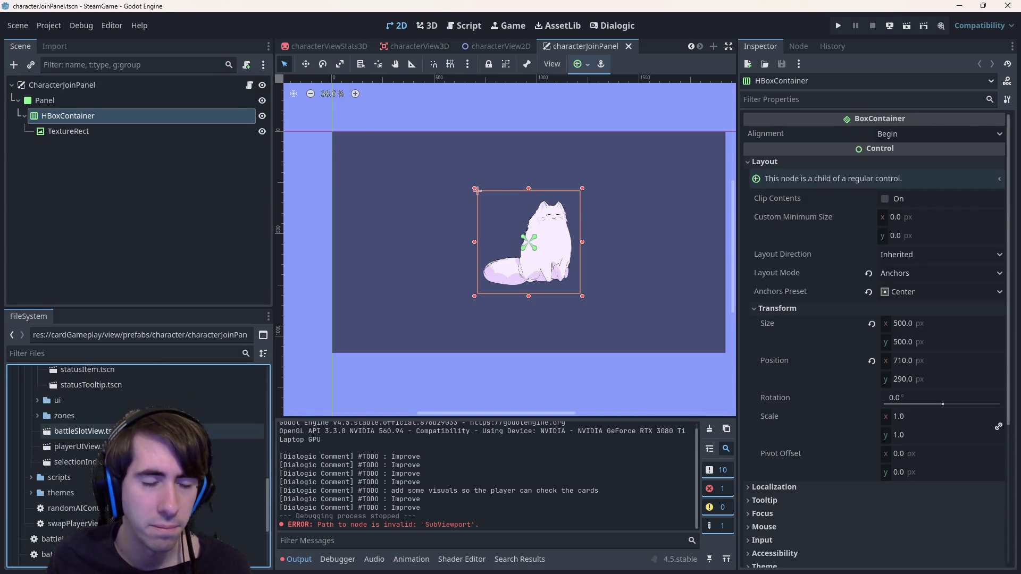
{"action": "key", "text": "Right"}
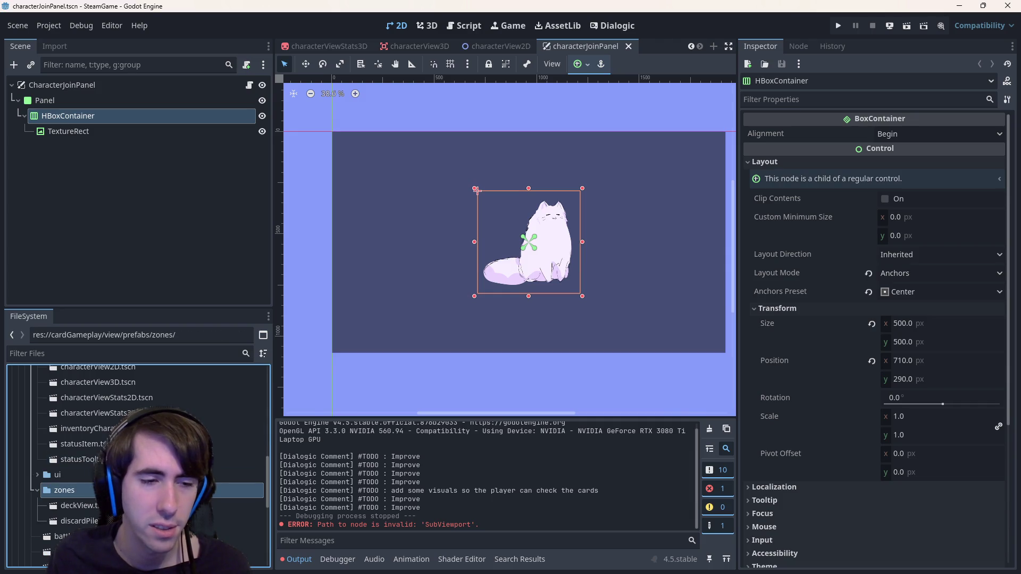
{"action": "scroll", "coordinate": [139, 455], "scroll_direction": "down", "scroll_amount": 1}
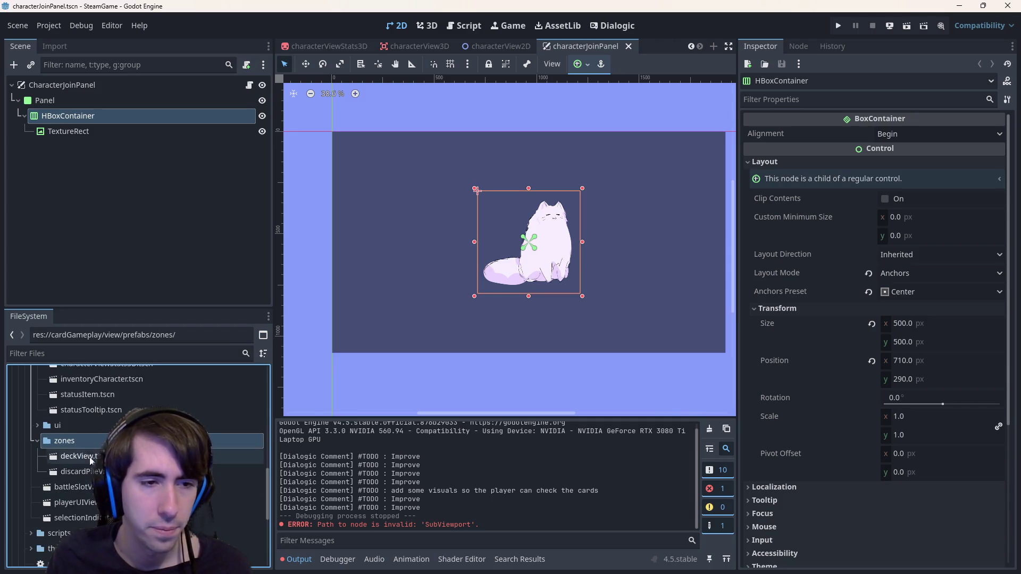
{"action": "key", "text": "Left"}
Step: Open the energyPanel, energyViewInstance, logMessage and logPanel scenes from ui prefabs, then select the view folder
{"action": "double_click", "coordinate": [76, 424]}
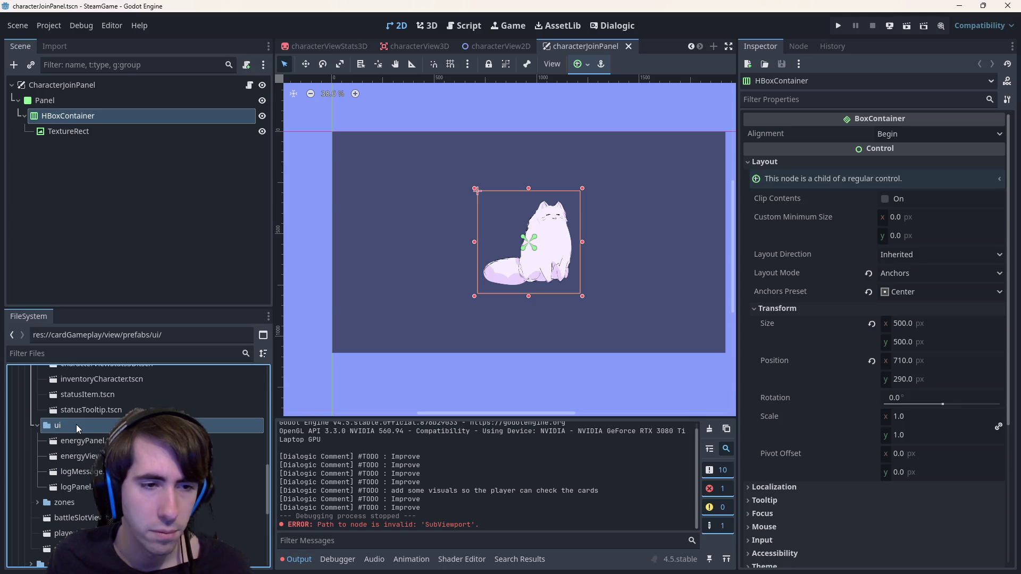
{"action": "double_click", "coordinate": [90, 442]}
{"action": "double_click", "coordinate": [80, 456]}
{"action": "double_click", "coordinate": [80, 471]}
{"action": "left_click", "coordinate": [80, 487]}
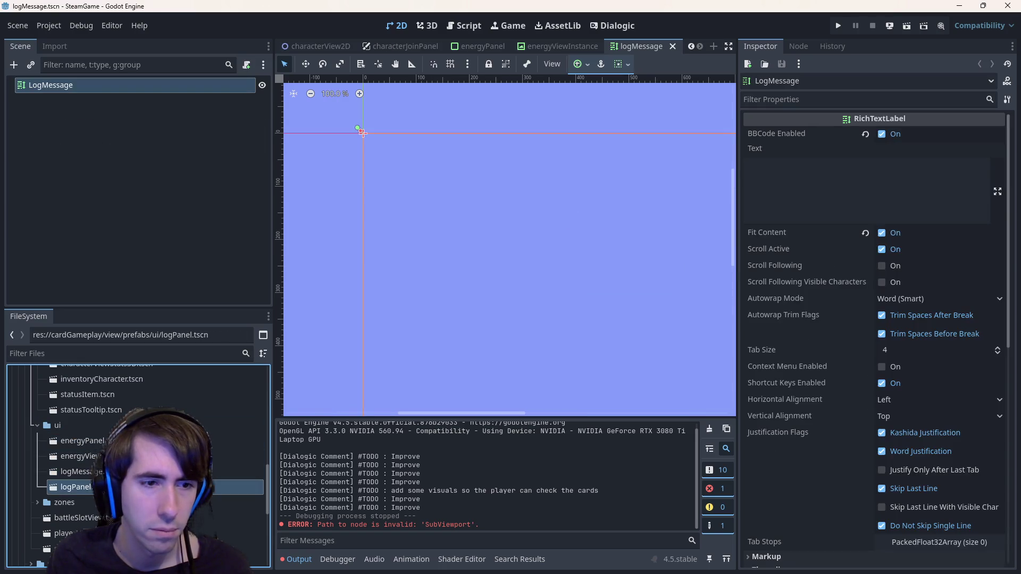
{"action": "key", "text": "Return"}
{"action": "key", "text": "Left"}
{"action": "key", "text": "Left"}
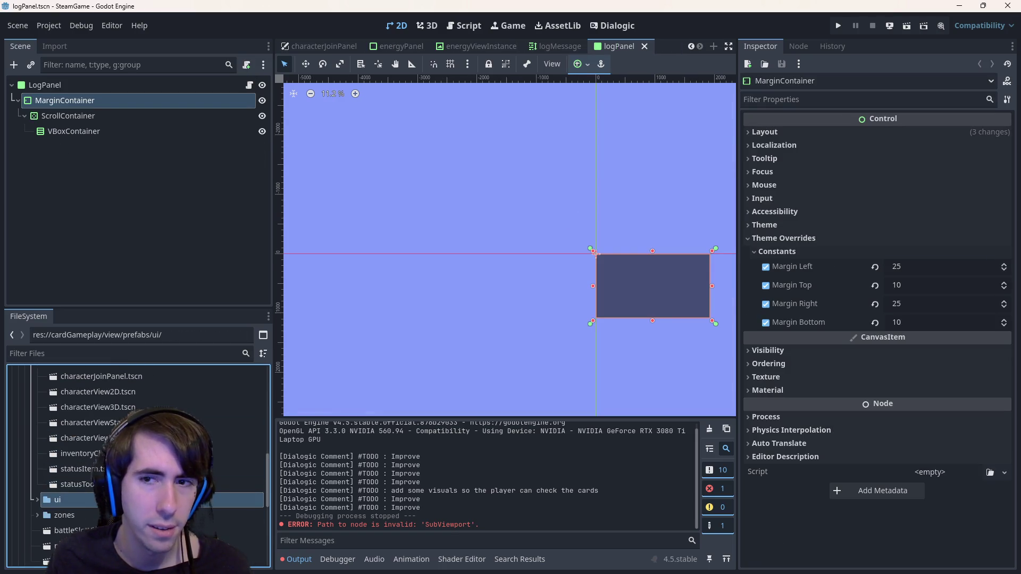
{"action": "left_click", "coordinate": [78, 457]}
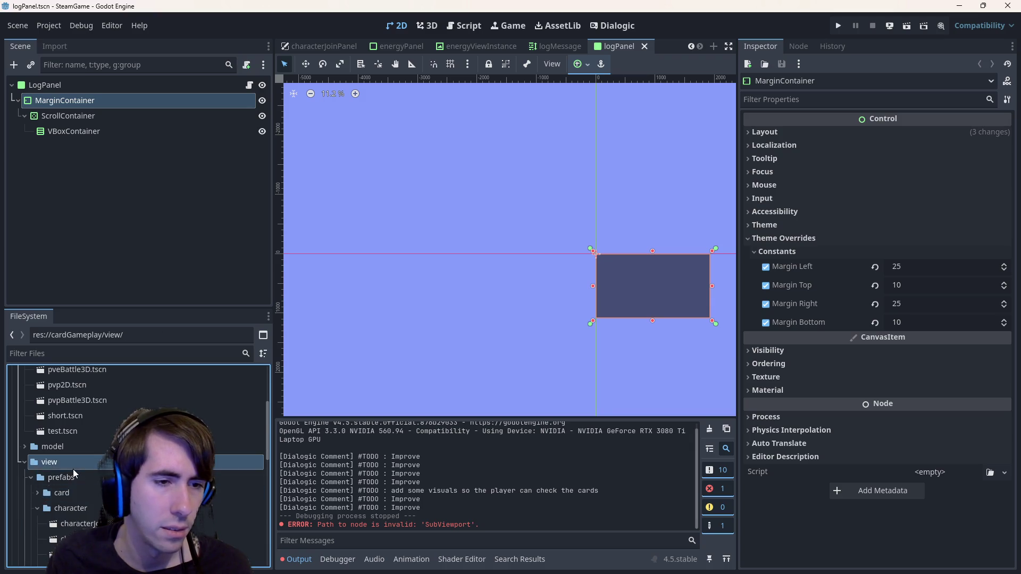
Step: Expand art's cardSleeves folder and bring up file actions for sakuraSleeves.png
{"action": "key", "text": "Left"}
{"action": "key", "text": "Left"}
{"action": "key", "text": "Down"}
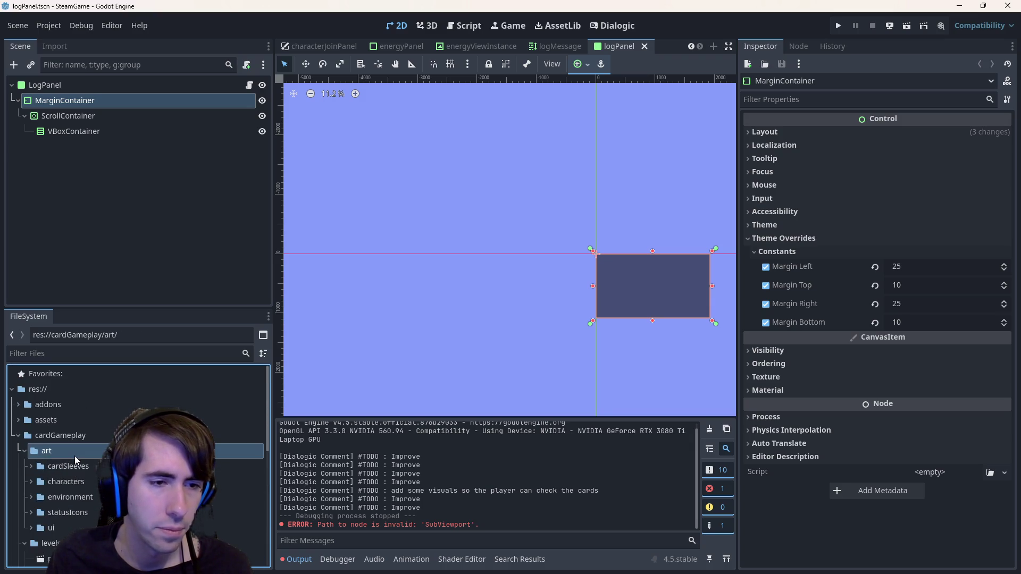
{"action": "key", "text": "Down"}
{"action": "key", "text": "Down"}
{"action": "key", "text": "Down"}
{"action": "key", "text": "Left"}
{"action": "double_click", "coordinate": [72, 442]}
{"action": "left_click", "coordinate": [88, 457]}
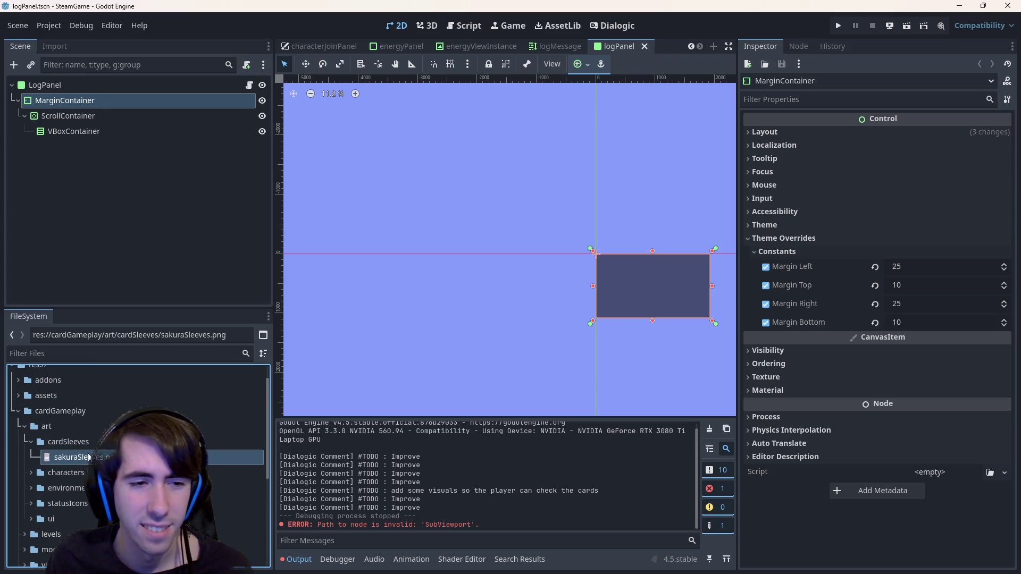
{"action": "key", "text": "Down"}
{"action": "key", "text": "Right"}
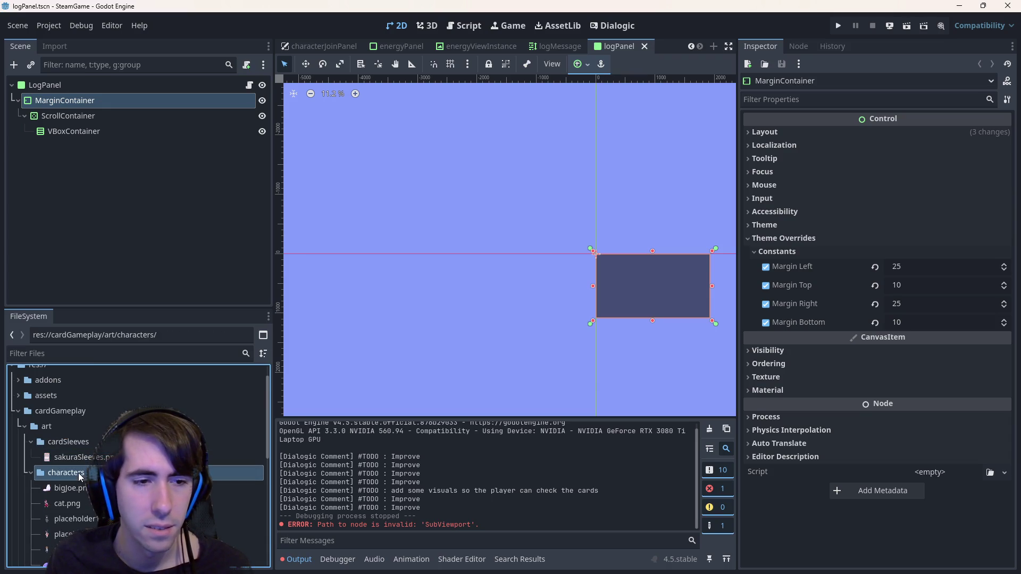
{"action": "key", "text": "Up"}
{"action": "right_click", "coordinate": [81, 458]}
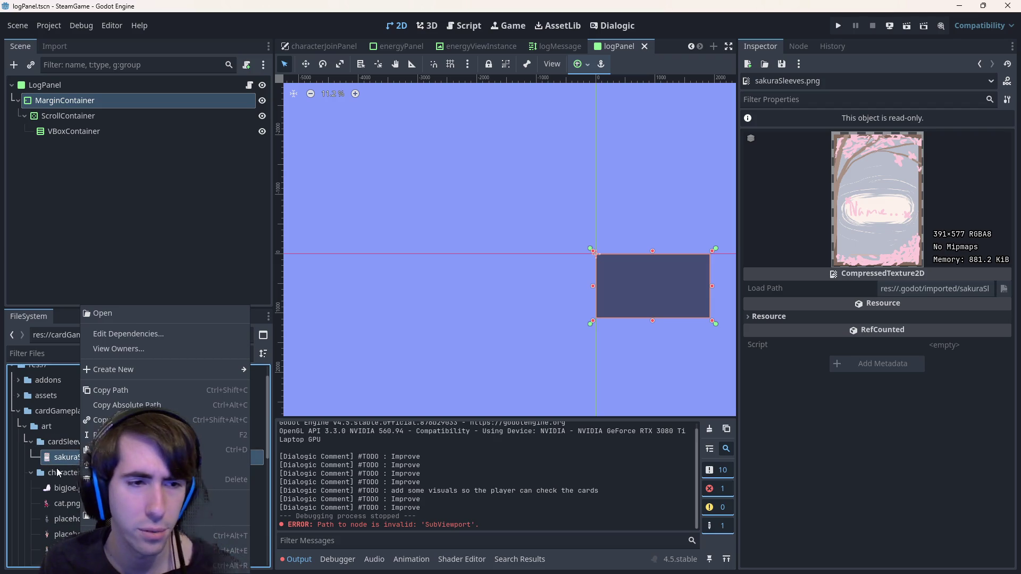
Step: Browse the characters, environment, statusIcons and ui folders, then right-click Attack.png
{"action": "scroll", "coordinate": [67, 462], "scroll_direction": "down", "scroll_amount": 2}
{"action": "scroll", "coordinate": [66, 457], "scroll_direction": "down", "scroll_amount": 2}
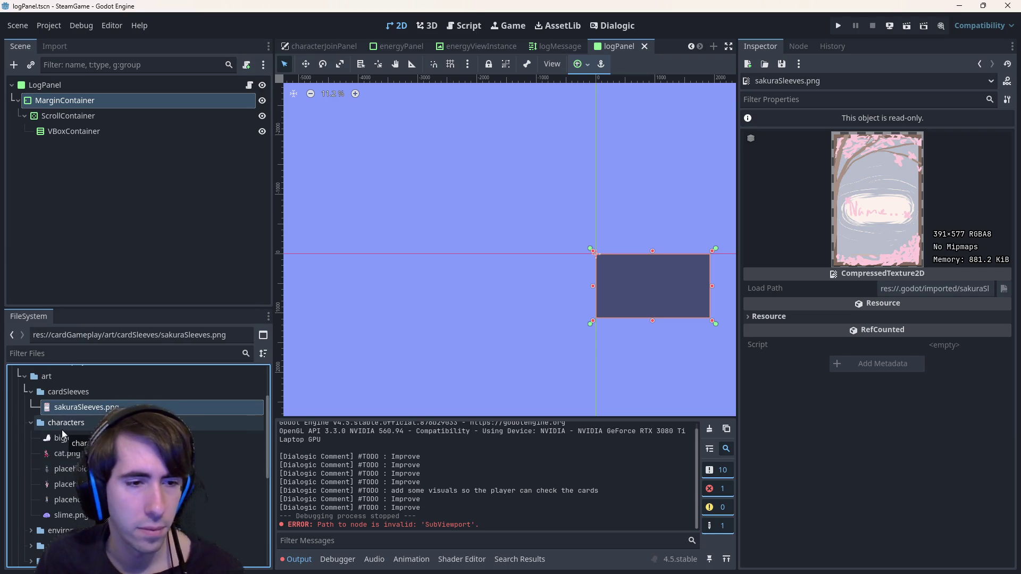
{"action": "double_click", "coordinate": [66, 423]}
{"action": "double_click", "coordinate": [75, 444]}
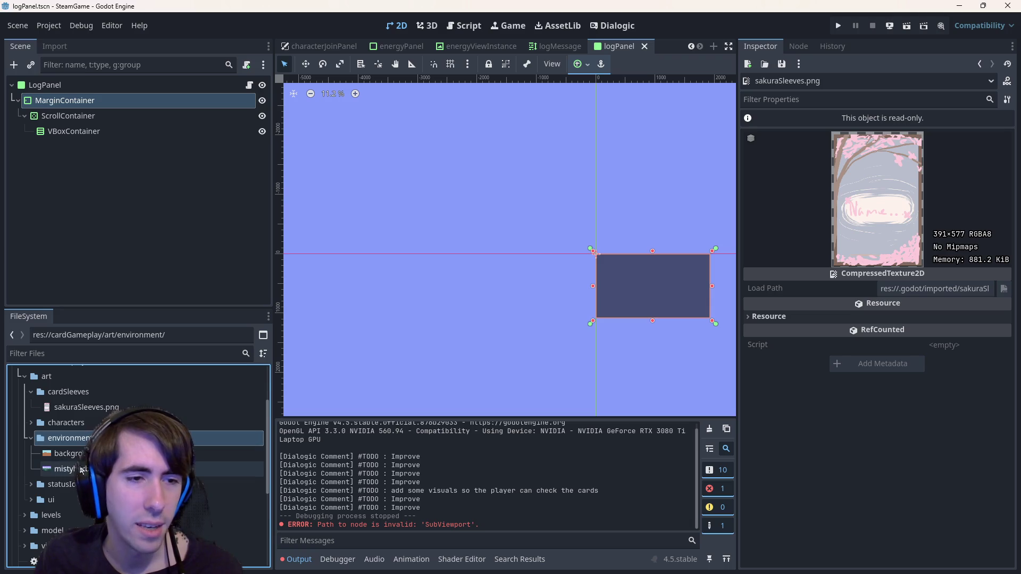
{"action": "left_click", "coordinate": [79, 484]}
{"action": "scroll", "coordinate": [80, 462], "scroll_direction": "down", "scroll_amount": 4}
{"action": "double_click", "coordinate": [81, 461]}
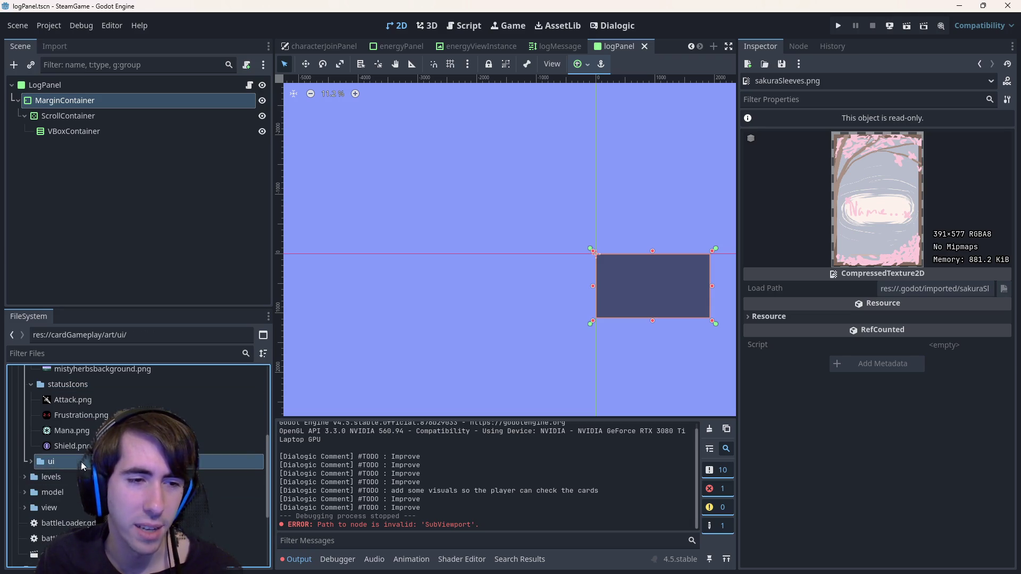
{"action": "scroll", "coordinate": [81, 462], "scroll_direction": "down", "scroll_amount": 1}
{"action": "scroll", "coordinate": [82, 461], "scroll_direction": "up", "scroll_amount": 2}
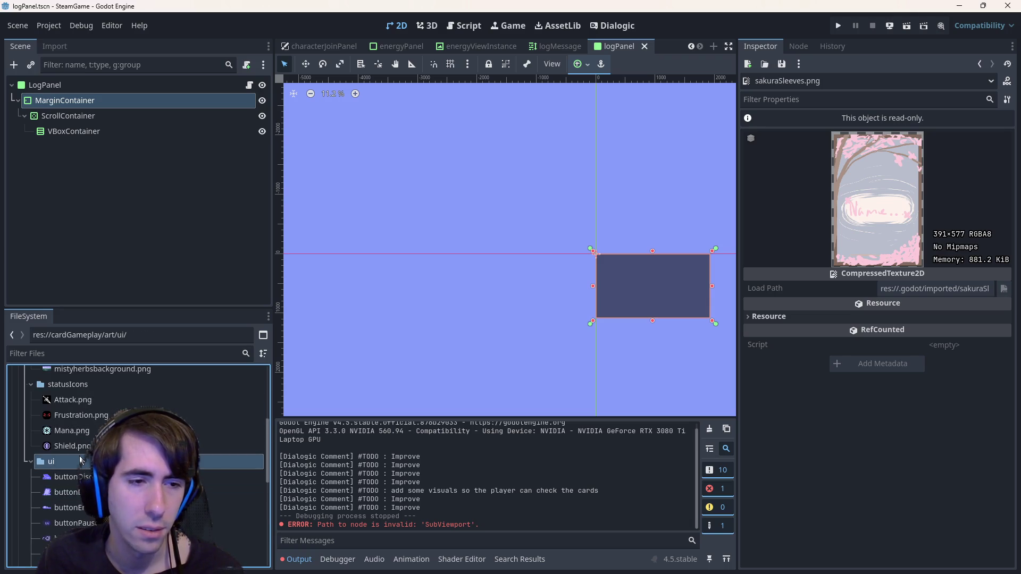
{"action": "double_click", "coordinate": [79, 455]}
{"action": "right_click", "coordinate": [75, 405]}
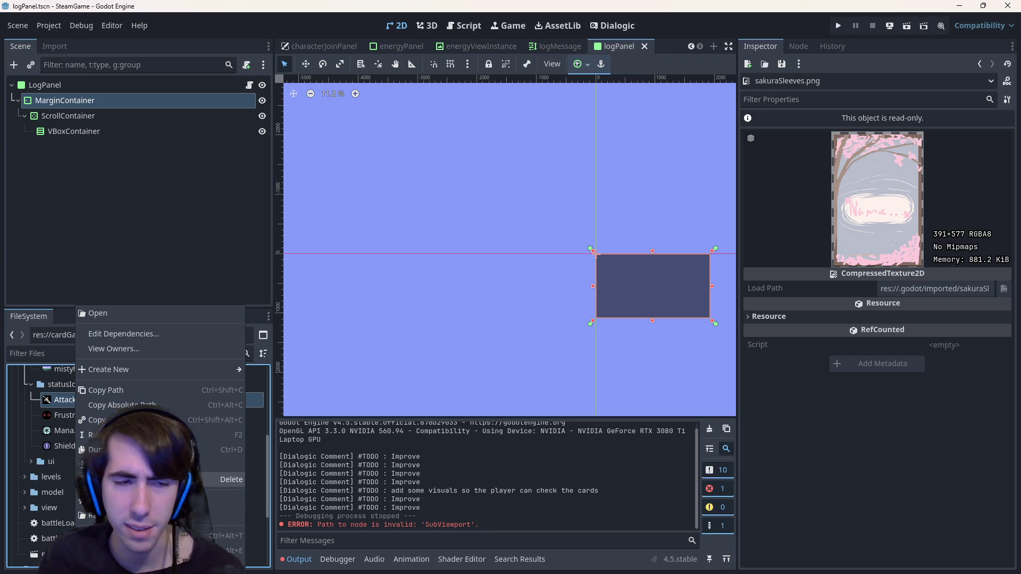
Step: Check Attack.png's dependencies, dismissing the in-use warning and the empty list
{"action": "left_click", "coordinate": [105, 334]}
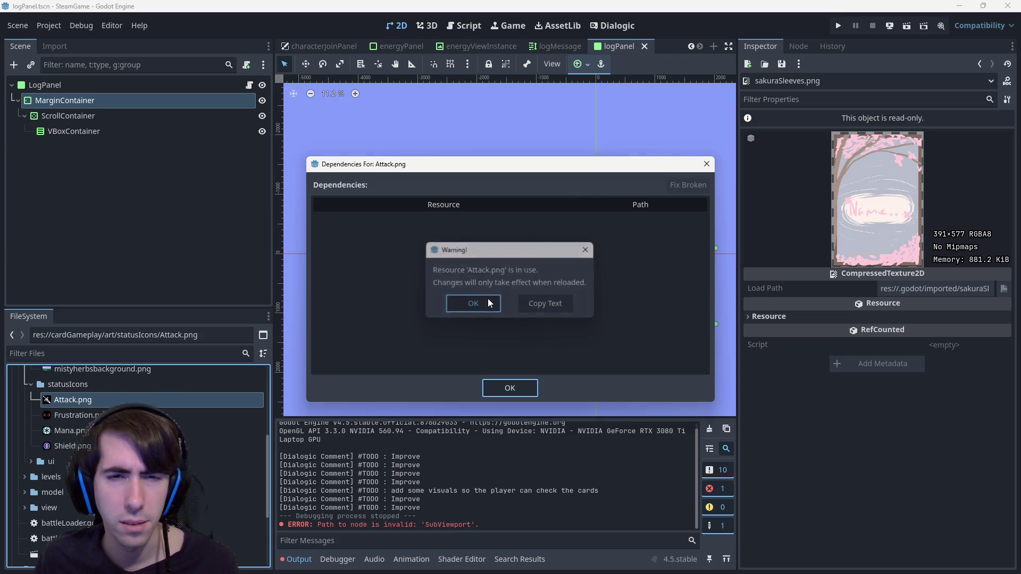
{"action": "left_click", "coordinate": [487, 299]}
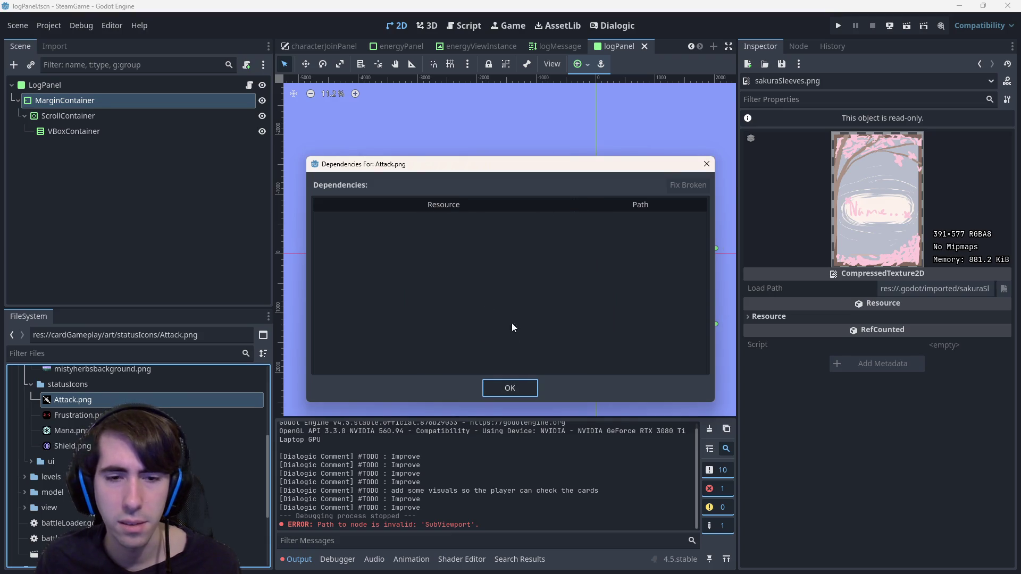
{"action": "left_click", "coordinate": [505, 387]}
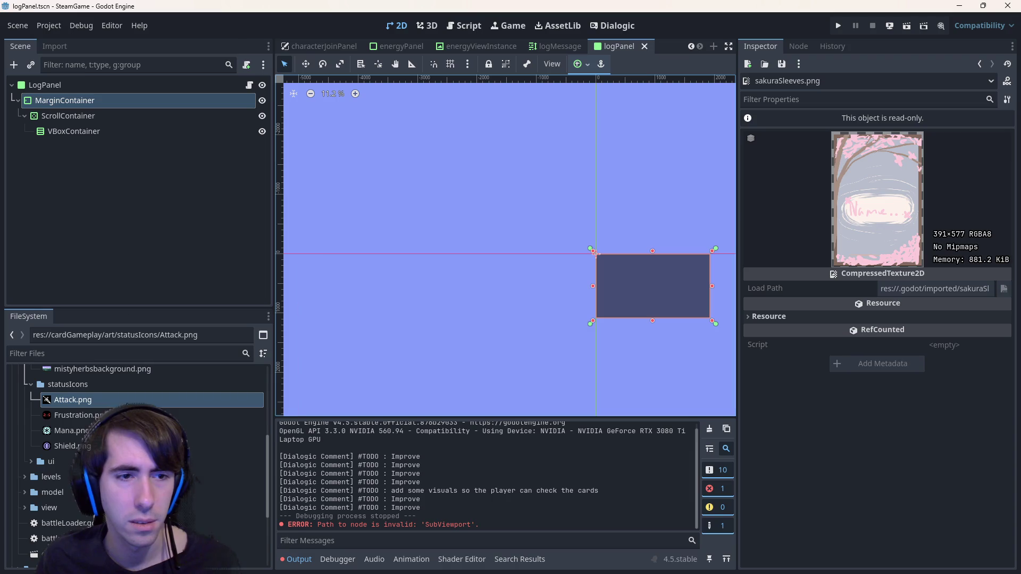
Step: List the scenes using Attack.png and open characterViewStats2D, selecting its CharacterViewStats root
{"action": "right_click", "coordinate": [128, 399]}
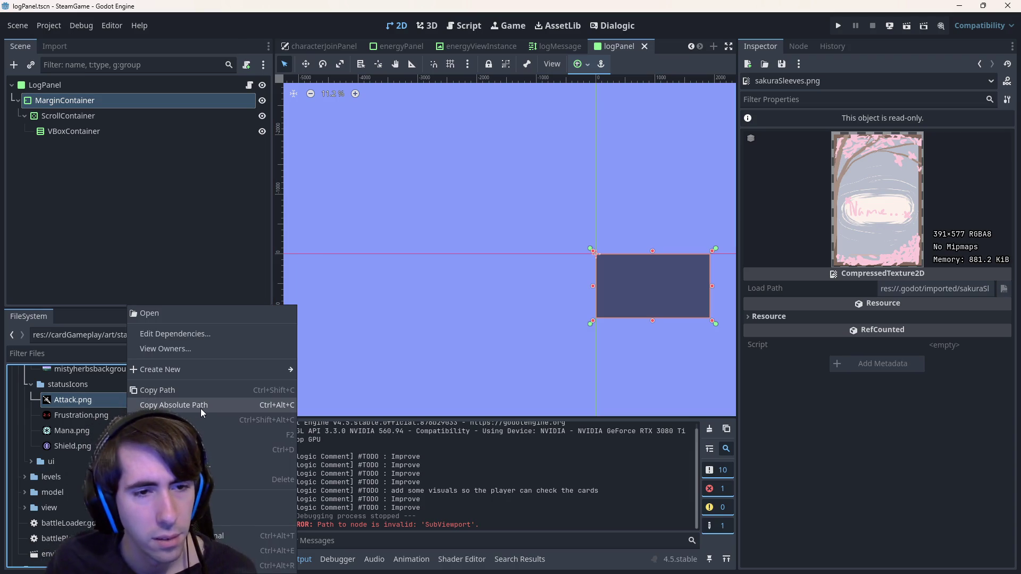
{"action": "left_click", "coordinate": [190, 349]}
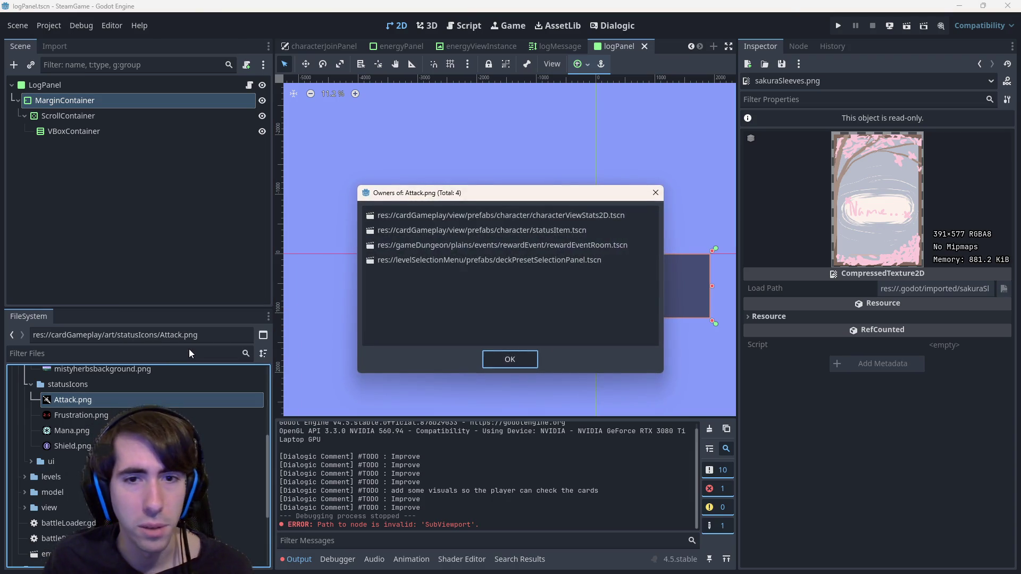
{"action": "double_click", "coordinate": [556, 216]}
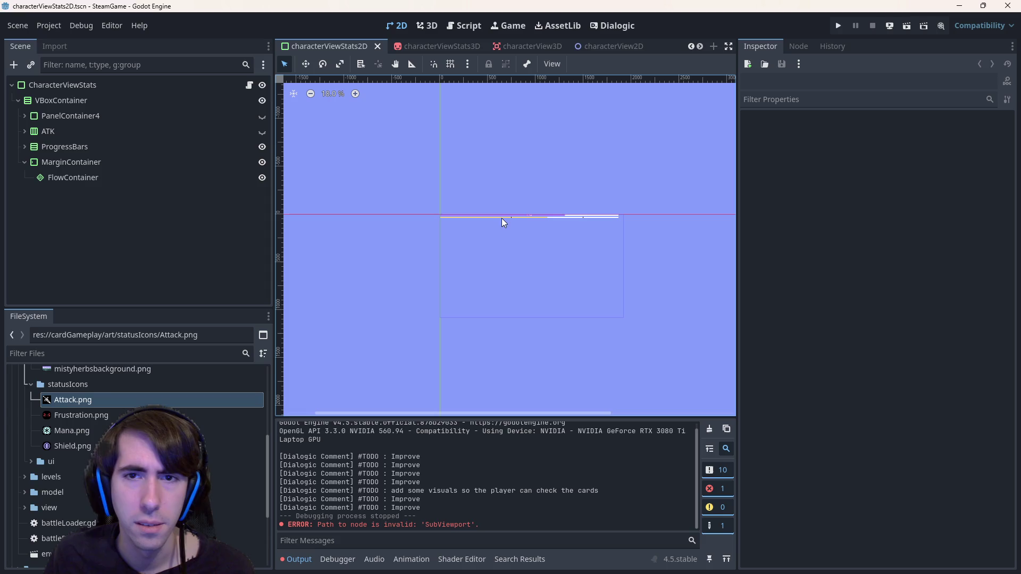
{"action": "left_click", "coordinate": [155, 84]}
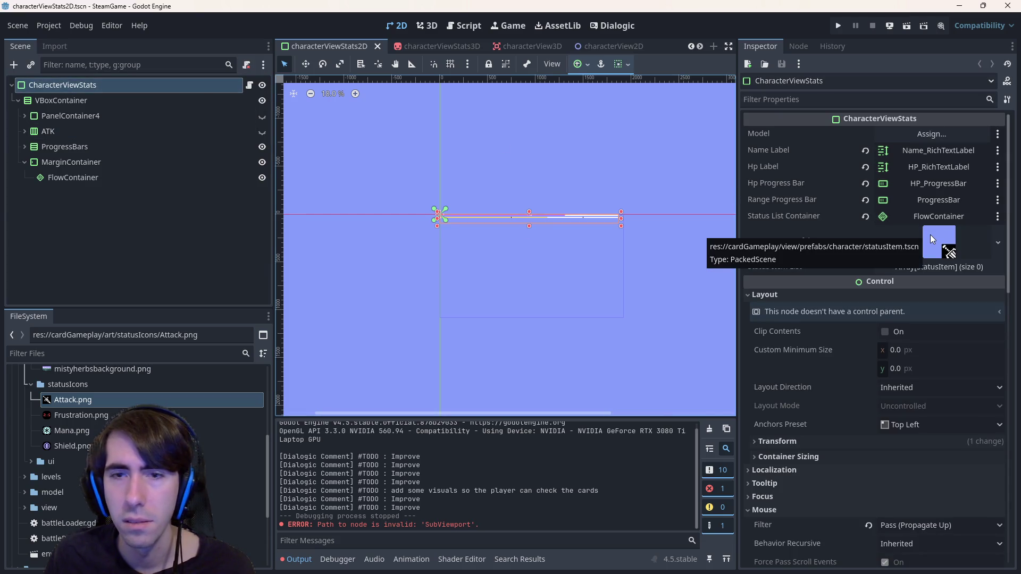
Step: Show which scenes own Frustration.png via View Owners
{"action": "right_click", "coordinate": [130, 399]}
{"action": "left_click", "coordinate": [89, 418]}
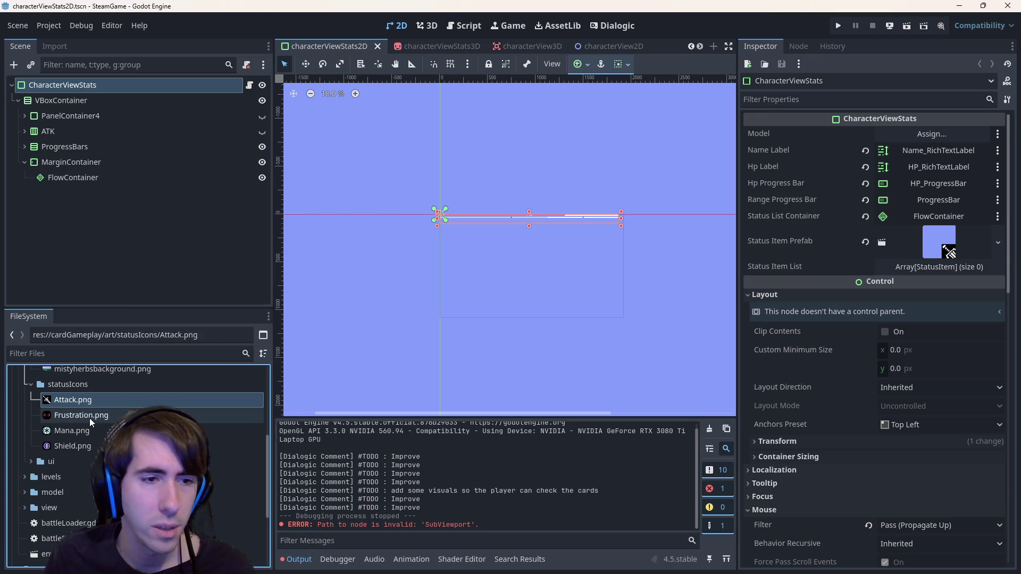
{"action": "right_click", "coordinate": [89, 418]}
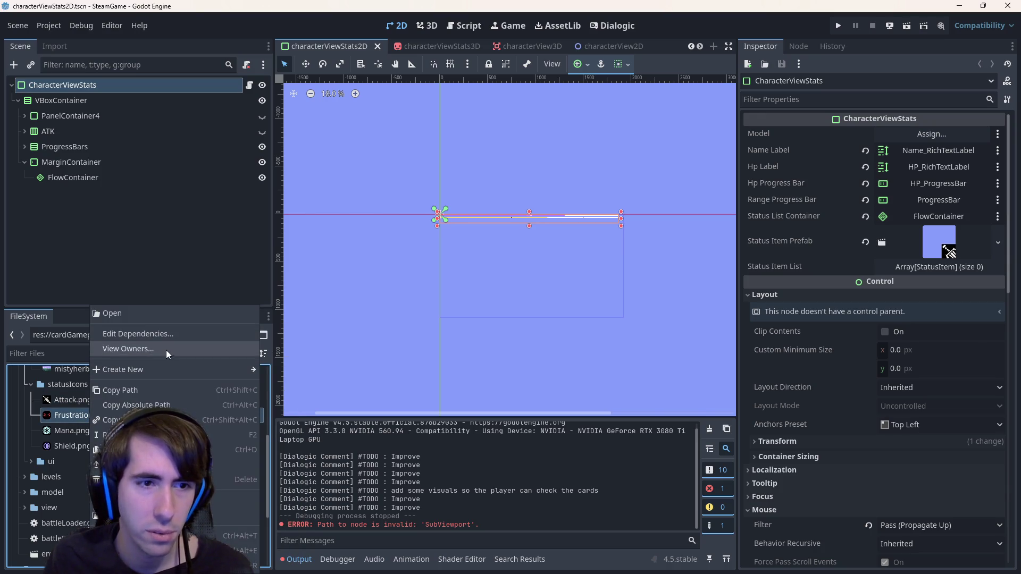
{"action": "left_click", "coordinate": [164, 349]}
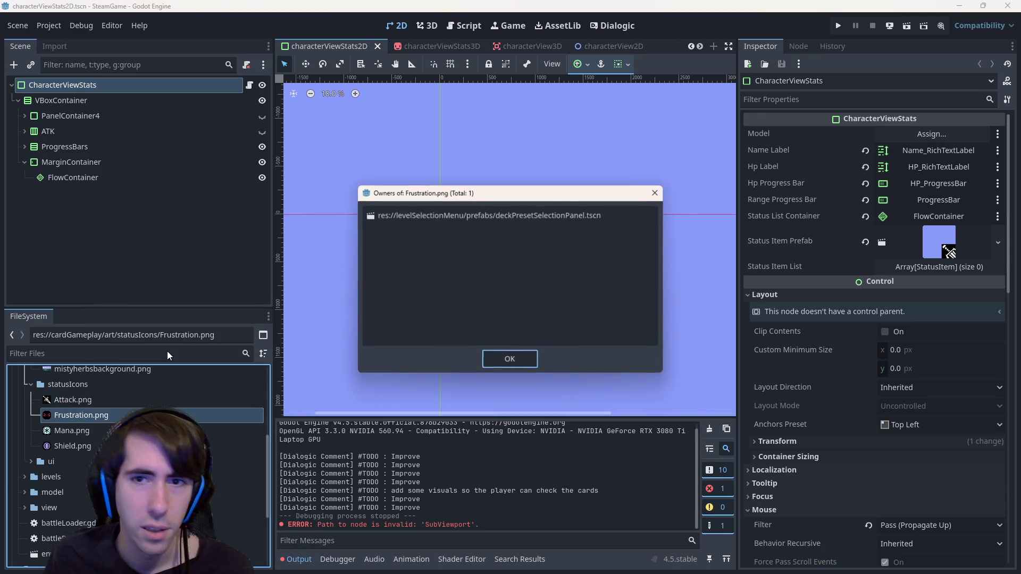
Step: Open deckPresetSelectionPanel, select a deck preview TextureRect and frame the New Deck preview
{"action": "double_click", "coordinate": [533, 218]}
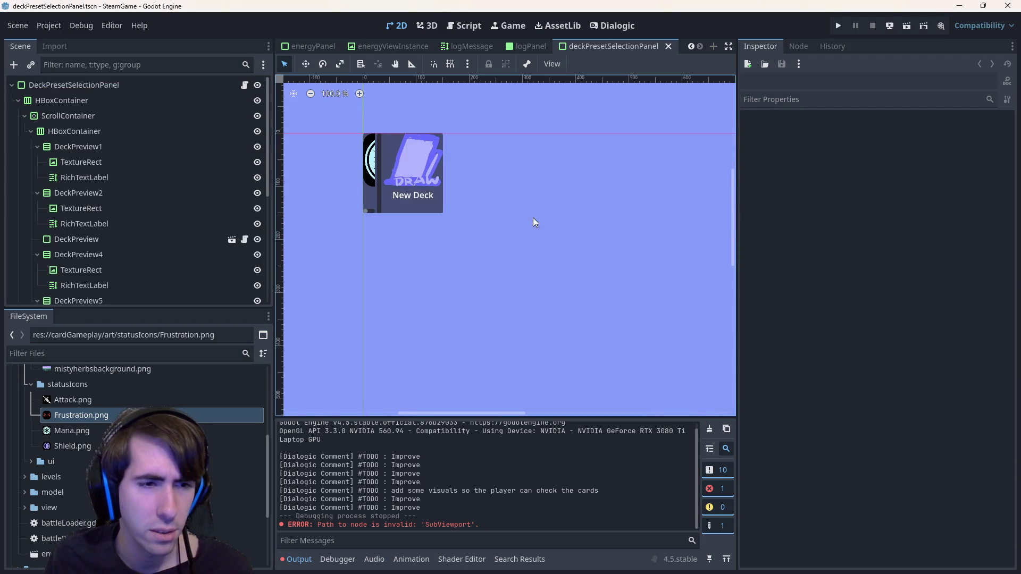
{"action": "left_click", "coordinate": [367, 169]}
{"action": "scroll", "coordinate": [375, 204], "scroll_direction": "down", "scroll_amount": 5}
{"action": "scroll", "coordinate": [166, 214], "scroll_direction": "down", "scroll_amount": 5}
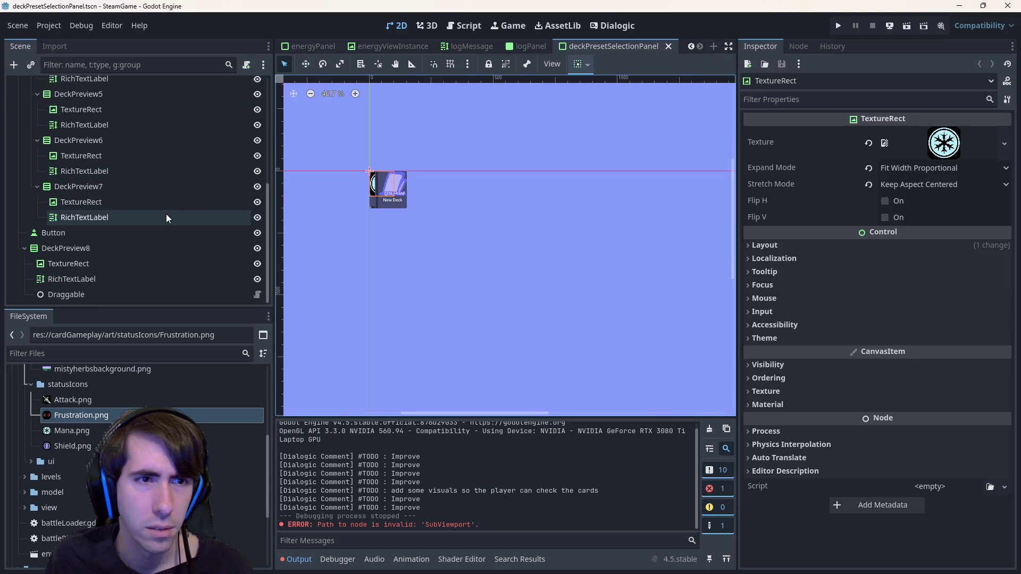
{"action": "scroll", "coordinate": [166, 214], "scroll_direction": "up", "scroll_amount": 5}
{"action": "mouse_move", "coordinate": [493, 254]}
{"action": "left_mouse_down"}
{"action": "mouse_move", "coordinate": [539, 323]}
{"action": "mouse_move", "coordinate": [454, 303]}
{"action": "mouse_move", "coordinate": [430, 286]}
{"action": "left_mouse_up"}
{"action": "scroll", "coordinate": [539, 323], "scroll_direction": "down", "scroll_amount": 2}
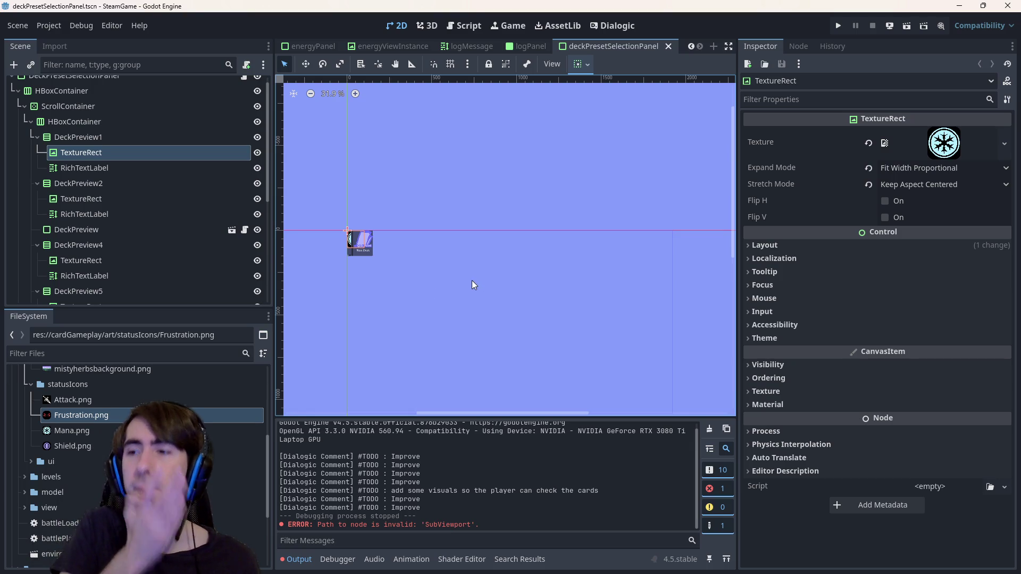
{"action": "scroll", "coordinate": [159, 444], "scroll_direction": "up", "scroll_amount": 3}
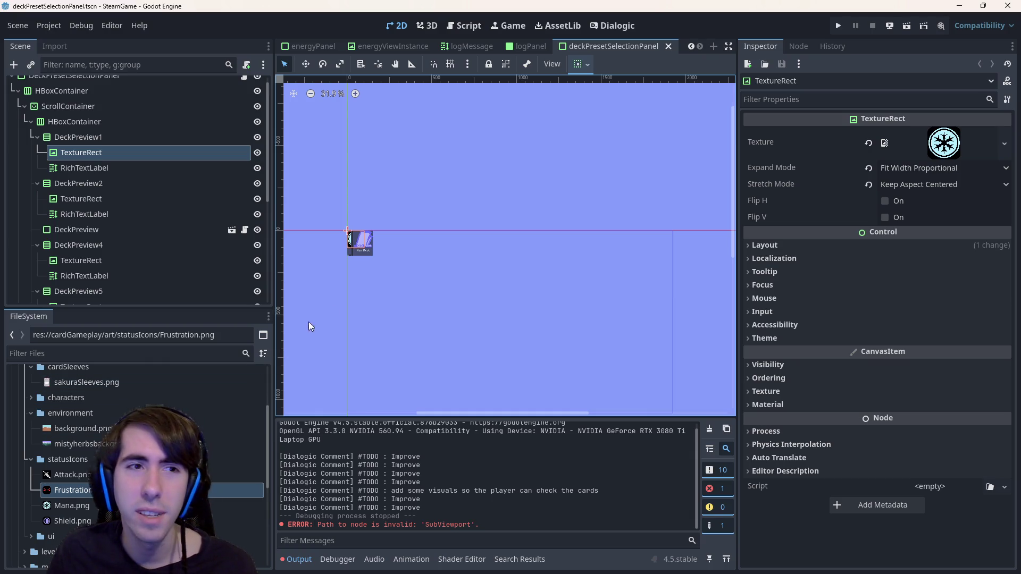
{"action": "left_click_drag", "start_coordinate": [361, 269], "coordinate": [388, 282]}
{"action": "scroll", "coordinate": [387, 261], "scroll_direction": "up", "scroll_amount": 6}
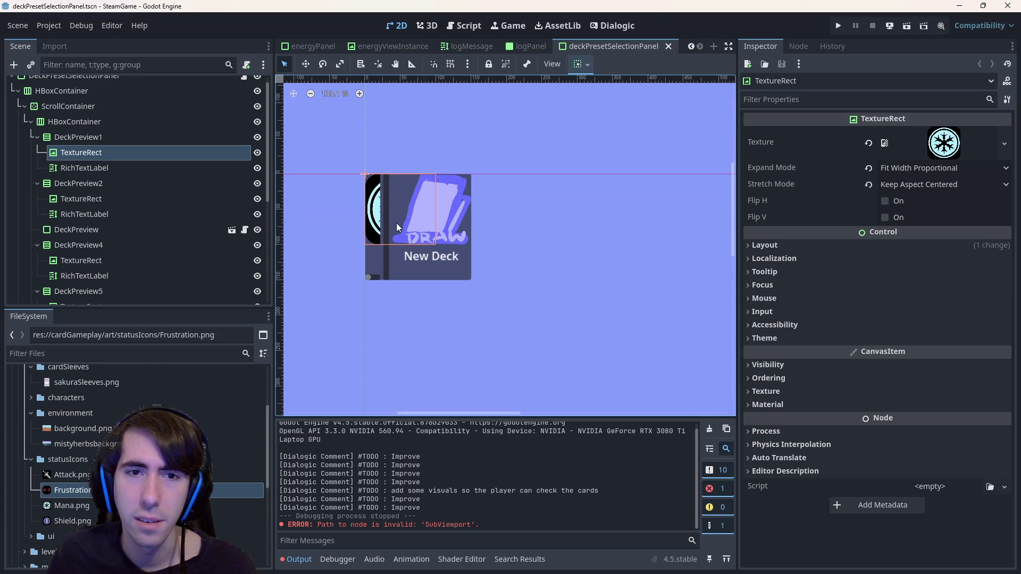
Step: Select the Attack.png status icon and focus the Filter Files box
{"action": "left_click", "coordinate": [72, 474]}
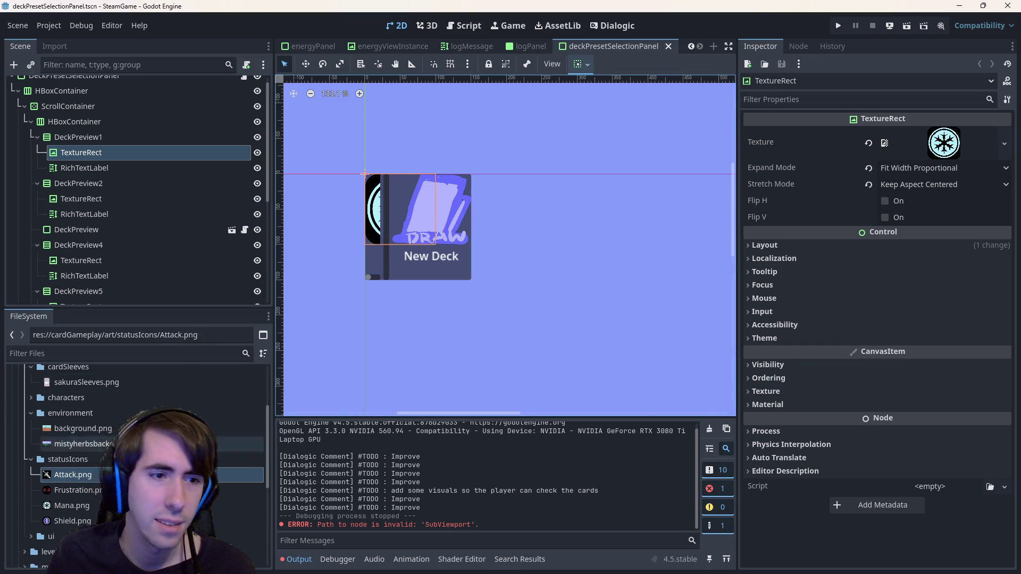
{"action": "scroll", "coordinate": [160, 451], "scroll_direction": "up", "scroll_amount": 3}
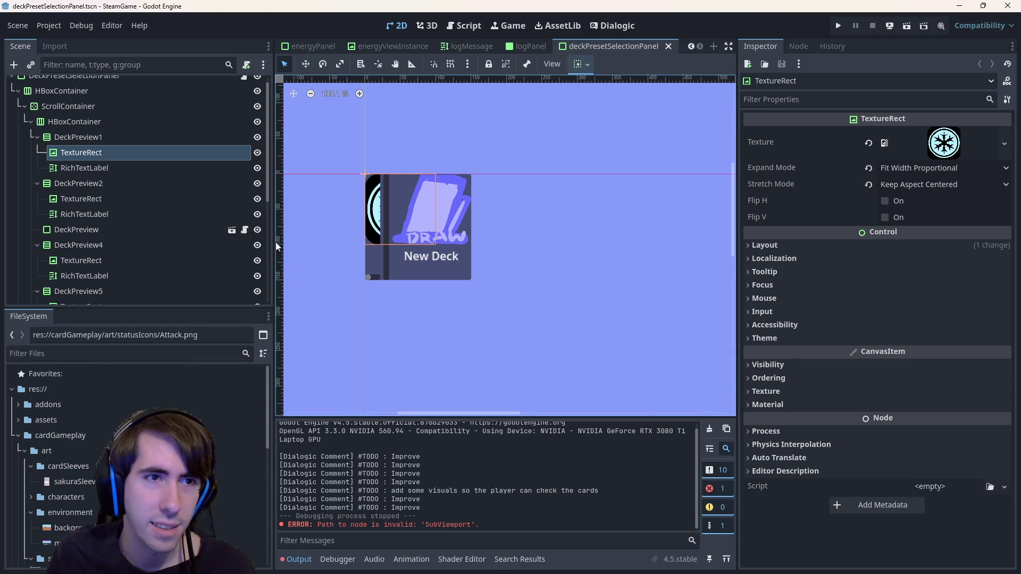
{"action": "scroll", "coordinate": [202, 177], "scroll_direction": "up", "scroll_amount": 1}
{"action": "left_click", "coordinate": [124, 353]}
{"action": "type", "text": "deckpr"}
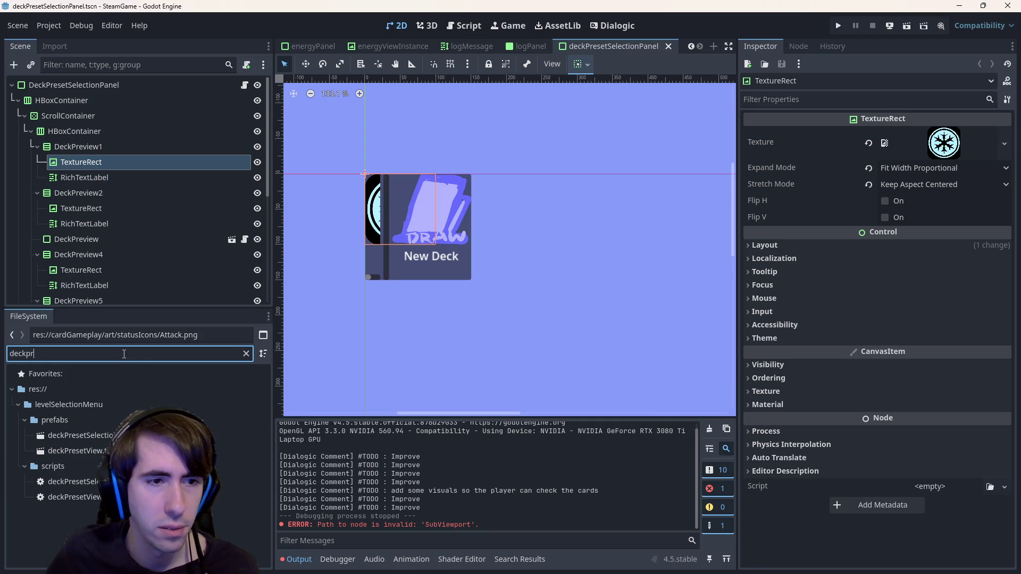
Step: Clear the file name filter and right-click Attack.png in statusIcons
{"action": "left_click", "coordinate": [246, 354]}
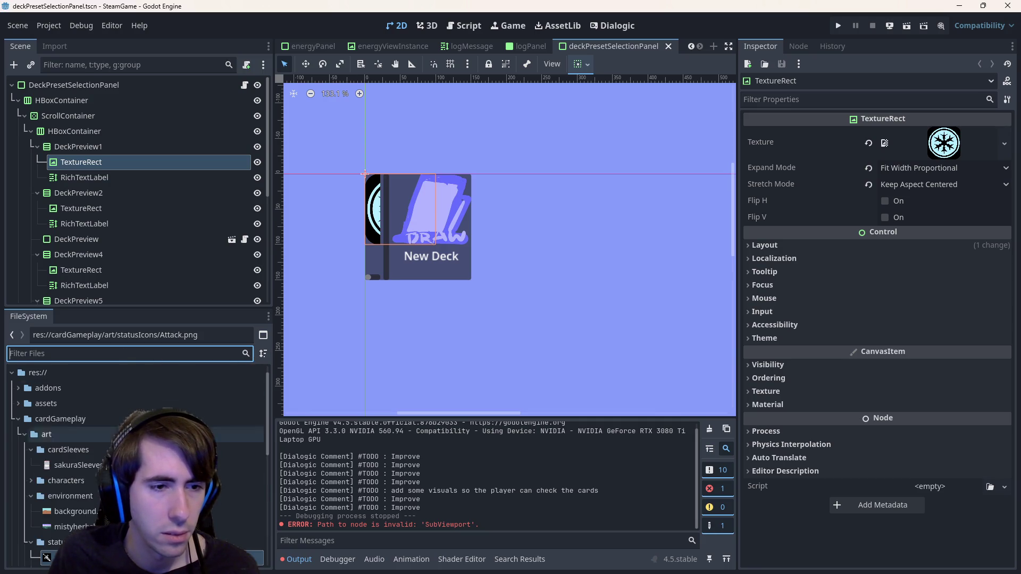
{"action": "right_click", "coordinate": [95, 463]}
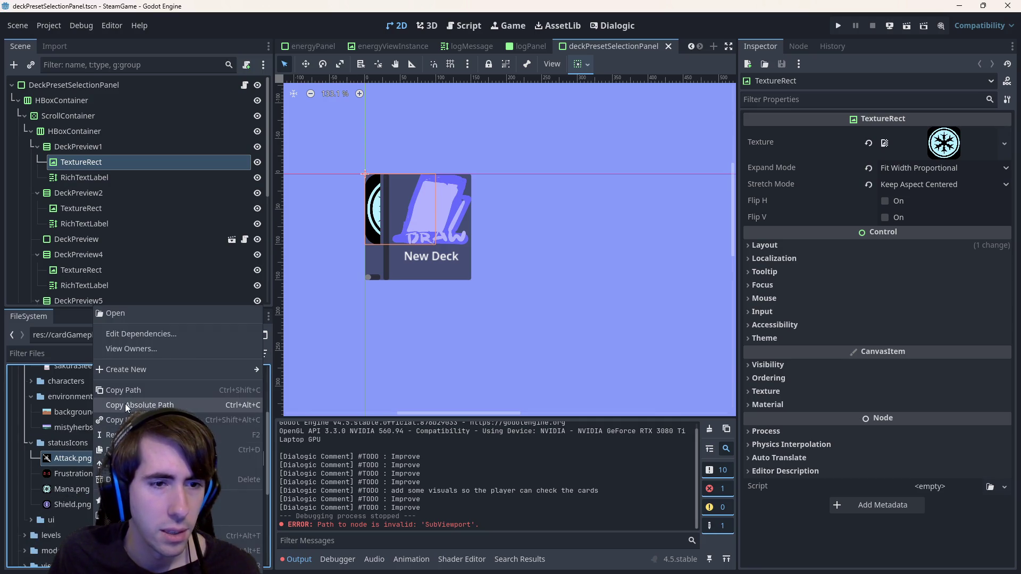
Step: Duplicate Attack.png as DeckIconPlaceholder.png
{"action": "left_click", "coordinate": [133, 450]}
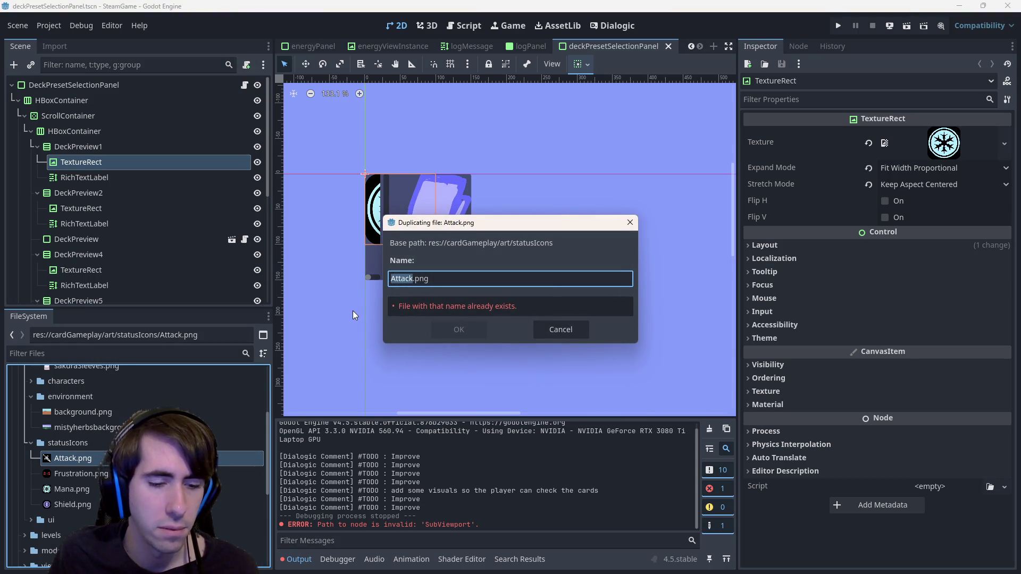
{"action": "type", "text": "Deck"}
{"action": "type", "text": "IconPlacehol"}
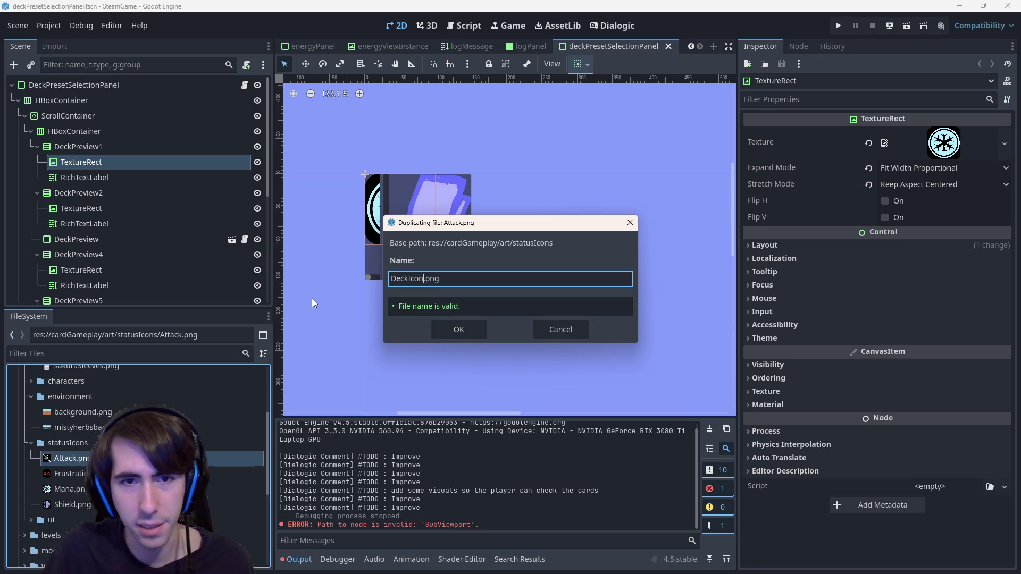
{"action": "type", "text": "der"}
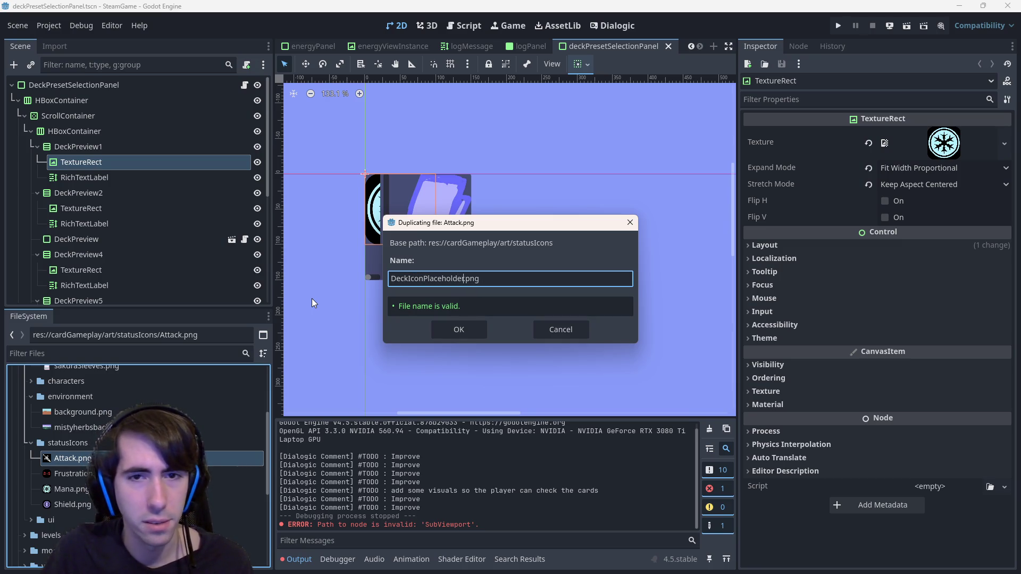
{"action": "key", "text": "Return"}
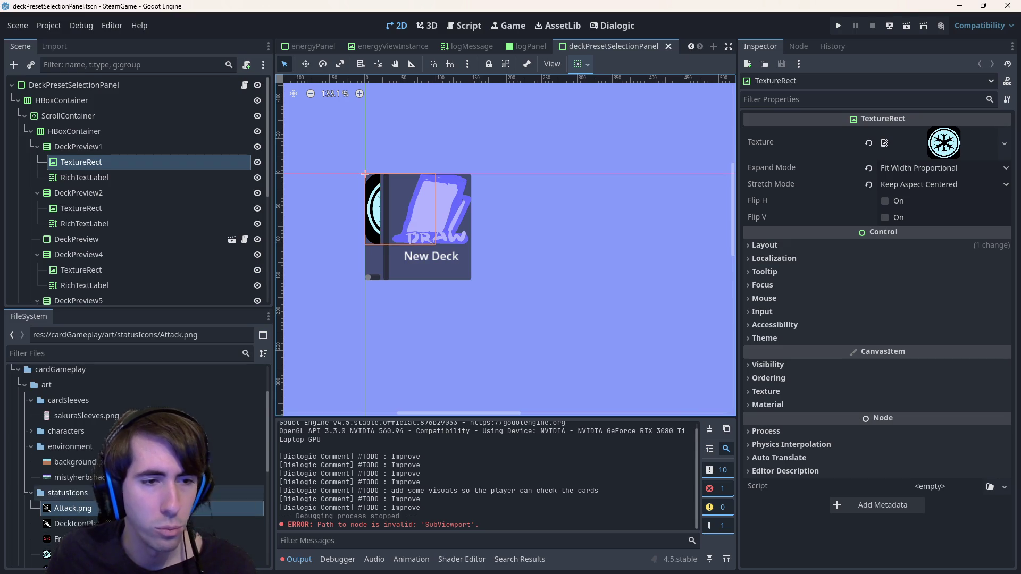
Step: Browse levelSelectionMenu's prefabs, scenes and scripts folders, then right-click levelSelectionMenu
{"action": "scroll", "coordinate": [86, 449], "scroll_direction": "up", "scroll_amount": 2}
{"action": "scroll", "coordinate": [86, 449], "scroll_direction": "down", "scroll_amount": 10}
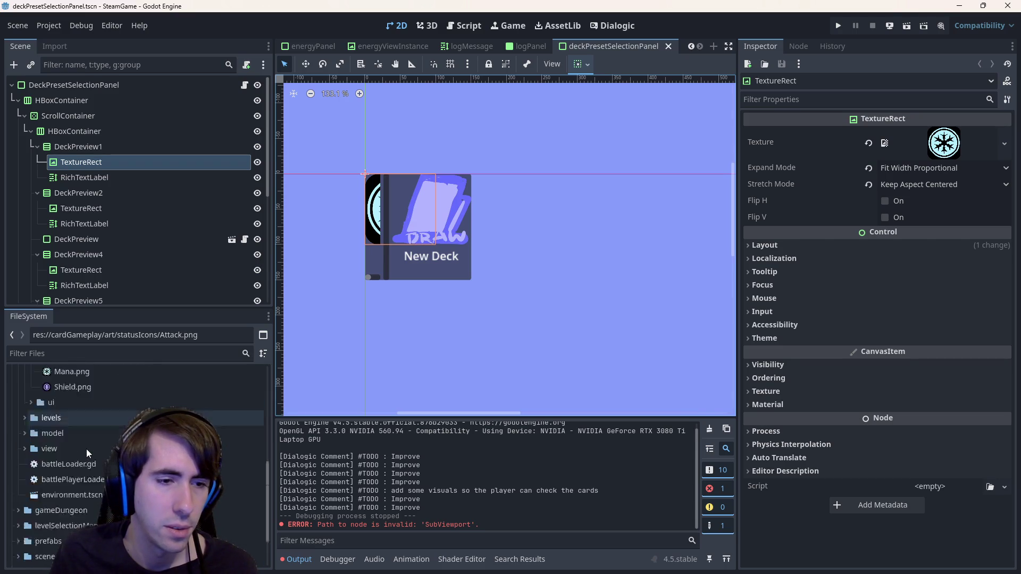
{"action": "left_click", "coordinate": [95, 458]}
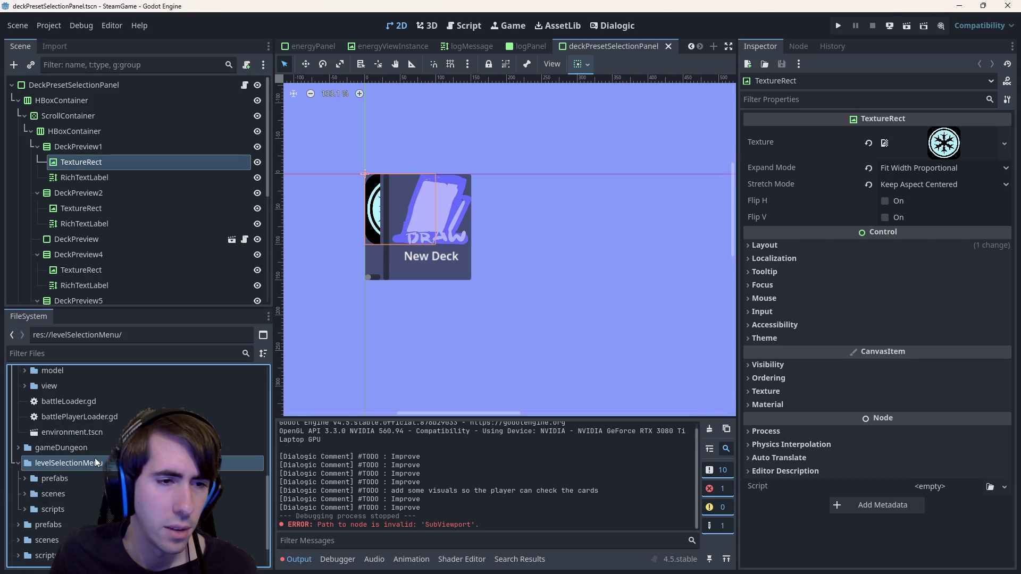
{"action": "double_click", "coordinate": [65, 482]}
{"action": "double_click", "coordinate": [65, 483]}
{"action": "double_click", "coordinate": [72, 489]}
{"action": "scroll", "coordinate": [72, 489], "scroll_direction": "down", "scroll_amount": 1}
{"action": "left_click", "coordinate": [65, 471]}
{"action": "double_click", "coordinate": [65, 446]}
{"action": "right_click", "coordinate": [68, 417]}
Step: Create a new folder named textures inside levelSelectionMenu
{"action": "mouse_move", "coordinate": [109, 351]}
{"action": "left_click", "coordinate": [252, 351]}
{"action": "type", "text": "textures"}
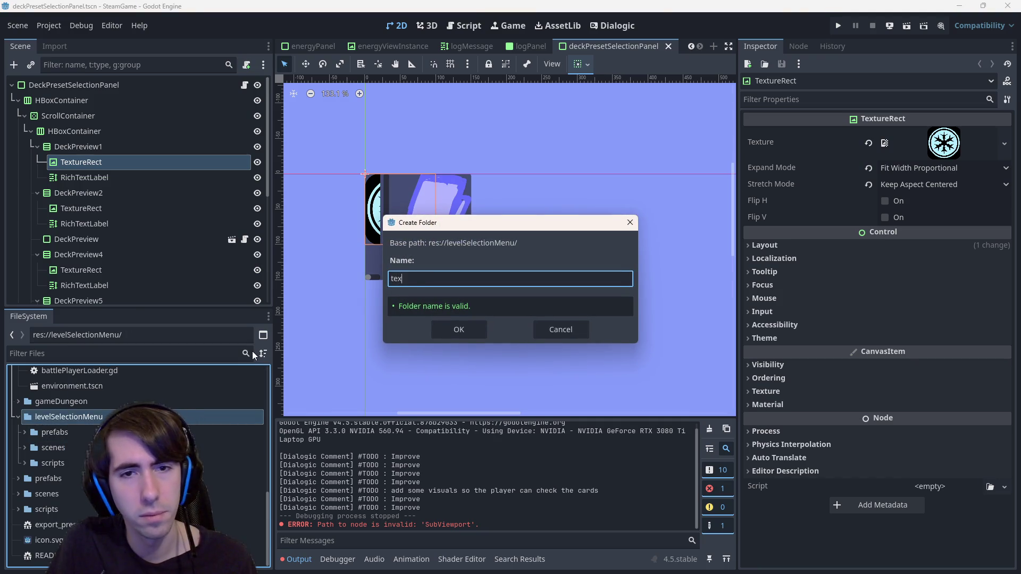
{"action": "key", "text": "Return"}
Step: Move DeckIconPlaceholder.png into the textures folder and expand it to confirm
{"action": "scroll", "coordinate": [52, 479], "scroll_direction": "up", "scroll_amount": 10}
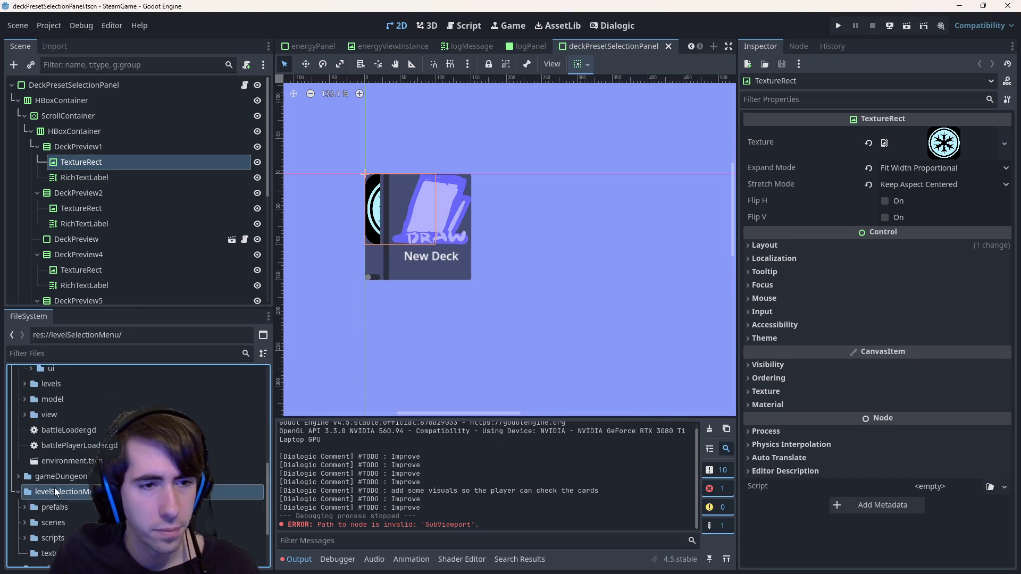
{"action": "scroll", "coordinate": [80, 481], "scroll_direction": "down", "scroll_amount": 2}
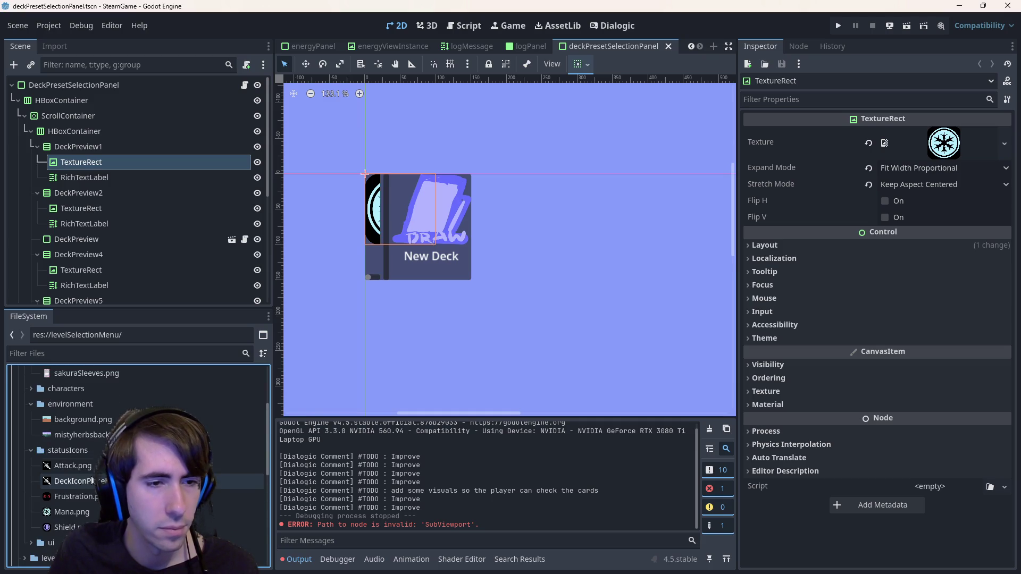
{"action": "left_click", "coordinate": [74, 481]}
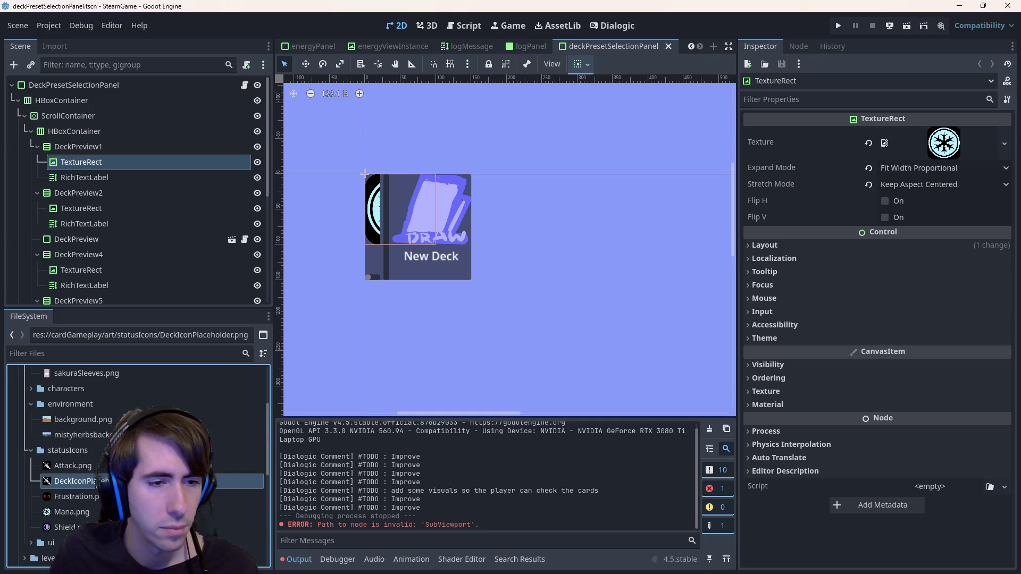
{"action": "left_click_drag", "start_coordinate": [97, 483], "coordinate": [78, 518]}
{"action": "scroll", "coordinate": [101, 468], "scroll_direction": "down", "scroll_amount": 3}
{"action": "left_click_drag", "start_coordinate": [102, 471], "coordinate": [100, 463]}
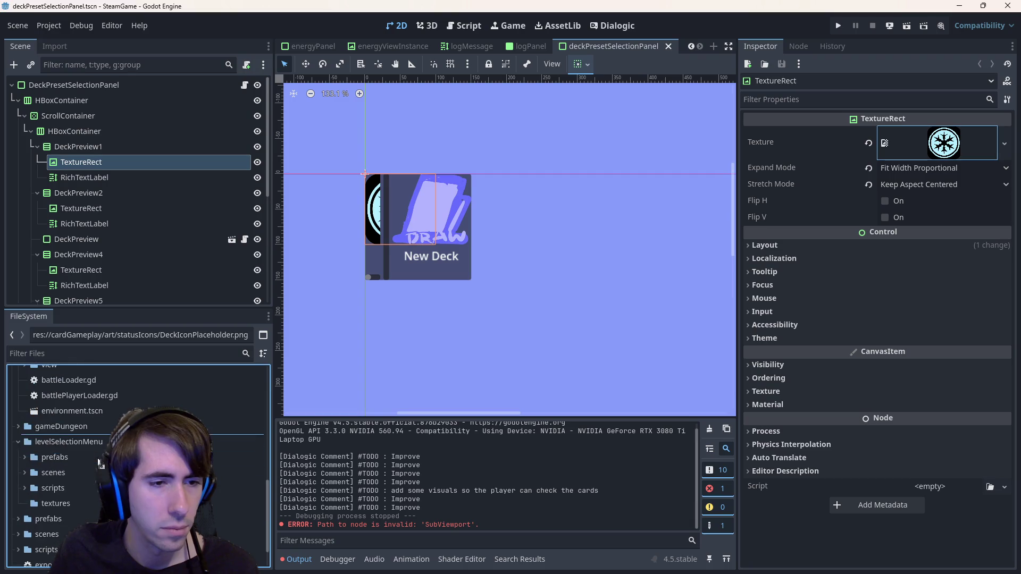
{"action": "left_click_drag", "start_coordinate": [70, 506], "coordinate": [69, 503]}
{"action": "double_click", "coordinate": [73, 488]}
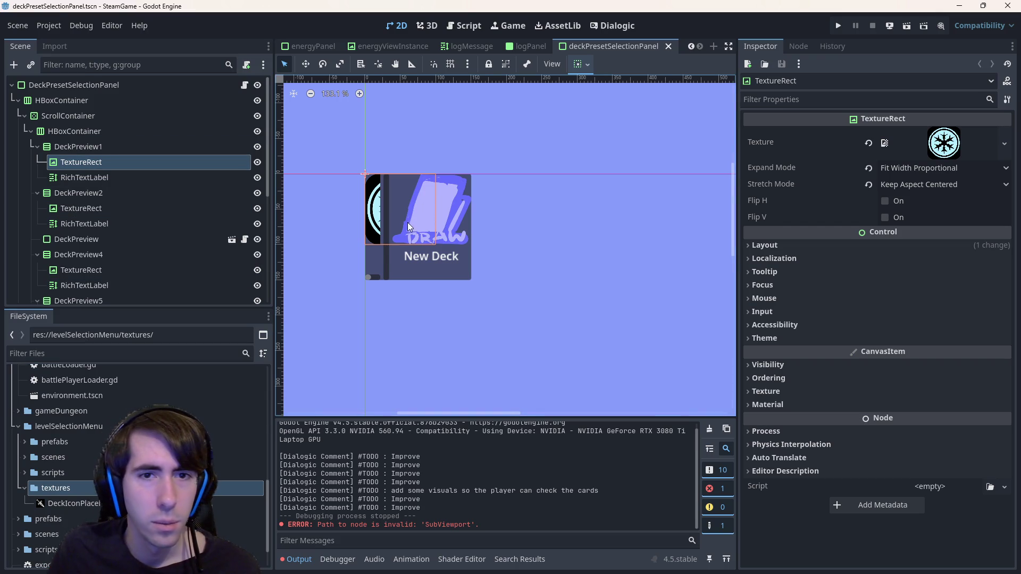
Step: Set DeckIconPlaceholder.png as the Texture of the deck preview TextureRects, then reopen deckPresetSelectionPanel from the owners list
{"action": "scroll", "coordinate": [405, 225], "scroll_direction": "down", "scroll_amount": 5}
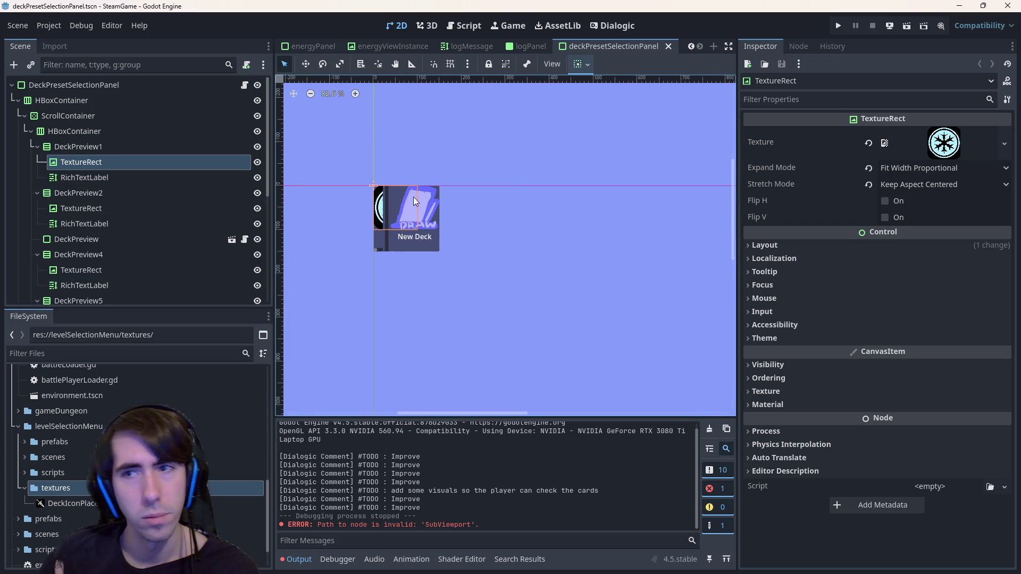
{"action": "scroll", "coordinate": [104, 228], "scroll_direction": "down", "scroll_amount": 1}
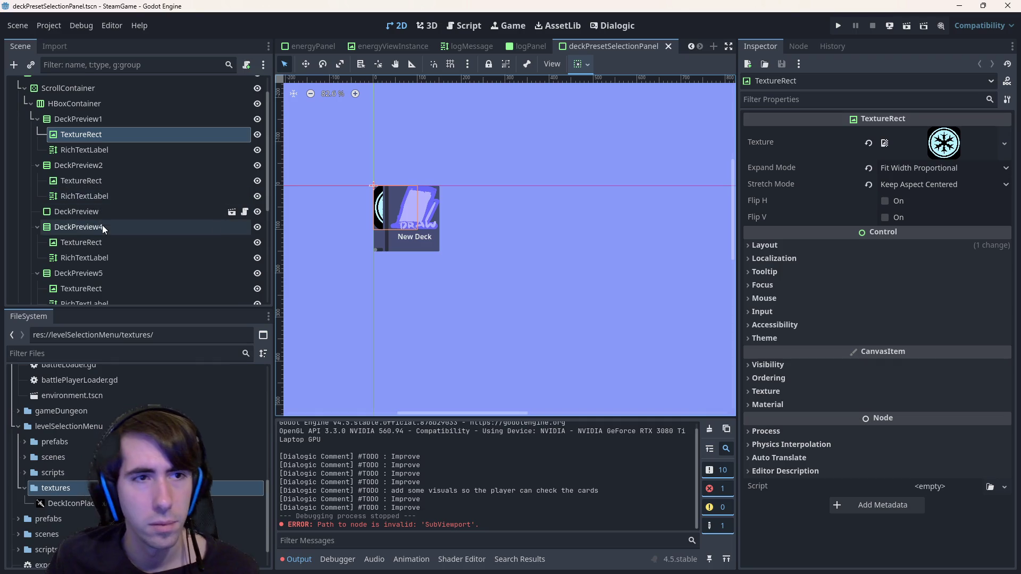
{"action": "mouse_move", "coordinate": [64, 503]}
{"action": "left_mouse_down"}
{"action": "mouse_move", "coordinate": [749, 141]}
{"action": "mouse_move", "coordinate": [934, 150]}
{"action": "left_mouse_up"}
{"action": "left_click", "coordinate": [112, 197]}
{"action": "left_click", "coordinate": [80, 181]}
{"action": "mouse_move", "coordinate": [64, 503]}
{"action": "left_mouse_down"}
{"action": "mouse_move", "coordinate": [213, 452]}
{"action": "mouse_move", "coordinate": [934, 144]}
{"action": "left_mouse_up"}
{"action": "left_click", "coordinate": [81, 242]}
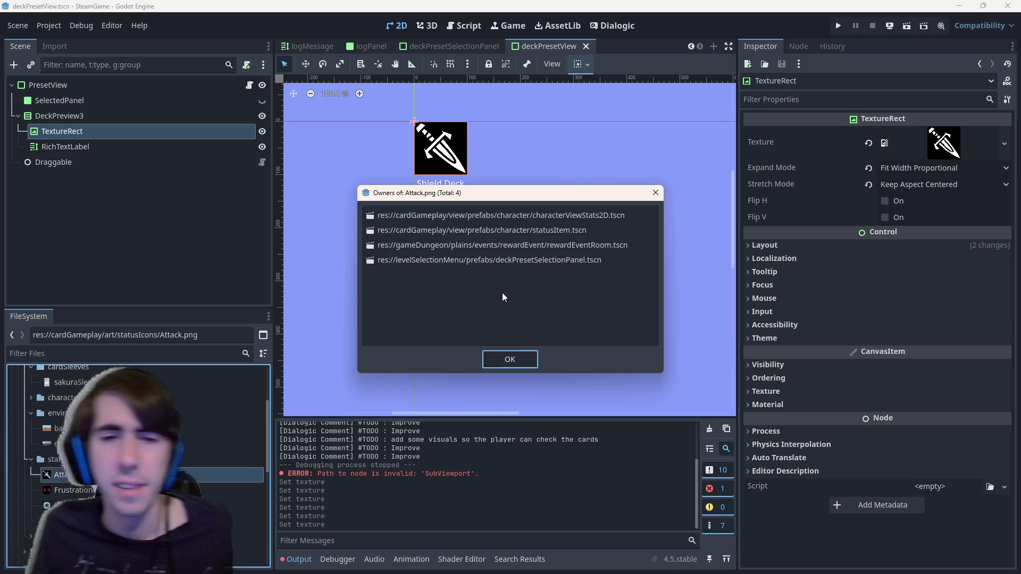
{"action": "double_click", "coordinate": [538, 258]}
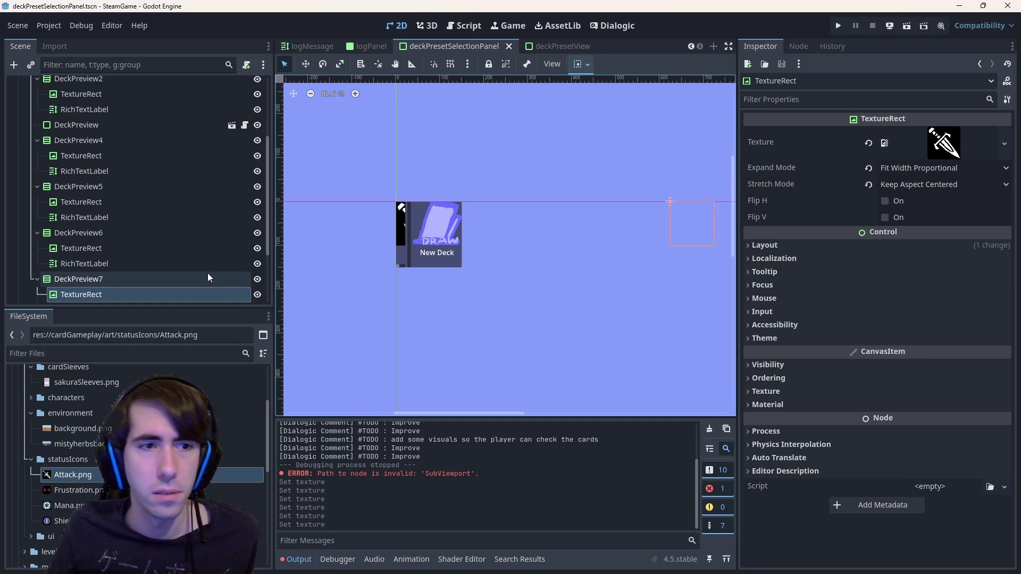
Step: Check which texture files DeckPreview8, 7, 6 and 5 use, widening the inspector panel
{"action": "scroll", "coordinate": [212, 273], "scroll_direction": "down", "scroll_amount": 3}
{"action": "scroll", "coordinate": [423, 267], "scroll_direction": "down", "scroll_amount": 5}
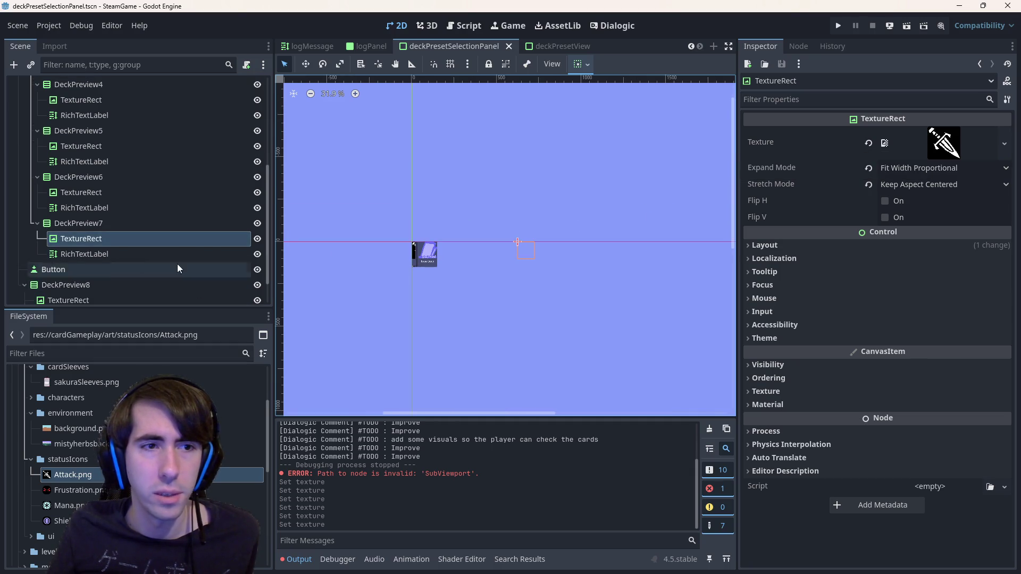
{"action": "scroll", "coordinate": [96, 256], "scroll_direction": "down", "scroll_amount": 2}
{"action": "left_click", "coordinate": [90, 263]}
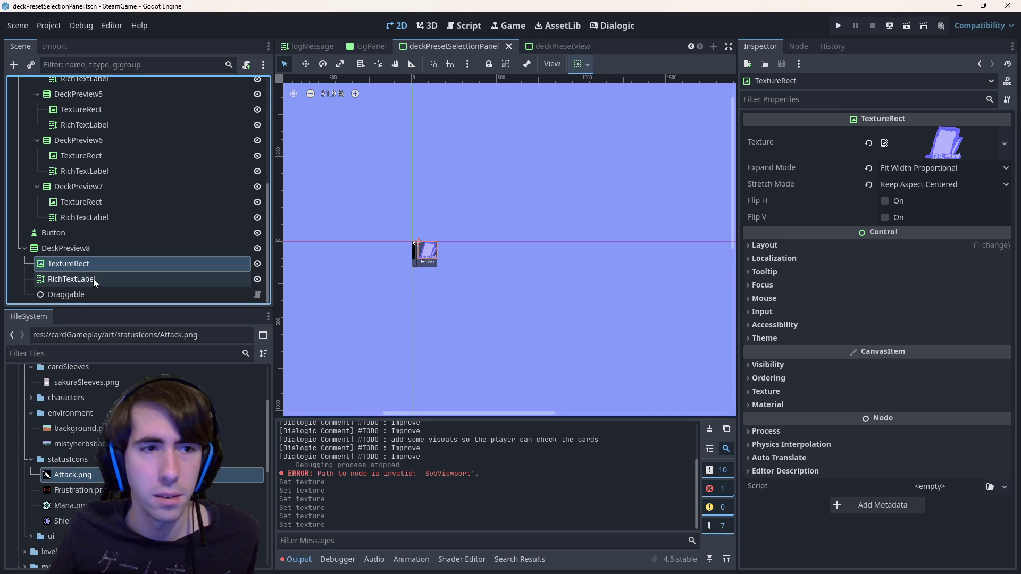
{"action": "scroll", "coordinate": [91, 248], "scroll_direction": "up", "scroll_amount": 2}
{"action": "left_click", "coordinate": [85, 229]}
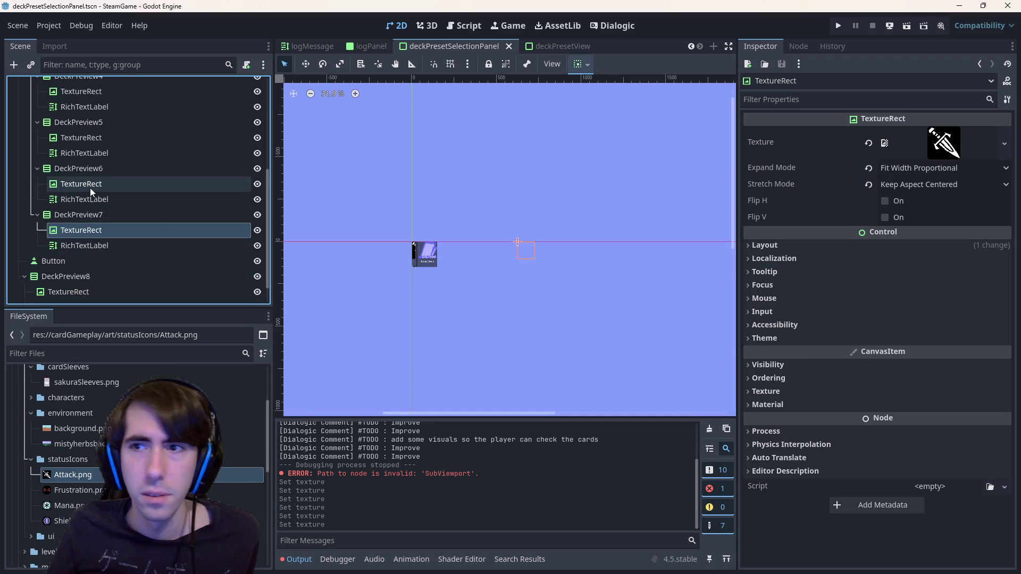
{"action": "left_click", "coordinate": [966, 150]}
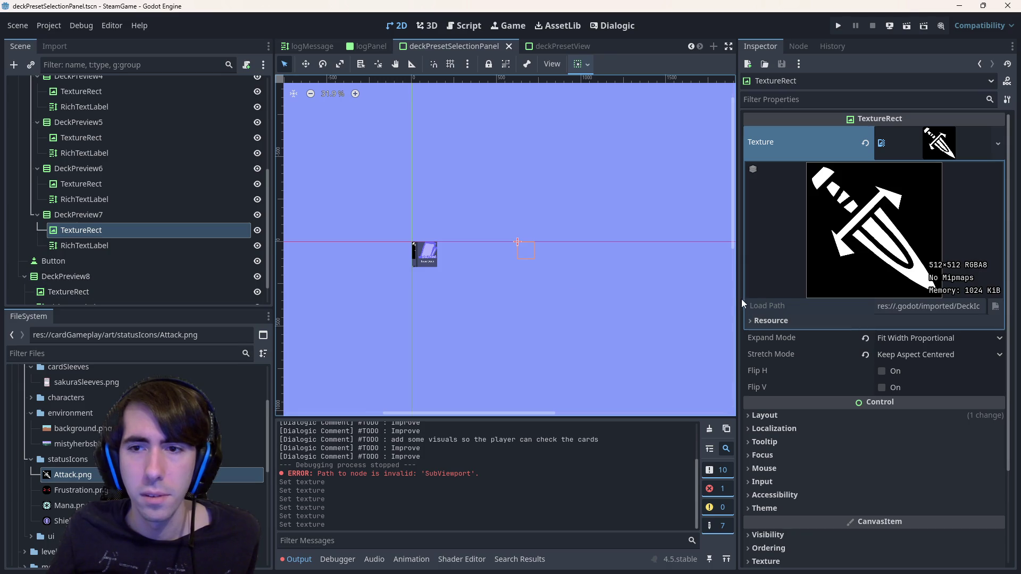
{"action": "left_click_drag", "start_coordinate": [736, 297], "coordinate": [503, 299]}
{"action": "left_click", "coordinate": [172, 184]}
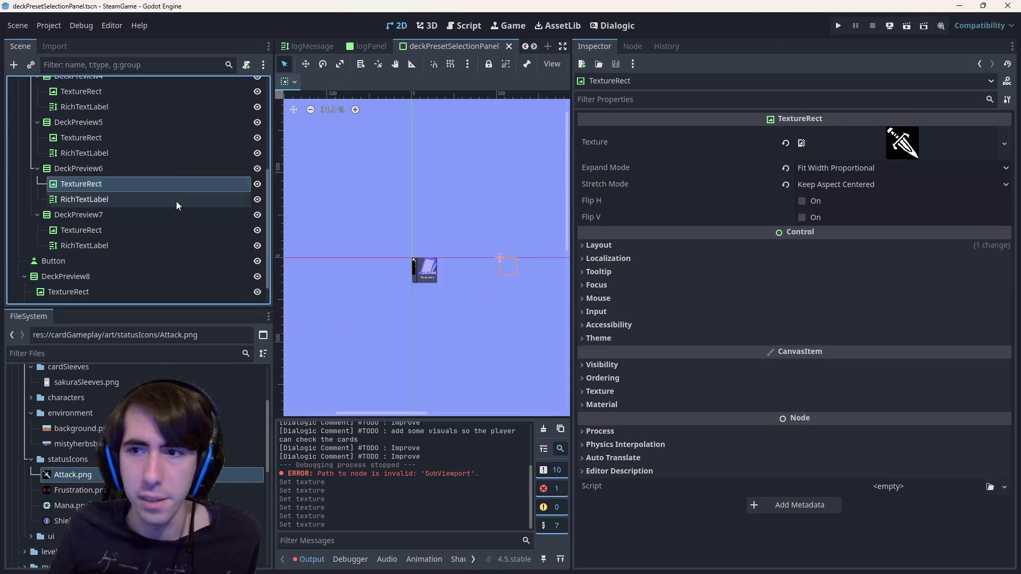
{"action": "left_click", "coordinate": [848, 148]}
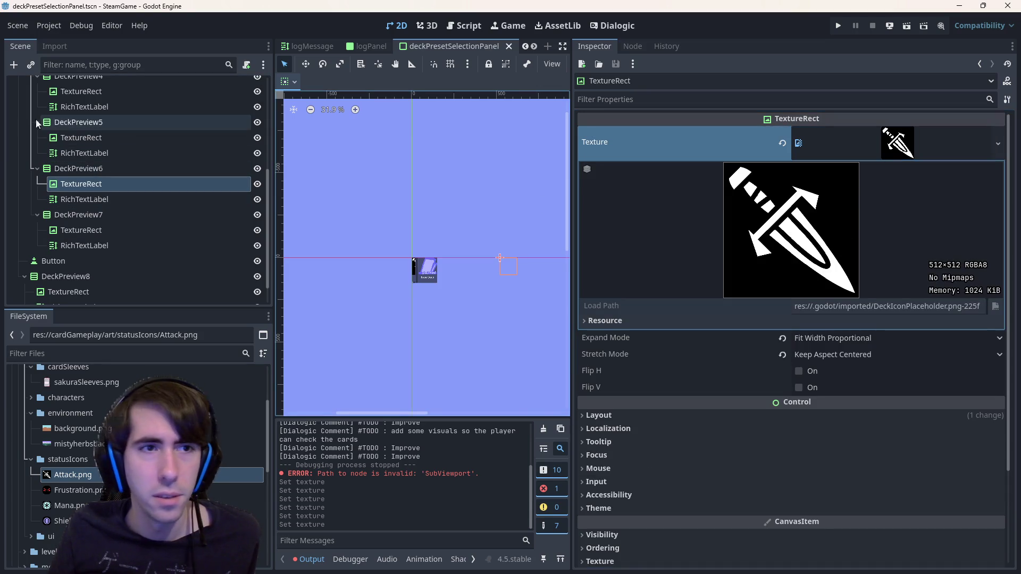
{"action": "left_click", "coordinate": [80, 137]}
{"action": "left_click", "coordinate": [909, 133]}
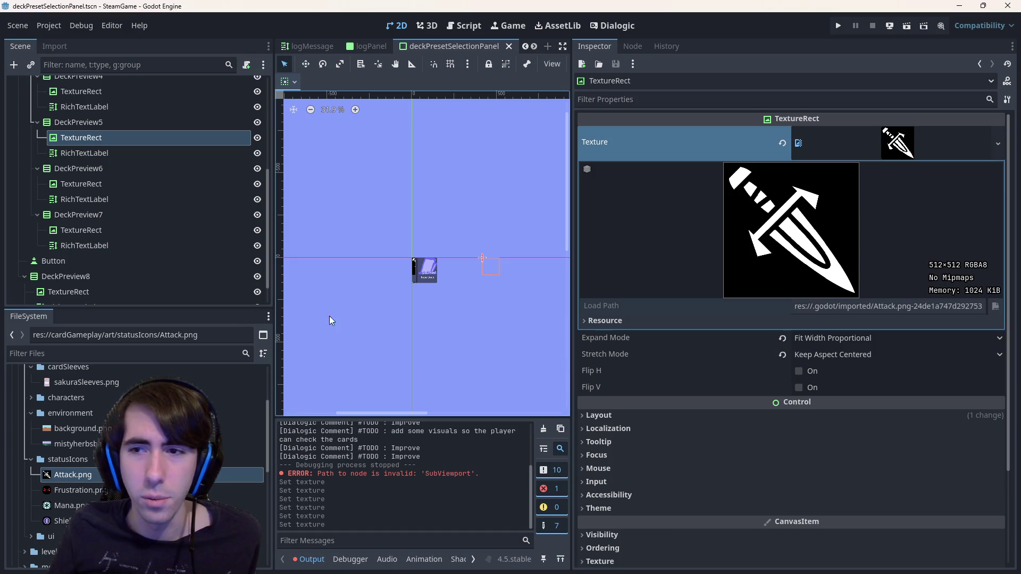
Step: Set DeckPreview5's texture to DeckIconPlaceholder.png
{"action": "left_click", "coordinate": [173, 180]}
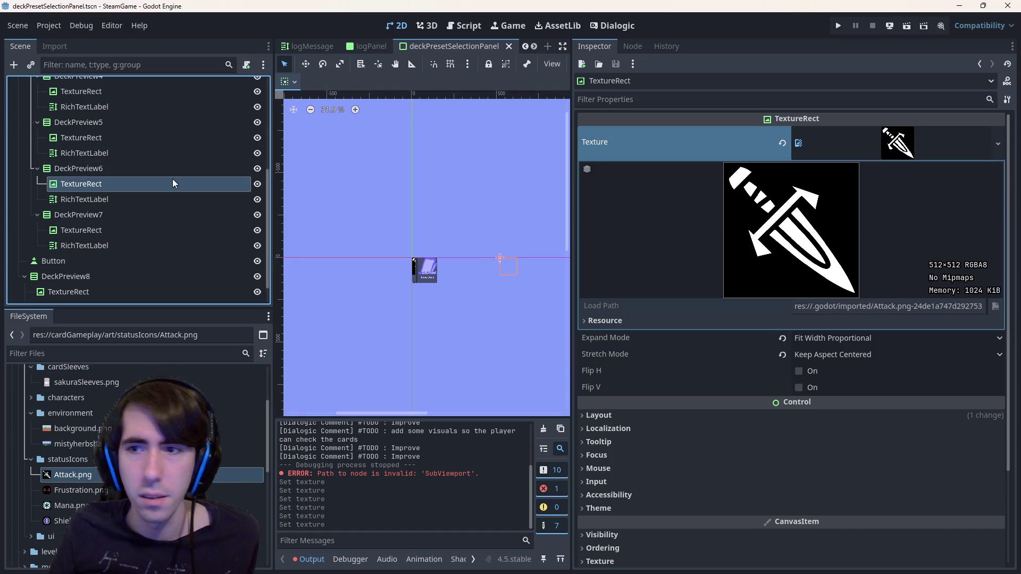
{"action": "left_click", "coordinate": [89, 138]}
{"action": "scroll", "coordinate": [160, 441], "scroll_direction": "down", "scroll_amount": 5}
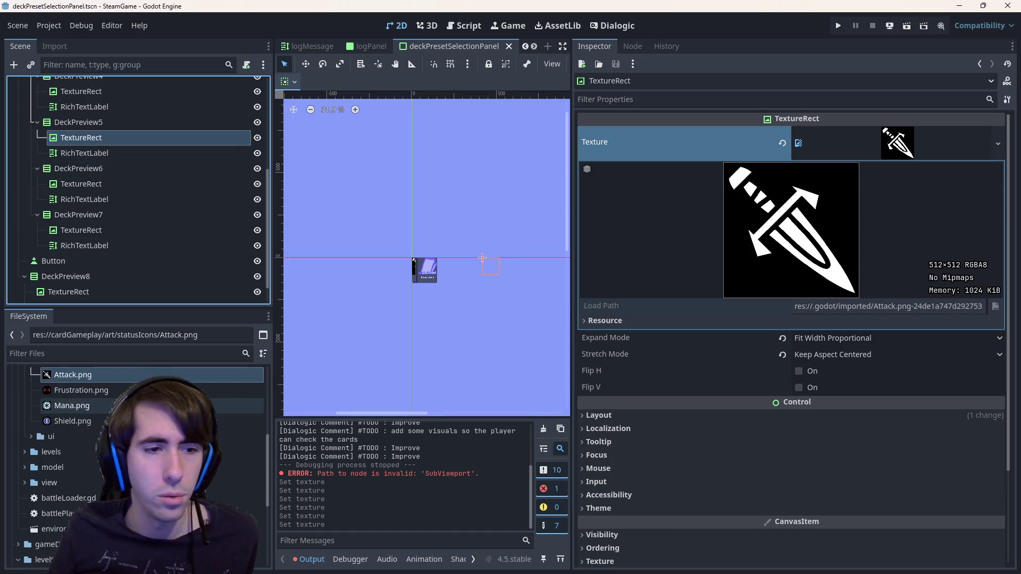
{"action": "left_click_drag", "start_coordinate": [89, 491], "coordinate": [779, 226]}
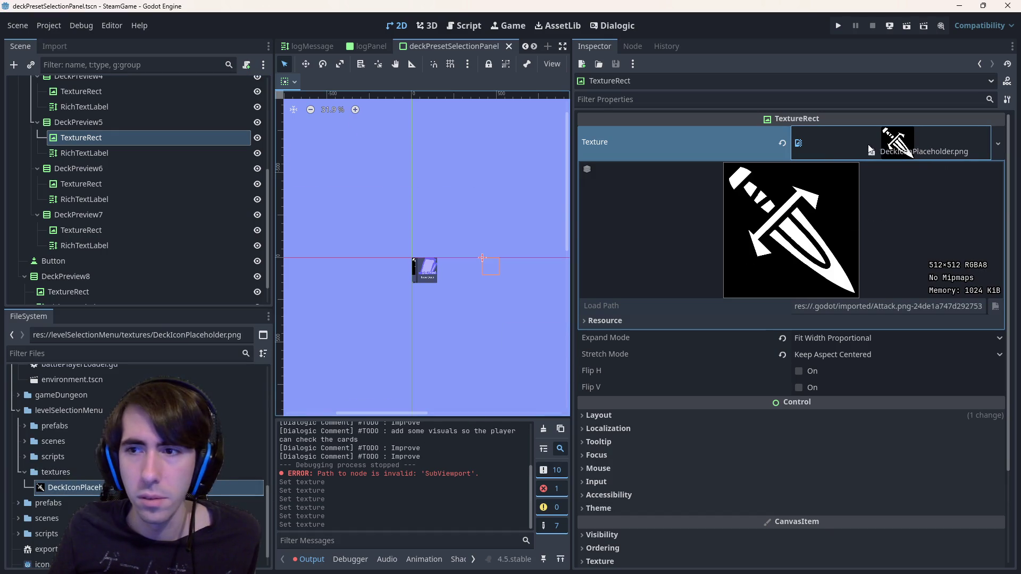
{"action": "left_click_drag", "start_coordinate": [869, 150], "coordinate": [870, 149]}
Step: Confirm DeckPreview4, 2 and 1 use the DeckIconPlaceholder.png texture
{"action": "scroll", "coordinate": [112, 117], "scroll_direction": "up", "scroll_amount": 2}
{"action": "left_click", "coordinate": [103, 143]}
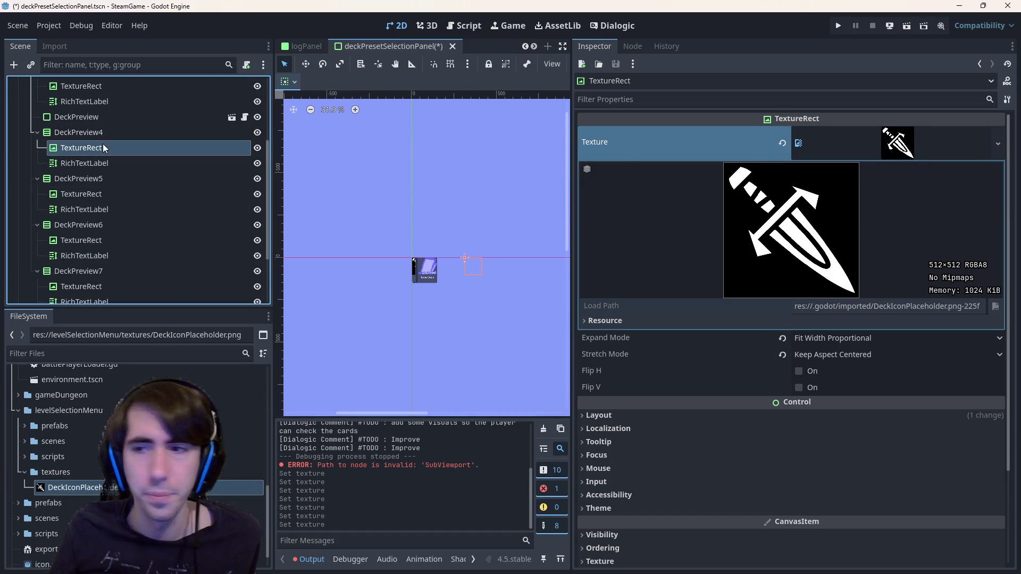
{"action": "left_click", "coordinate": [902, 143]}
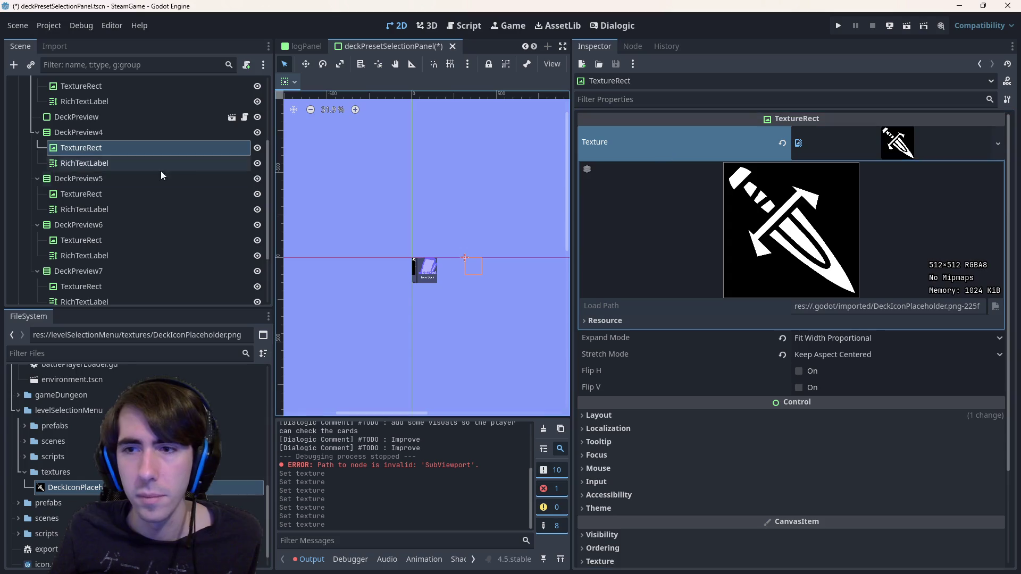
{"action": "scroll", "coordinate": [120, 189], "scroll_direction": "up", "scroll_amount": 3}
{"action": "left_click", "coordinate": [100, 170]}
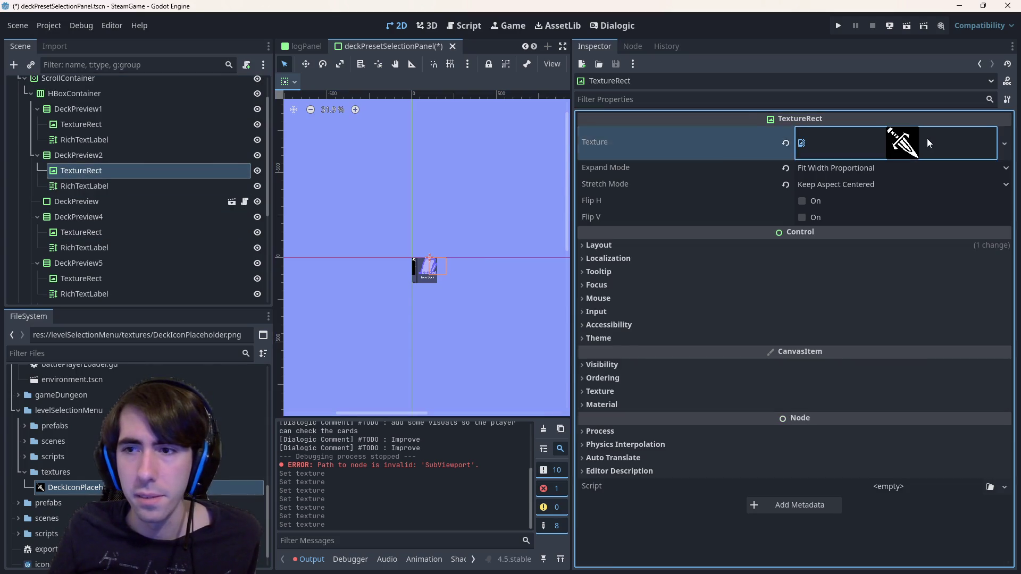
{"action": "left_click", "coordinate": [902, 142]}
{"action": "scroll", "coordinate": [91, 183], "scroll_direction": "up", "scroll_amount": 3}
{"action": "left_click", "coordinate": [96, 163]}
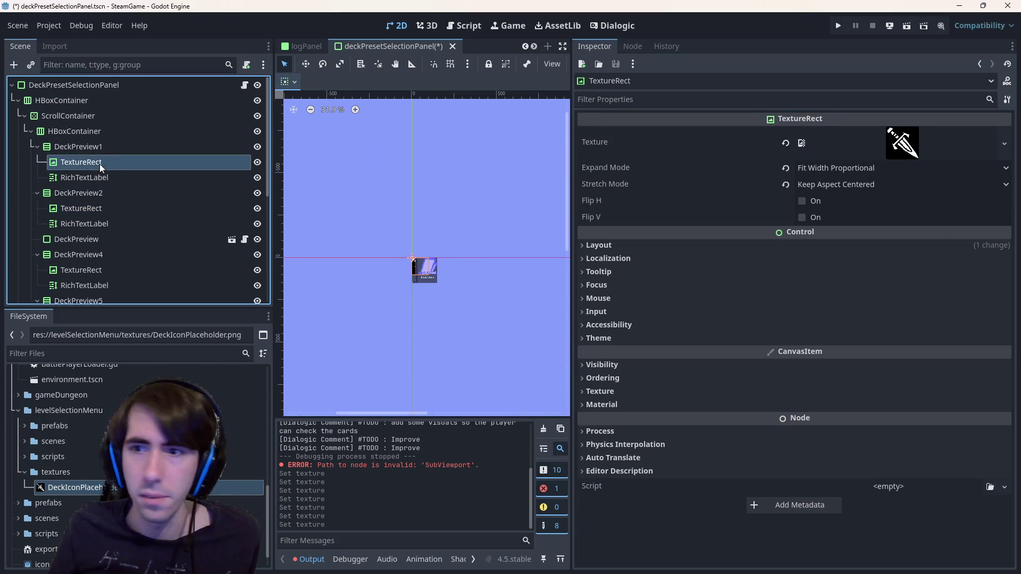
{"action": "left_click", "coordinate": [903, 143]}
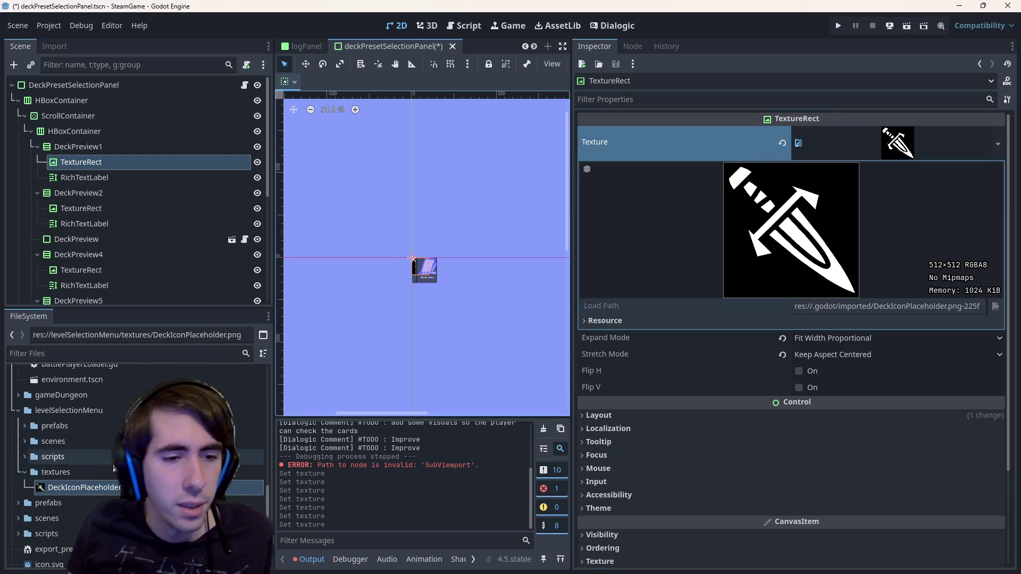
Step: List the scenes that use Attack.png via View Owners
{"action": "scroll", "coordinate": [103, 458], "scroll_direction": "up", "scroll_amount": 10}
{"action": "right_click", "coordinate": [124, 499]}
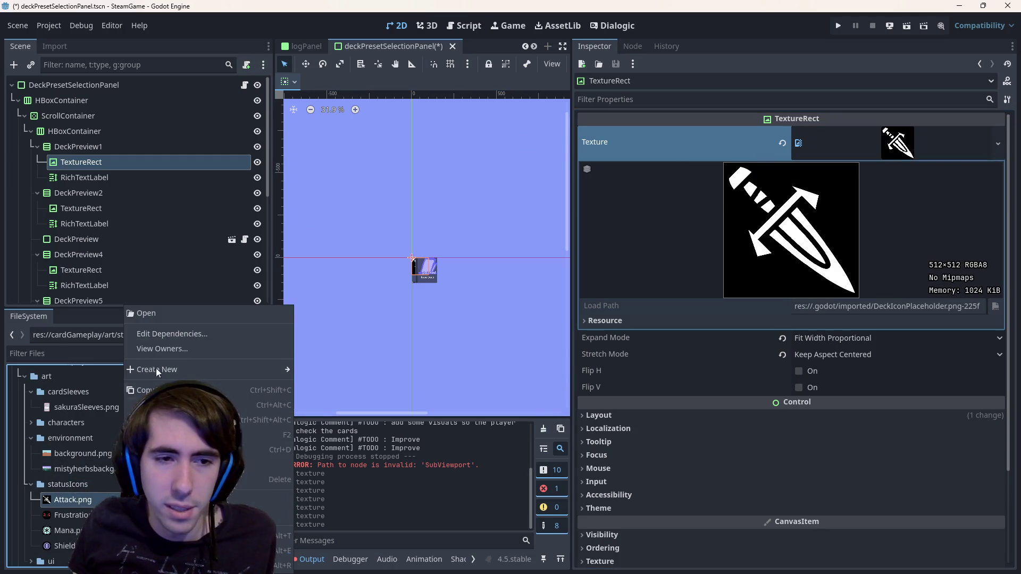
{"action": "left_click", "coordinate": [169, 349]}
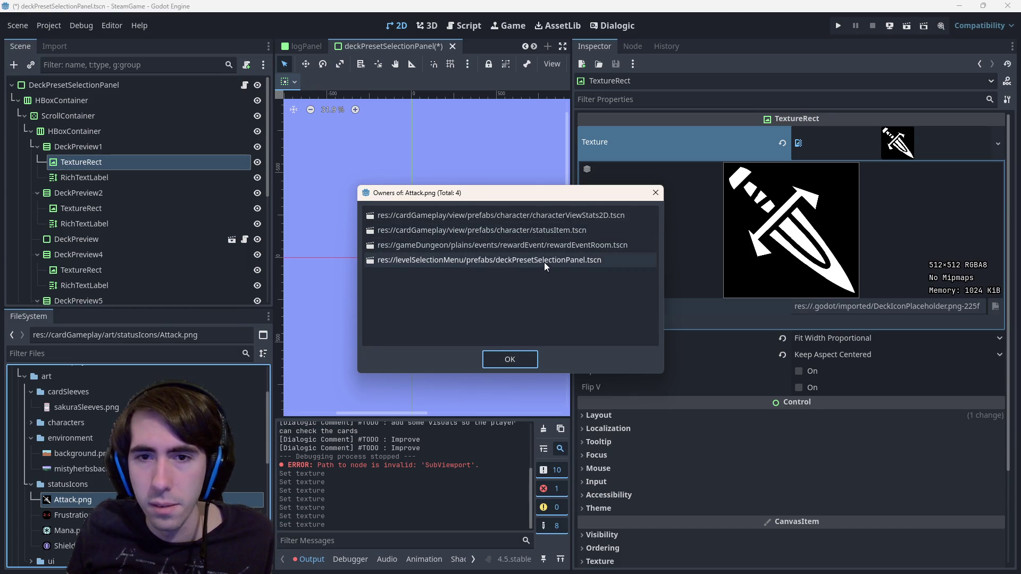
{"action": "left_click", "coordinate": [496, 355]}
Step: Save deckPresetSelectionPanel and re-list Attack.png's owners: characterViewStats2D, statusItem and rewardEventRoom
{"action": "key", "text": "ctrl+s"}
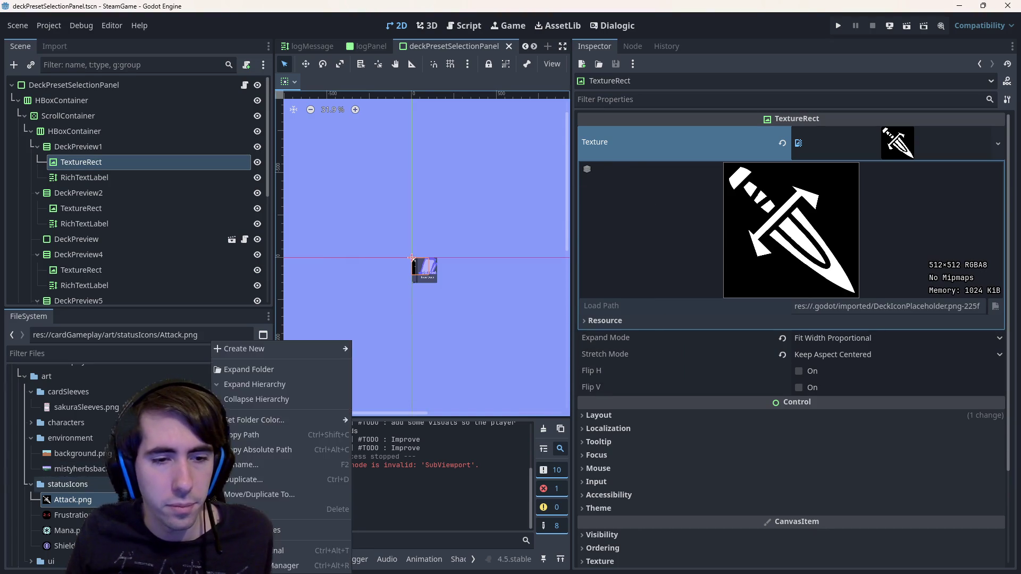
{"action": "right_click", "coordinate": [244, 500]}
{"action": "left_click", "coordinate": [239, 351]}
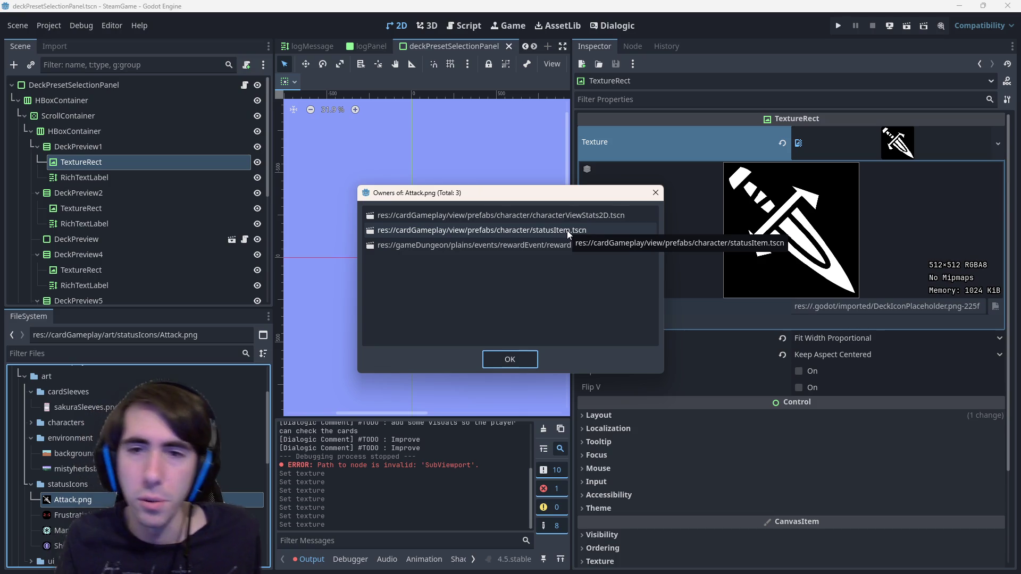
Step: Open the statusItem scene and locate statusItem.tscn by filtering files for 'statusitem'
{"action": "double_click", "coordinate": [568, 230]}
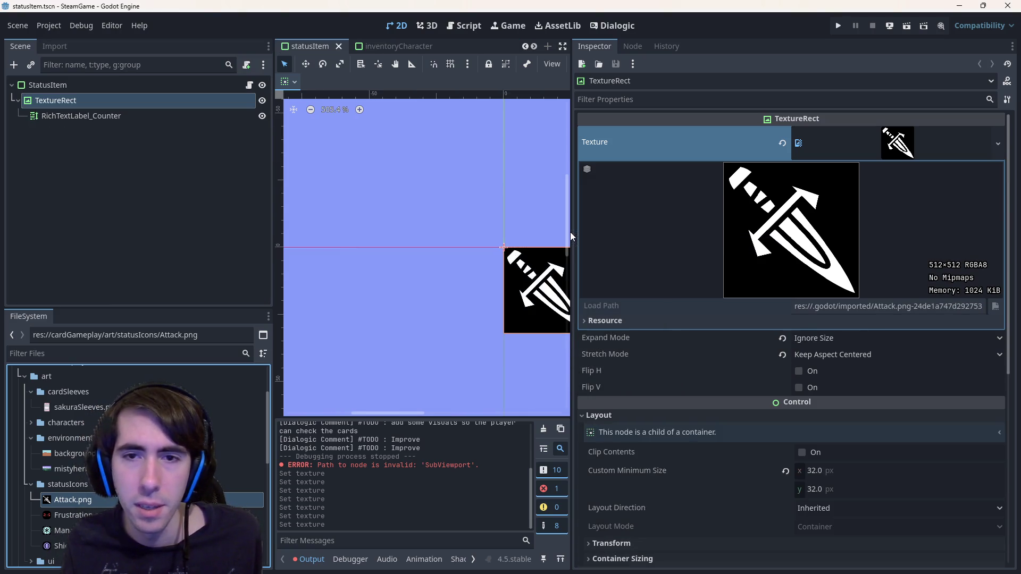
{"action": "left_click", "coordinate": [160, 351]}
{"action": "type", "text": "statusite"}
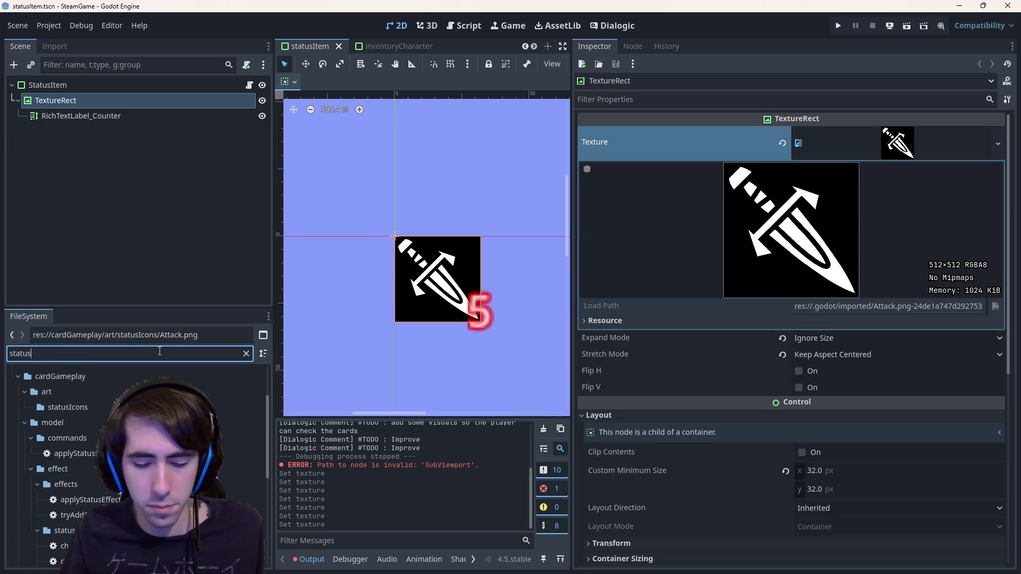
{"action": "type", "text": "m"}
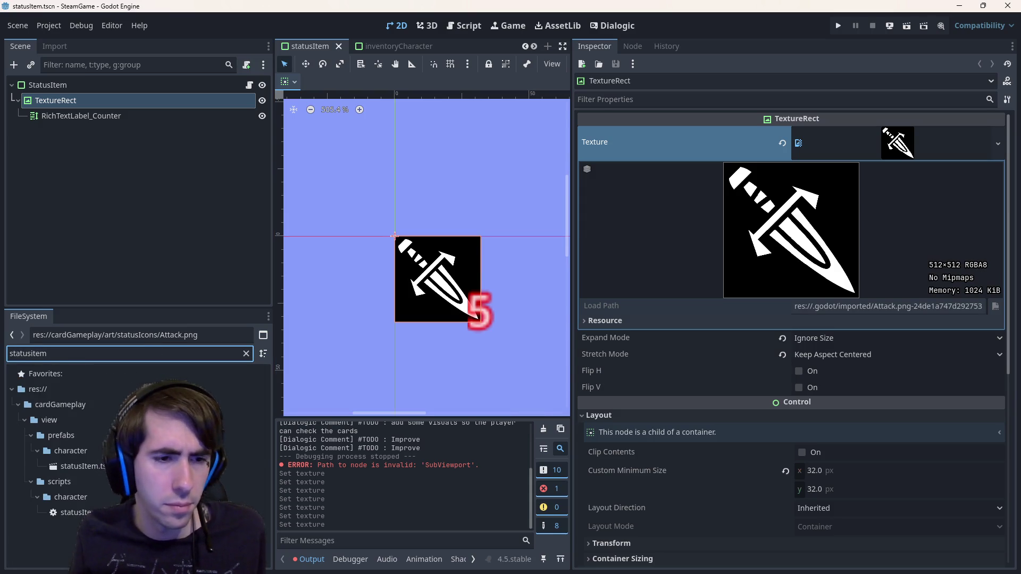
{"action": "key", "text": "Down"}
{"action": "left_click", "coordinate": [246, 355]}
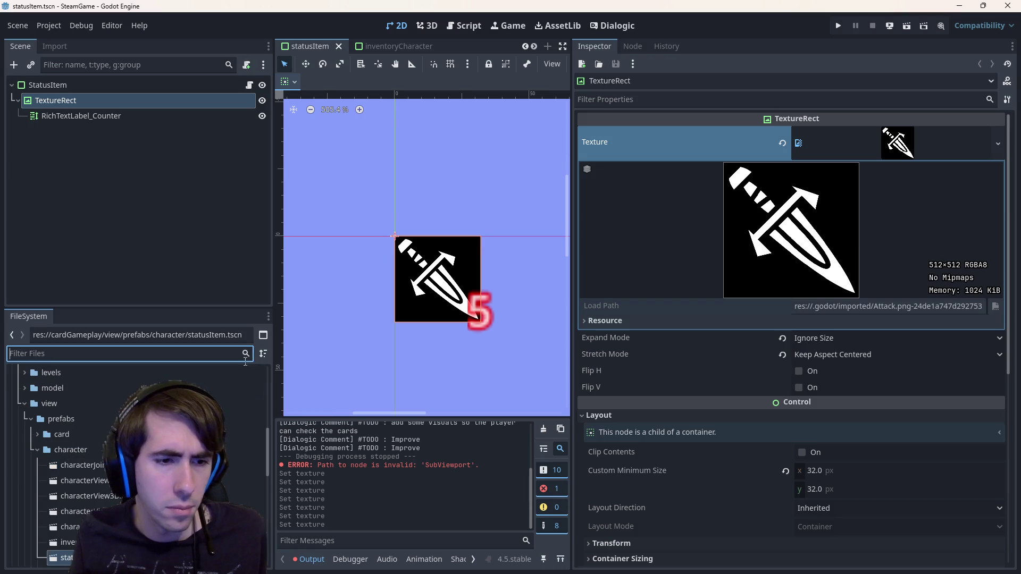
{"action": "scroll", "coordinate": [80, 404], "scroll_direction": "up", "scroll_amount": 3}
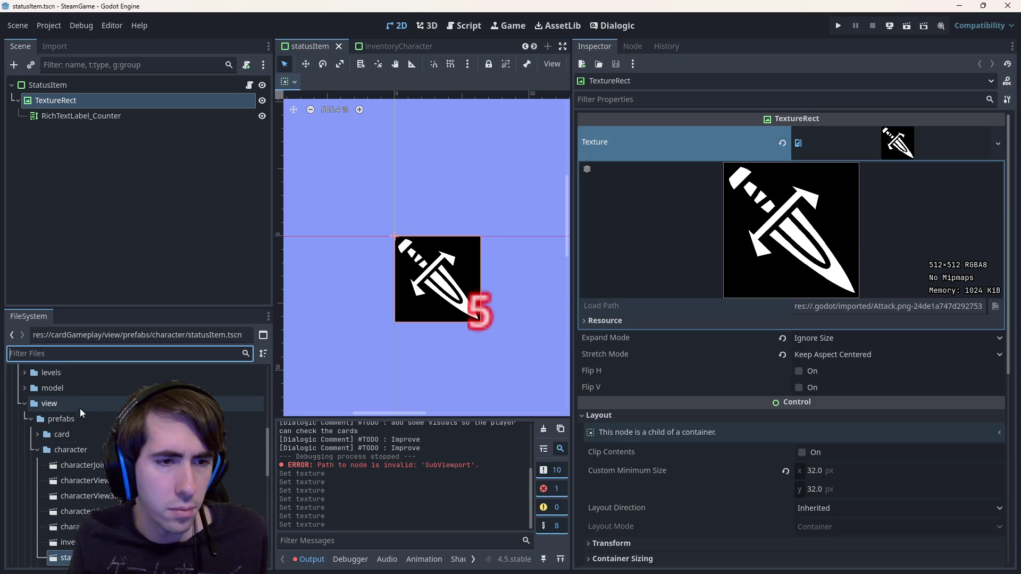
{"action": "scroll", "coordinate": [55, 429], "scroll_direction": "down", "scroll_amount": 6}
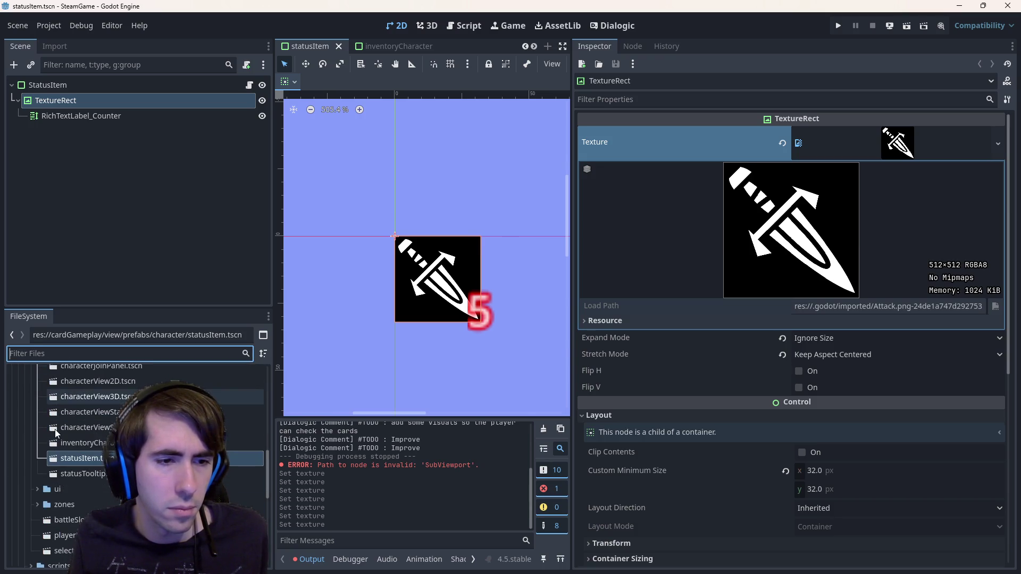
{"action": "scroll", "coordinate": [65, 494], "scroll_direction": "up", "scroll_amount": 5}
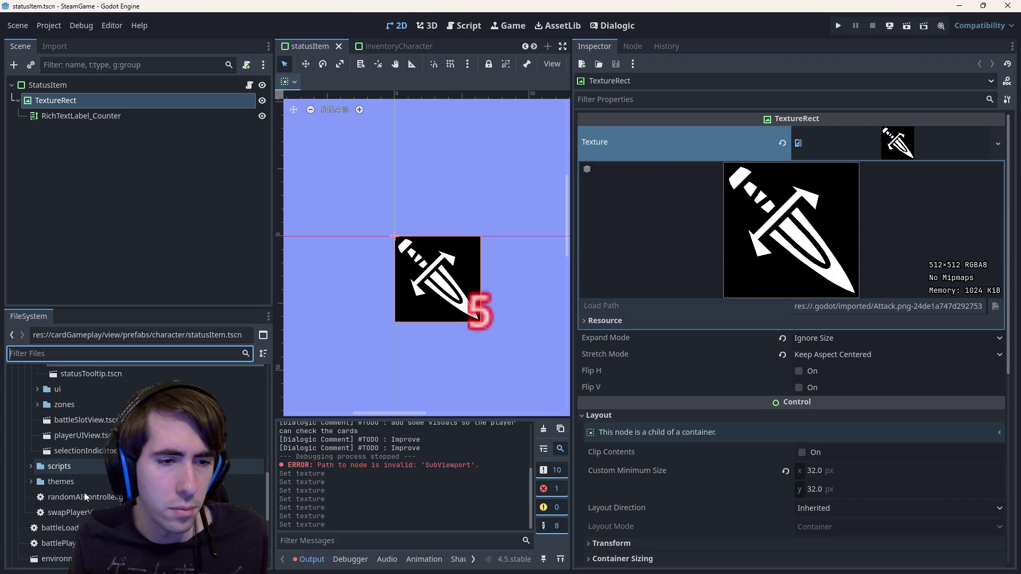
Step: Collapse the character and prefabs folders in the FileSystem dock and review the tree
{"action": "left_click", "coordinate": [60, 469]}
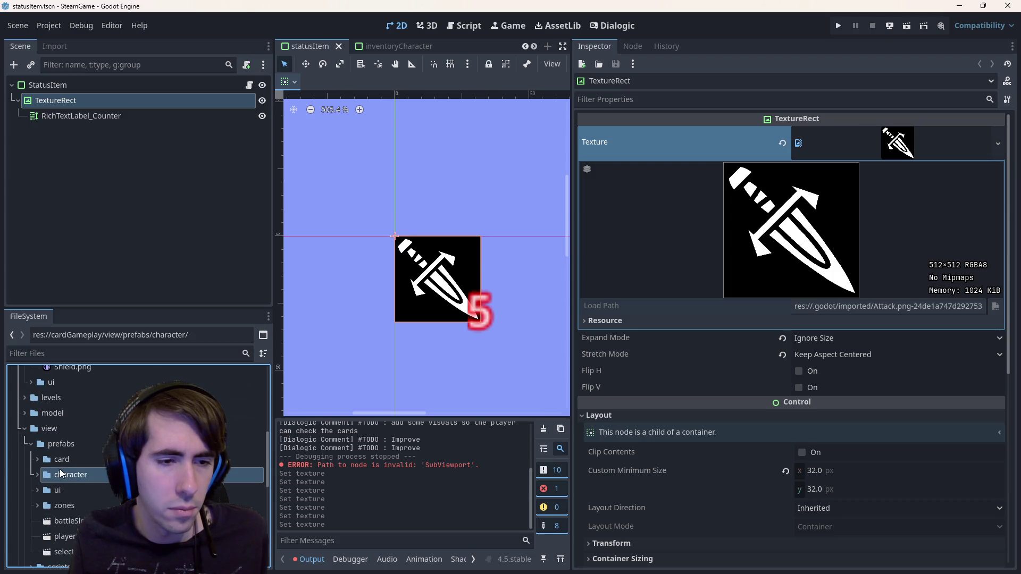
{"action": "double_click", "coordinate": [60, 469]}
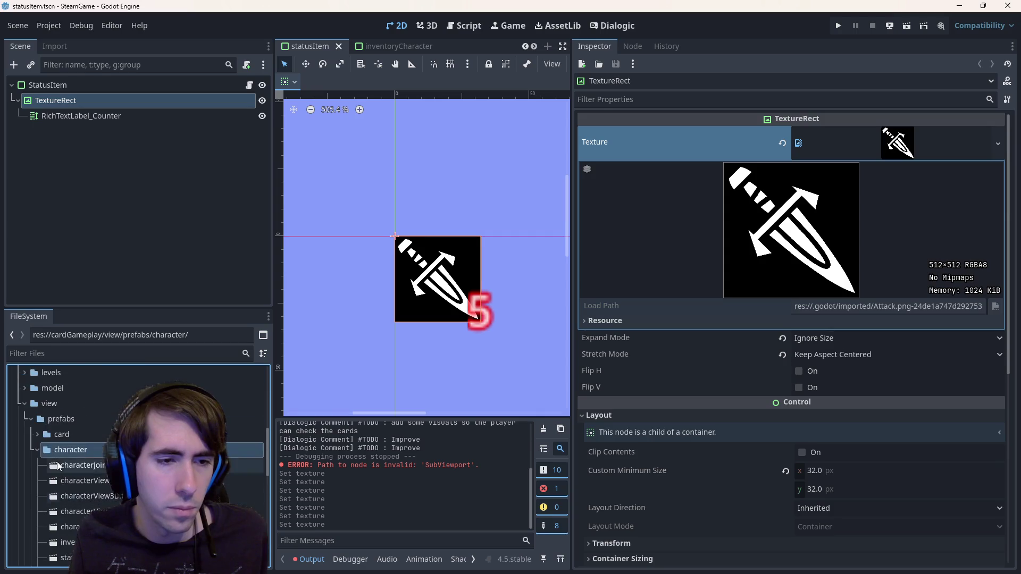
{"action": "left_click", "coordinate": [60, 415]}
{"action": "double_click", "coordinate": [61, 414]}
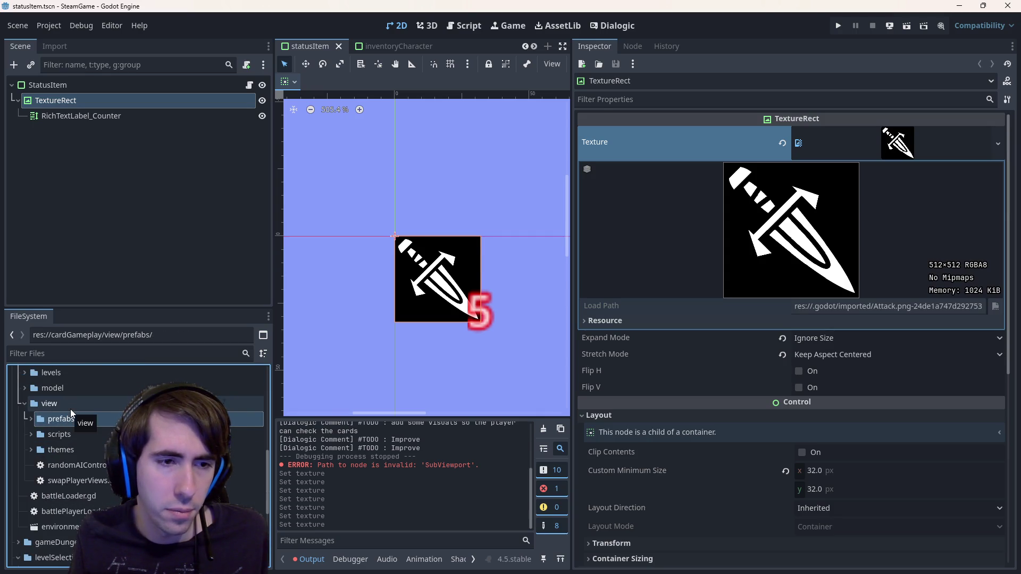
{"action": "scroll", "coordinate": [70, 409], "scroll_direction": "up", "scroll_amount": 2}
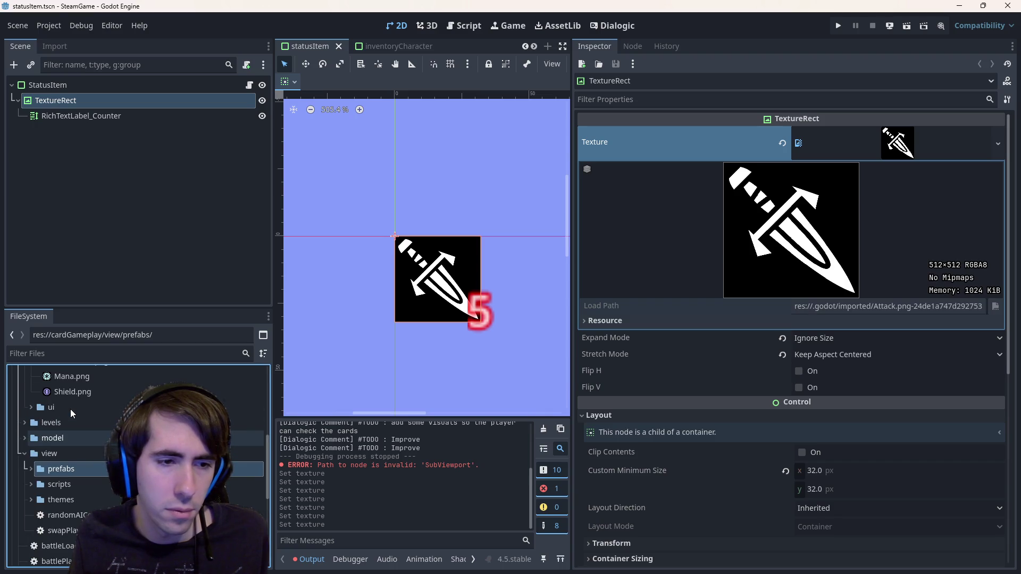
{"action": "scroll", "coordinate": [70, 410], "scroll_direction": "up", "scroll_amount": 2}
{"action": "scroll", "coordinate": [70, 409], "scroll_direction": "up", "scroll_amount": 4}
{"action": "scroll", "coordinate": [70, 409], "scroll_direction": "up", "scroll_amount": 4}
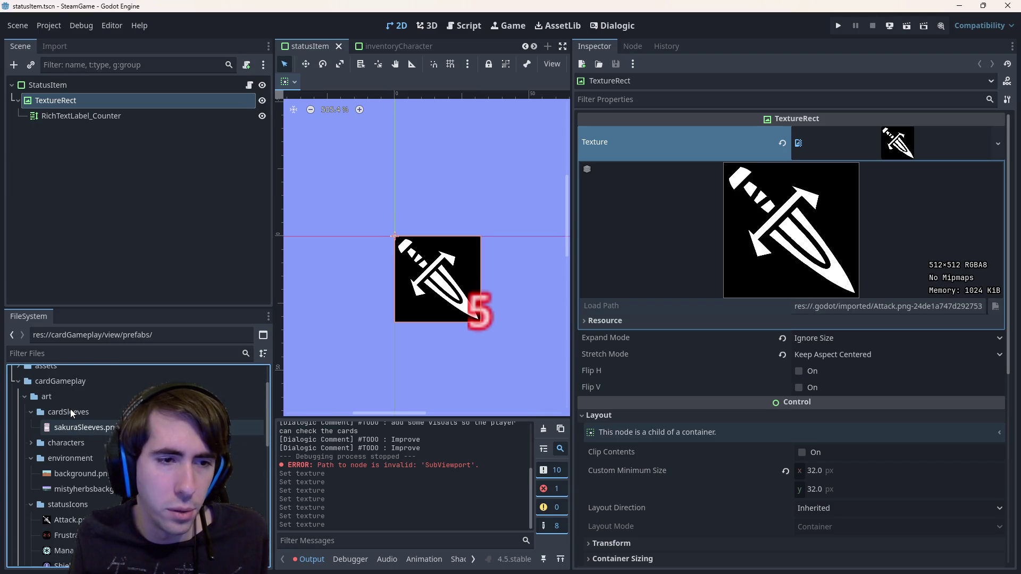
{"action": "scroll", "coordinate": [71, 409], "scroll_direction": "down", "scroll_amount": 8}
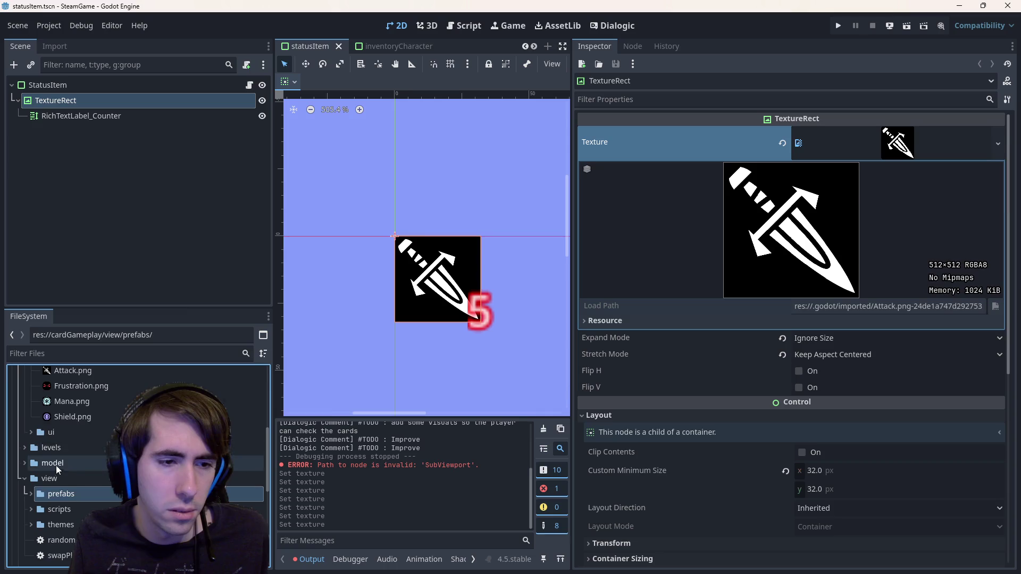
{"action": "scroll", "coordinate": [57, 468], "scroll_direction": "up", "scroll_amount": 7}
{"action": "scroll", "coordinate": [56, 468], "scroll_direction": "up", "scroll_amount": 3}
{"action": "scroll", "coordinate": [53, 419], "scroll_direction": "down", "scroll_amount": 8}
{"action": "scroll", "coordinate": [53, 418], "scroll_direction": "down", "scroll_amount": 3}
{"action": "scroll", "coordinate": [53, 419], "scroll_direction": "down", "scroll_amount": 2}
{"action": "scroll", "coordinate": [53, 419], "scroll_direction": "up", "scroll_amount": 5}
{"action": "scroll", "coordinate": [74, 427], "scroll_direction": "up", "scroll_amount": 8}
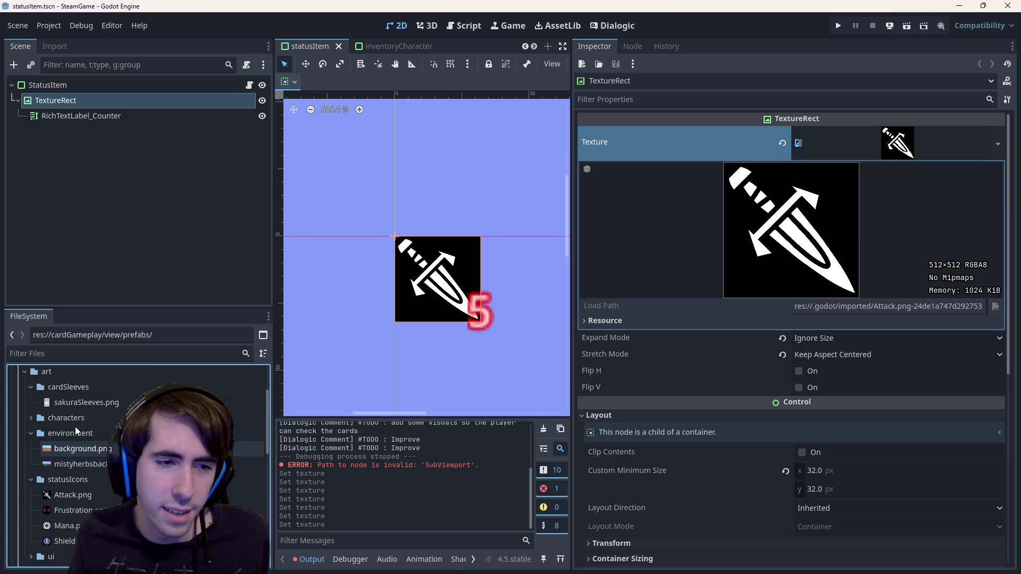
{"action": "scroll", "coordinate": [75, 426], "scroll_direction": "down", "scroll_amount": 3}
{"action": "scroll", "coordinate": [75, 426], "scroll_direction": "up", "scroll_amount": 3}
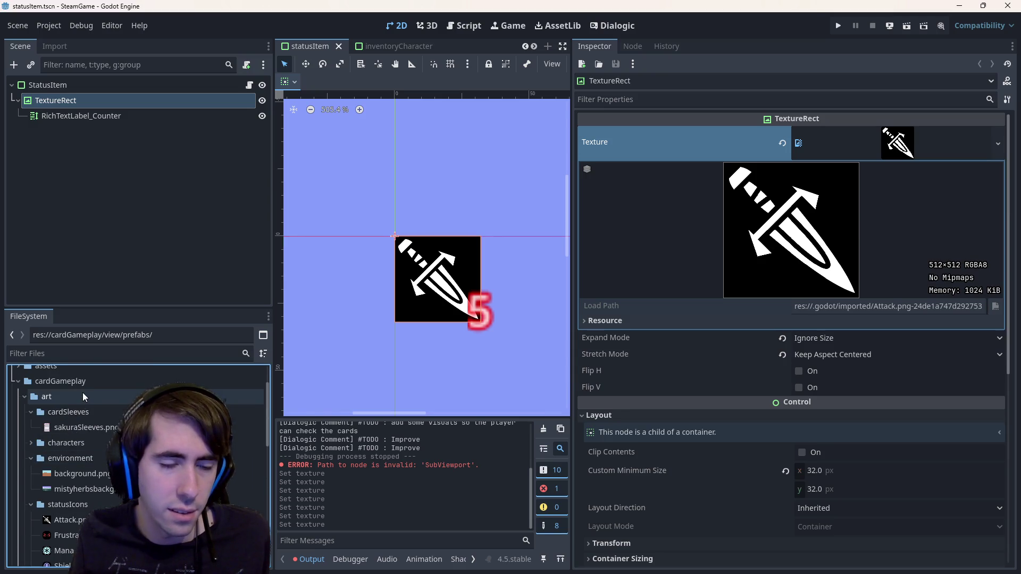
Step: Create a new folder named textures inside cardGameplay
{"action": "right_click", "coordinate": [66, 383]}
{"action": "mouse_move", "coordinate": [98, 350]}
{"action": "left_click", "coordinate": [231, 350]}
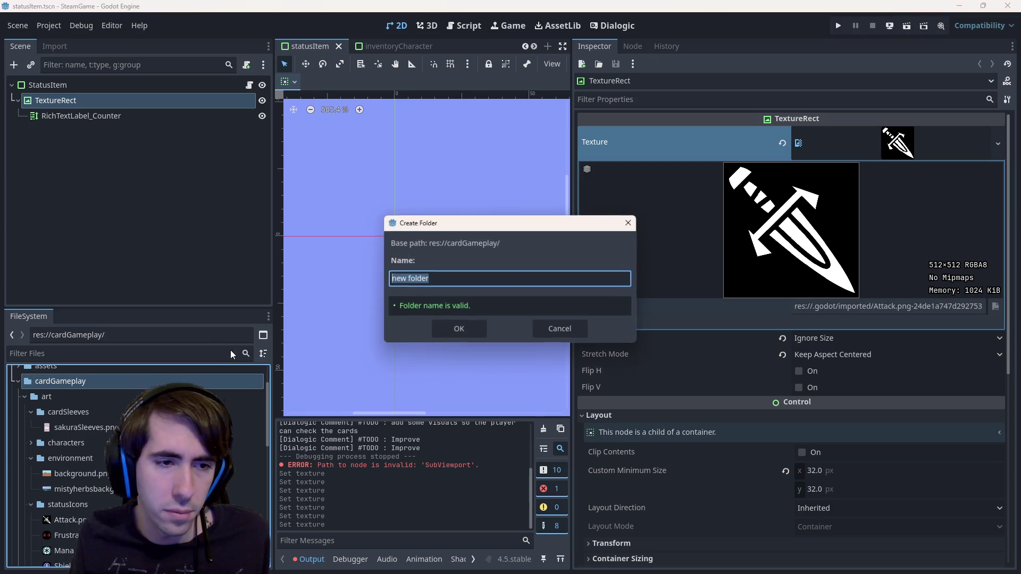
{"action": "type", "text": "text"}
{"action": "type", "text": "ures"}
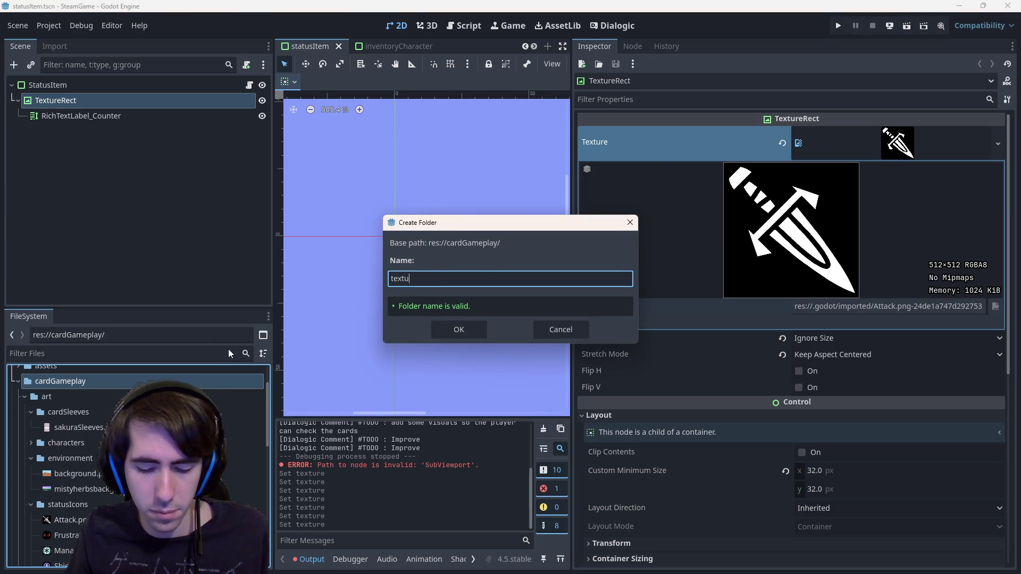
{"action": "key", "text": "Return"}
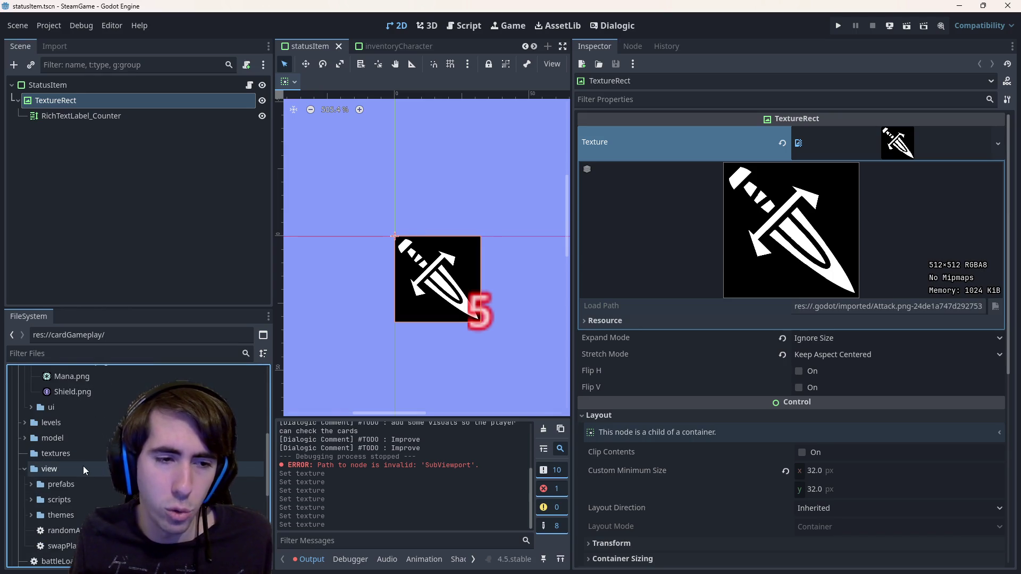
{"action": "left_click", "coordinate": [81, 456]}
Step: Duplicate DeckIconPlaceholder.png as StatusIconPlaceholder.png
{"action": "scroll", "coordinate": [81, 456], "scroll_direction": "down", "scroll_amount": 5}
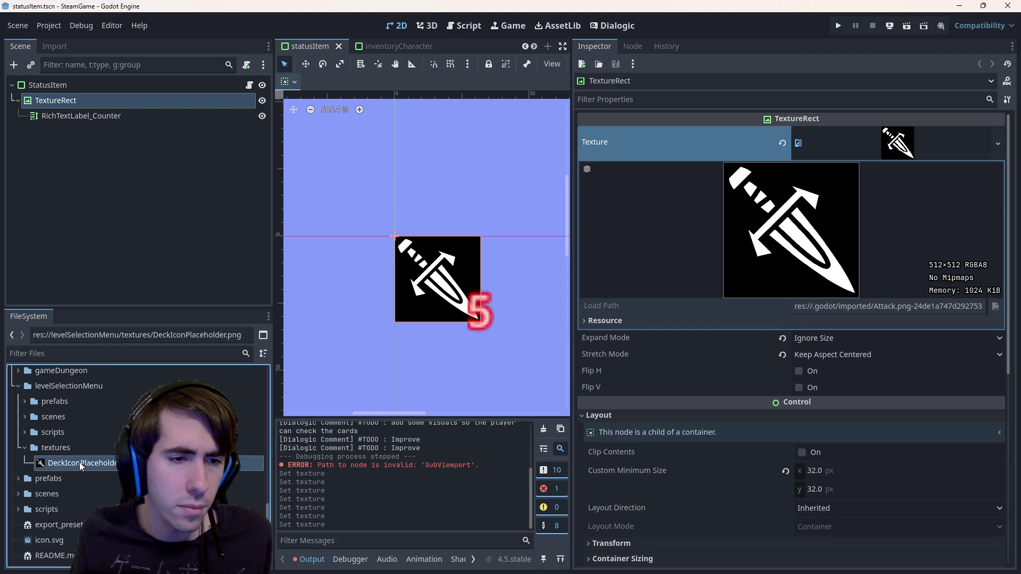
{"action": "right_click", "coordinate": [80, 463]}
{"action": "left_click", "coordinate": [114, 457]}
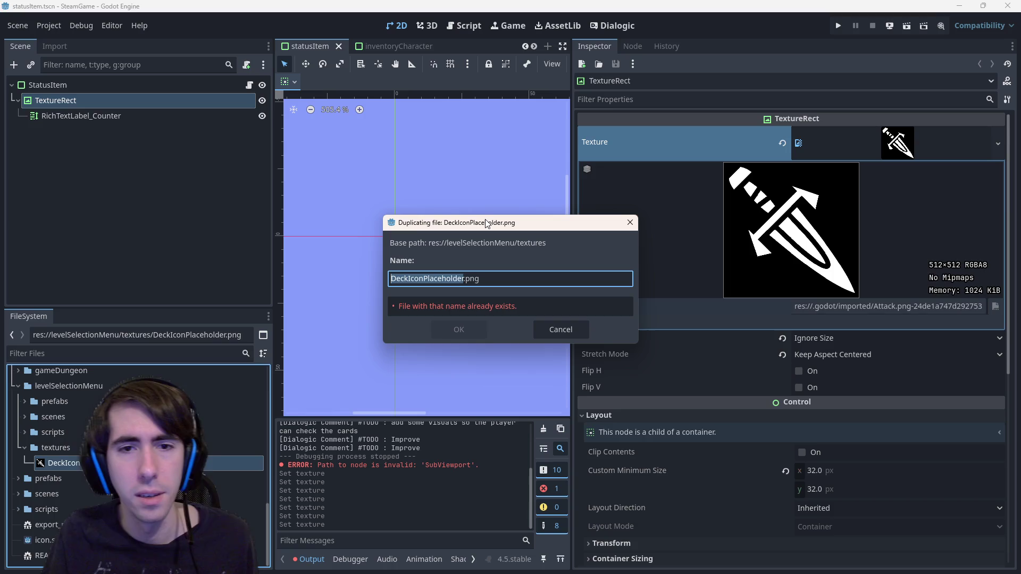
{"action": "key", "text": "Home"}
{"action": "key", "text": "Delete"}
{"action": "key", "text": "Delete"}
{"action": "key", "text": "Delete"}
{"action": "key", "text": "Delete"}
{"action": "type", "text": "Status"}
{"action": "key", "text": "Return"}
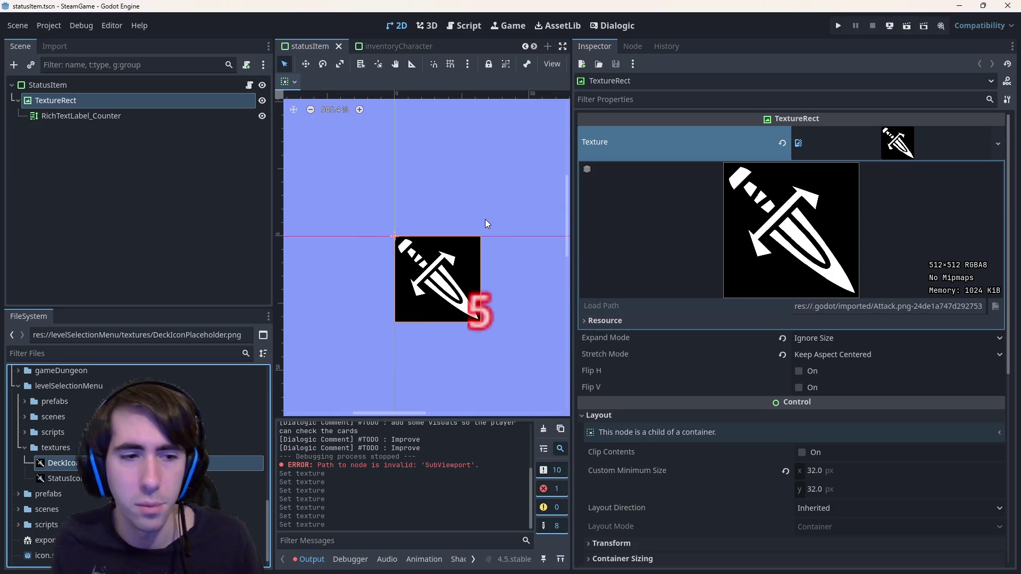
Step: Move StatusIconPlaceholder.png into the cardGameplay textures folder
{"action": "scroll", "coordinate": [138, 457], "scroll_direction": "up", "scroll_amount": 4}
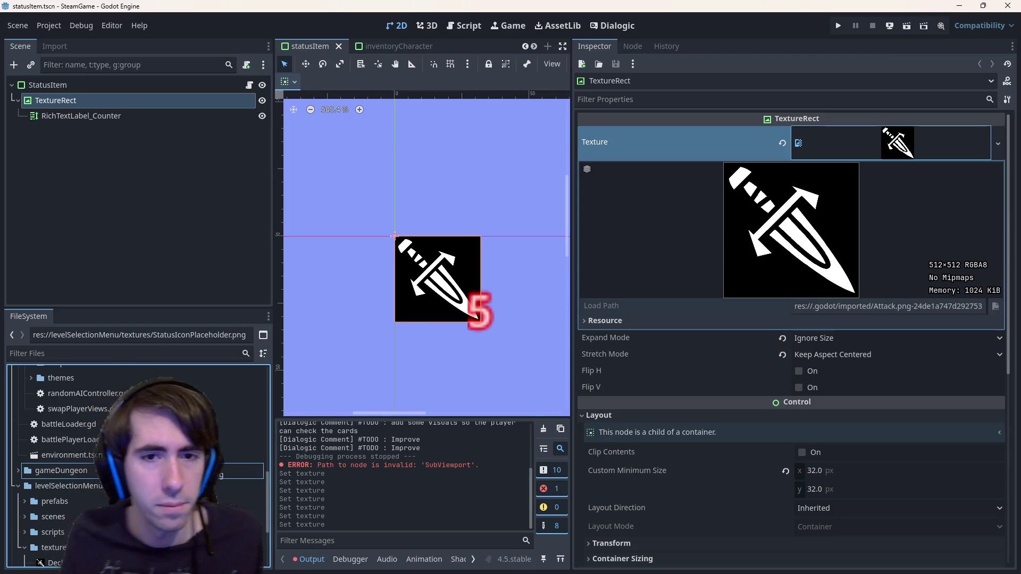
{"action": "scroll", "coordinate": [138, 479], "scroll_direction": "up", "scroll_amount": 1}
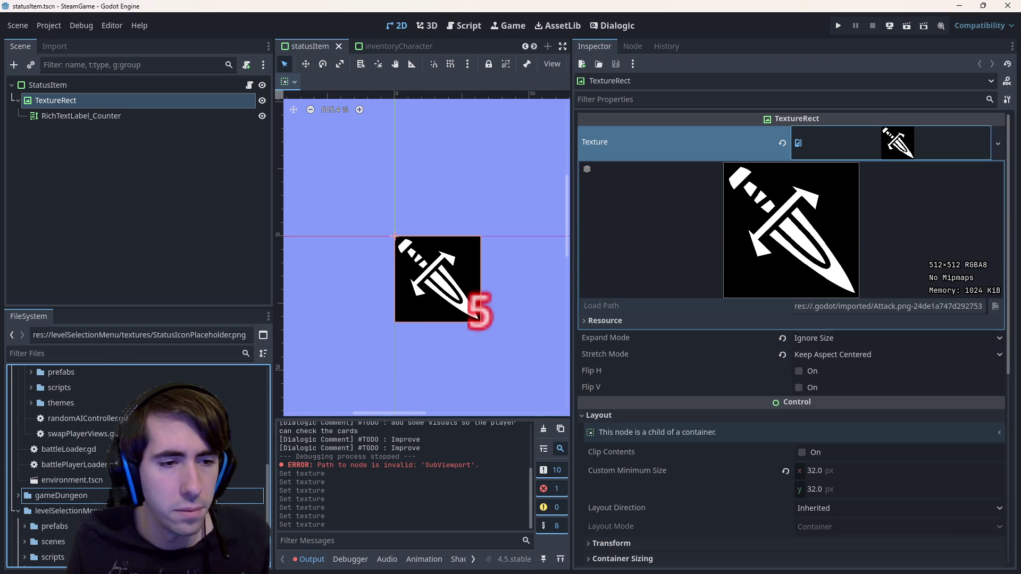
{"action": "scroll", "coordinate": [110, 497], "scroll_direction": "down", "scroll_amount": 8}
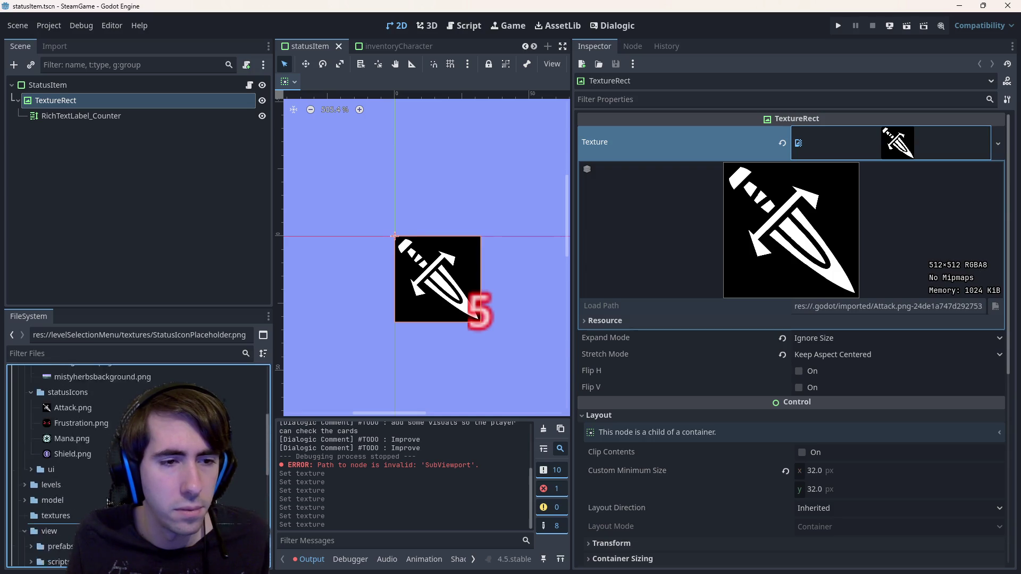
{"action": "scroll", "coordinate": [107, 502], "scroll_direction": "down", "scroll_amount": 3}
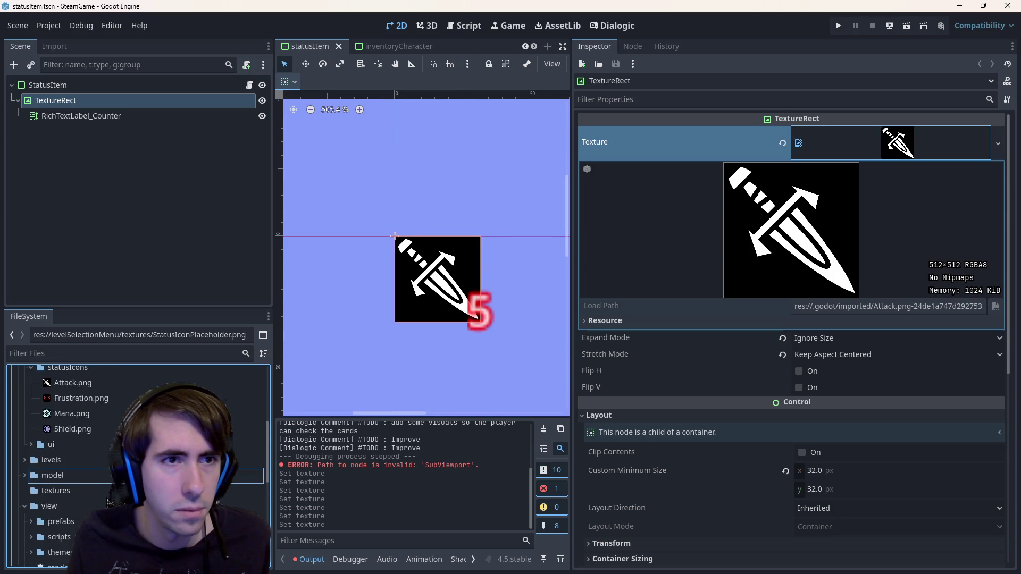
{"action": "scroll", "coordinate": [106, 476], "scroll_direction": "down", "scroll_amount": 3}
{"action": "scroll", "coordinate": [106, 477], "scroll_direction": "up", "scroll_amount": 6}
{"action": "scroll", "coordinate": [106, 477], "scroll_direction": "up", "scroll_amount": 2}
{"action": "scroll", "coordinate": [104, 480], "scroll_direction": "down", "scroll_amount": 7}
{"action": "scroll", "coordinate": [103, 468], "scroll_direction": "down", "scroll_amount": 5}
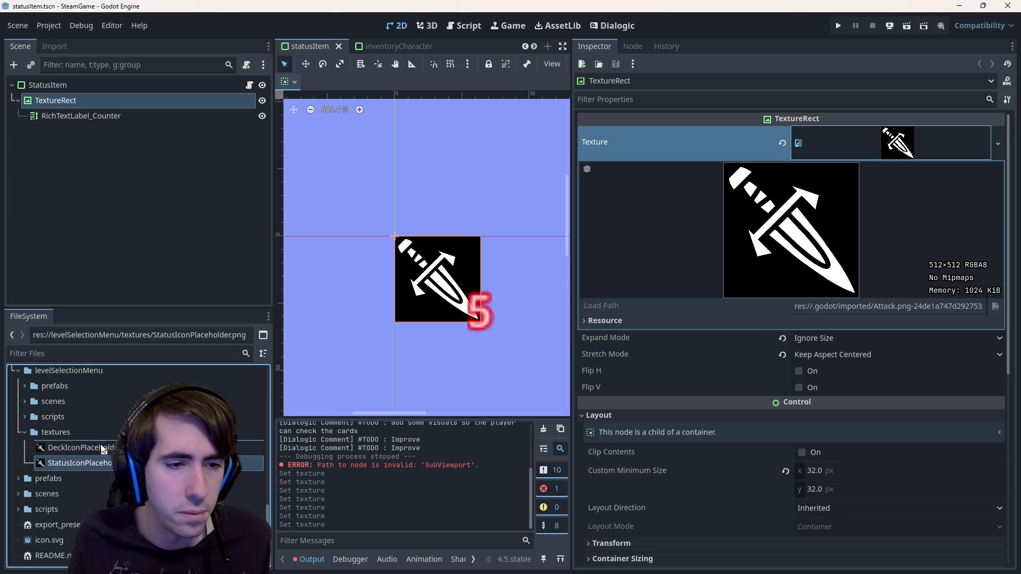
{"action": "scroll", "coordinate": [103, 448], "scroll_direction": "up", "scroll_amount": 6}
{"action": "scroll", "coordinate": [102, 428], "scroll_direction": "up", "scroll_amount": 5}
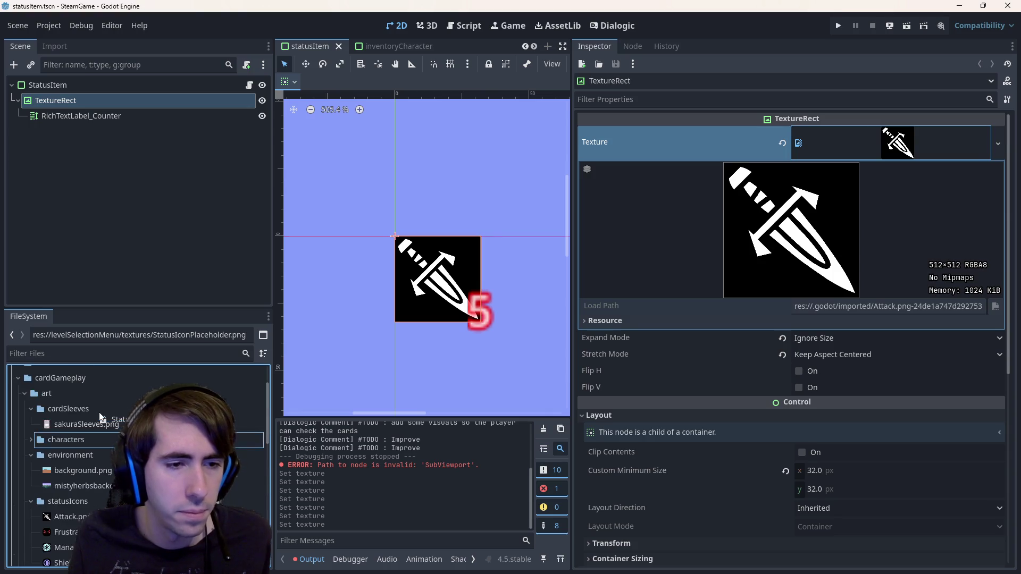
{"action": "scroll", "coordinate": [101, 451], "scroll_direction": "down", "scroll_amount": 6}
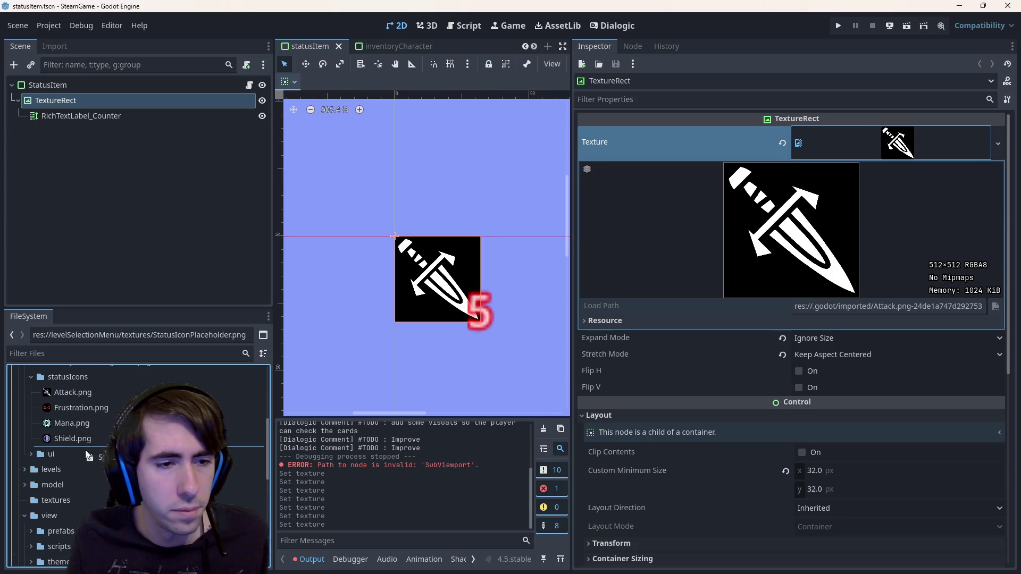
{"action": "left_click_drag", "start_coordinate": [67, 481], "coordinate": [67, 481]}
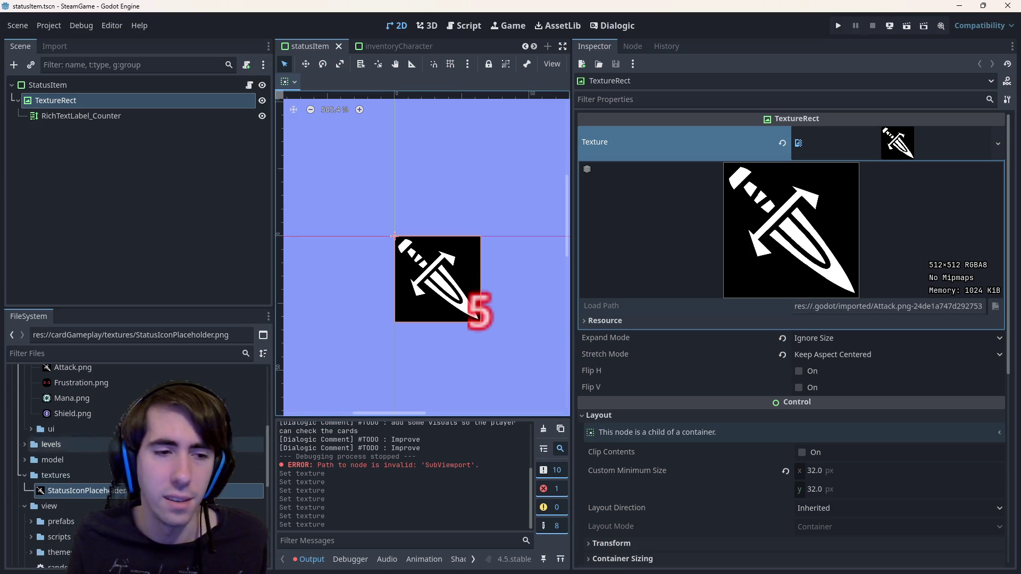
Step: Assign StatusIconPlaceholder.png as the statusItem TextureRect texture and save the scene
{"action": "scroll", "coordinate": [239, 426], "scroll_direction": "up", "scroll_amount": 1}
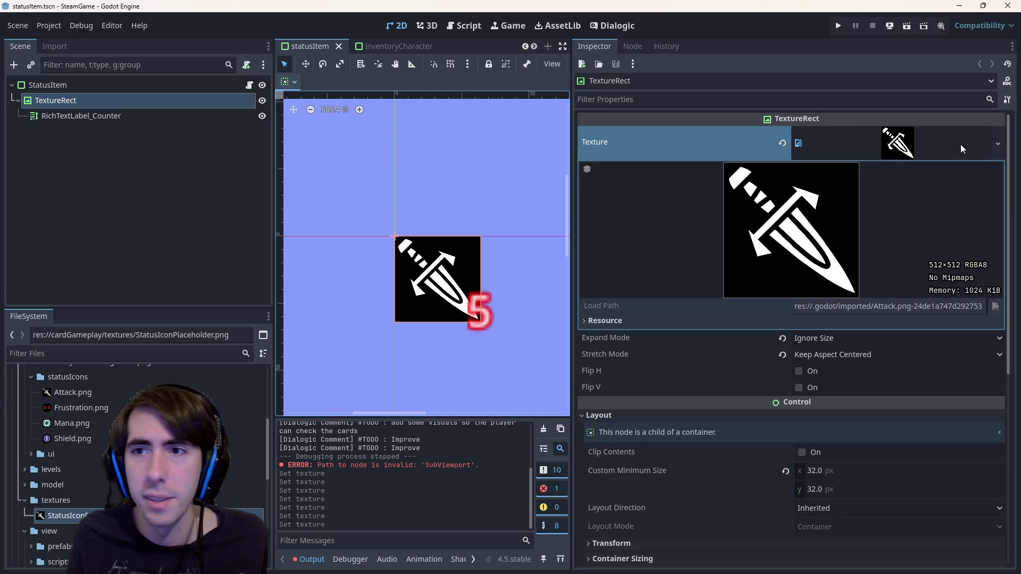
{"action": "left_click_drag", "start_coordinate": [64, 515], "coordinate": [898, 139]}
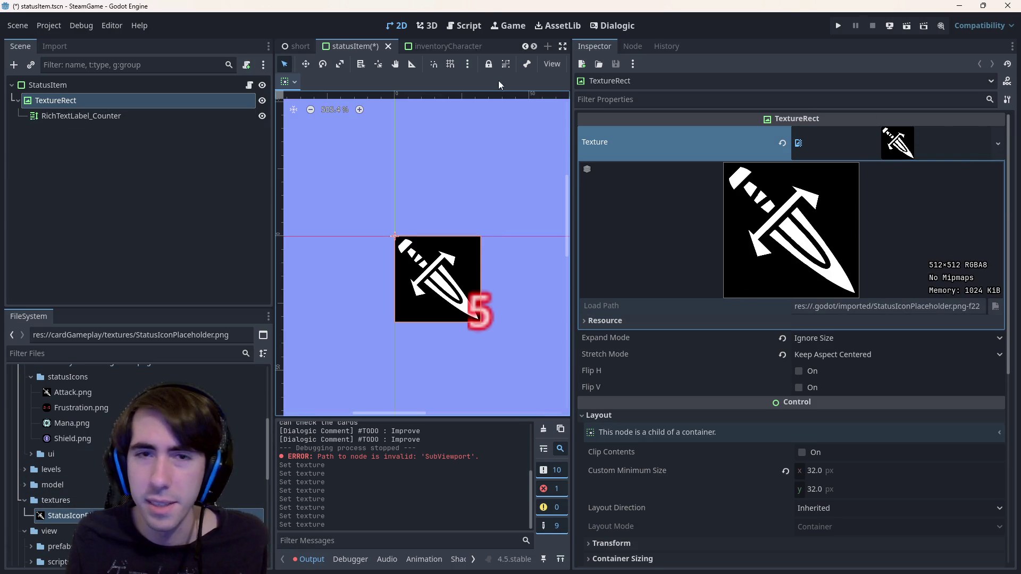
{"action": "key", "text": "ctrl+s"}
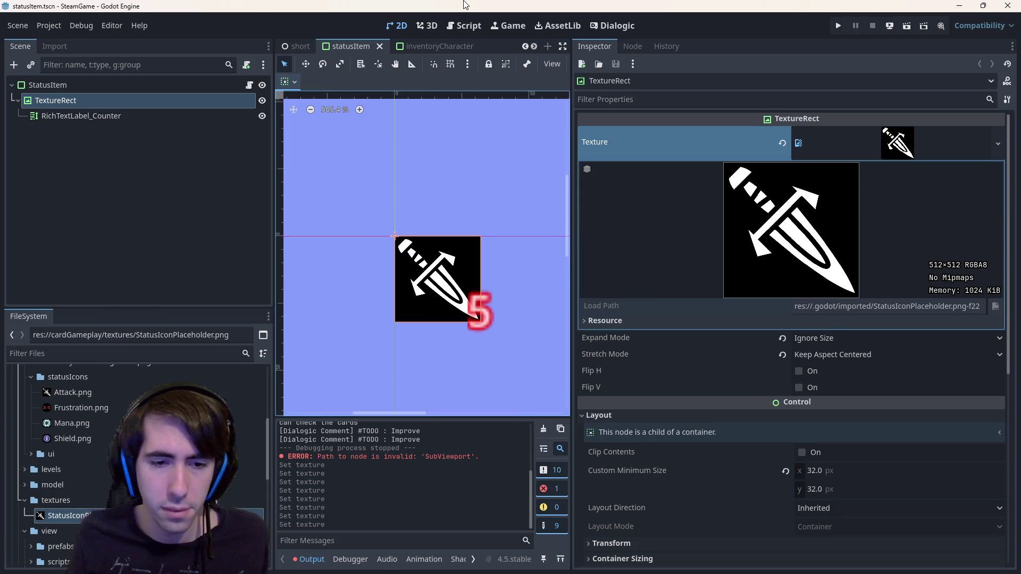
Step: Clear the output log and open characterViewStats2D from Attack.png's owners list
{"action": "left_click", "coordinate": [543, 429]}
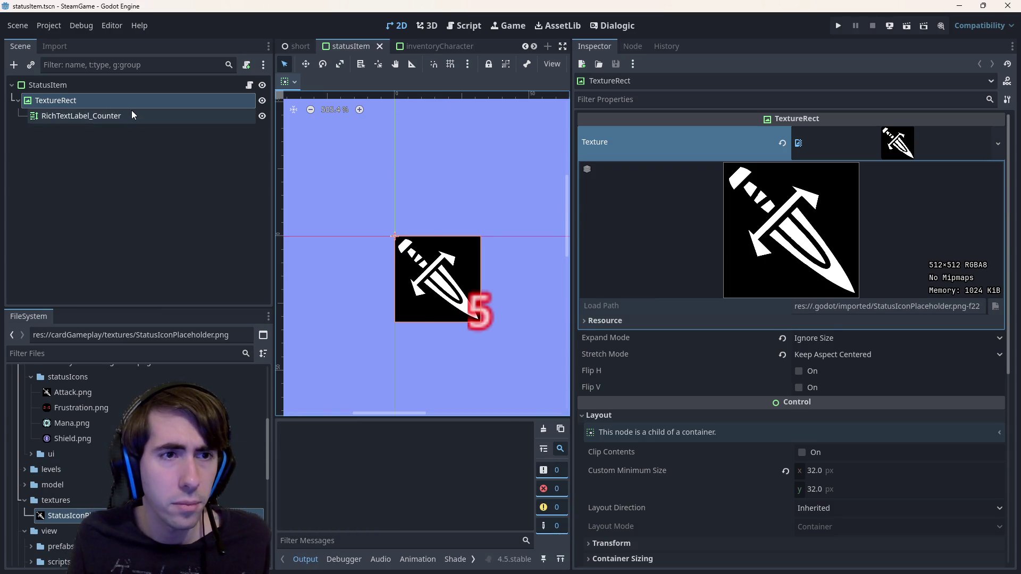
{"action": "scroll", "coordinate": [101, 383], "scroll_direction": "up", "scroll_amount": 2}
{"action": "right_click", "coordinate": [87, 445]}
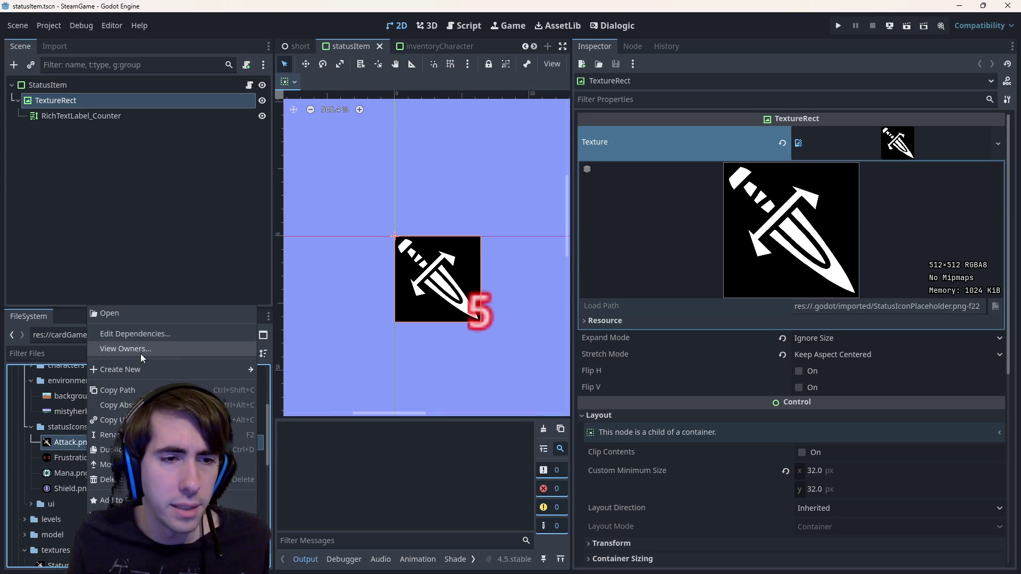
{"action": "left_click", "coordinate": [139, 347]}
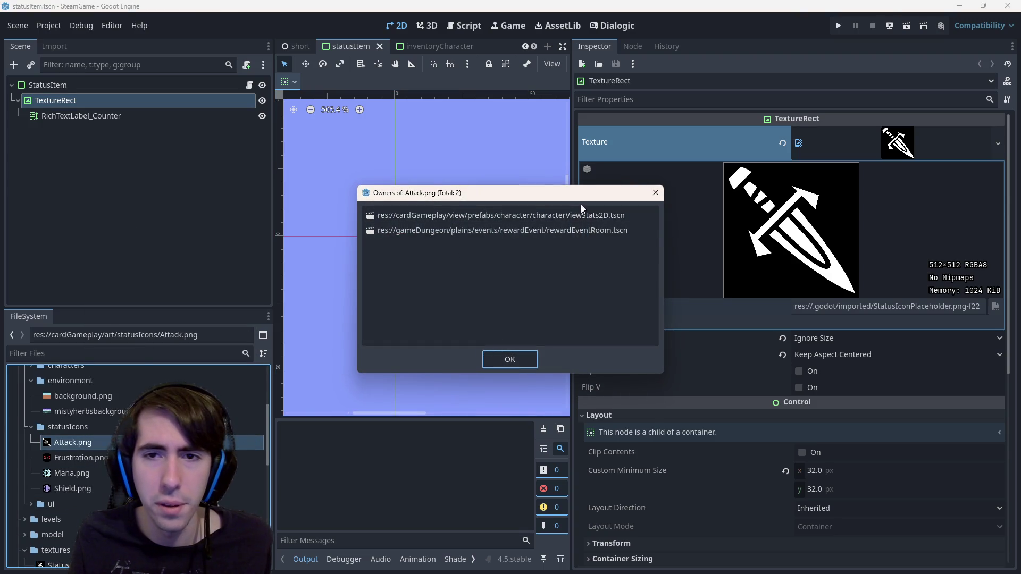
{"action": "left_click", "coordinate": [585, 218]}
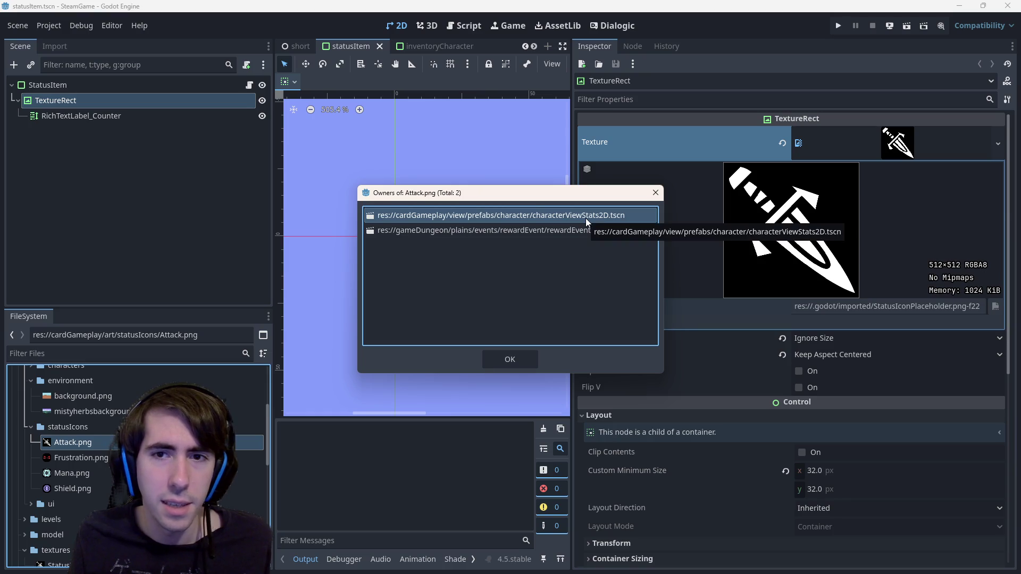
{"action": "double_click", "coordinate": [585, 218]}
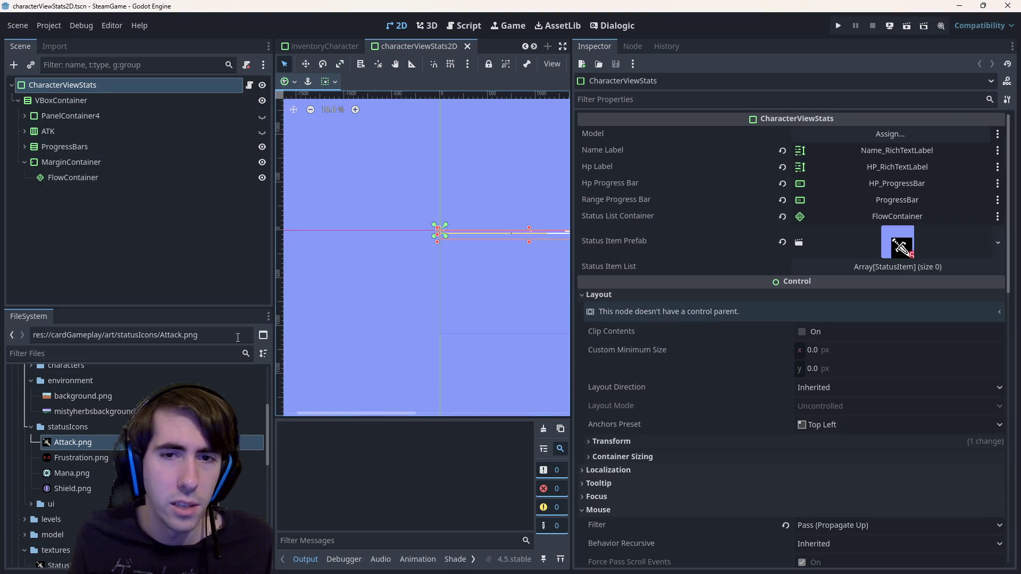
Step: Inspect the scene's nodes and expand ProgressBars, ATK and PanelContainer4 down to ATK's TextureRect
{"action": "scroll", "coordinate": [445, 273], "scroll_direction": "up", "scroll_amount": 4}
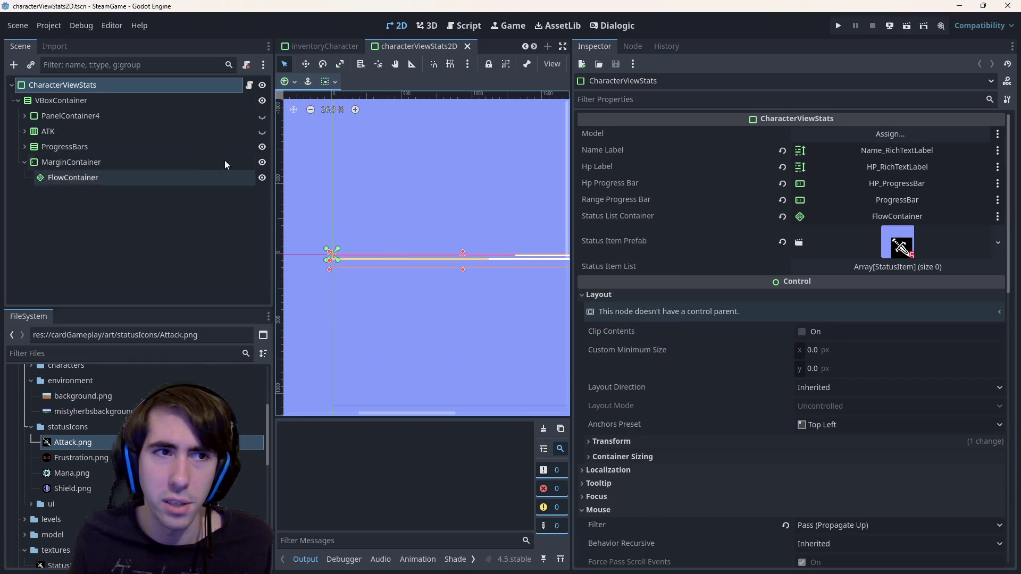
{"action": "left_click", "coordinate": [142, 177]}
{"action": "left_click", "coordinate": [146, 86]}
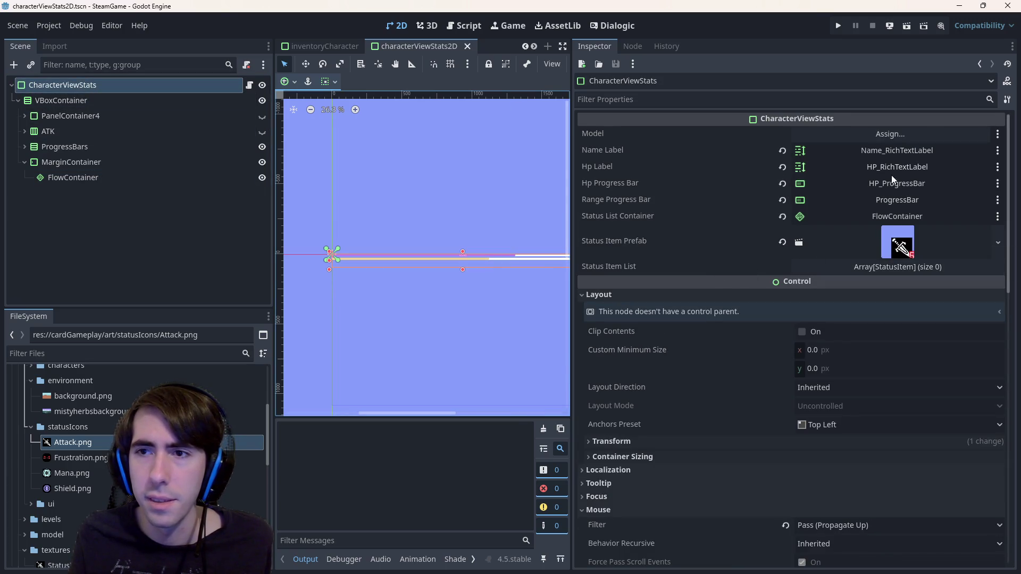
{"action": "left_click", "coordinate": [115, 105]}
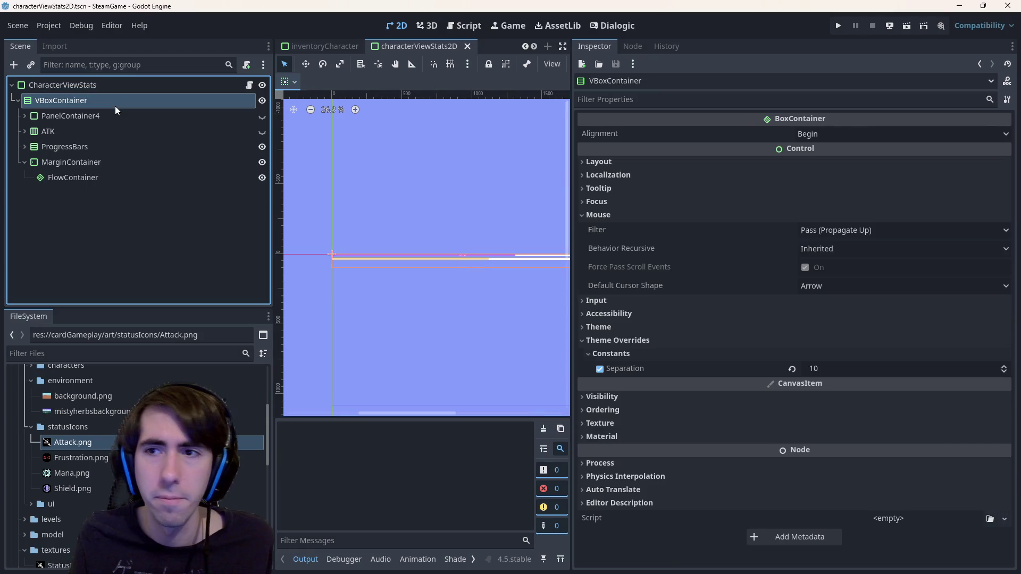
{"action": "left_click", "coordinate": [116, 115]}
{"action": "left_click", "coordinate": [115, 131]}
{"action": "left_click", "coordinate": [109, 147]}
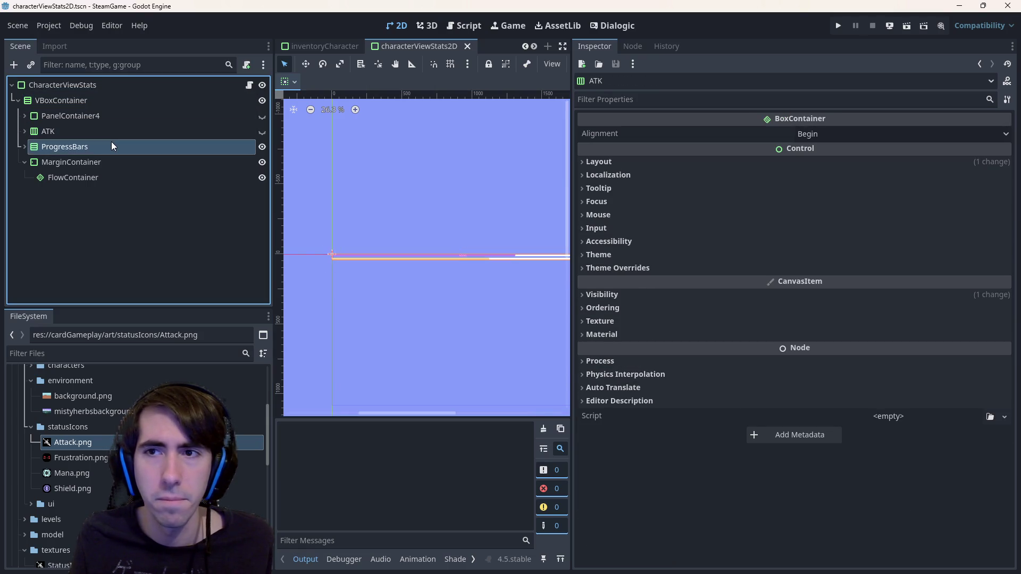
{"action": "left_click", "coordinate": [107, 153]}
{"action": "left_click", "coordinate": [106, 161]}
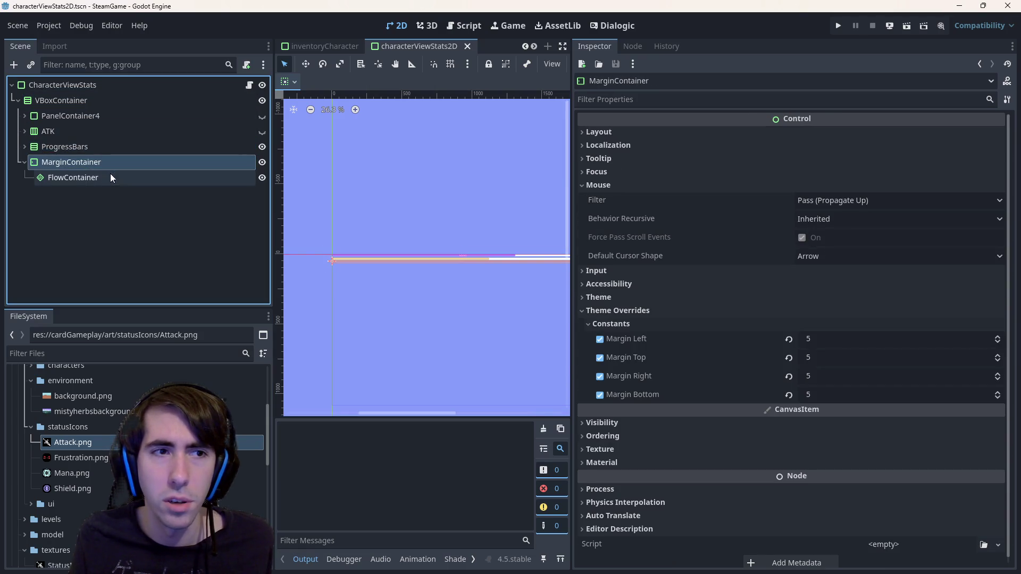
{"action": "left_click", "coordinate": [23, 149]}
{"action": "left_click", "coordinate": [23, 131]}
{"action": "left_click", "coordinate": [24, 115]}
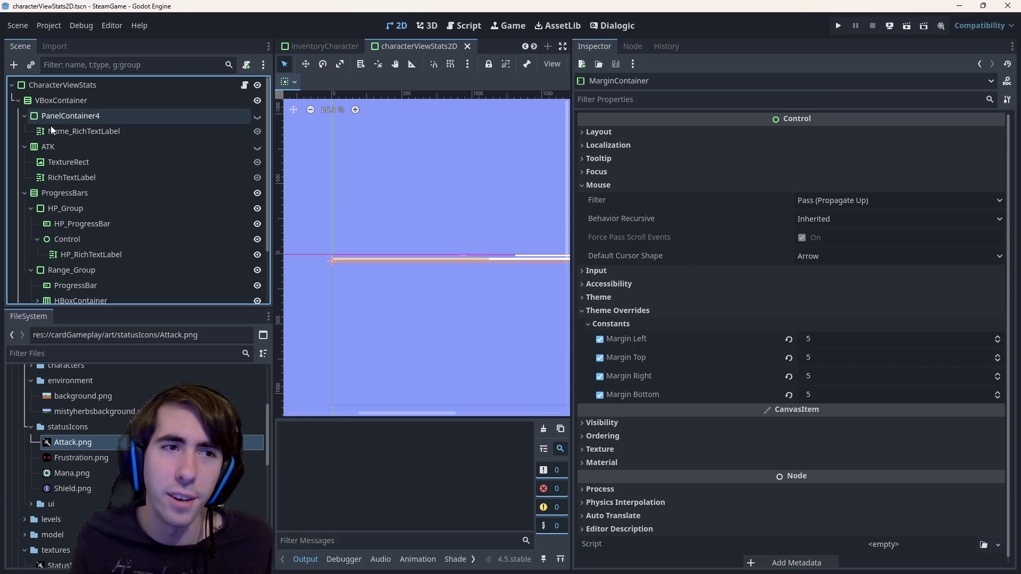
{"action": "left_click", "coordinate": [47, 126]}
{"action": "left_click", "coordinate": [62, 168]}
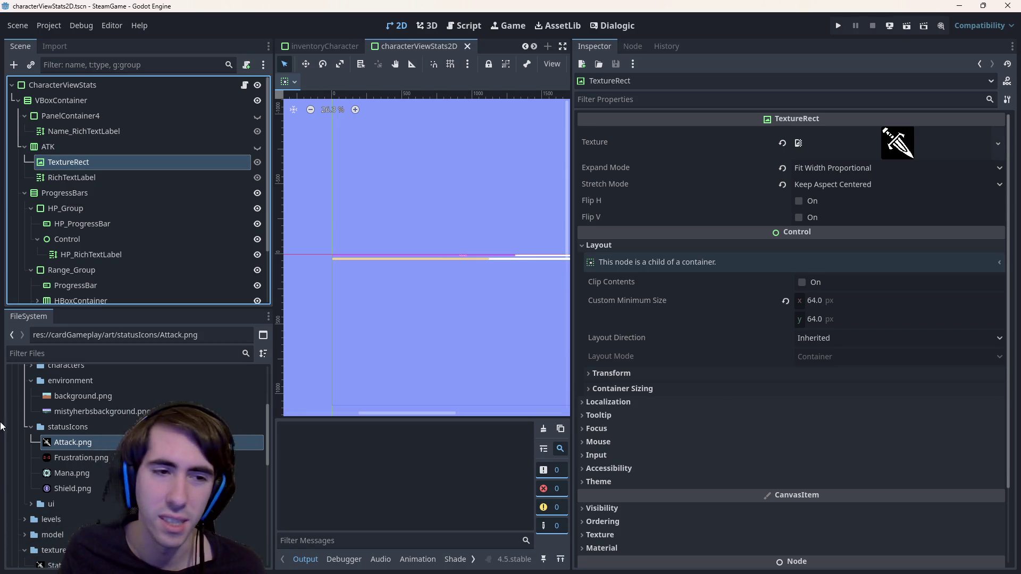
Step: Select ATK and collapse the ATK and ProgressBars branches in the Scene tree
{"action": "mouse_move", "coordinate": [85, 468]}
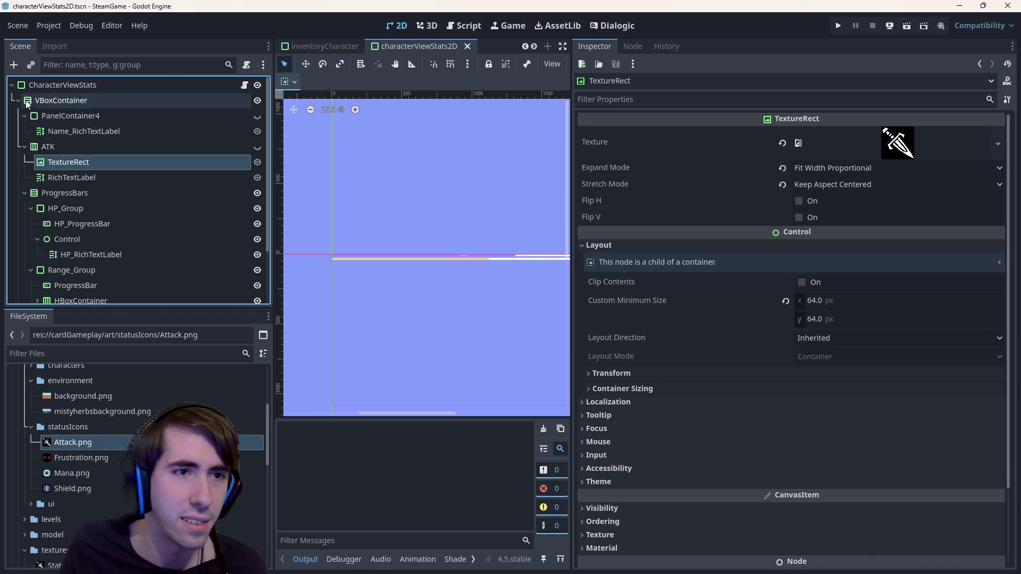
{"action": "left_click", "coordinate": [40, 147]}
{"action": "left_click", "coordinate": [25, 146]}
{"action": "left_click", "coordinate": [25, 161]}
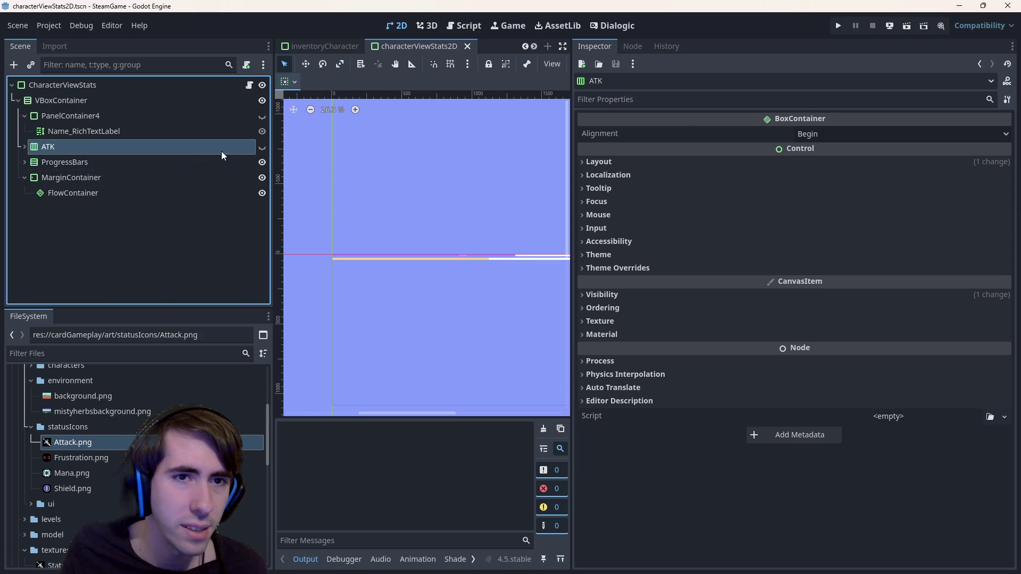
Step: Toggle ATK's visibility to compare, widen the 2D canvas, and leave ATK hidden
{"action": "left_click", "coordinate": [262, 148]}
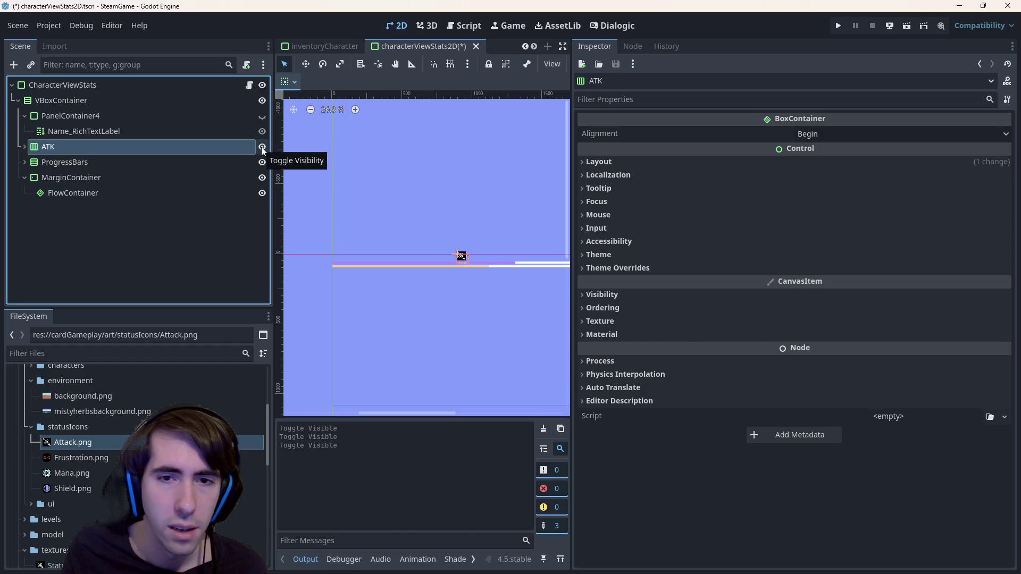
{"action": "left_click", "coordinate": [262, 147]}
{"action": "left_click", "coordinate": [262, 148]}
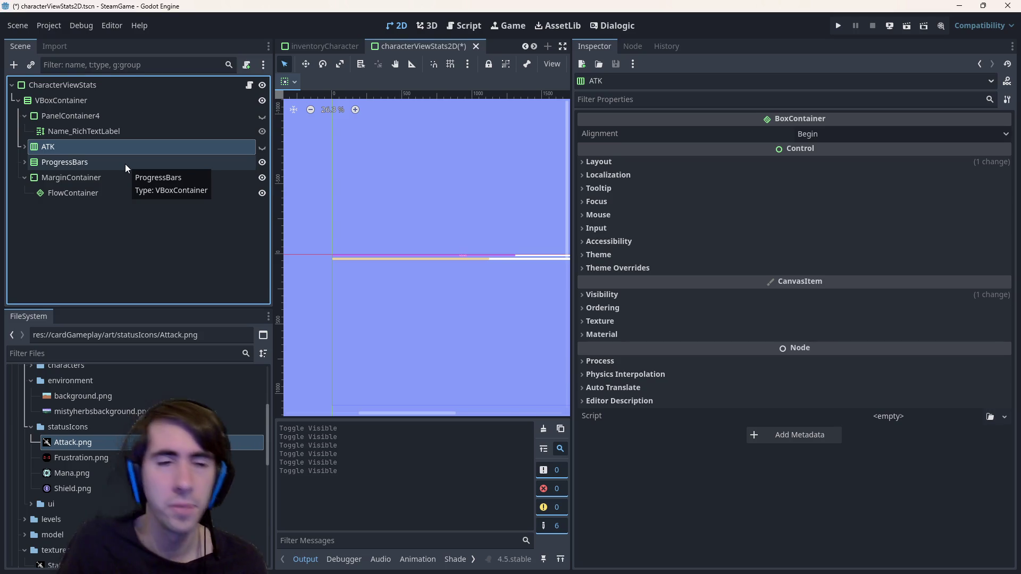
{"action": "left_click", "coordinate": [262, 148]}
{"action": "scroll", "coordinate": [428, 240], "scroll_direction": "up", "scroll_amount": 3}
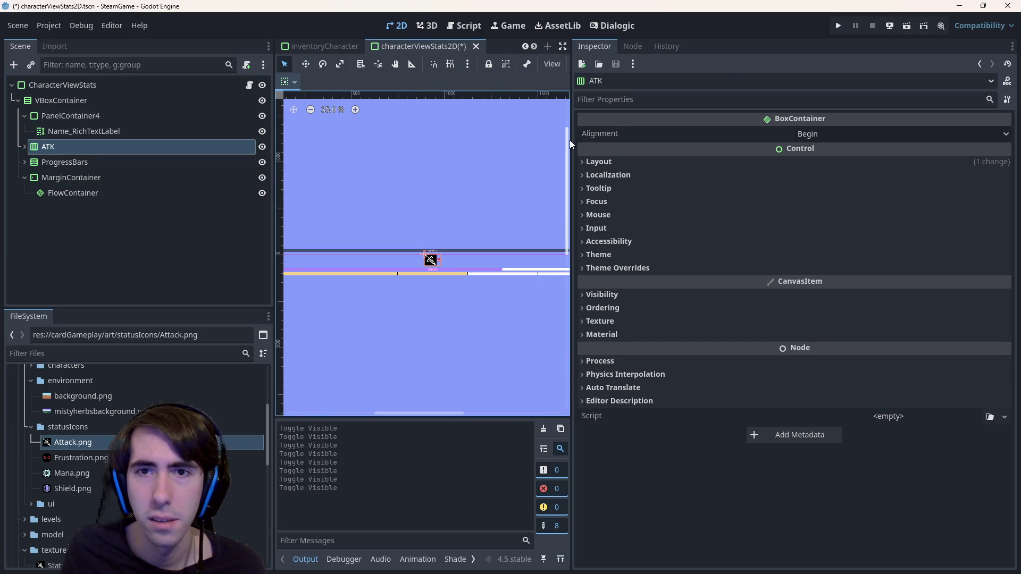
{"action": "left_click_drag", "start_coordinate": [572, 141], "coordinate": [793, 141]}
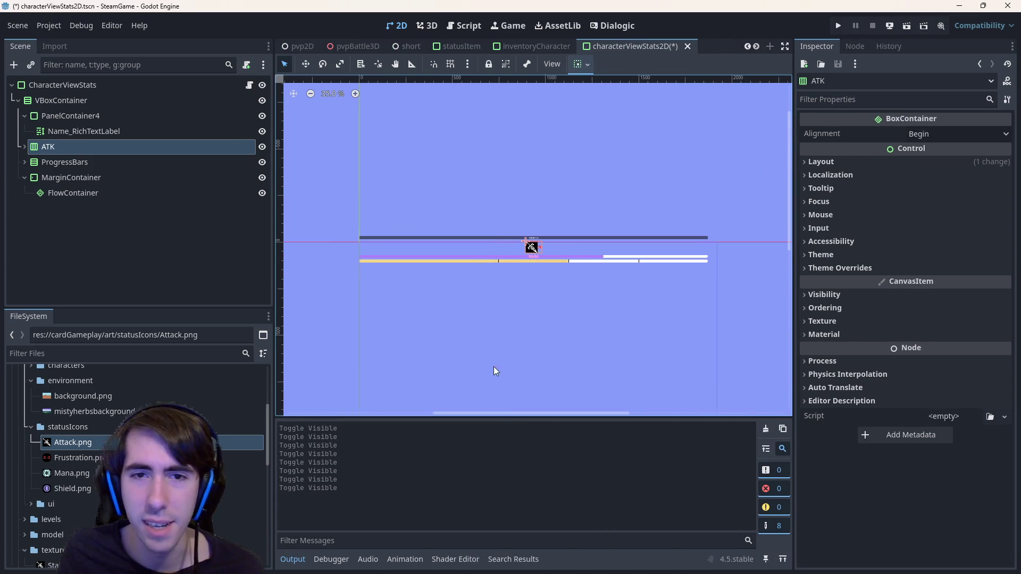
{"action": "scroll", "coordinate": [532, 256], "scroll_direction": "up", "scroll_amount": 14}
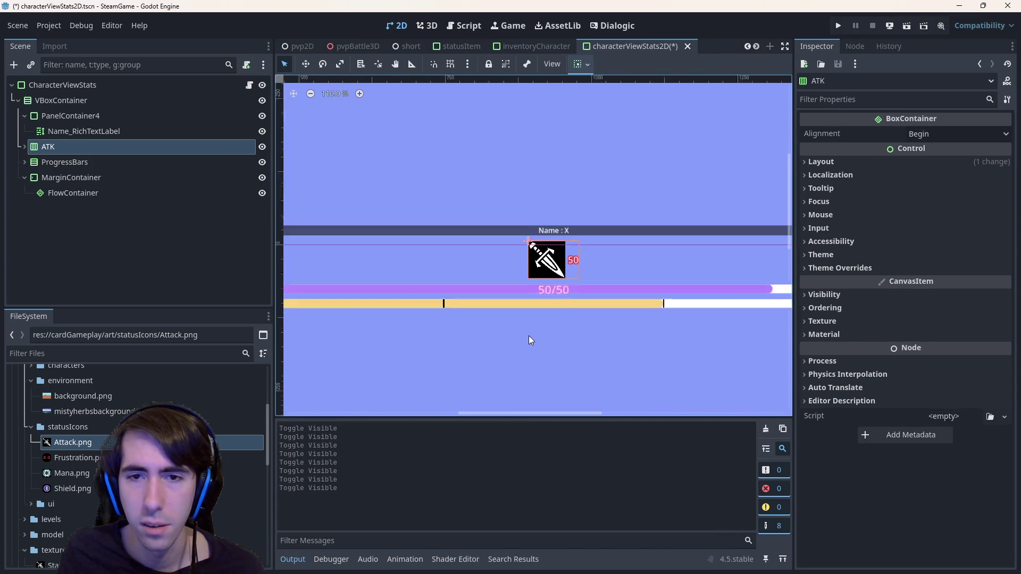
{"action": "scroll", "coordinate": [560, 317], "scroll_direction": "down", "scroll_amount": 4}
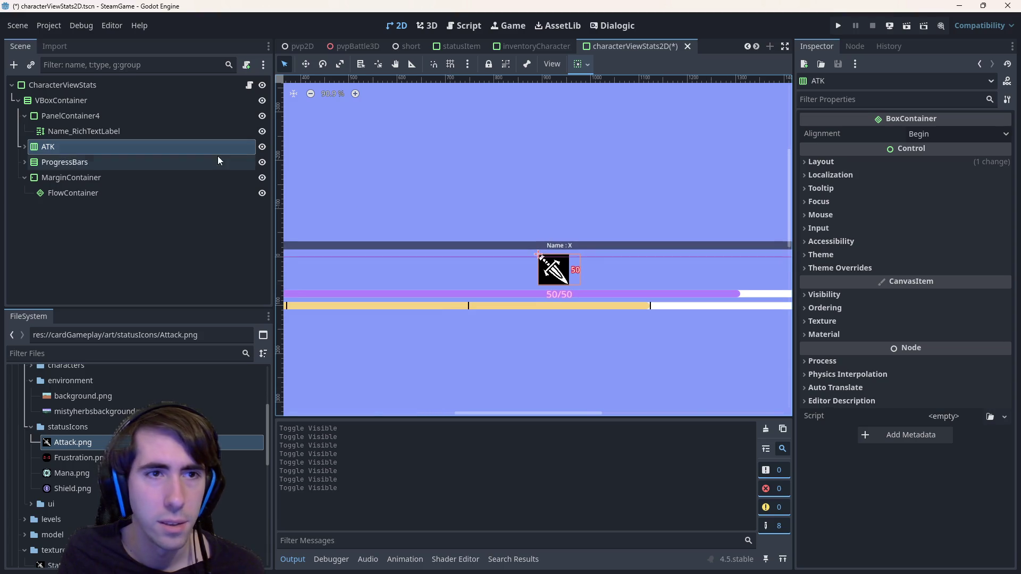
{"action": "left_click", "coordinate": [262, 147]}
Step: Hide and delete the PanelContainer4 name bar with its children
{"action": "left_click", "coordinate": [262, 116]}
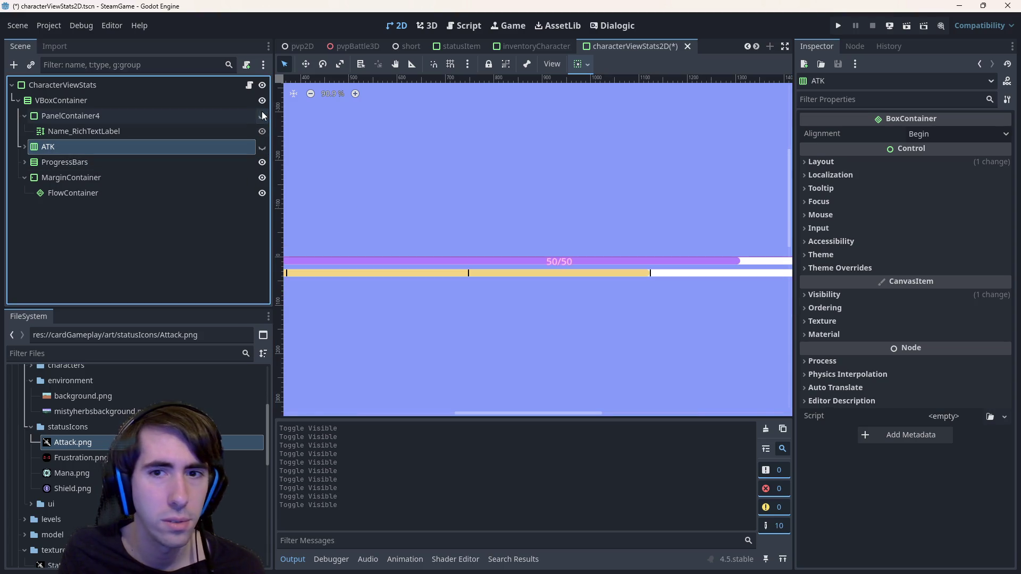
{"action": "left_click", "coordinate": [185, 117]}
{"action": "key", "text": "Delete"}
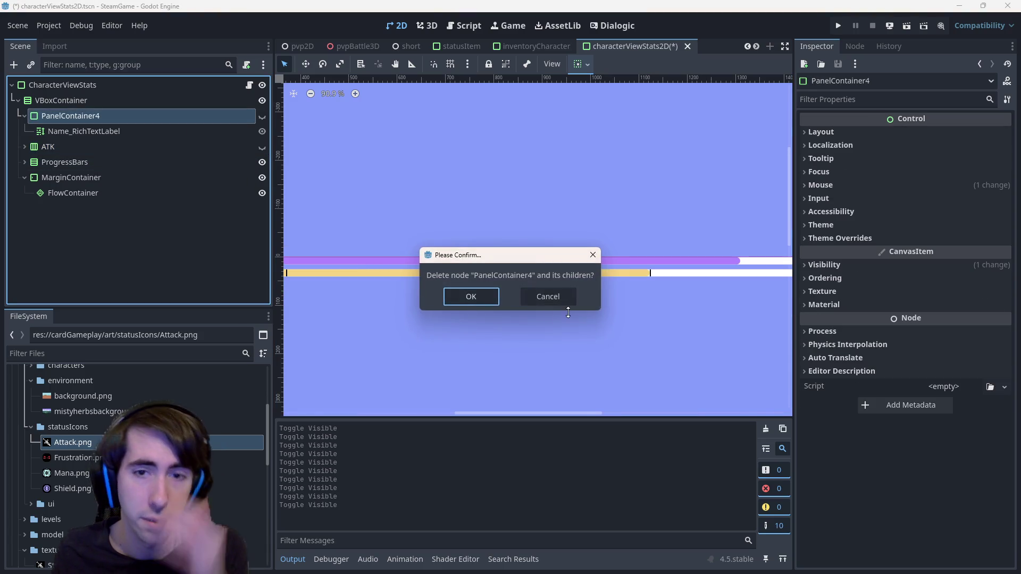
{"action": "left_click", "coordinate": [485, 297]}
Step: Delete the ATK node with its children and save characterViewStats2D
{"action": "left_click", "coordinate": [164, 120]}
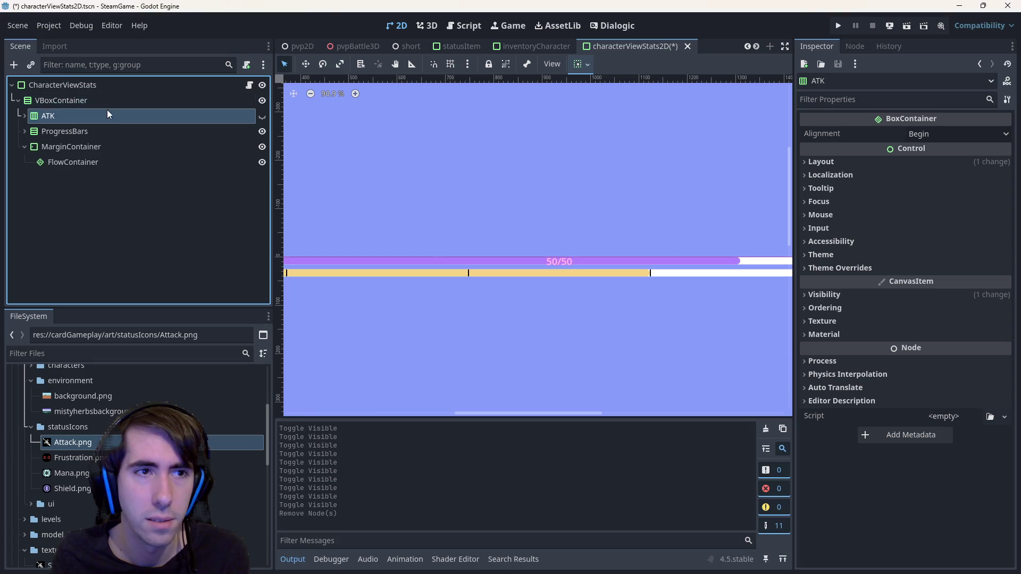
{"action": "key", "text": "Delete"}
{"action": "left_click", "coordinate": [481, 297]}
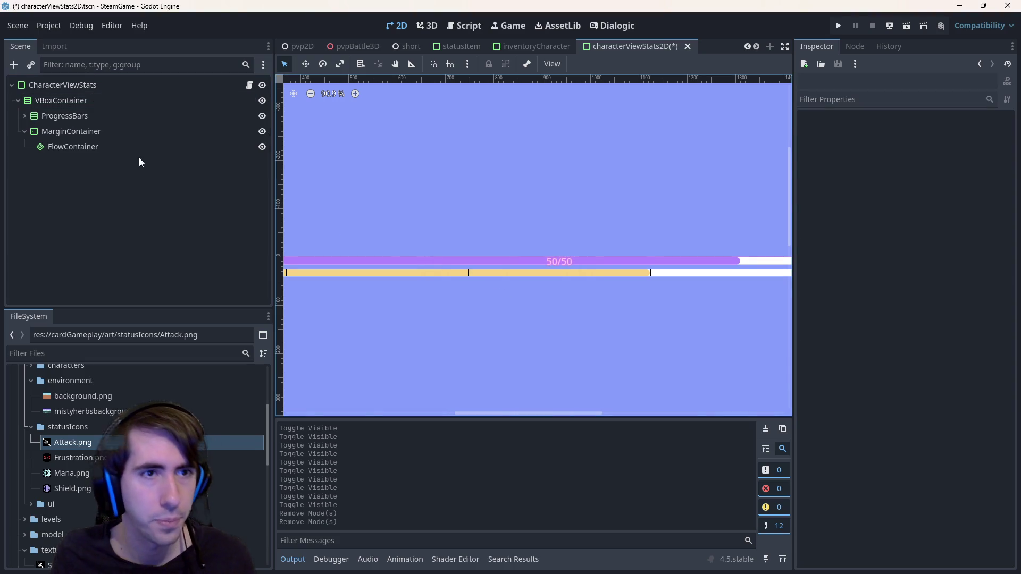
{"action": "key", "text": "ctrl+s"}
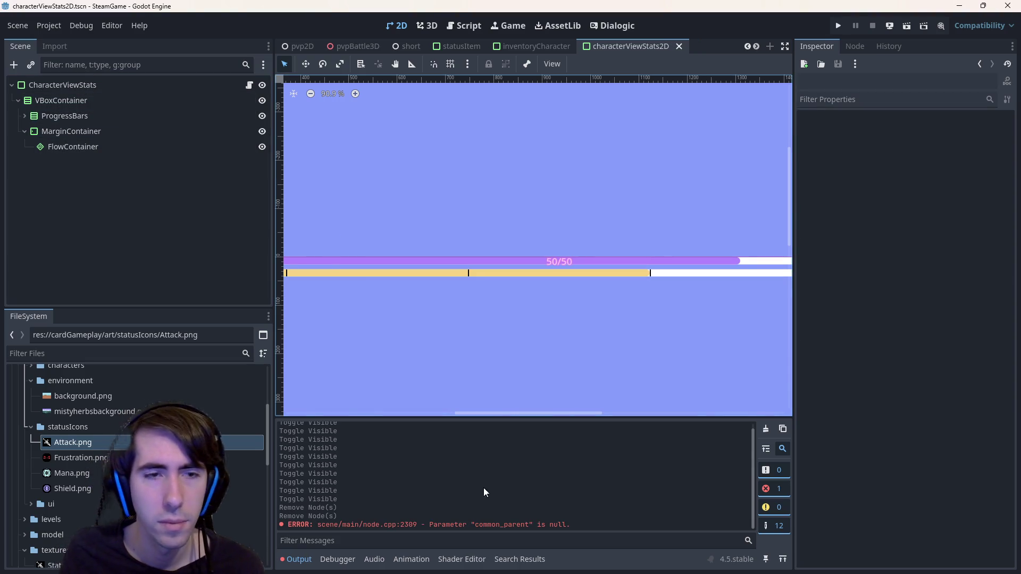
{"action": "left_click", "coordinate": [127, 86]}
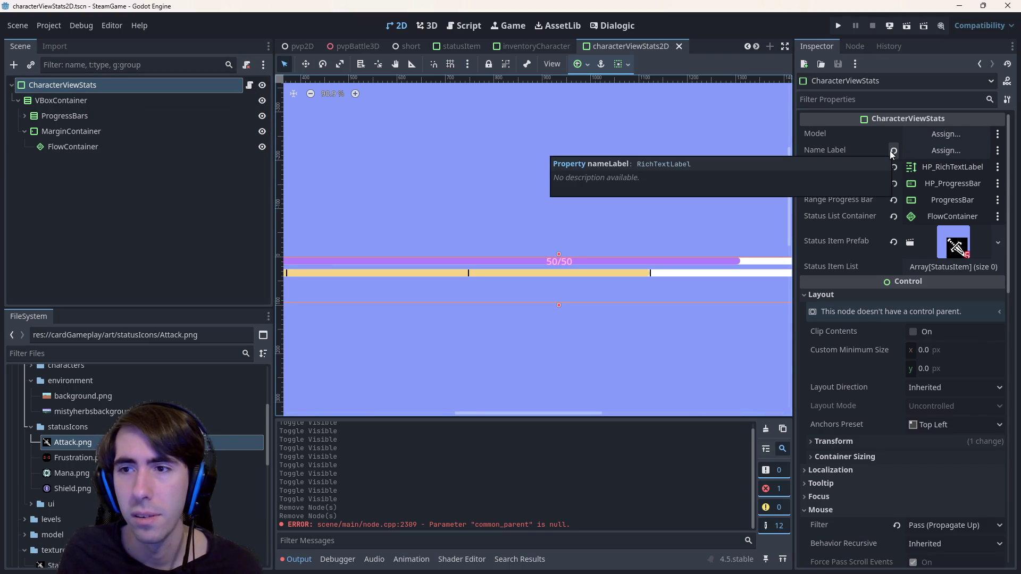
Step: Remove the nameLabel export and its refresh() assignment from characterViewStats.gd and save
{"action": "left_click", "coordinate": [249, 86]}
{"action": "double_click", "coordinate": [483, 141]}
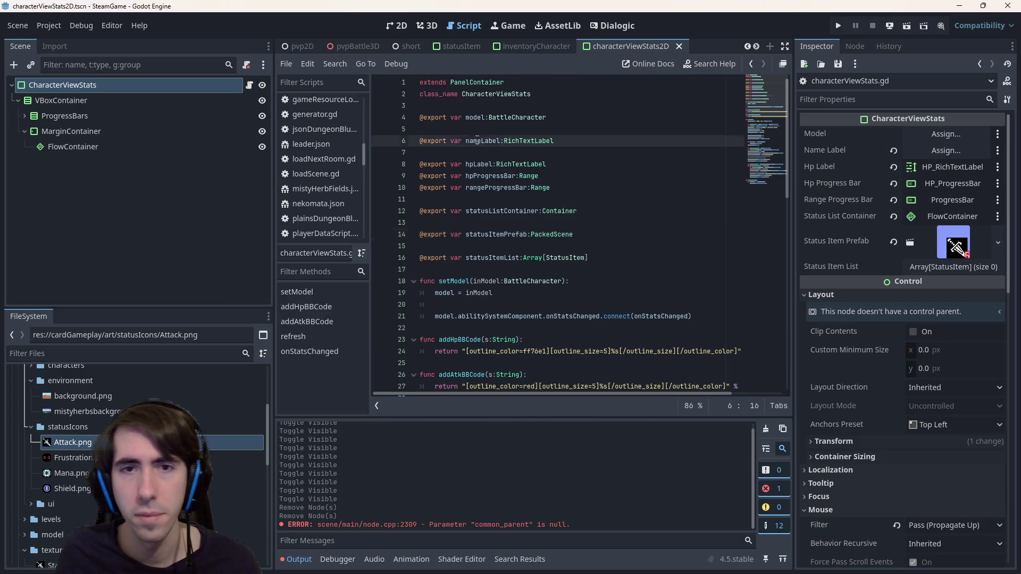
{"action": "key", "text": "BackSpace"}
{"action": "key", "text": "BackSpace"}
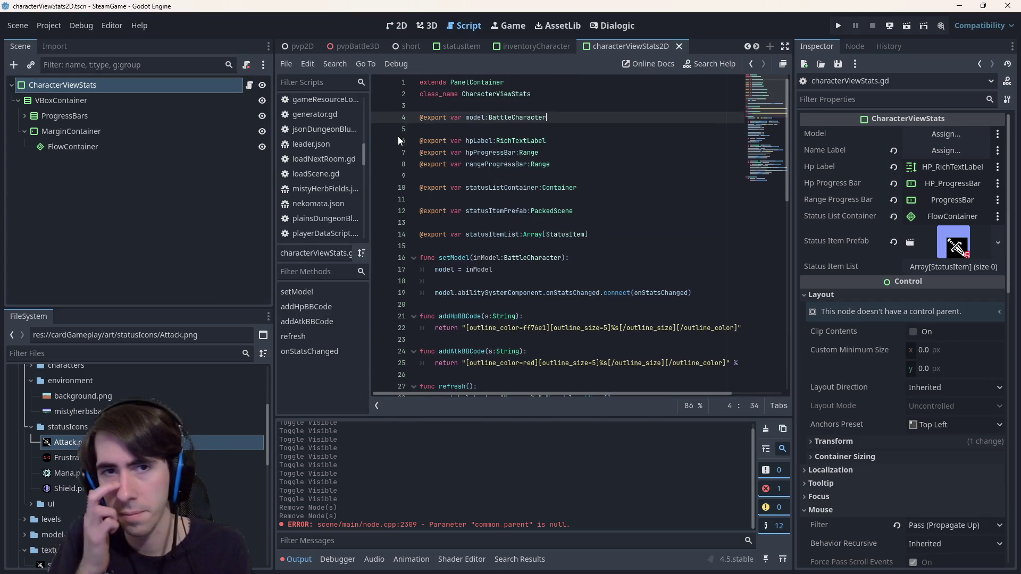
{"action": "key", "text": "ctrl+f"}
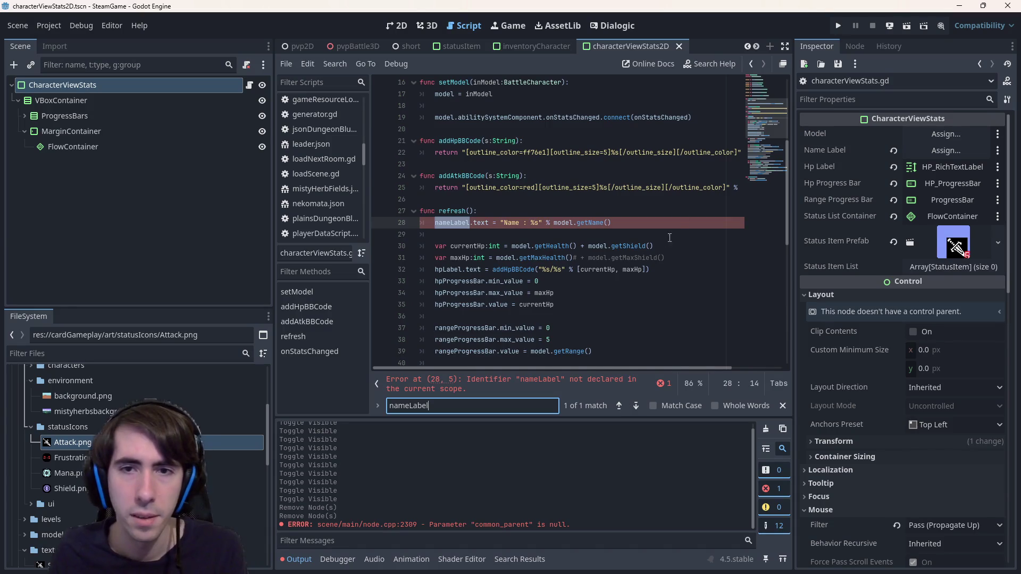
{"action": "key", "text": "BackSpace"}
{"action": "key", "text": "BackSpace"}
{"action": "key", "text": "Delete"}
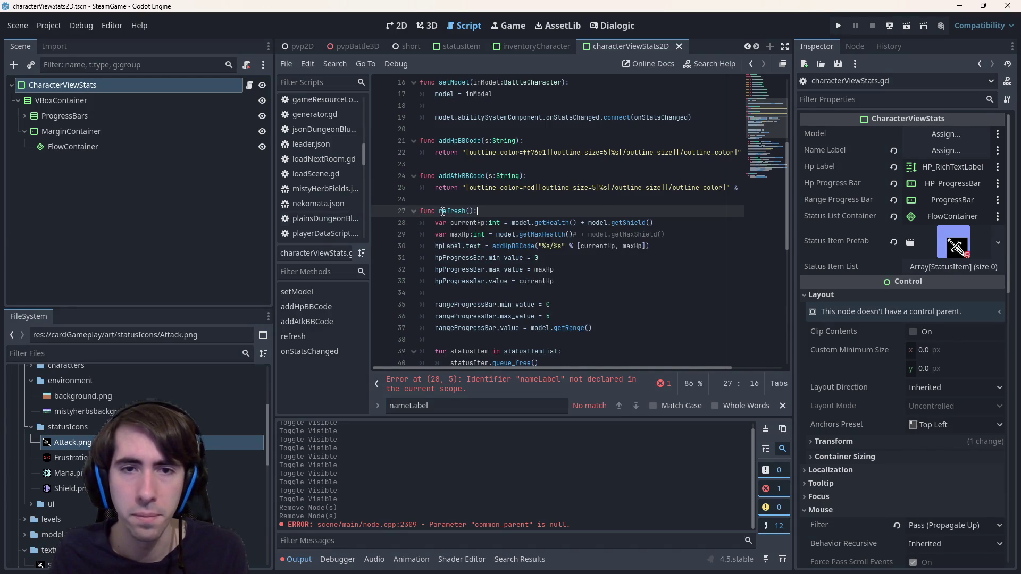
{"action": "key", "text": "ctrl+s"}
{"action": "mouse_move", "coordinate": [514, 181]}
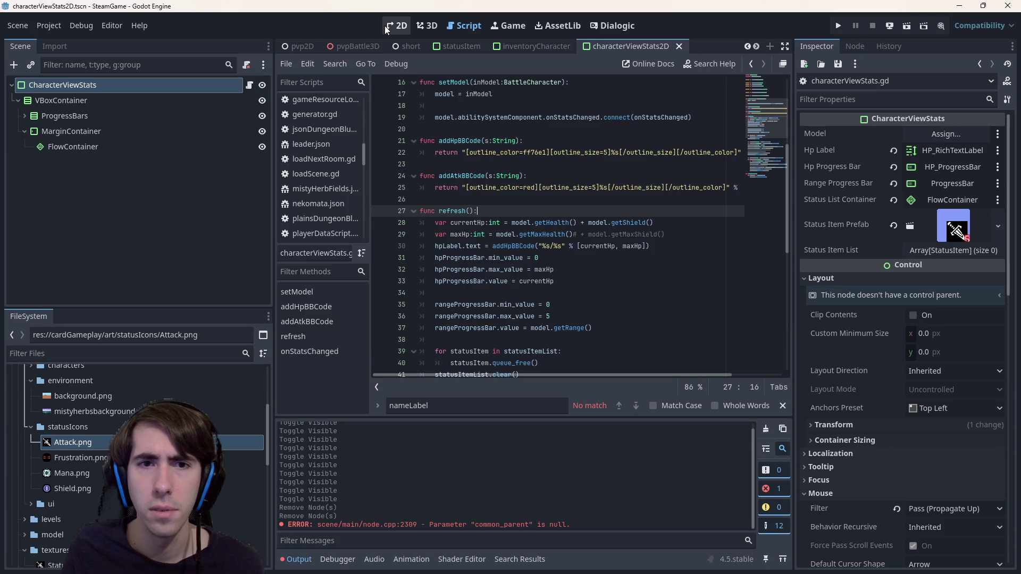
Step: Undo to restore the name and ATK nodes, then delete only ATK and save the scene
{"action": "left_click", "coordinate": [63, 222]}
{"action": "key", "text": "ctrl+z"}
{"action": "key", "text": "ctrl+z"}
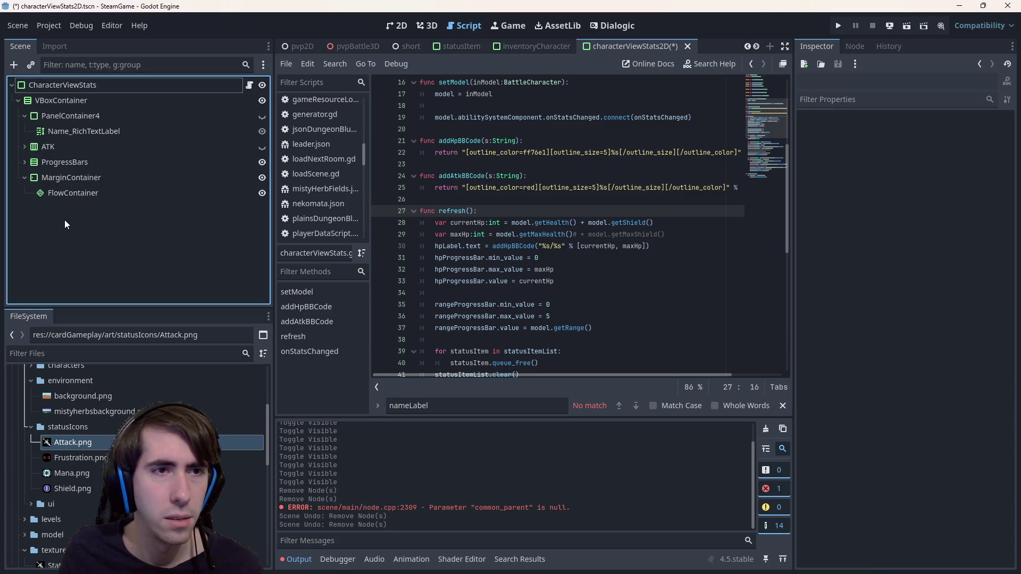
{"action": "left_click", "coordinate": [125, 144]}
{"action": "key", "text": "Delete"}
{"action": "key", "text": "Return"}
{"action": "key", "text": "ctrl+s"}
Step: Paste the nameLabel line at the top of refresh() and restore the nameLabel export declaration
{"action": "left_click", "coordinate": [438, 202]}
{"action": "key", "text": "Return"}
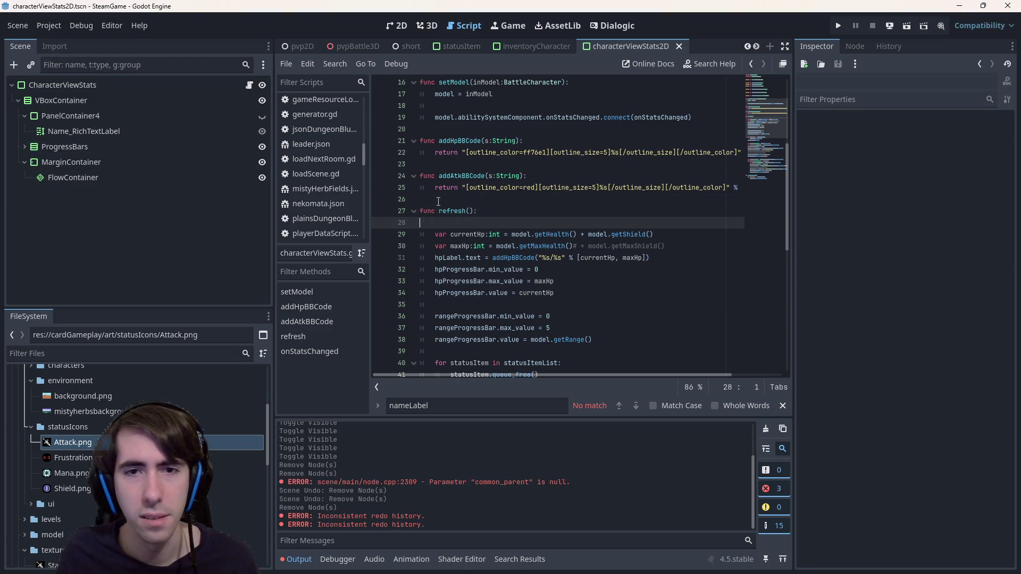
{"action": "type", "text": "nameLabel.text = \"Name : %s\" % model.getName()"}
{"action": "key", "text": "ctrl+s"}
{"action": "key", "text": "ctrl+s"}
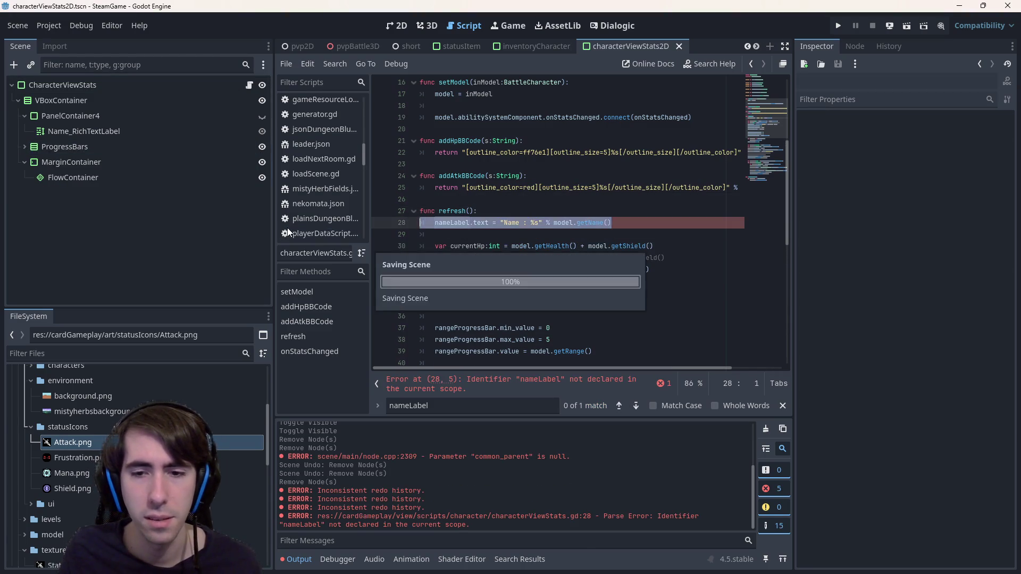
{"action": "key", "text": "ctrl+z"}
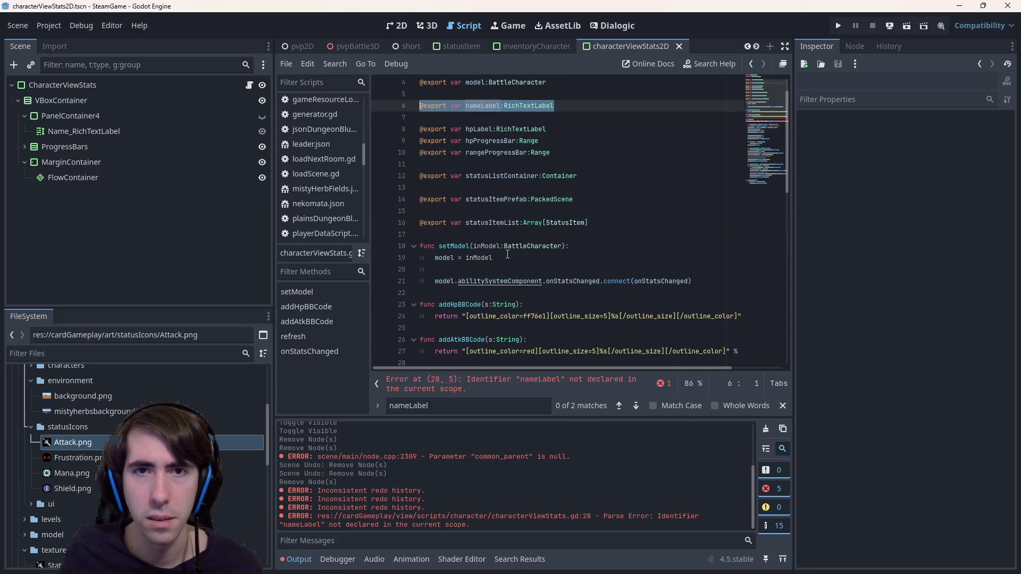
{"action": "key", "text": "ctrl+s"}
{"action": "key", "text": "ctrl+s"}
Step: Assign Name_RichTextLabel to the root's Name Label property, save, and clear the output log
{"action": "left_click", "coordinate": [128, 91]}
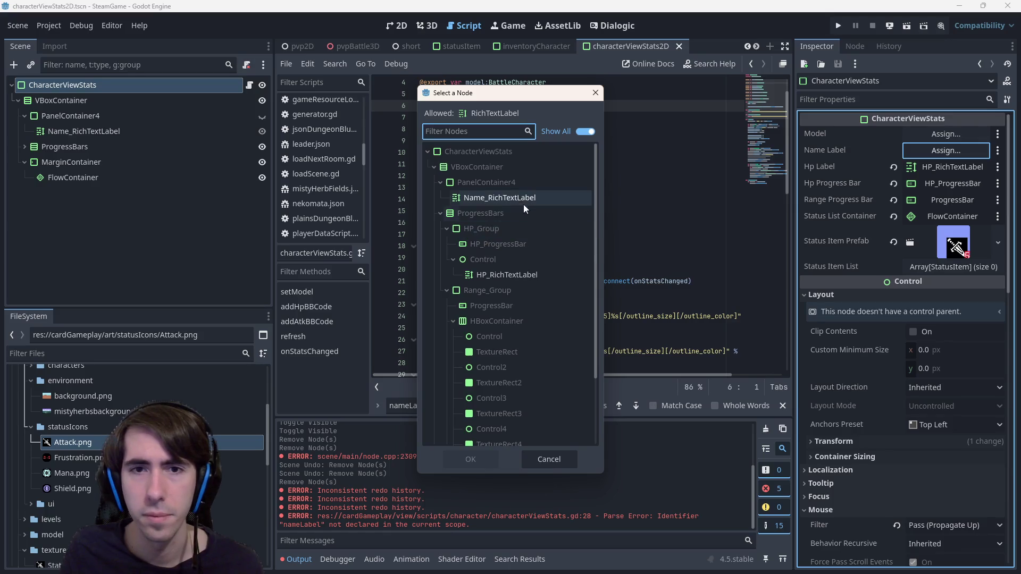
{"action": "double_click", "coordinate": [518, 197]}
{"action": "key", "text": "ctrl+s"}
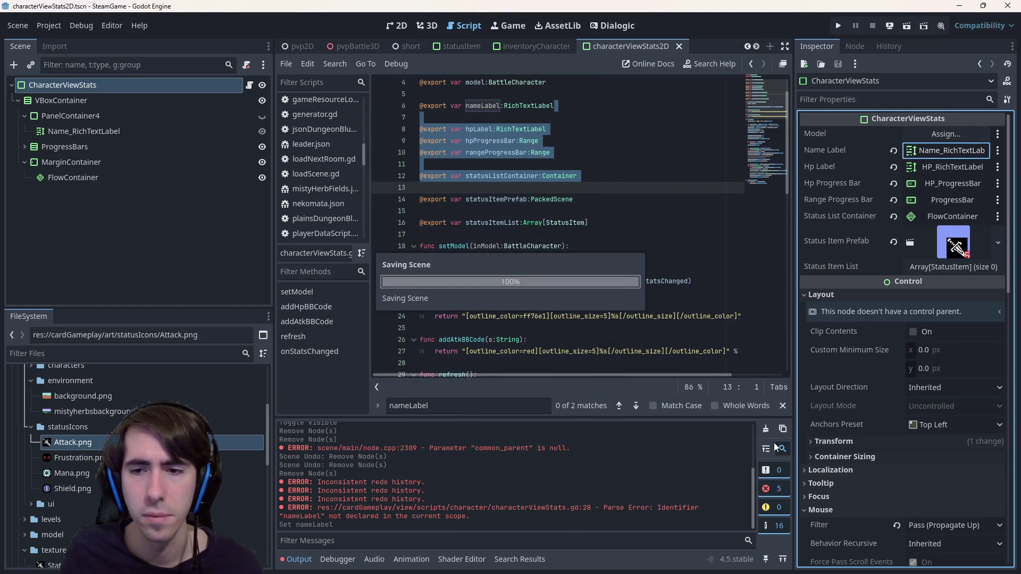
{"action": "left_click", "coordinate": [766, 449]}
{"action": "left_click", "coordinate": [452, 234]}
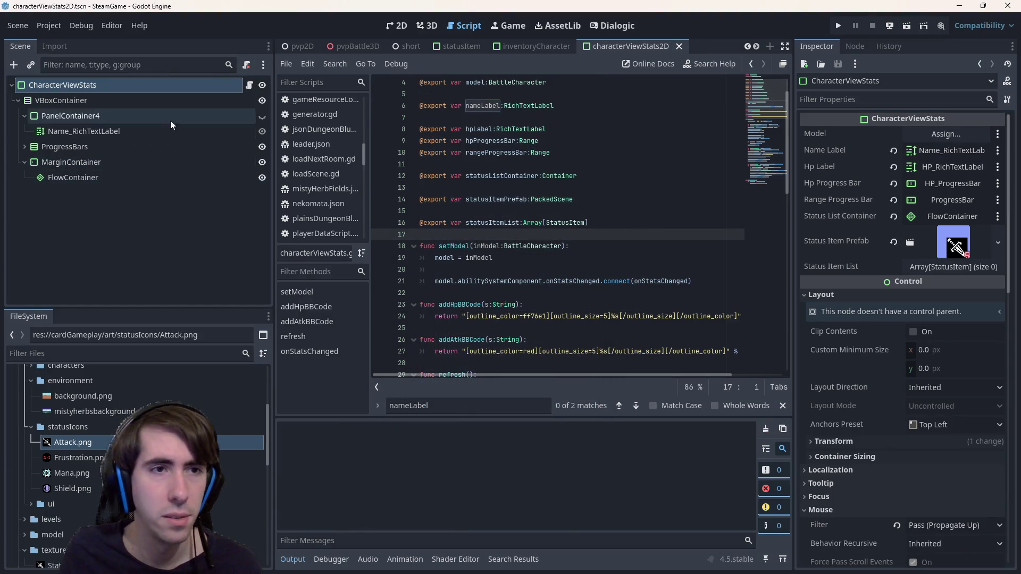
{"action": "left_click", "coordinate": [85, 131]}
Step: List the scenes owning Attack.png and open rewardEventRoom.tscn
{"action": "right_click", "coordinate": [133, 442]}
{"action": "left_click", "coordinate": [160, 349]}
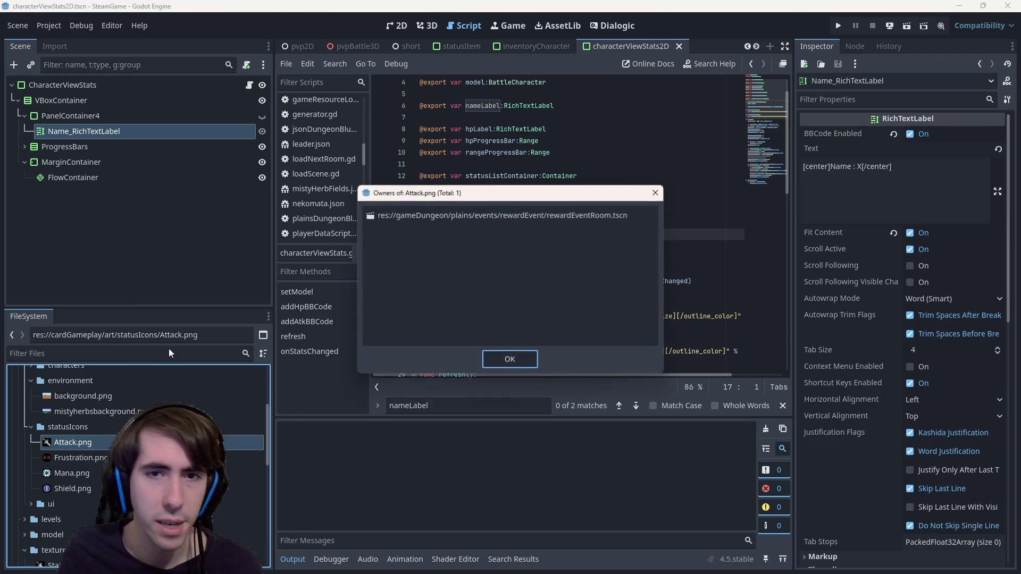
{"action": "double_click", "coordinate": [560, 215]}
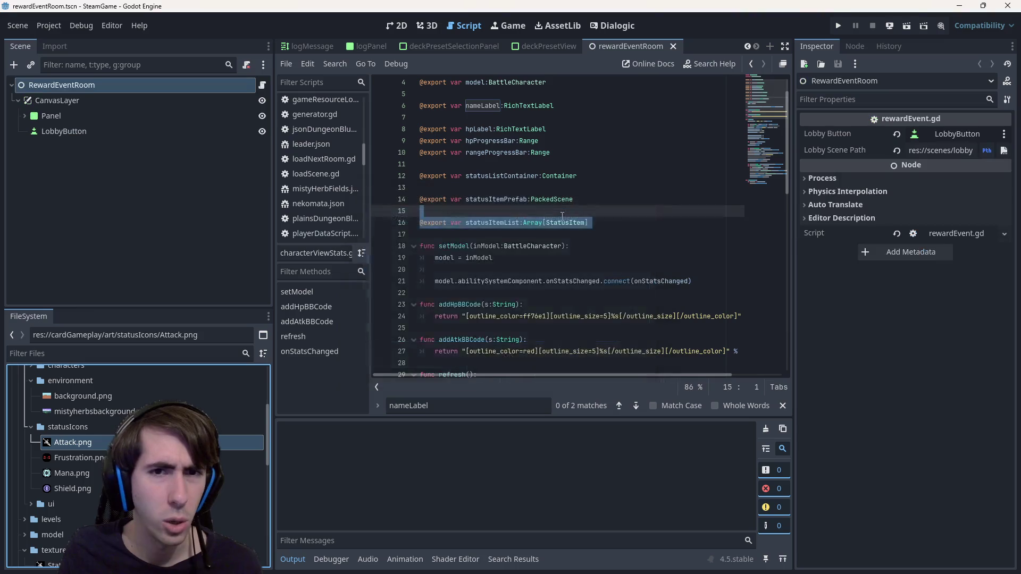
Step: Show rewardEventRoom in the 2D view and select the first sword reward icon
{"action": "left_click", "coordinate": [396, 26]}
{"action": "scroll", "coordinate": [506, 285], "scroll_direction": "down", "scroll_amount": 3}
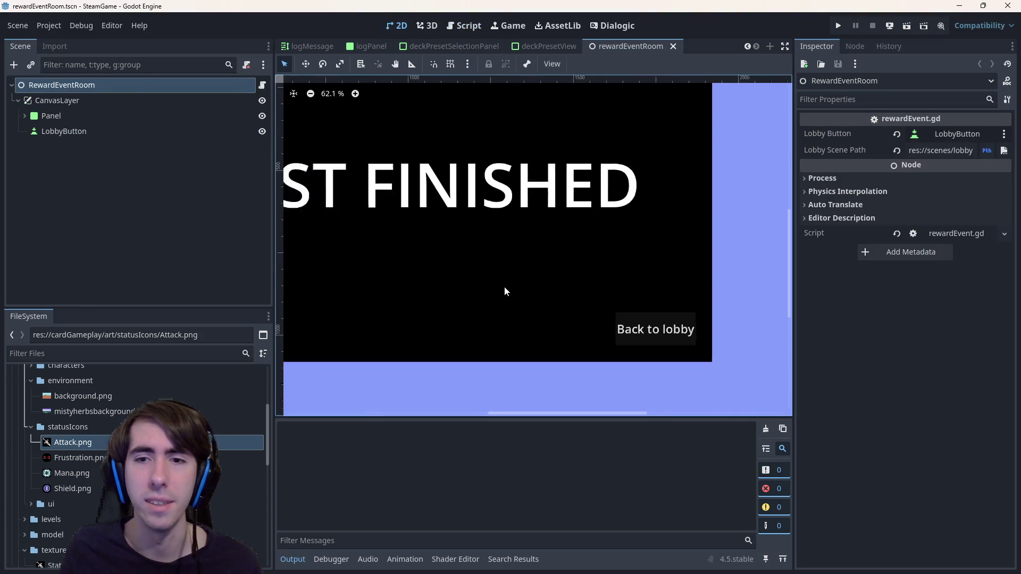
{"action": "left_click", "coordinate": [428, 307]}
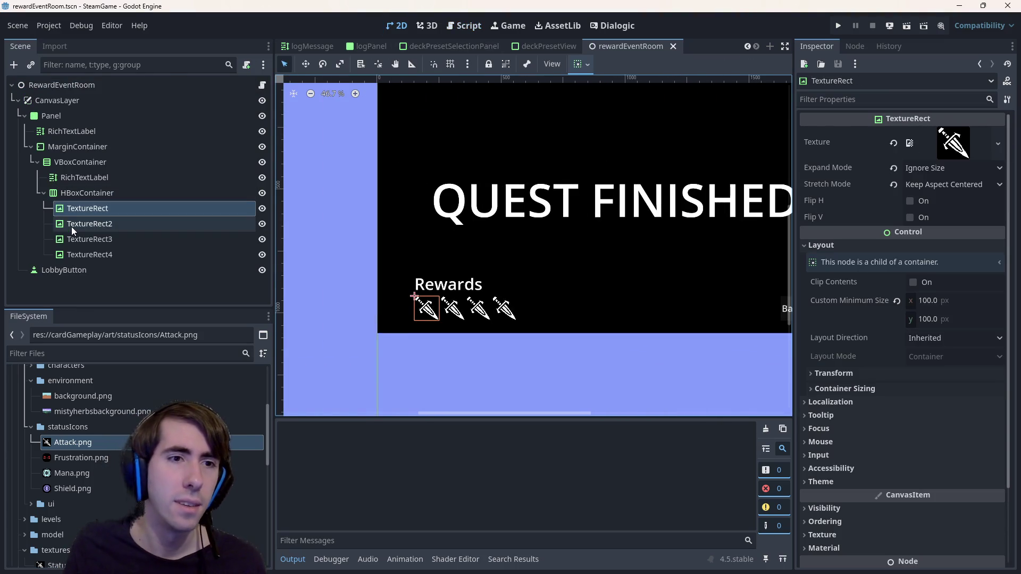
{"action": "scroll", "coordinate": [118, 436], "scroll_direction": "down", "scroll_amount": 3}
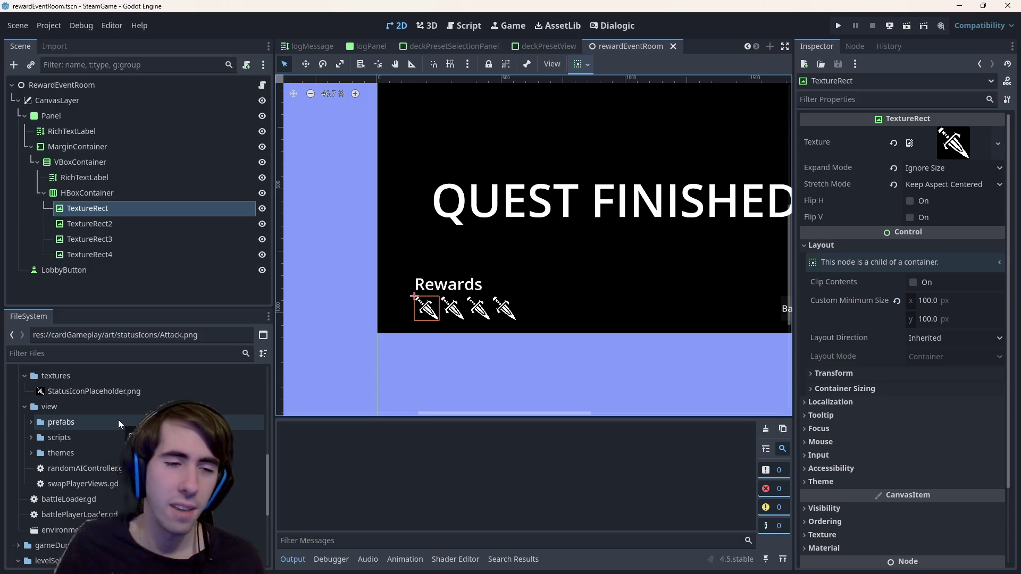
{"action": "scroll", "coordinate": [118, 419], "scroll_direction": "up", "scroll_amount": 10}
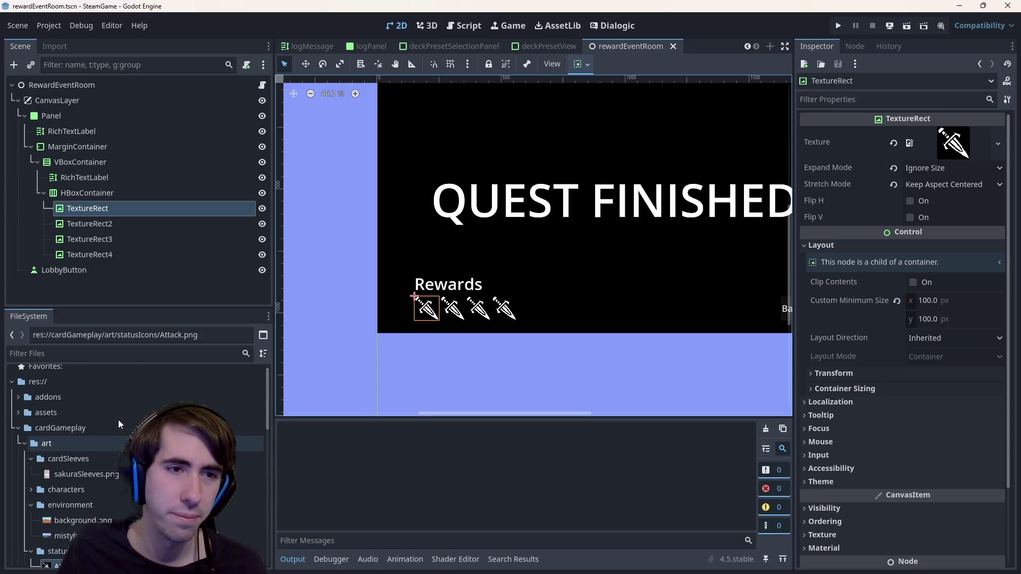
{"action": "double_click", "coordinate": [101, 437]}
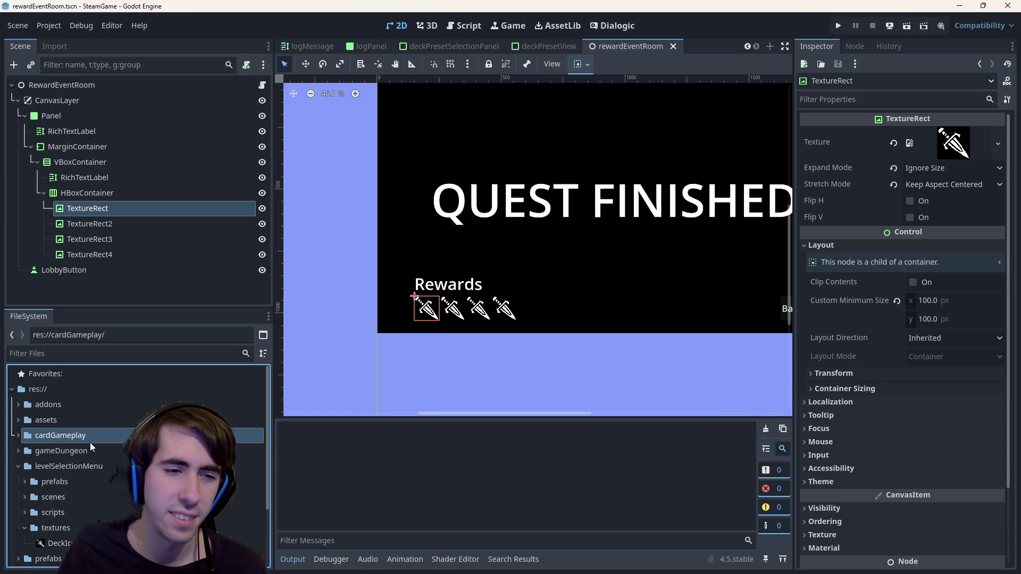
{"action": "double_click", "coordinate": [88, 466]}
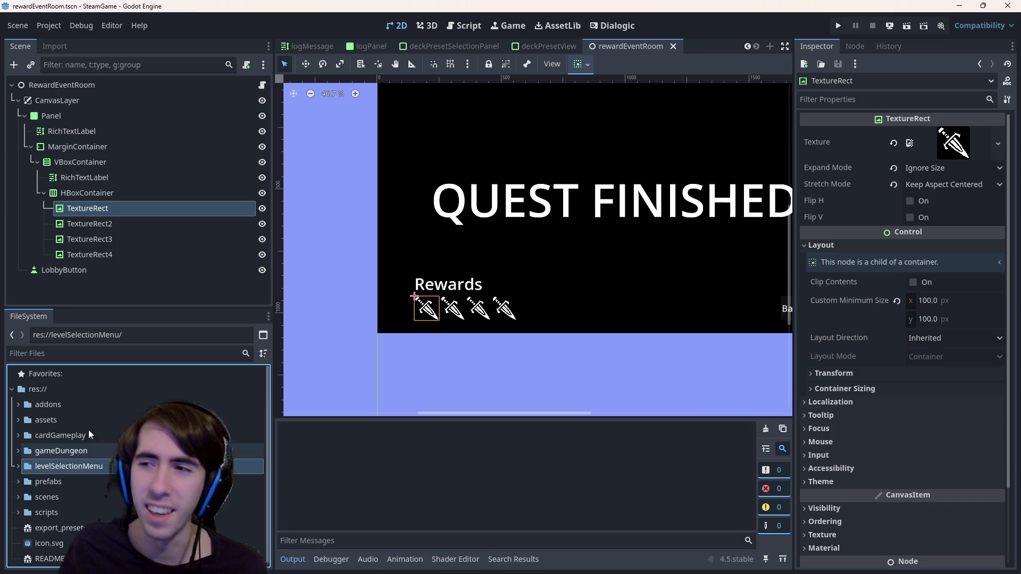
{"action": "scroll", "coordinate": [89, 460], "scroll_direction": "down", "scroll_amount": 1}
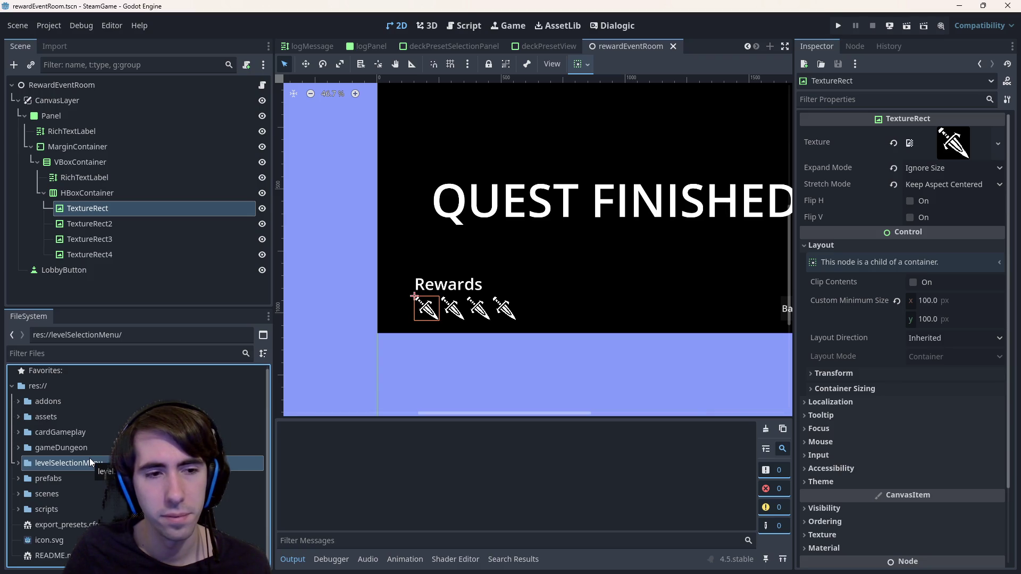
{"action": "double_click", "coordinate": [85, 448]}
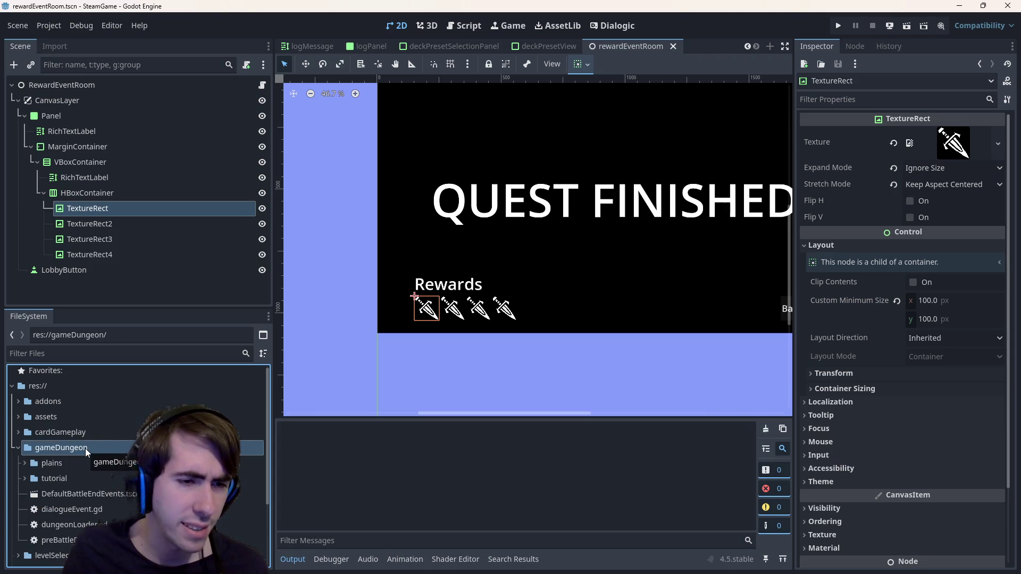
{"action": "double_click", "coordinate": [85, 448]}
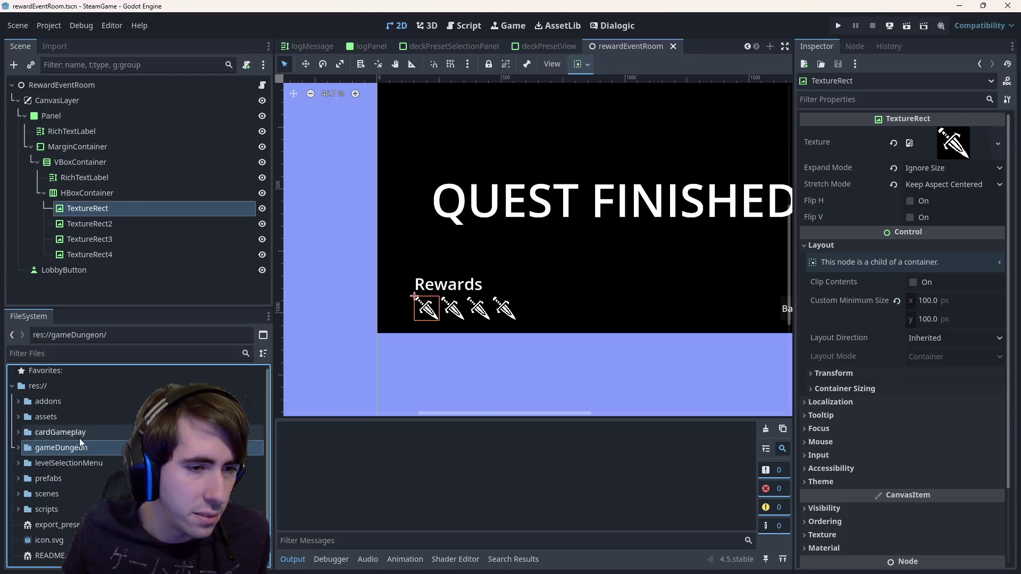
{"action": "double_click", "coordinate": [68, 417]}
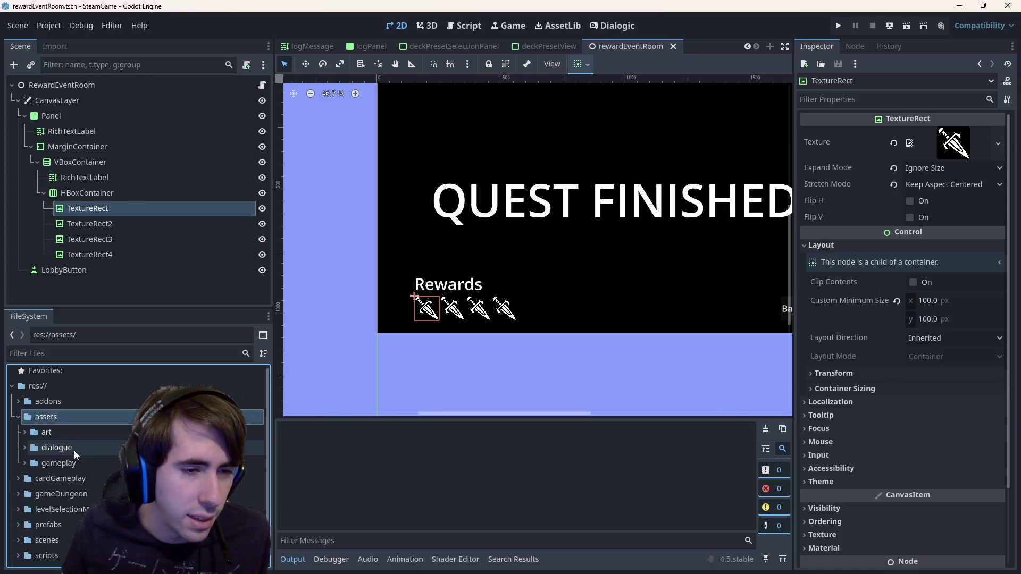
{"action": "left_click", "coordinate": [65, 430]}
{"action": "double_click", "coordinate": [65, 430]}
{"action": "double_click", "coordinate": [78, 447]}
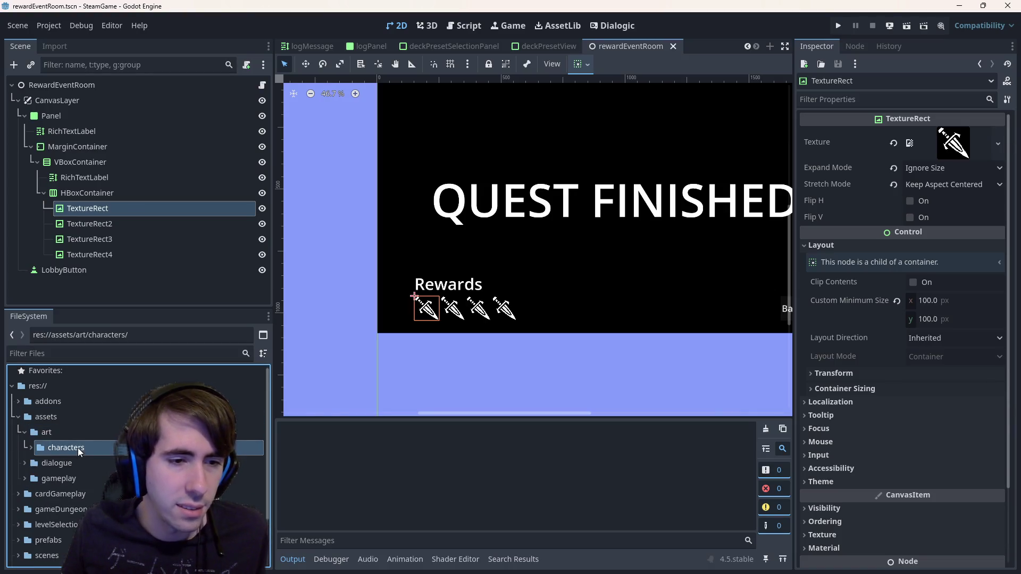
{"action": "double_click", "coordinate": [77, 448]}
{"action": "scroll", "coordinate": [78, 447], "scroll_direction": "down", "scroll_amount": 3}
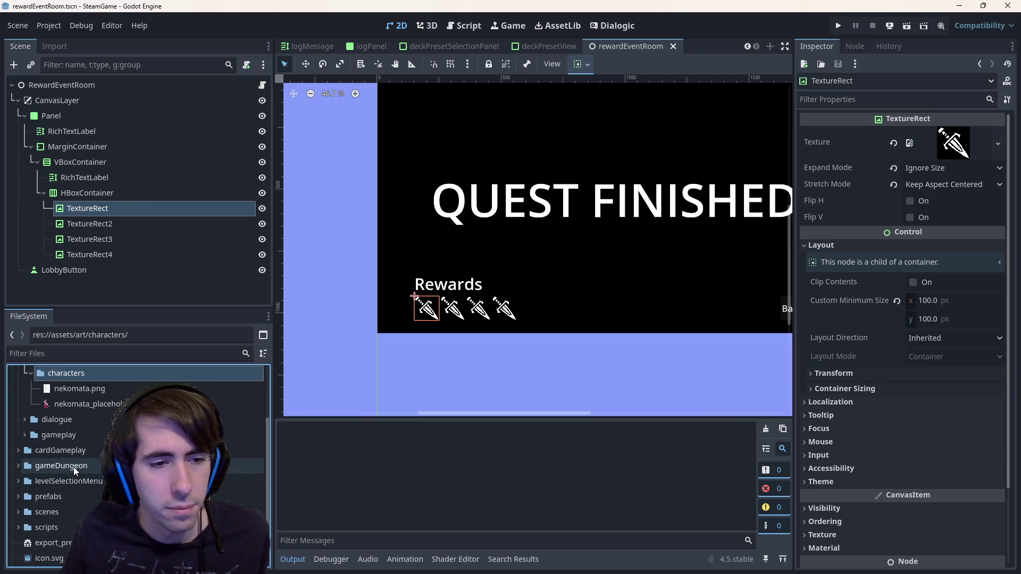
{"action": "left_click", "coordinate": [73, 466]}
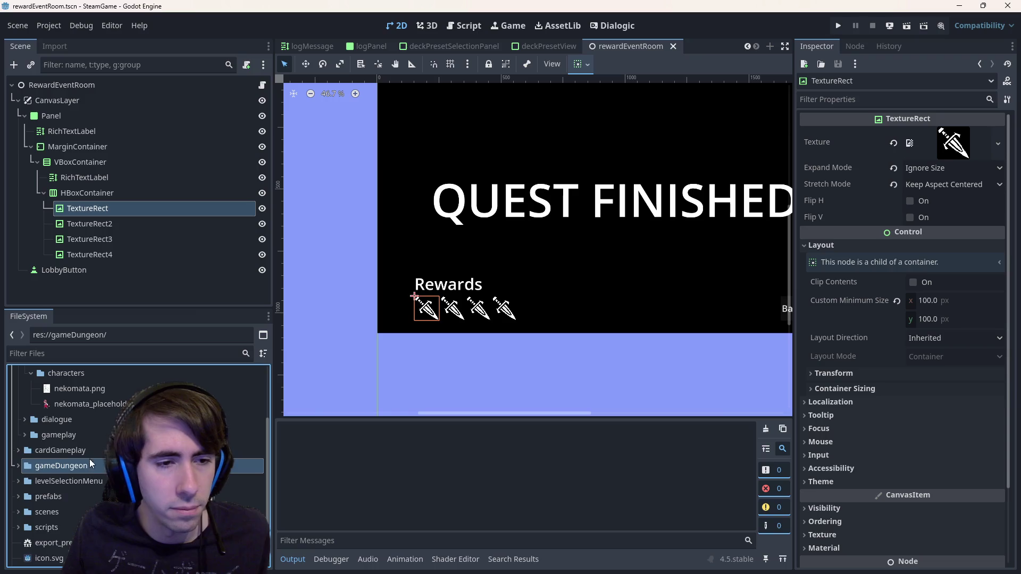
{"action": "scroll", "coordinate": [83, 483], "scroll_direction": "down", "scroll_amount": 4}
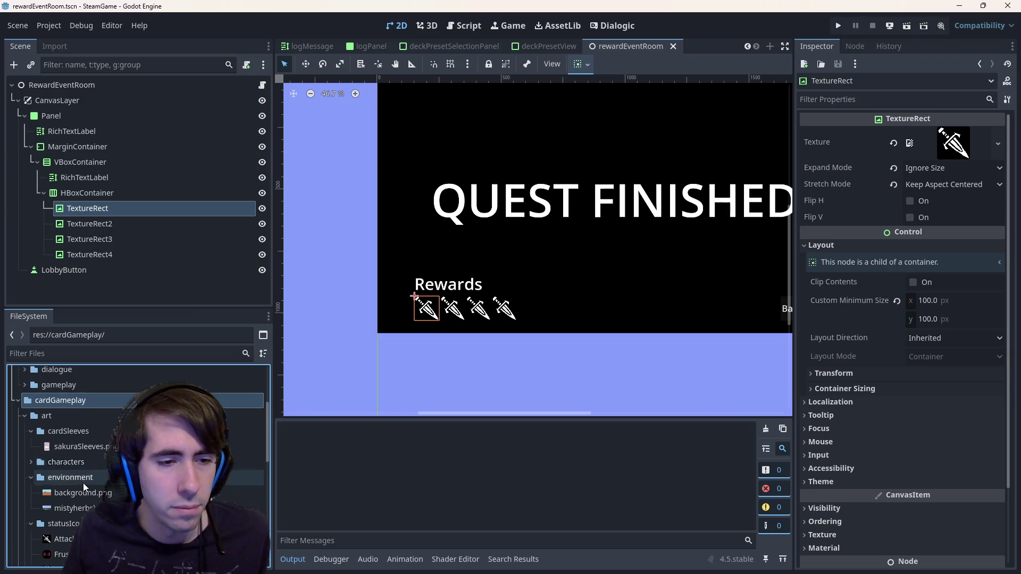
{"action": "left_click", "coordinate": [85, 487]}
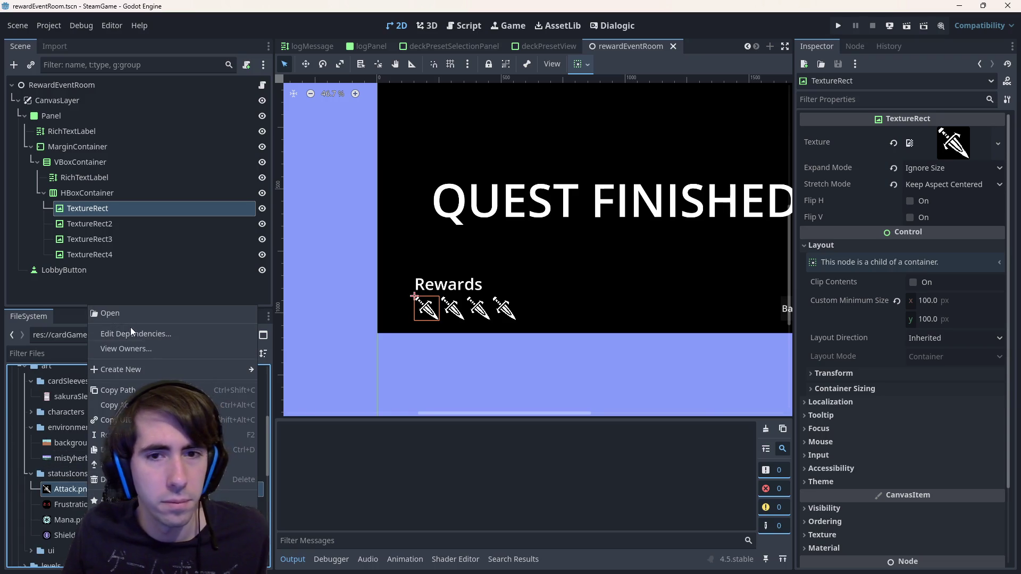
Step: Duplicate Attack.png in statusIcons, naming the copy 'reward'
{"action": "left_click", "coordinate": [69, 492]}
{"action": "key", "text": "ctrl+d"}
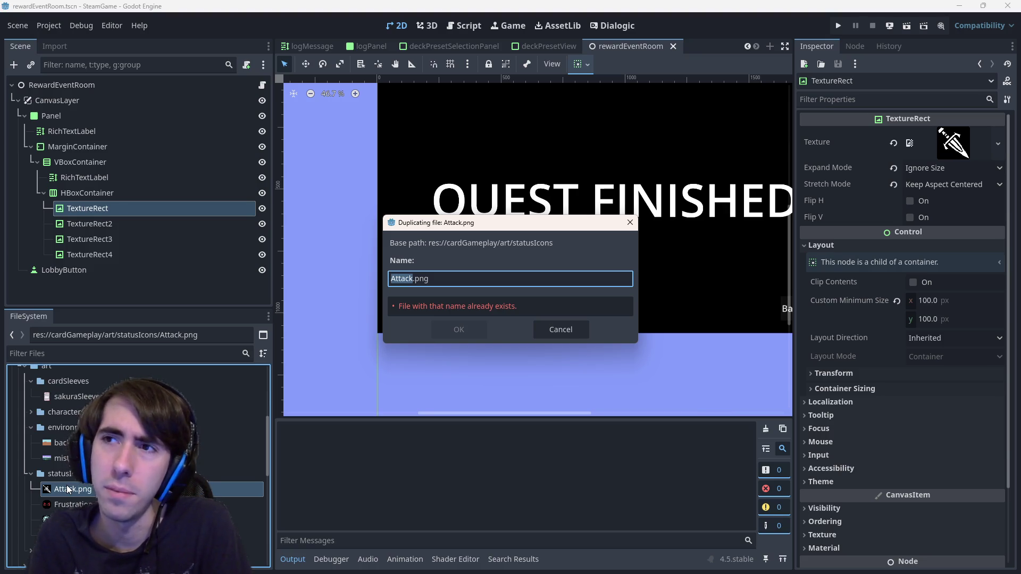
{"action": "type", "text": "reward"}
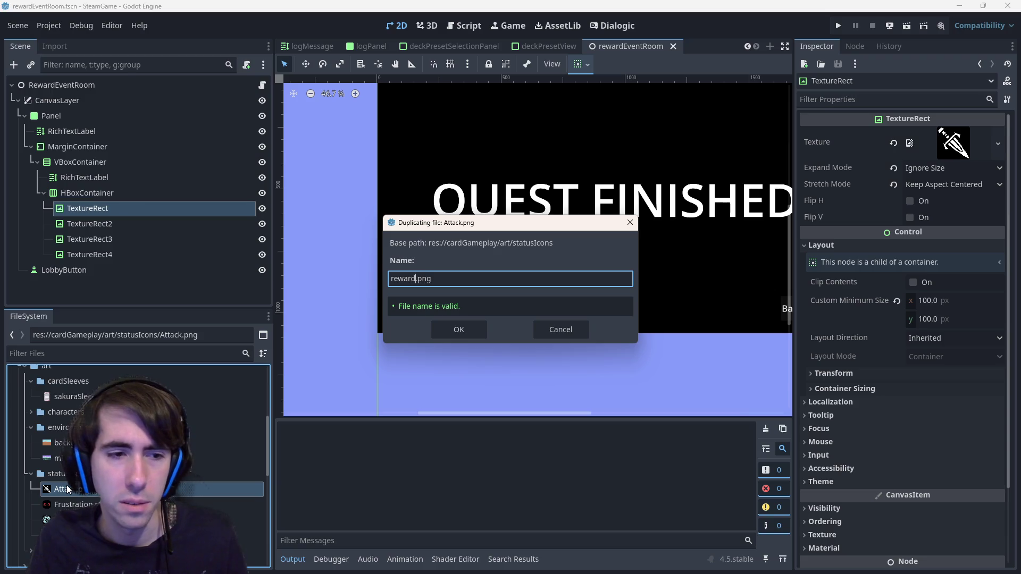
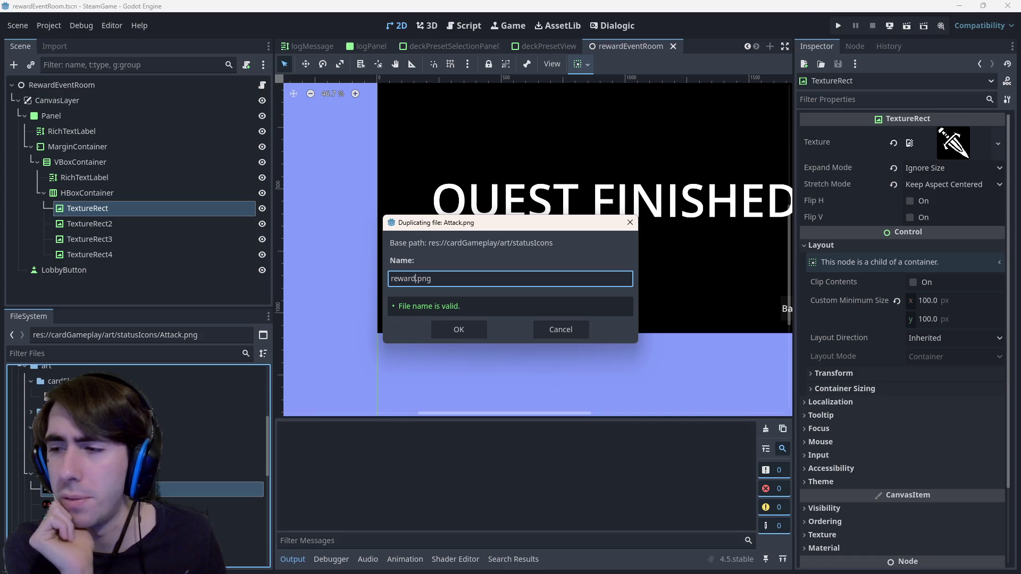
Step: Name the Attack.png duplicate shopItem.png and move it into the assets/art folder
{"action": "key", "text": "ctrl+BackSpace"}
{"action": "type", "text": "shopItem"}
{"action": "key", "text": "Return"}
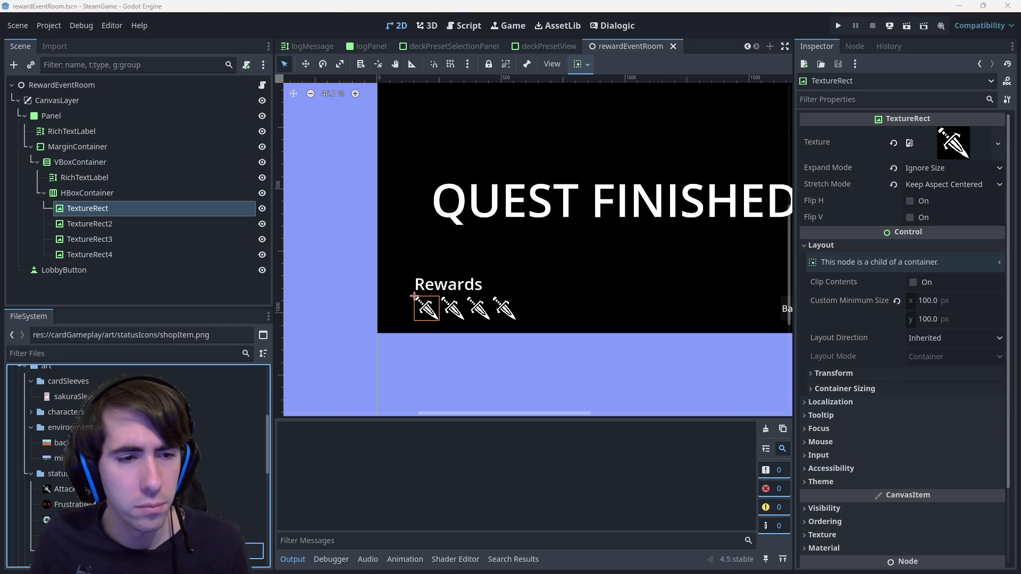
{"action": "scroll", "coordinate": [133, 452], "scroll_direction": "down", "scroll_amount": 2}
{"action": "left_click", "coordinate": [133, 439]}
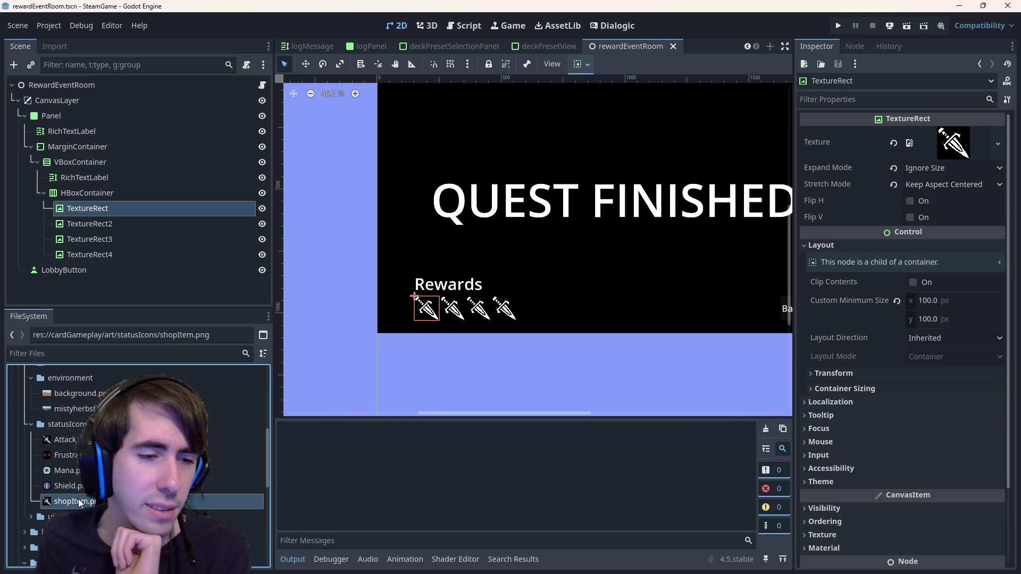
{"action": "left_click_drag", "start_coordinate": [85, 501], "coordinate": [80, 372]}
{"action": "mouse_move", "coordinate": [106, 473]}
{"action": "left_mouse_down"}
{"action": "mouse_move", "coordinate": [107, 451]}
{"action": "mouse_move", "coordinate": [66, 438]}
{"action": "left_mouse_up"}
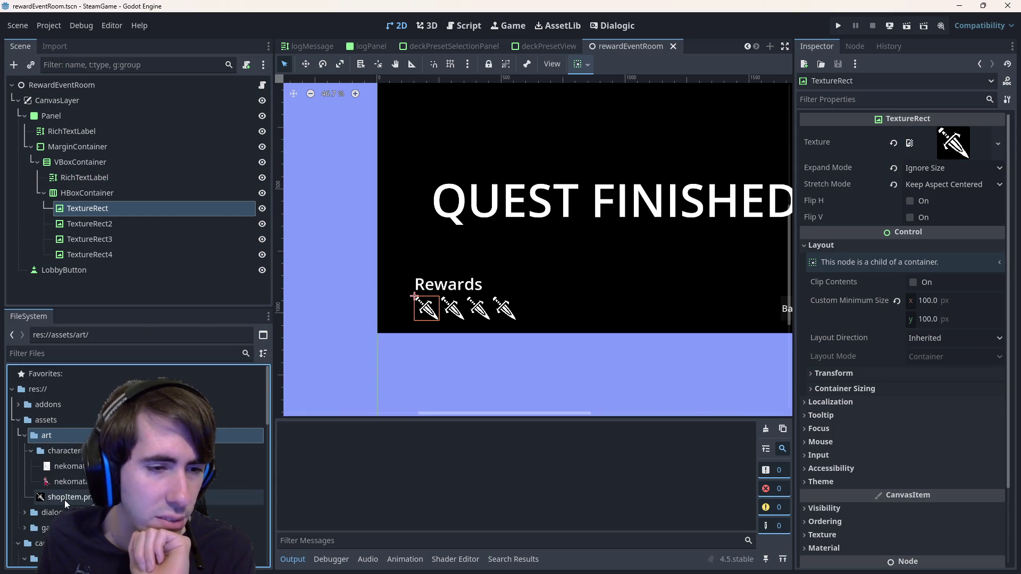
Step: Rename shopItem.png to shopItemPlaceholder.png
{"action": "key", "text": "F2"}
{"action": "key", "text": "Right"}
{"action": "type", "text": "Pla"}
{"action": "key", "text": "Return"}
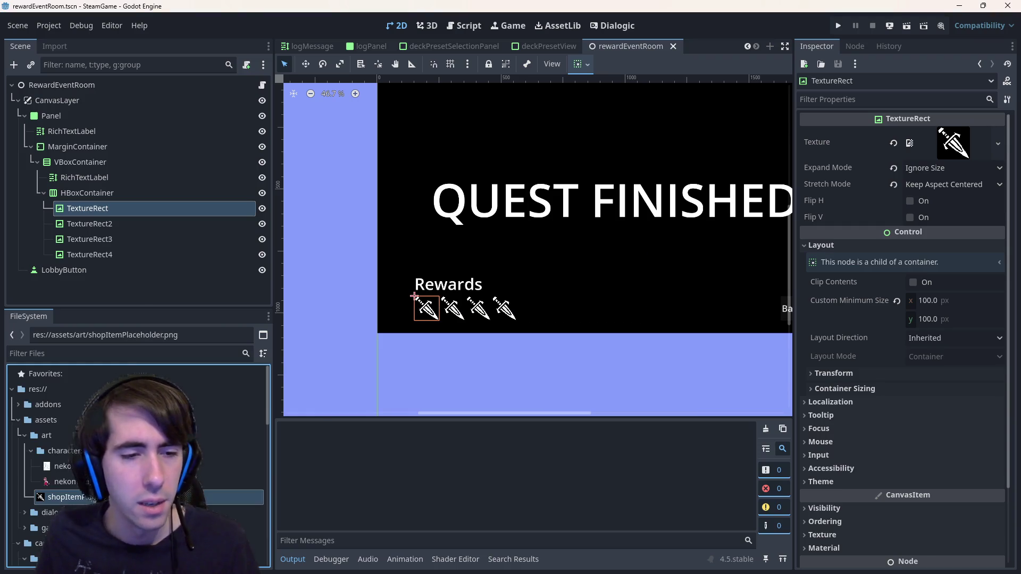
Step: Check the placeholder file's context options and move the file browser window aside
{"action": "right_click", "coordinate": [155, 497]}
{"action": "key", "text": "Escape"}
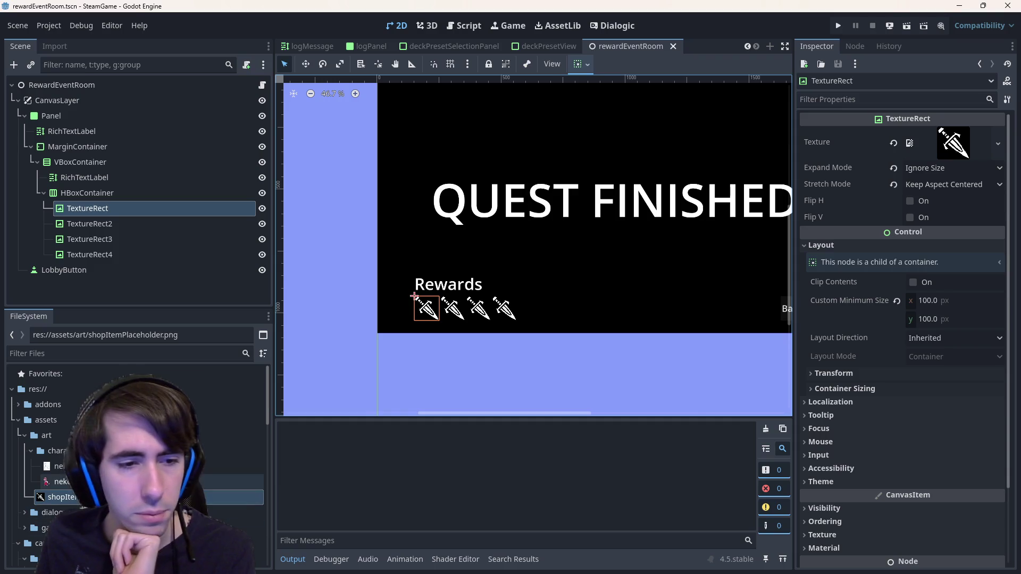
{"action": "right_click", "coordinate": [128, 496]}
{"action": "key", "text": "Escape"}
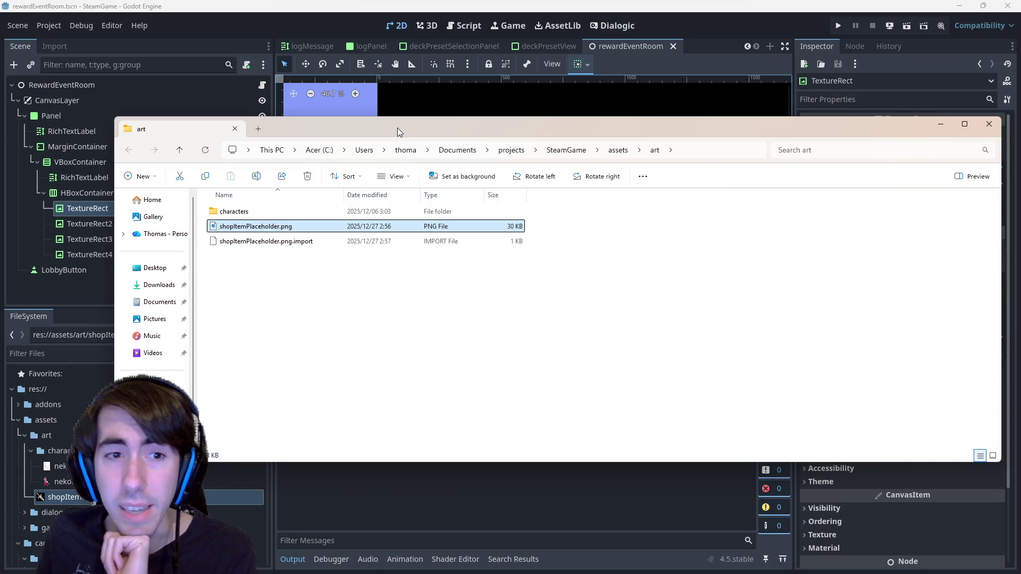
{"action": "mouse_move", "coordinate": [397, 128]}
{"action": "left_mouse_down"}
{"action": "mouse_move", "coordinate": [824, 215]}
{"action": "mouse_move", "coordinate": [1020, 223]}
{"action": "left_mouse_up"}
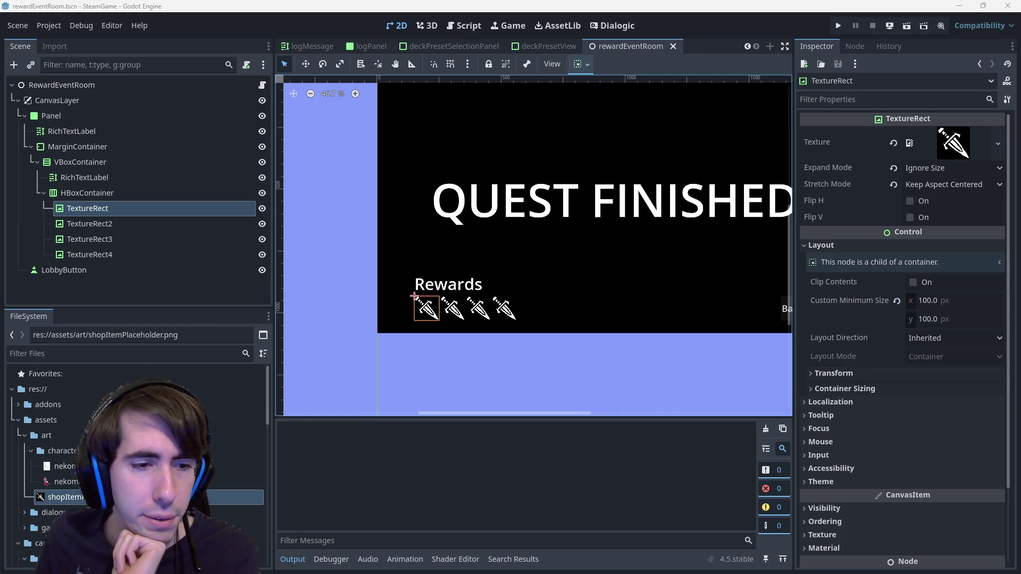
Step: Give the first reward icon the shopItemPlaceholder.png texture and save rewardEventRoom
{"action": "left_click", "coordinate": [965, 143]}
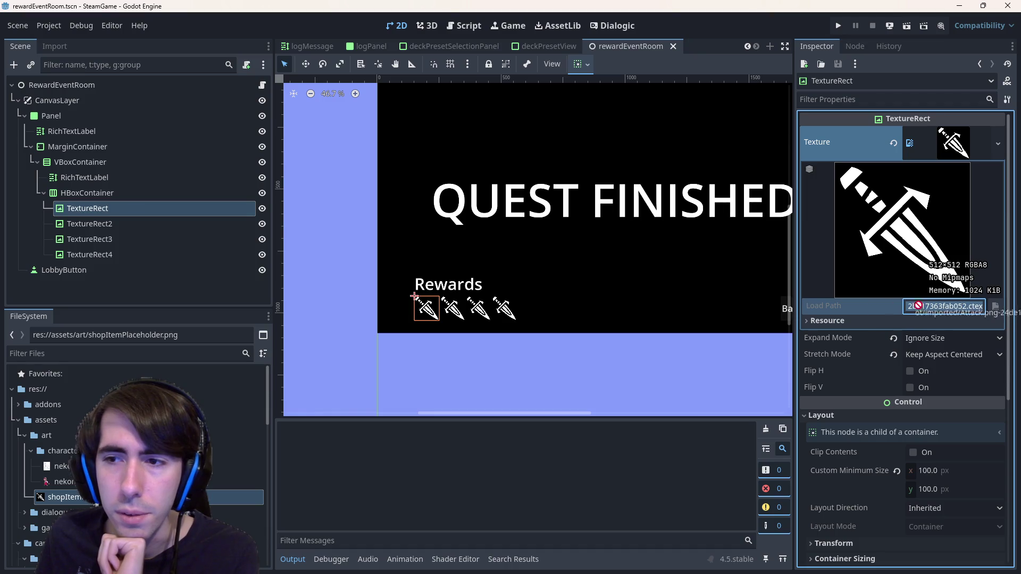
{"action": "mouse_move", "coordinate": [67, 497]}
{"action": "left_mouse_down"}
{"action": "mouse_move", "coordinate": [452, 282]}
{"action": "mouse_move", "coordinate": [946, 142]}
{"action": "left_mouse_up"}
{"action": "key", "text": "ctrl+s"}
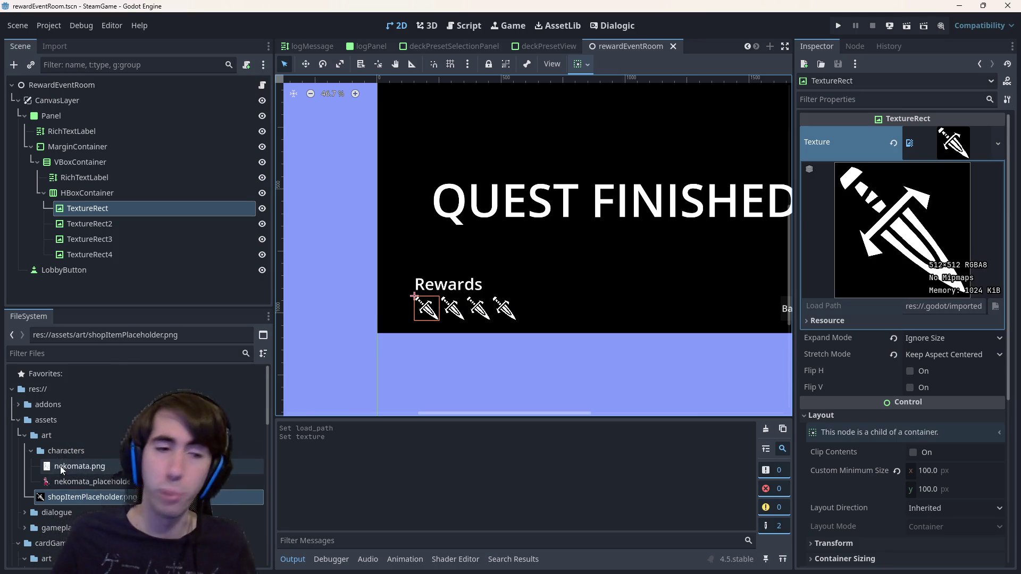
Step: List the scenes that still own Attack.png
{"action": "double_click", "coordinate": [59, 435]}
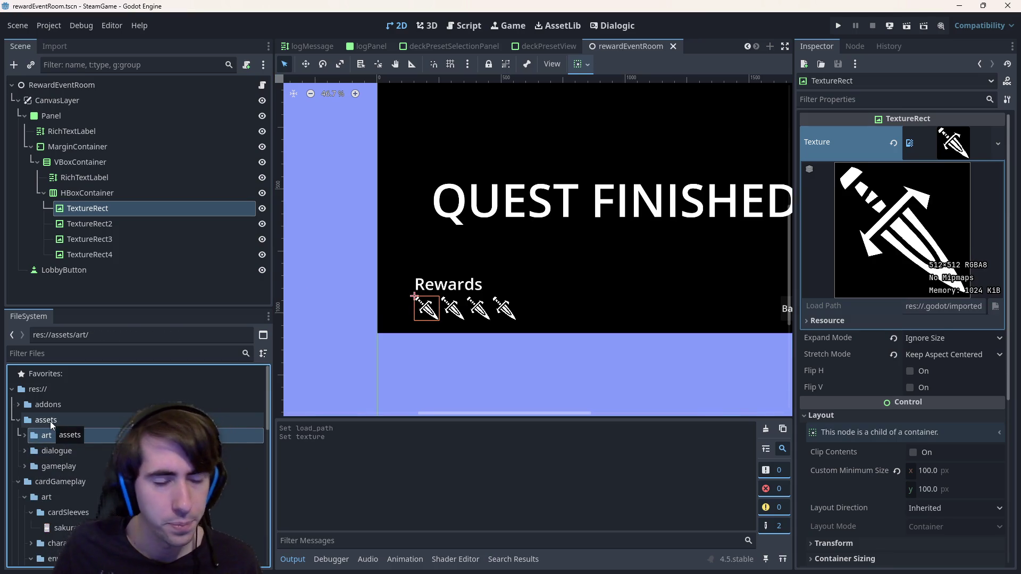
{"action": "scroll", "coordinate": [89, 449], "scroll_direction": "down", "scroll_amount": 5}
{"action": "right_click", "coordinate": [94, 423]}
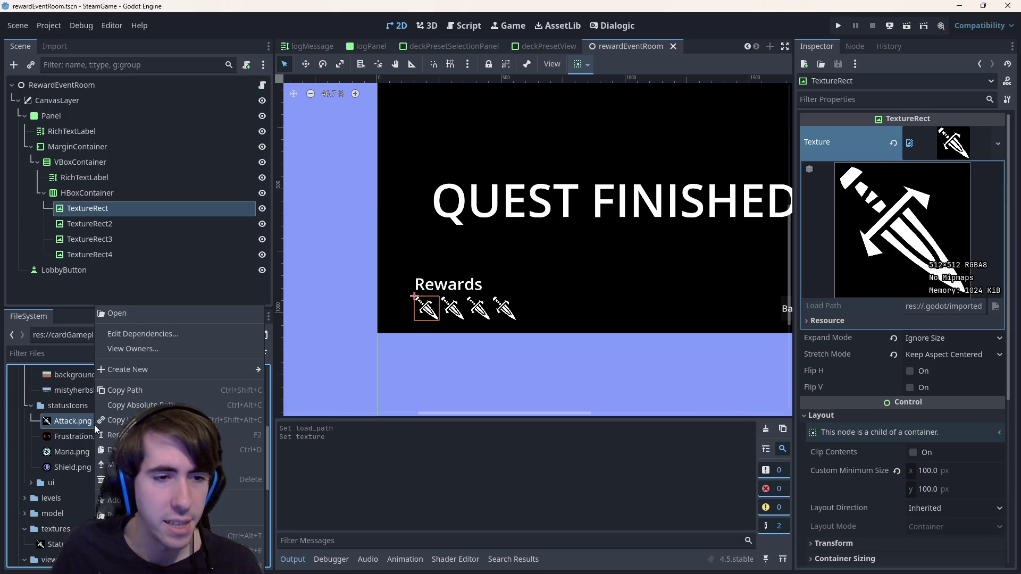
{"action": "left_click", "coordinate": [136, 349]}
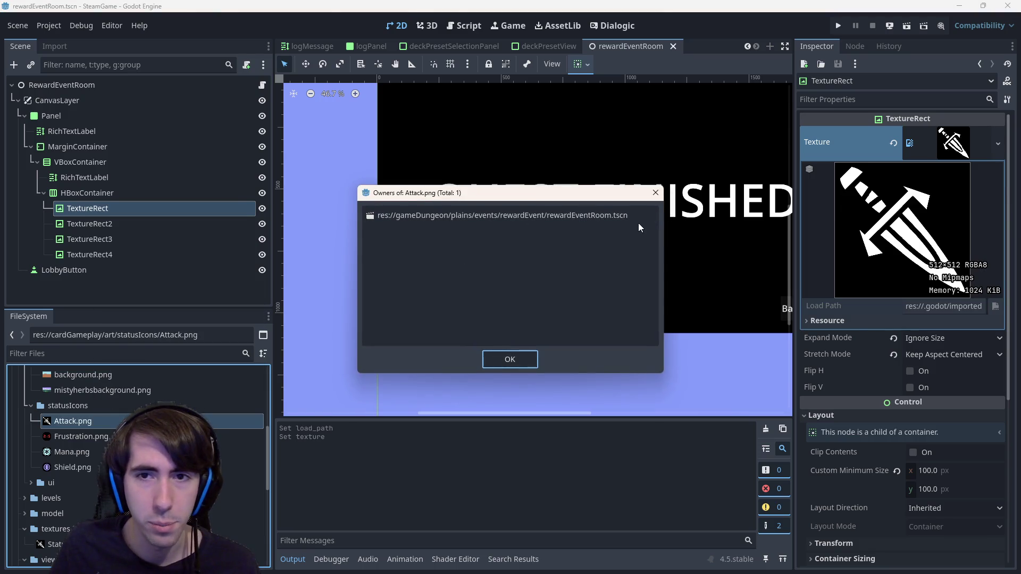
{"action": "double_click", "coordinate": [508, 215]}
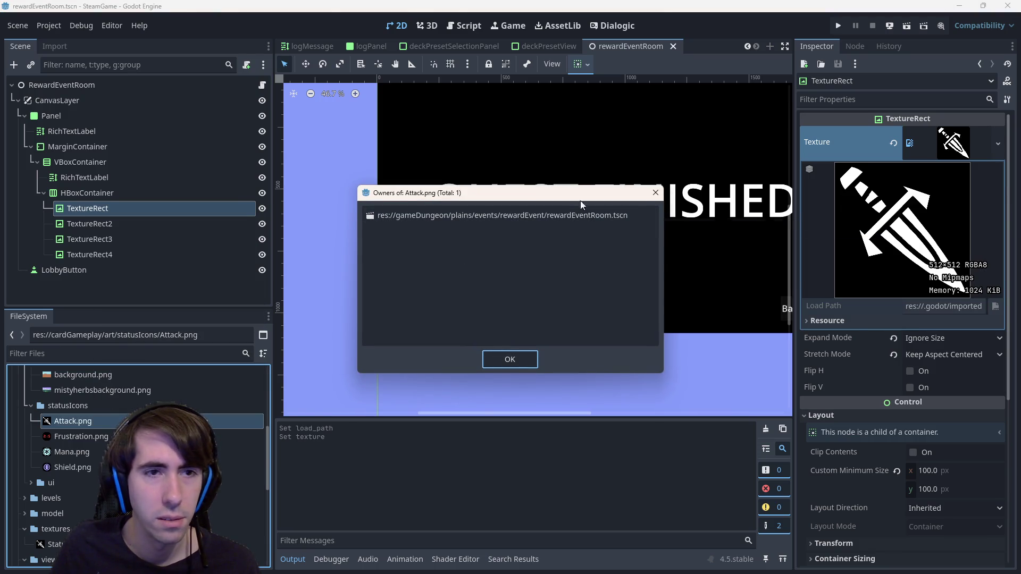
Step: Assign shopItemPlaceholder.png to the second, third and fourth reward icons and save
{"action": "left_click", "coordinate": [160, 224]}
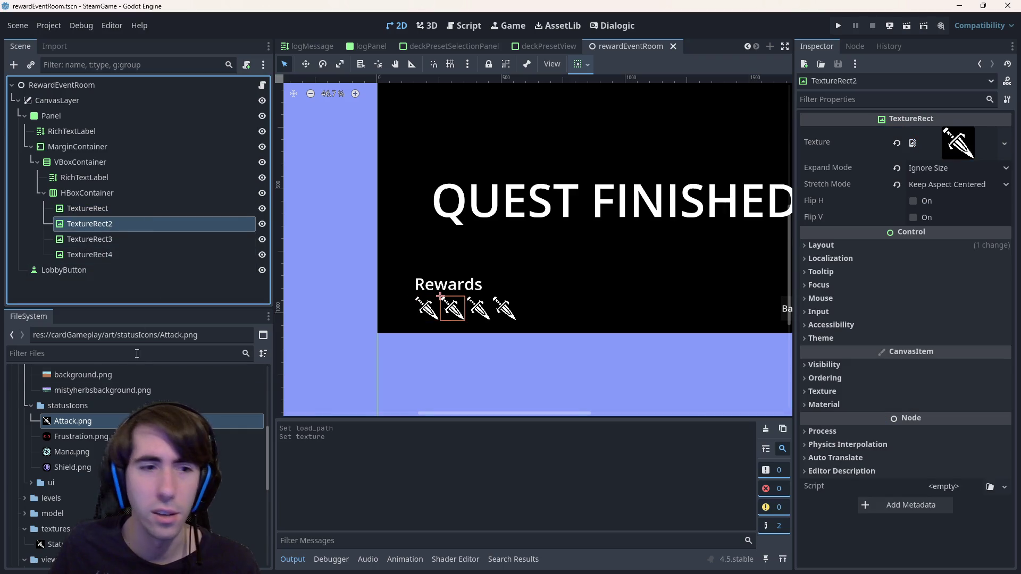
{"action": "scroll", "coordinate": [110, 439], "scroll_direction": "up", "scroll_amount": 10}
{"action": "left_click", "coordinate": [97, 464]}
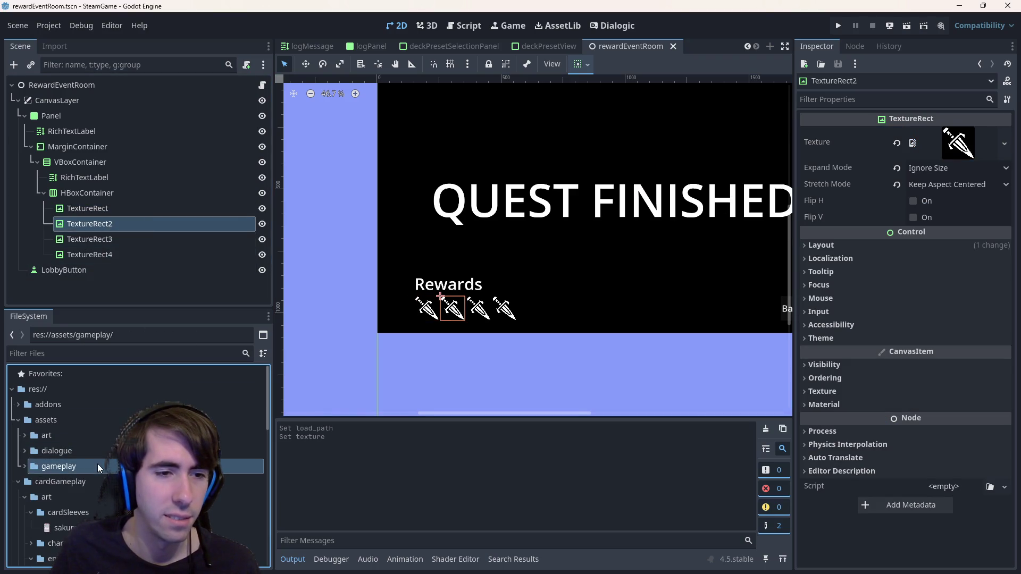
{"action": "double_click", "coordinate": [74, 433]}
{"action": "mouse_move", "coordinate": [68, 468]}
{"action": "left_mouse_down"}
{"action": "mouse_move", "coordinate": [531, 213]}
{"action": "mouse_move", "coordinate": [950, 153]}
{"action": "left_mouse_up"}
{"action": "left_click", "coordinate": [200, 238]}
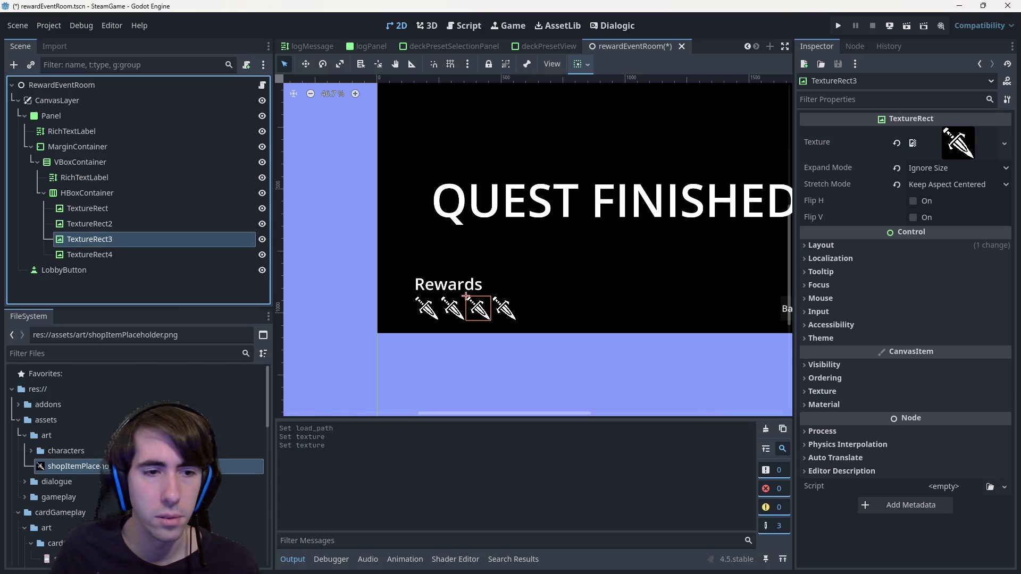
{"action": "mouse_move", "coordinate": [75, 466]}
{"action": "left_mouse_down"}
{"action": "mouse_move", "coordinate": [212, 426]}
{"action": "mouse_move", "coordinate": [956, 142]}
{"action": "left_mouse_up"}
{"action": "left_click", "coordinate": [184, 254]}
{"action": "mouse_move", "coordinate": [74, 467]}
{"action": "left_mouse_down"}
{"action": "mouse_move", "coordinate": [531, 239]}
{"action": "mouse_move", "coordinate": [953, 155]}
{"action": "left_mouse_up"}
{"action": "key", "text": "ctrl+s"}
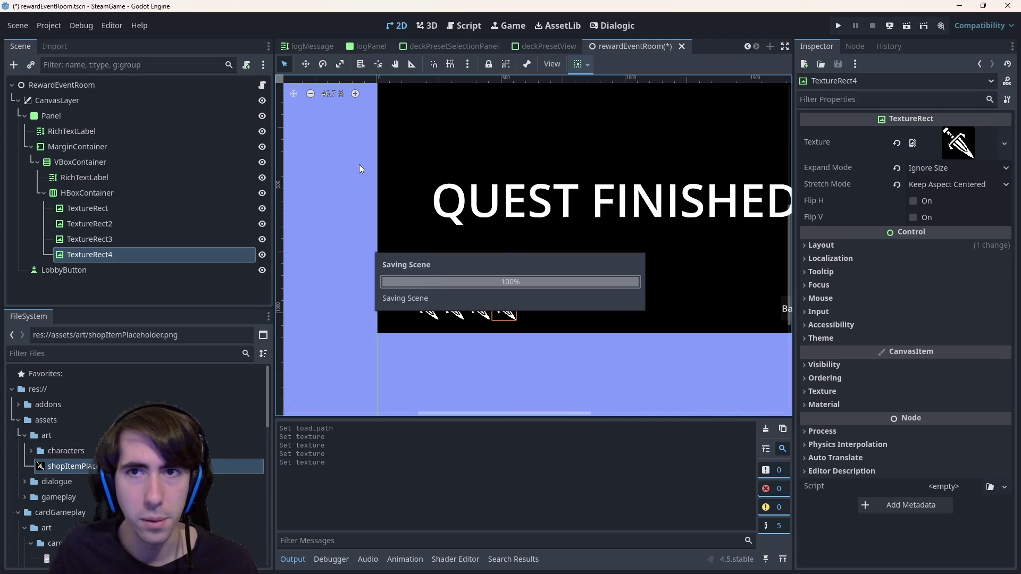
Step: Confirm Attack.png has no remaining owners, then collapse the cardSleeves folder
{"action": "right_click", "coordinate": [116, 451]}
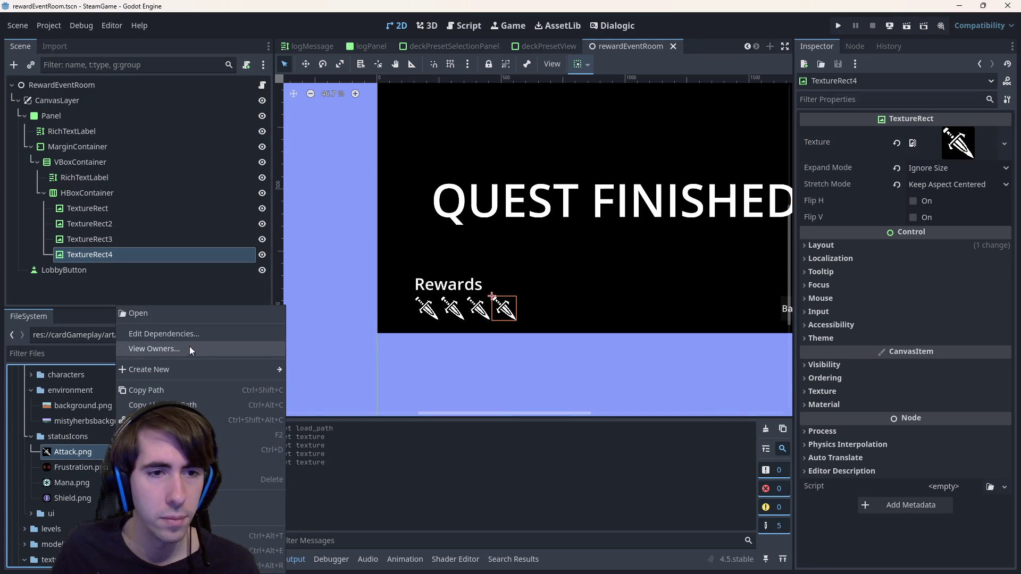
{"action": "left_click", "coordinate": [159, 348]}
{"action": "left_click", "coordinate": [654, 192]}
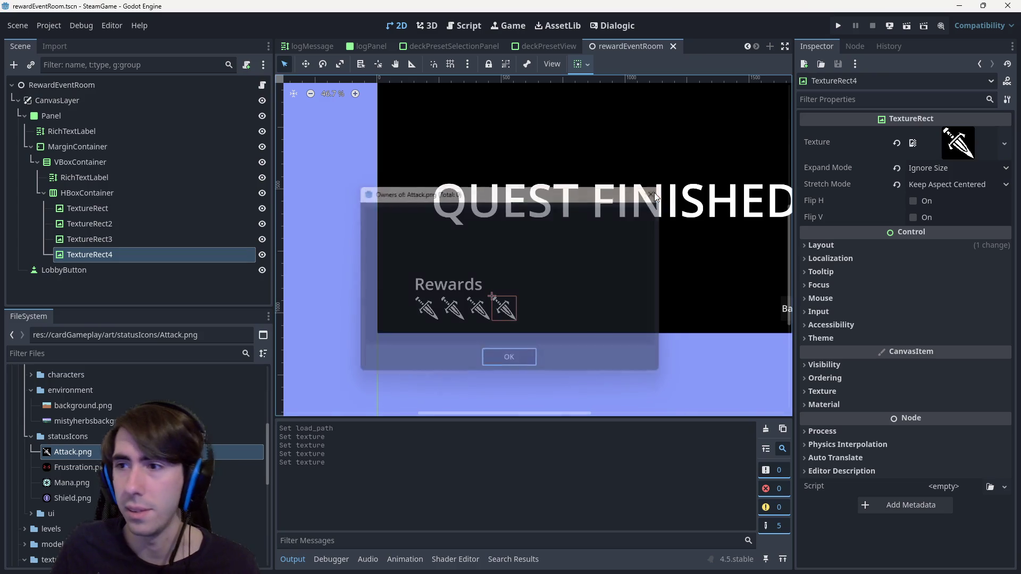
{"action": "scroll", "coordinate": [107, 441], "scroll_direction": "up", "scroll_amount": 3}
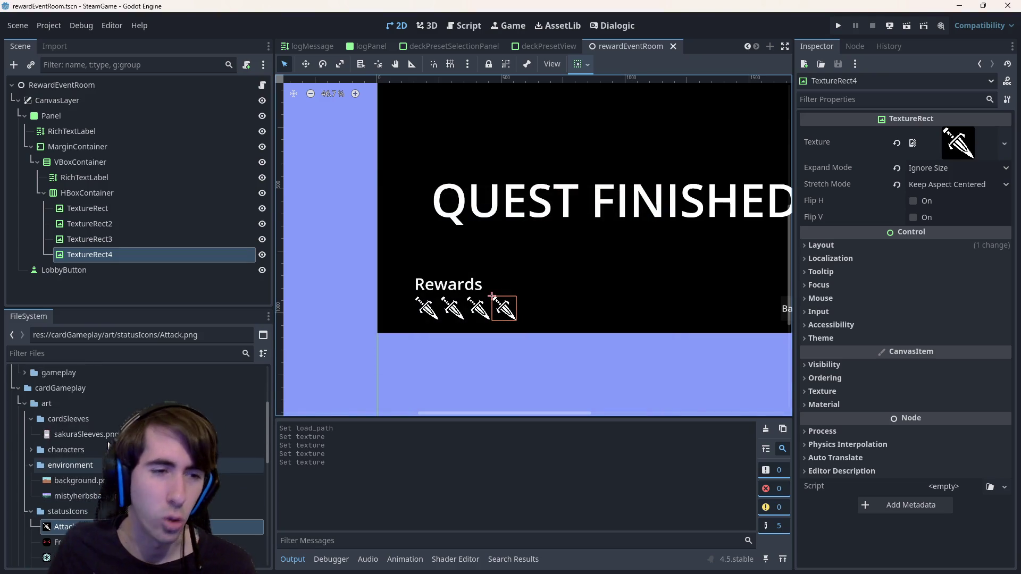
{"action": "left_click", "coordinate": [30, 419]}
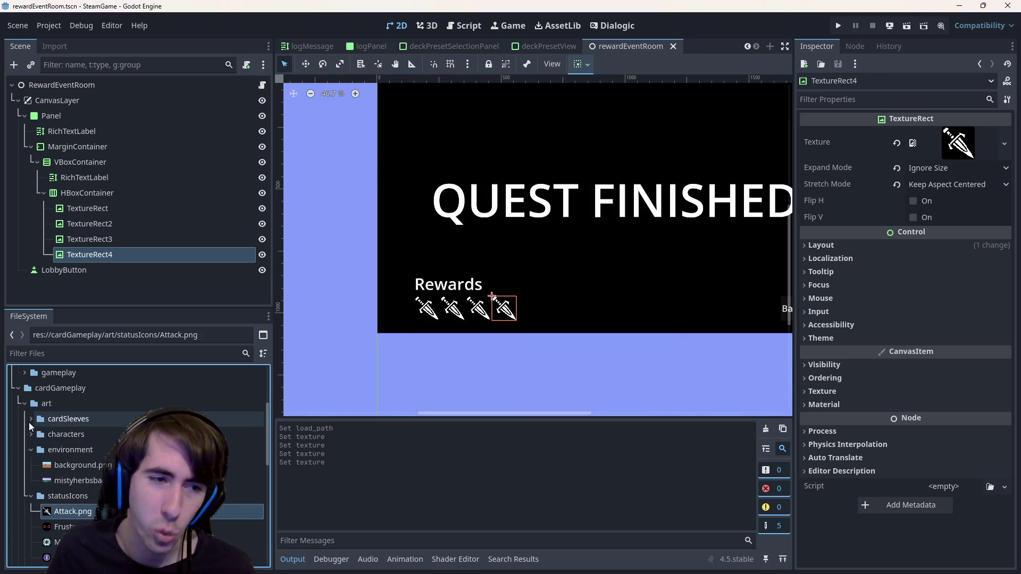
Step: Collapse the environment folder and look over the cardGameplay textures and view folders
{"action": "left_click", "coordinate": [30, 449]}
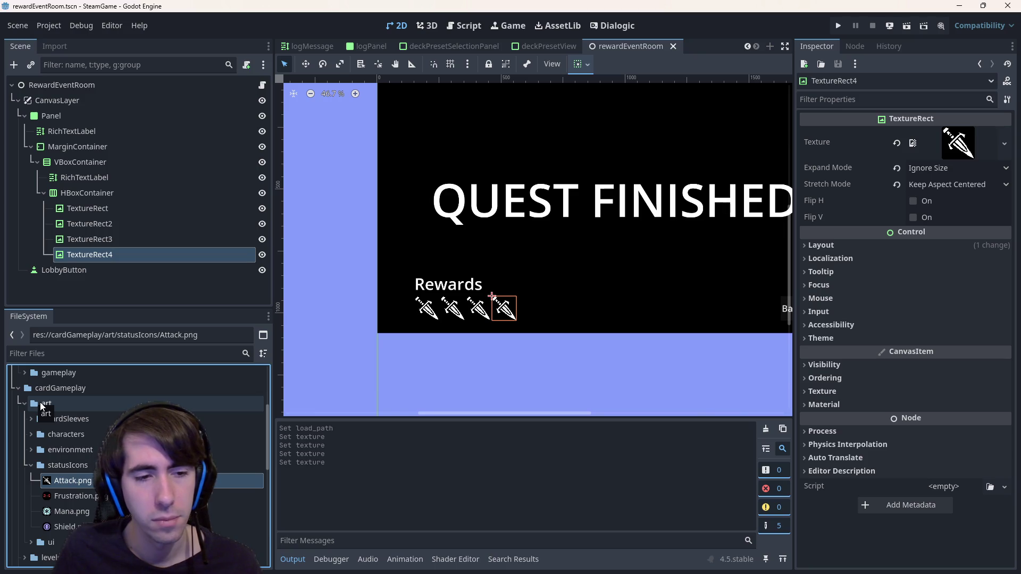
{"action": "scroll", "coordinate": [80, 445], "scroll_direction": "down", "scroll_amount": 10}
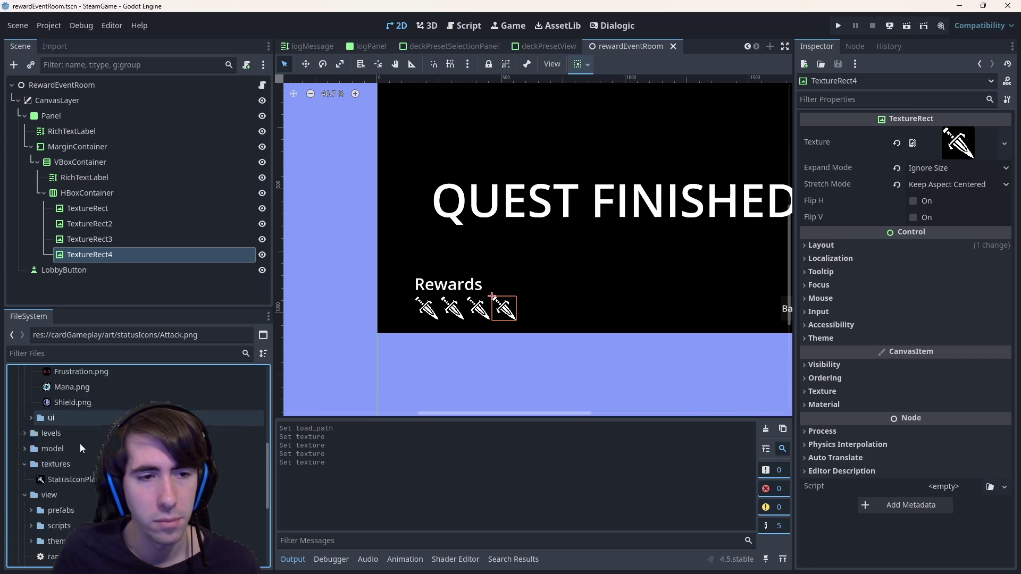
{"action": "scroll", "coordinate": [79, 444], "scroll_direction": "up", "scroll_amount": 3}
{"action": "left_click", "coordinate": [80, 438]}
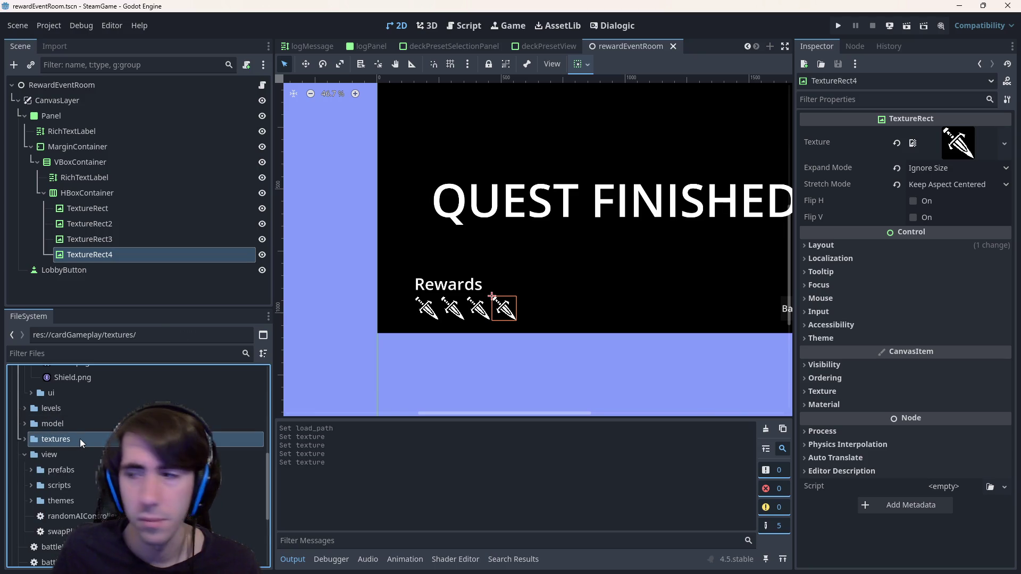
{"action": "left_click", "coordinate": [81, 449]}
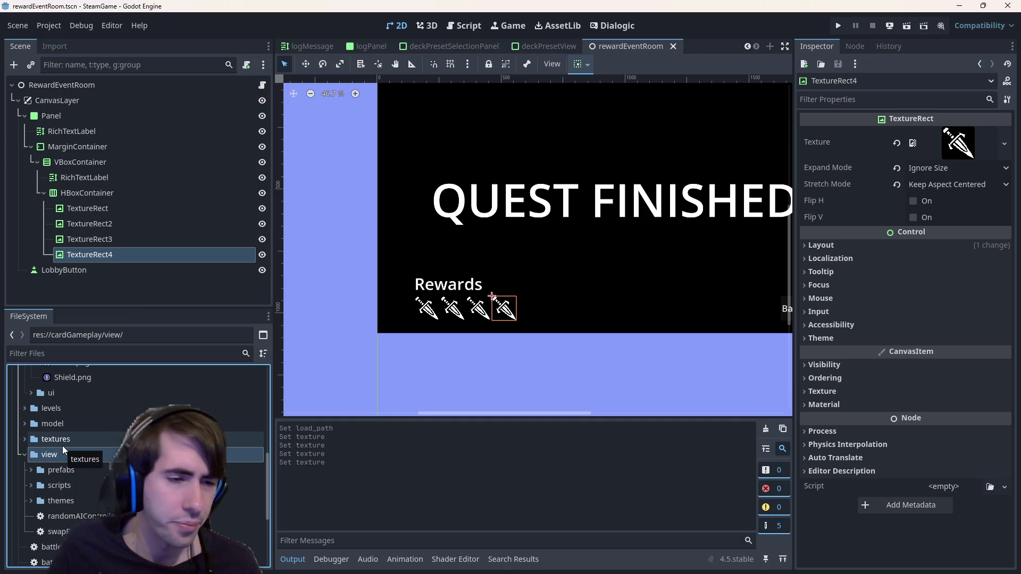
{"action": "scroll", "coordinate": [77, 453], "scroll_direction": "up", "scroll_amount": 5}
{"action": "scroll", "coordinate": [78, 452], "scroll_direction": "down", "scroll_amount": 8}
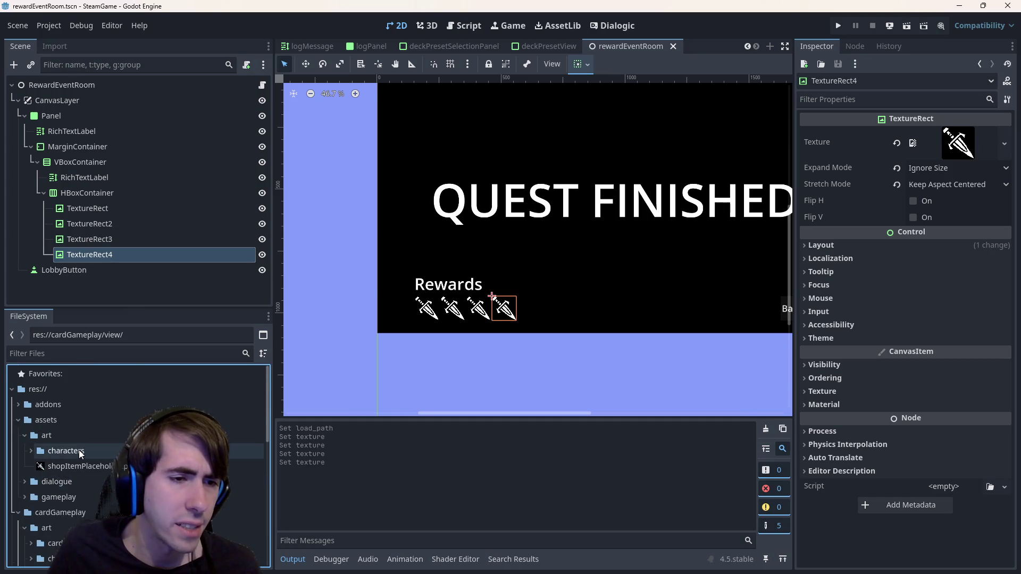
{"action": "scroll", "coordinate": [76, 500], "scroll_direction": "up", "scroll_amount": 15}
Step: Re-expand assets/art and browse its characters folder
{"action": "left_click", "coordinate": [88, 419]}
{"action": "double_click", "coordinate": [77, 435]}
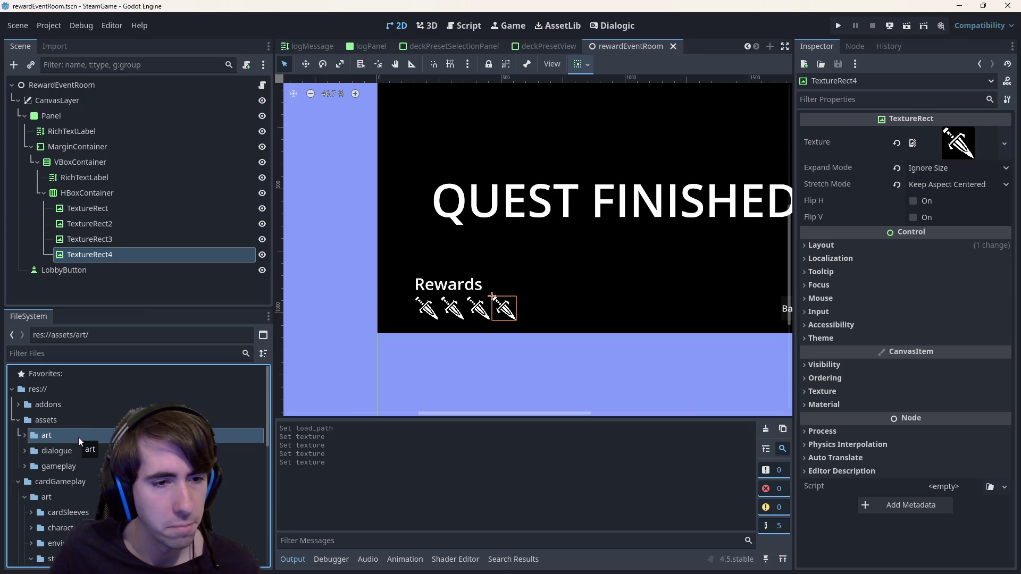
{"action": "double_click", "coordinate": [78, 437]}
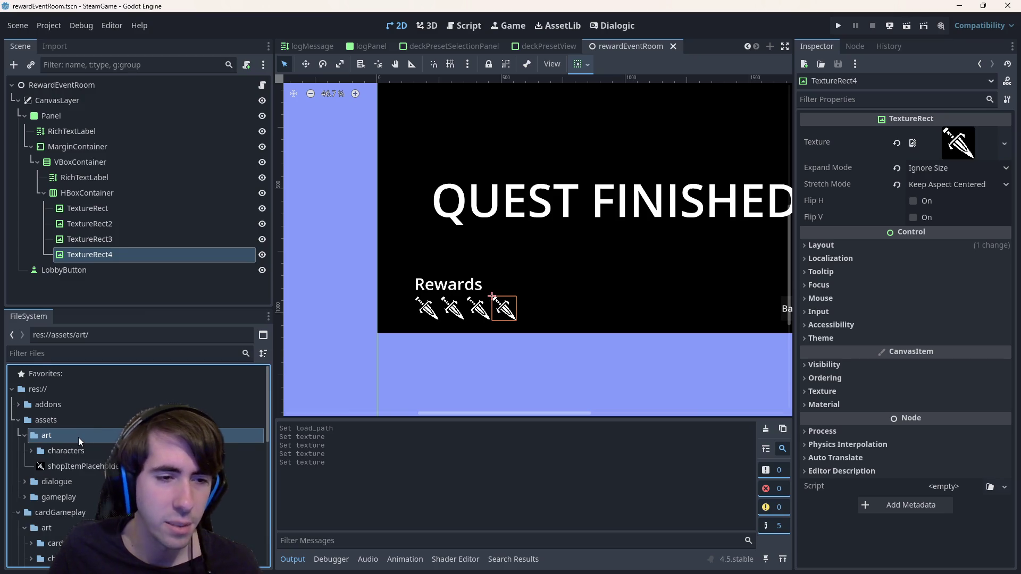
{"action": "double_click", "coordinate": [74, 454]}
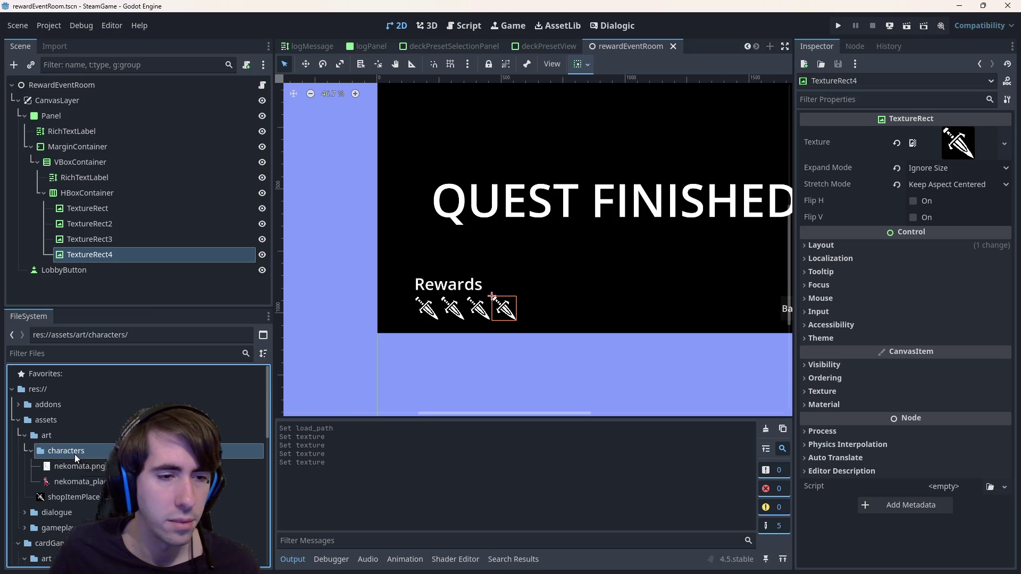
{"action": "scroll", "coordinate": [75, 454], "scroll_direction": "down", "scroll_amount": 3}
{"action": "scroll", "coordinate": [74, 454], "scroll_direction": "up", "scroll_amount": 3}
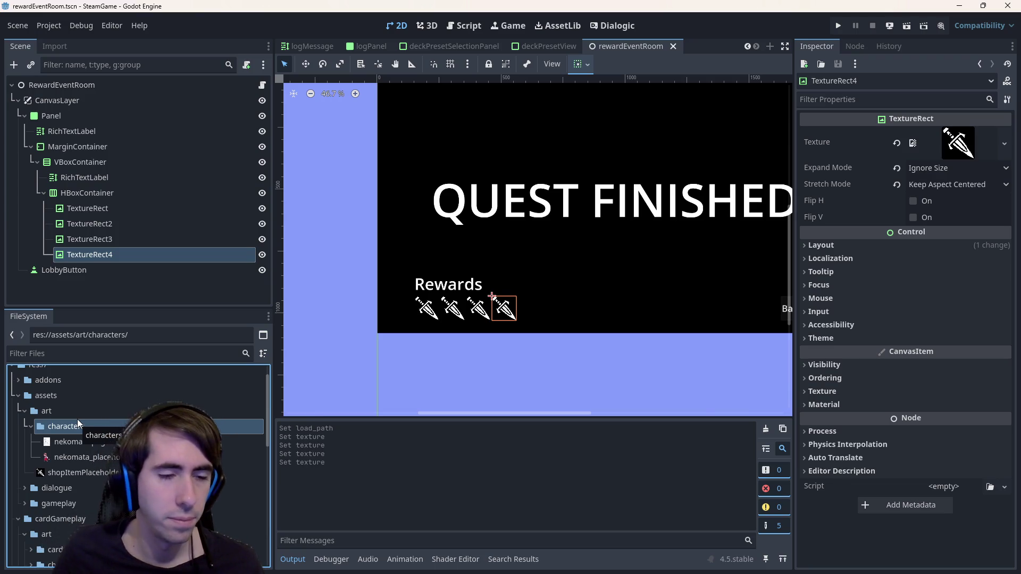
{"action": "scroll", "coordinate": [78, 419], "scroll_direction": "down", "scroll_amount": 5}
{"action": "scroll", "coordinate": [76, 420], "scroll_direction": "down", "scroll_amount": 3}
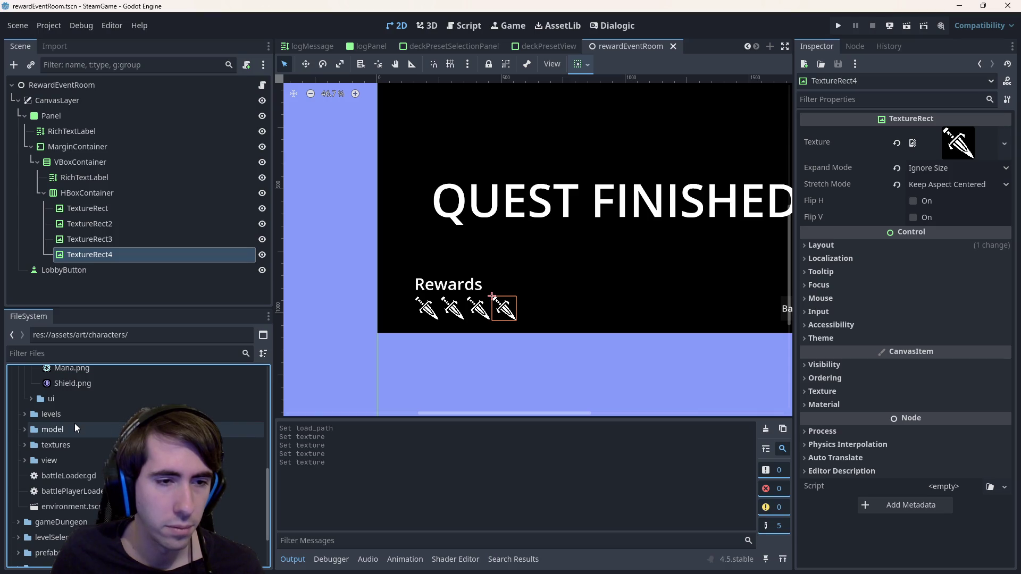
{"action": "scroll", "coordinate": [74, 423], "scroll_direction": "up", "scroll_amount": 4}
{"action": "scroll", "coordinate": [76, 423], "scroll_direction": "up", "scroll_amount": 5}
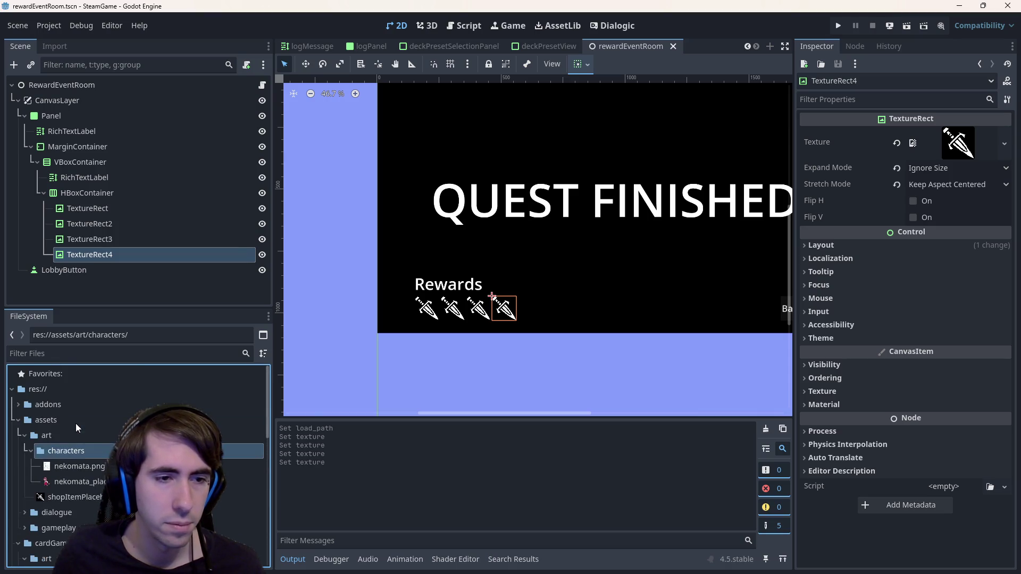
{"action": "scroll", "coordinate": [76, 423], "scroll_direction": "down", "scroll_amount": 3}
Step: Open the gameplay data folder and look at its levels and status folders
{"action": "double_click", "coordinate": [79, 454]}
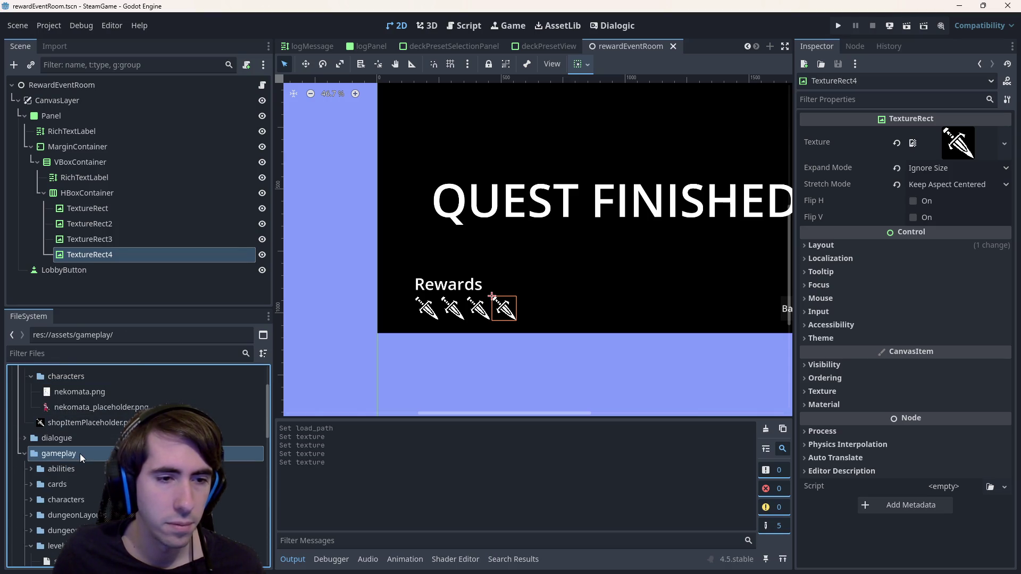
{"action": "scroll", "coordinate": [84, 451], "scroll_direction": "down", "scroll_amount": 2}
{"action": "left_click", "coordinate": [77, 494]}
{"action": "double_click", "coordinate": [85, 495]}
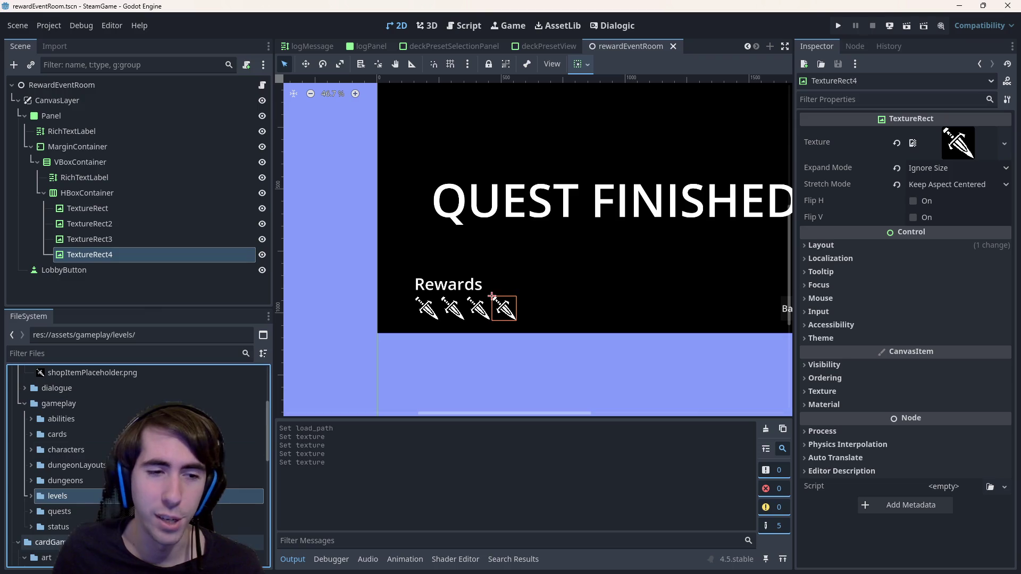
{"action": "left_click", "coordinate": [73, 403]}
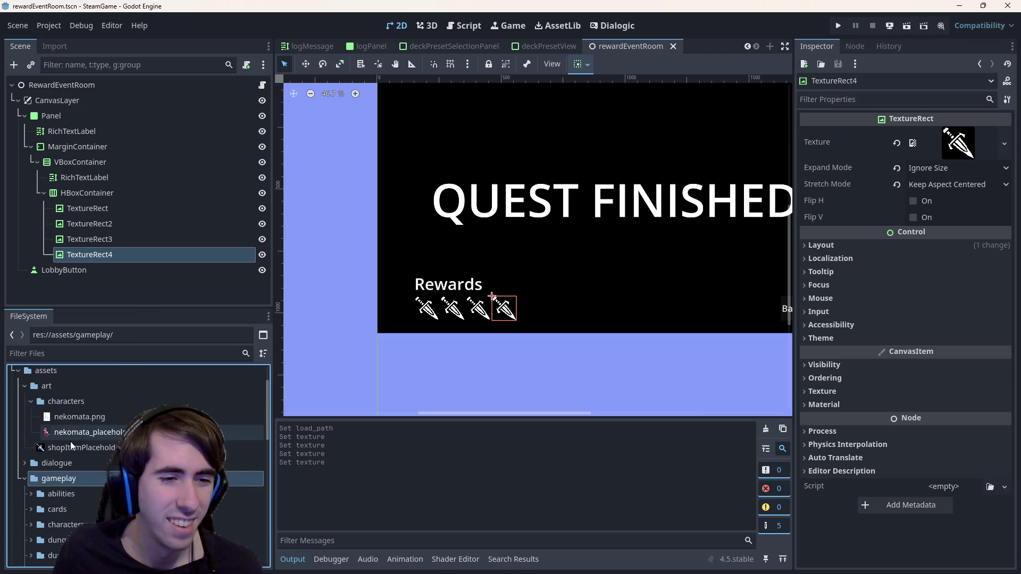
{"action": "left_click", "coordinate": [59, 526]}
{"action": "scroll", "coordinate": [74, 458], "scroll_direction": "down", "scroll_amount": 3}
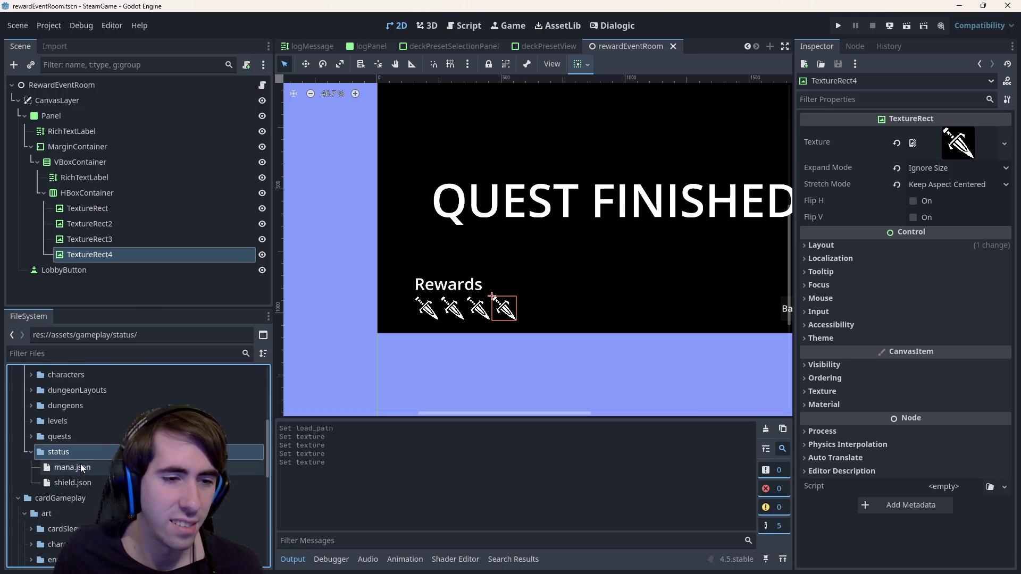
Step: Expand and collapse the quests, levels and dungeons folders
{"action": "double_click", "coordinate": [67, 436]}
{"action": "double_click", "coordinate": [61, 420]}
{"action": "double_click", "coordinate": [66, 406]}
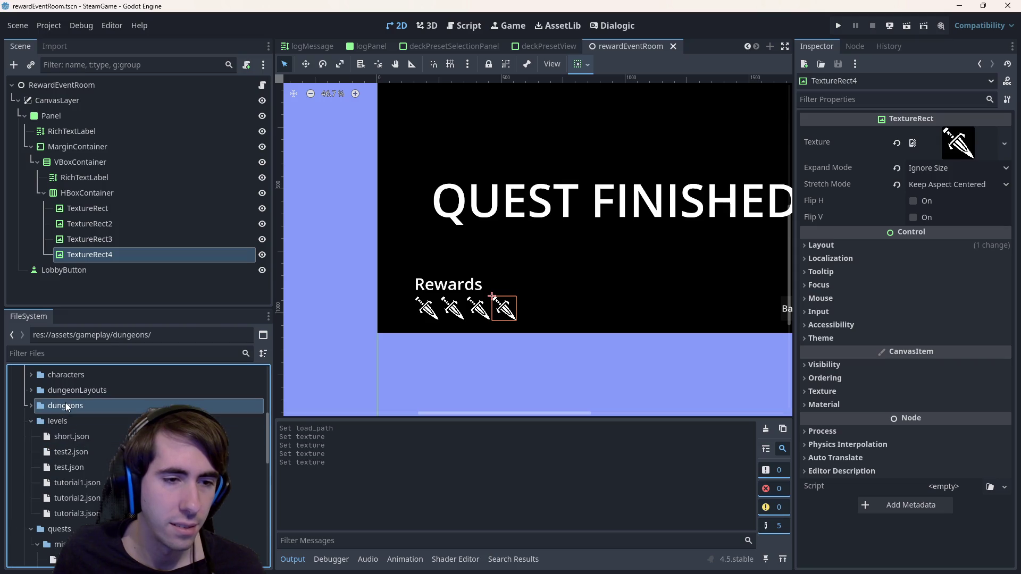
{"action": "double_click", "coordinate": [67, 406]}
{"action": "double_click", "coordinate": [65, 420]}
{"action": "left_click", "coordinate": [74, 438]}
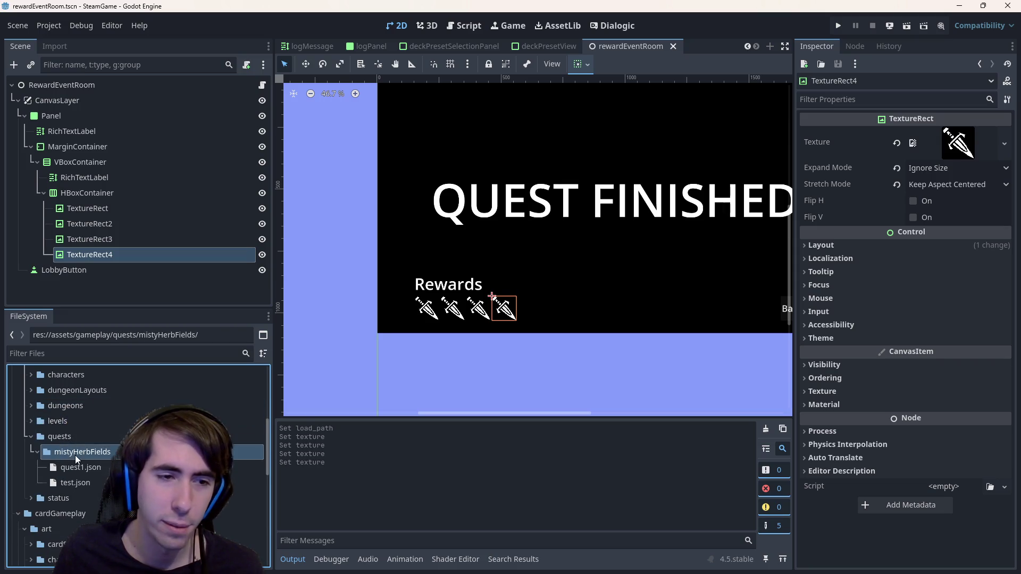
{"action": "double_click", "coordinate": [74, 438]}
{"action": "double_click", "coordinate": [73, 438]}
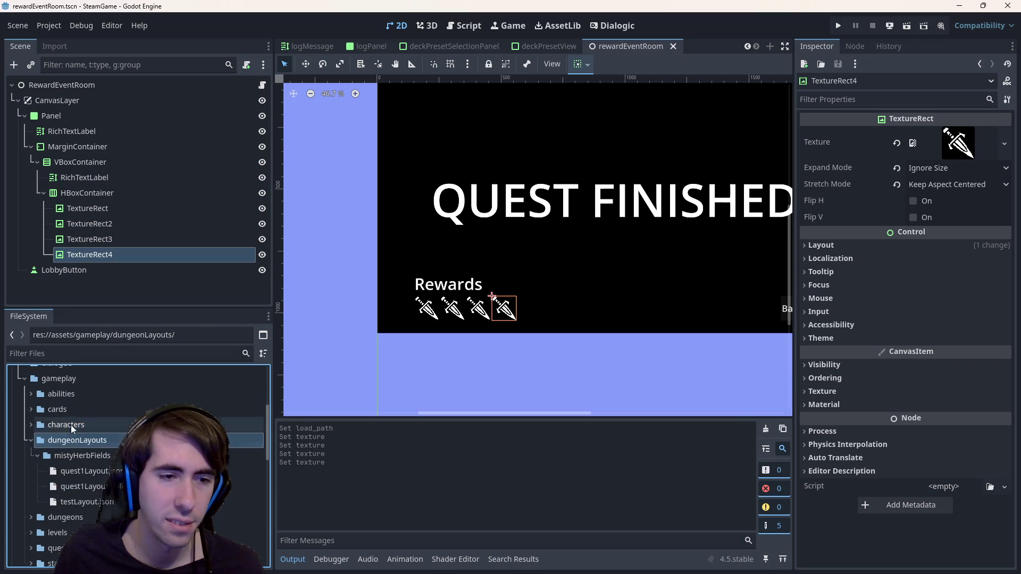
Step: Peek into the cards, dungeonLayouts and abilities folders
{"action": "double_click", "coordinate": [69, 413]}
{"action": "double_click", "coordinate": [69, 417]}
{"action": "double_click", "coordinate": [77, 445]}
{"action": "double_click", "coordinate": [76, 442]}
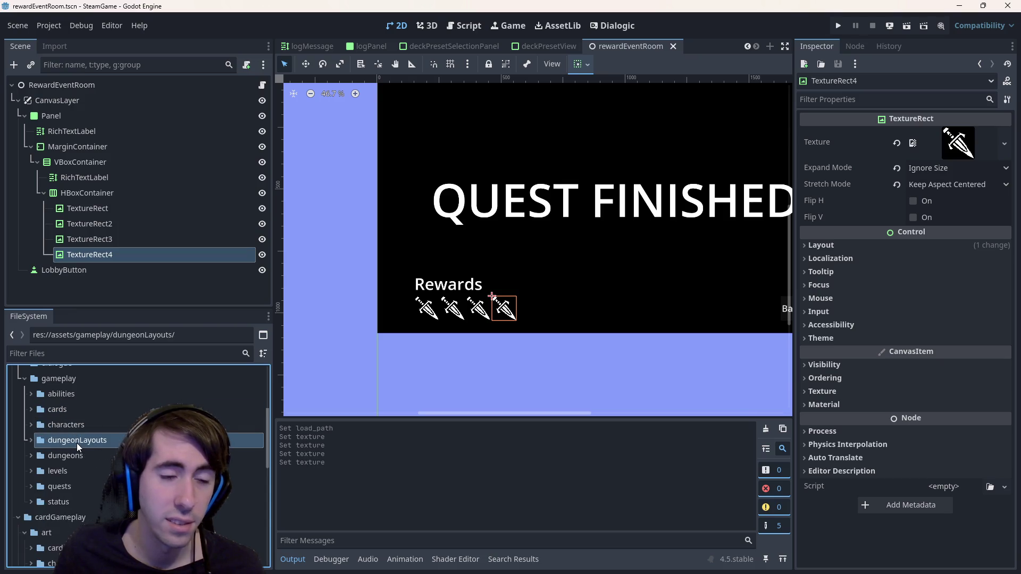
{"action": "scroll", "coordinate": [77, 442], "scroll_direction": "up", "scroll_amount": 2}
{"action": "scroll", "coordinate": [76, 442], "scroll_direction": "up", "scroll_amount": 3}
{"action": "double_click", "coordinate": [42, 491]}
{"action": "double_click", "coordinate": [66, 494]}
{"action": "scroll", "coordinate": [66, 495], "scroll_direction": "down", "scroll_amount": 2}
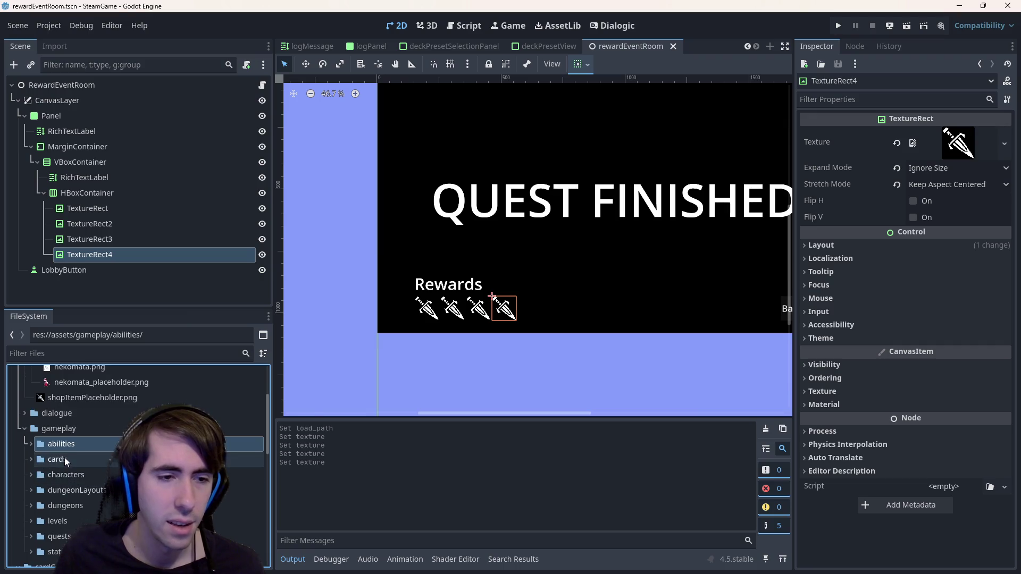
{"action": "scroll", "coordinate": [64, 457], "scroll_direction": "down", "scroll_amount": 2}
Step: Expand the gameplay status folder to list its files
{"action": "double_click", "coordinate": [94, 499]}
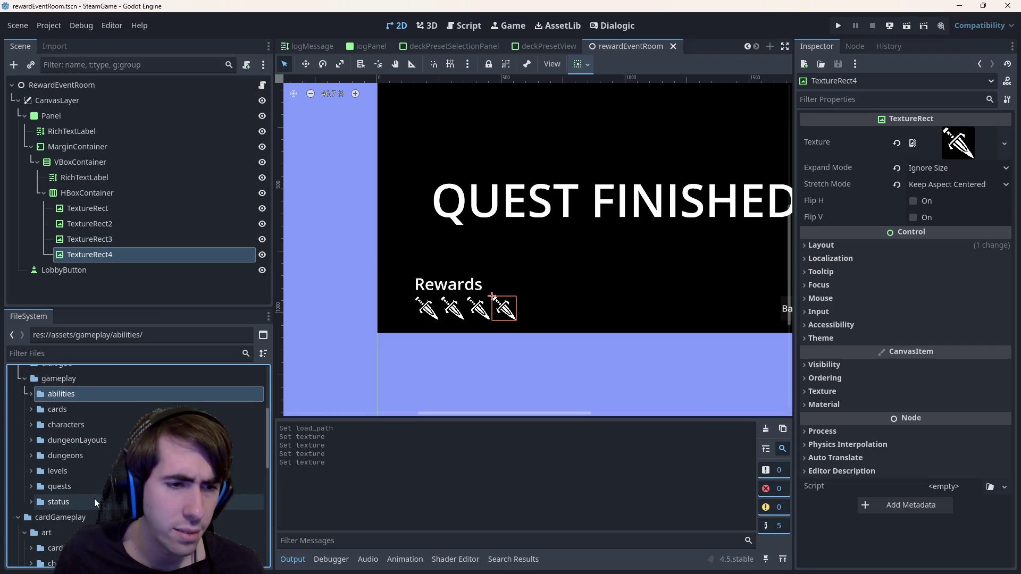
{"action": "scroll", "coordinate": [98, 484], "scroll_direction": "down", "scroll_amount": 2}
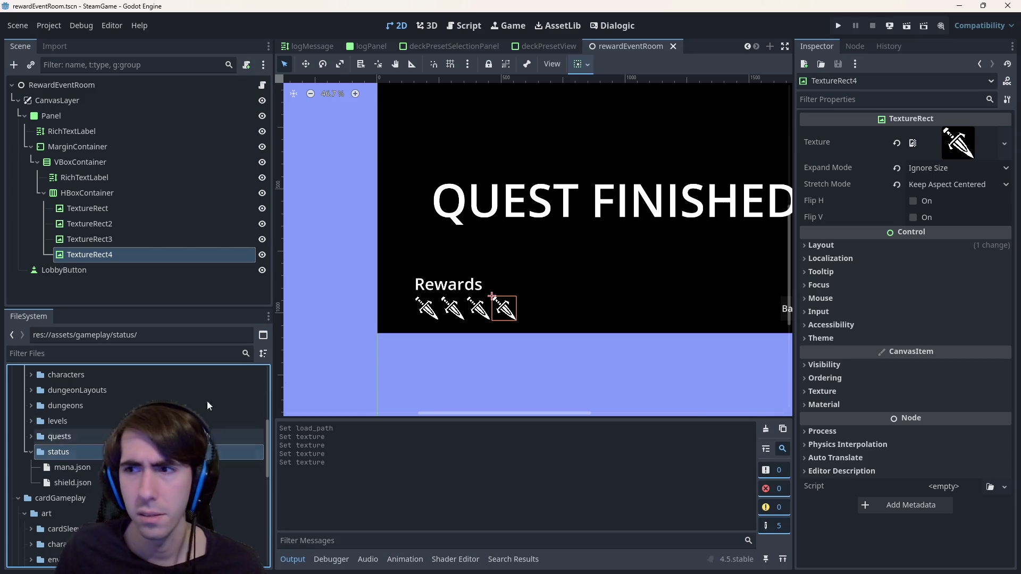
{"action": "scroll", "coordinate": [305, 364], "scroll_direction": "down", "scroll_amount": 2}
{"action": "scroll", "coordinate": [133, 452], "scroll_direction": "down", "scroll_amount": 3}
Step: Check Attack.png in the statusIcons art folder, then open basicAttack.json from abilities
{"action": "left_click", "coordinate": [31, 501]}
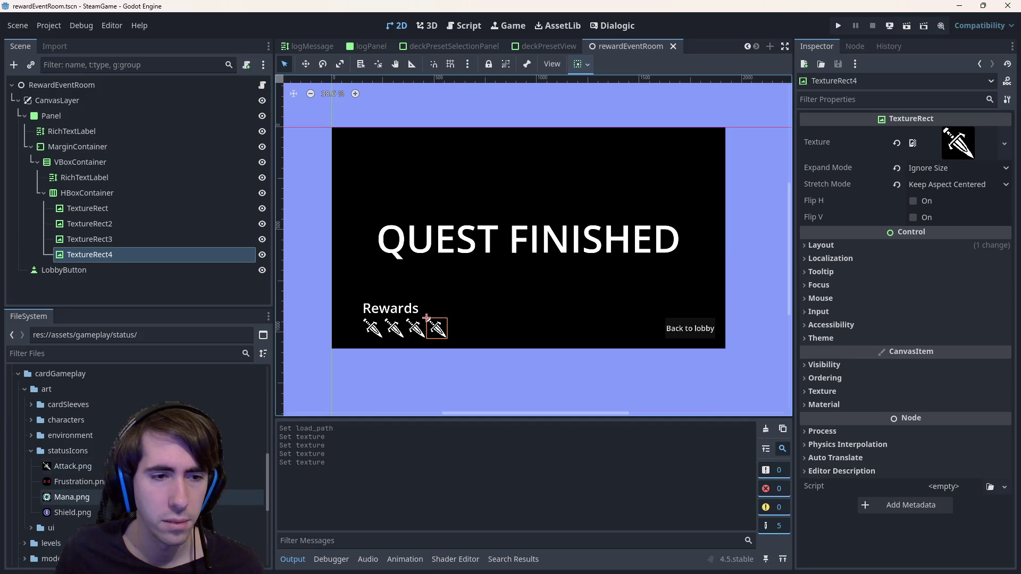
{"action": "scroll", "coordinate": [133, 452], "scroll_direction": "up", "scroll_amount": 1}
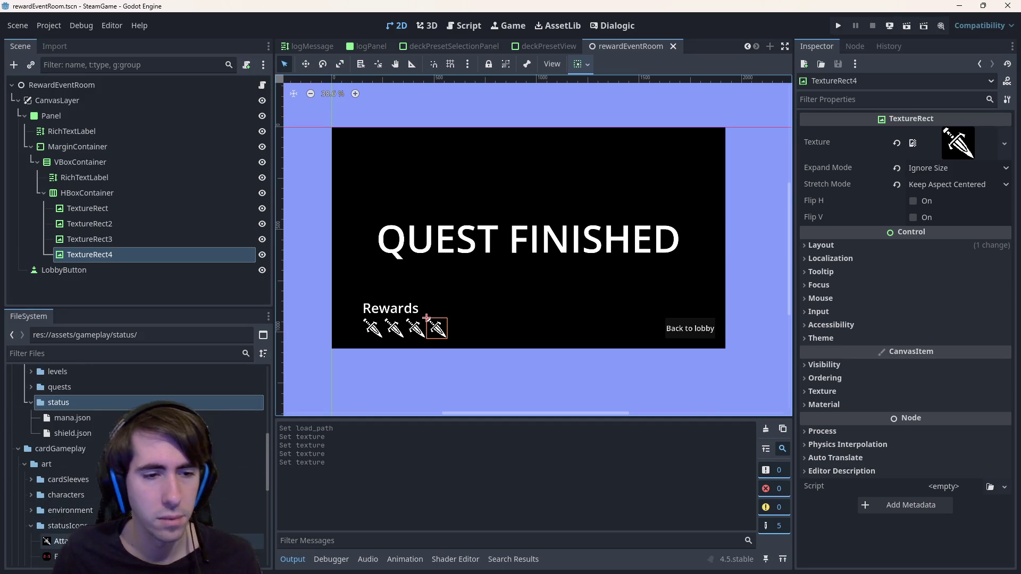
{"action": "left_click", "coordinate": [64, 541]}
{"action": "left_click", "coordinate": [64, 540]}
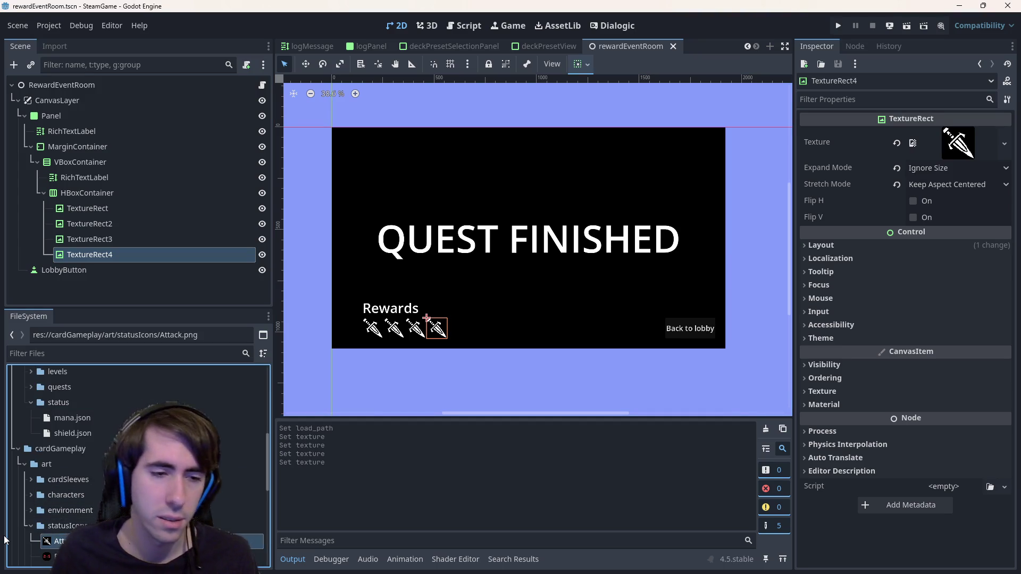
{"action": "scroll", "coordinate": [98, 481], "scroll_direction": "down", "scroll_amount": 2}
{"action": "scroll", "coordinate": [98, 478], "scroll_direction": "up", "scroll_amount": 4}
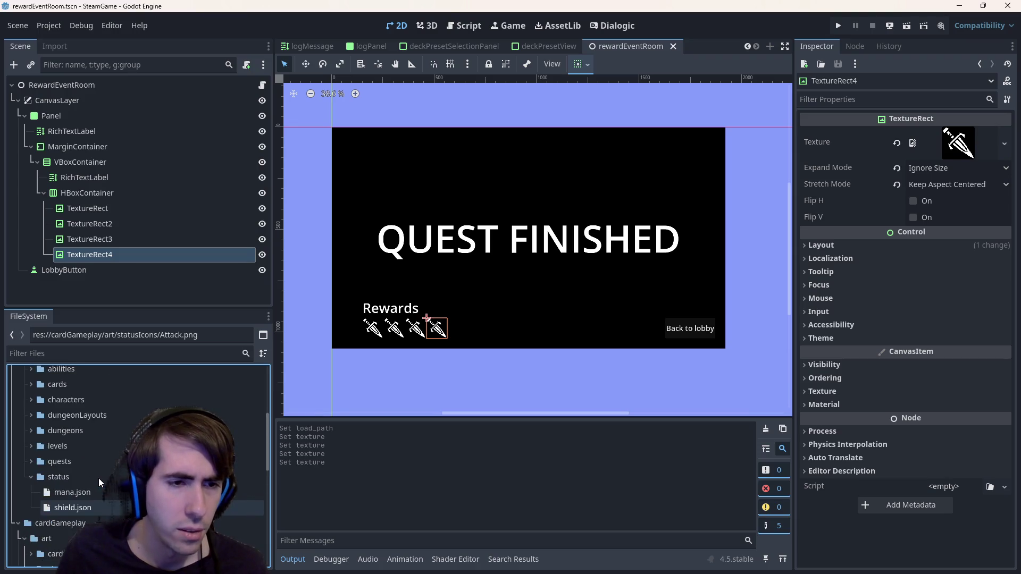
{"action": "scroll", "coordinate": [98, 477], "scroll_direction": "down", "scroll_amount": 3}
{"action": "scroll", "coordinate": [97, 477], "scroll_direction": "up", "scroll_amount": 4}
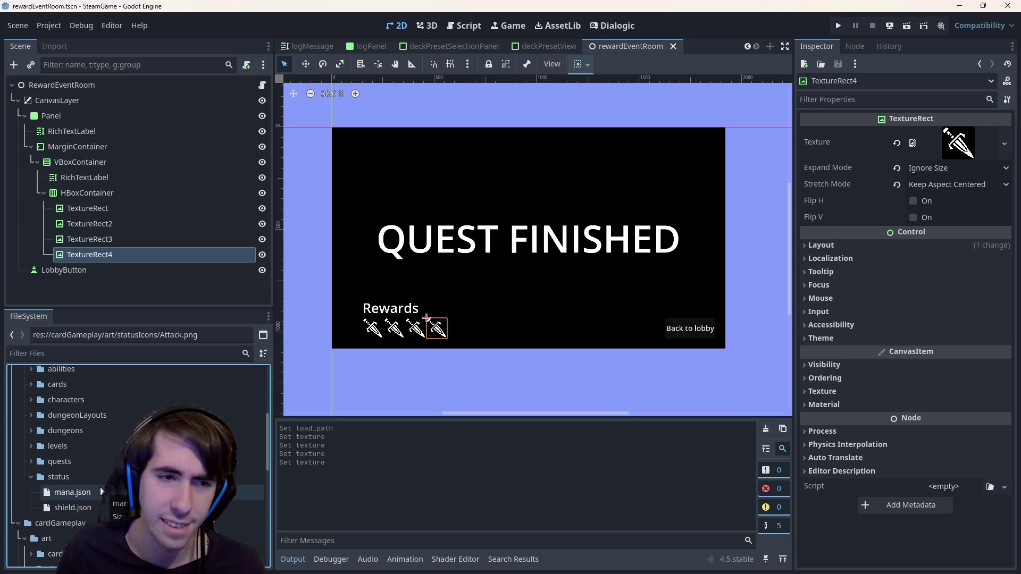
{"action": "scroll", "coordinate": [118, 406], "scroll_direction": "up", "scroll_amount": 1}
{"action": "double_click", "coordinate": [104, 397]}
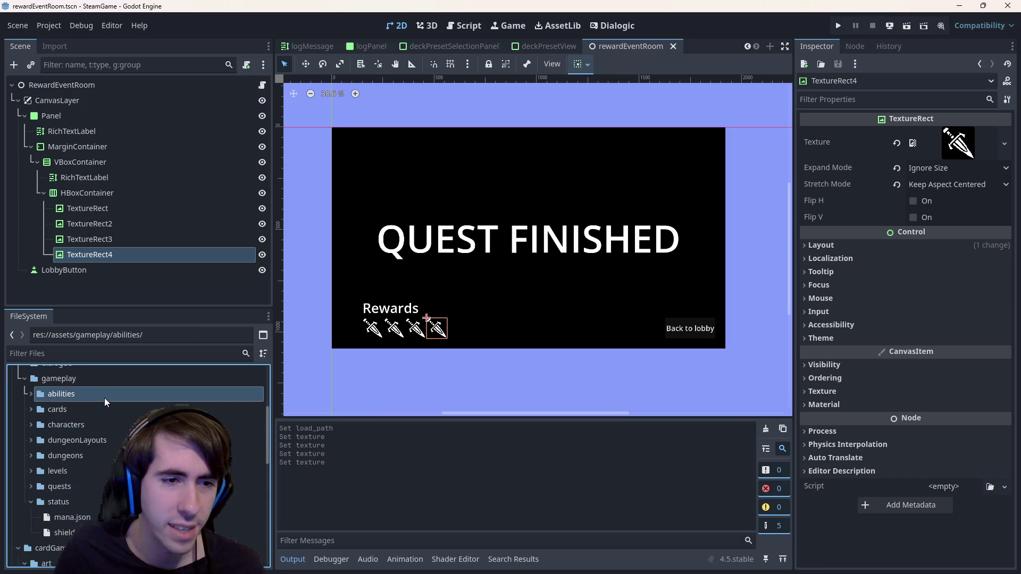
{"action": "double_click", "coordinate": [111, 410]}
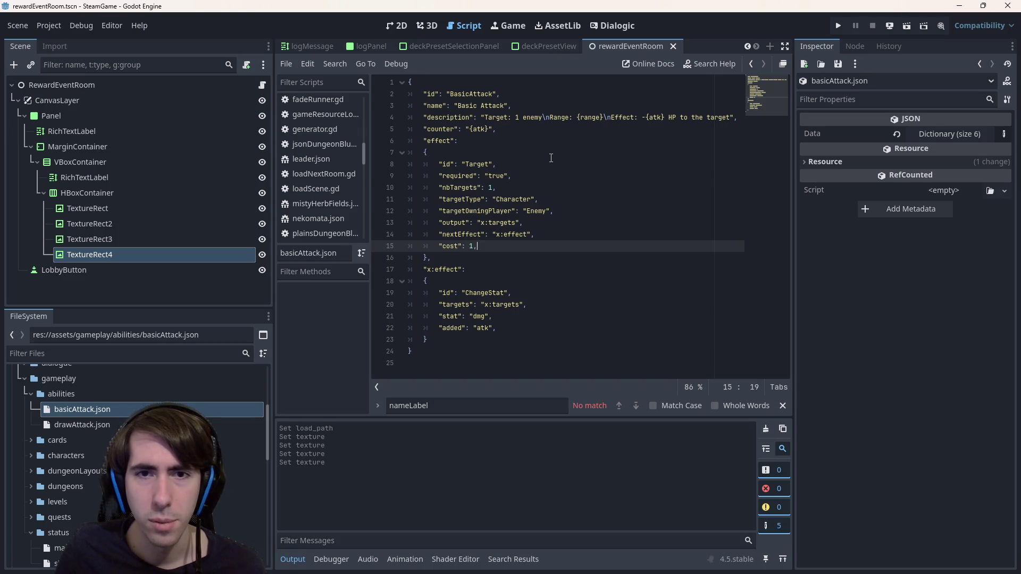
Step: Read basicAttack.json's attack description and glance into the cards folder
{"action": "left_click_drag", "start_coordinate": [526, 118], "coordinate": [738, 117]}
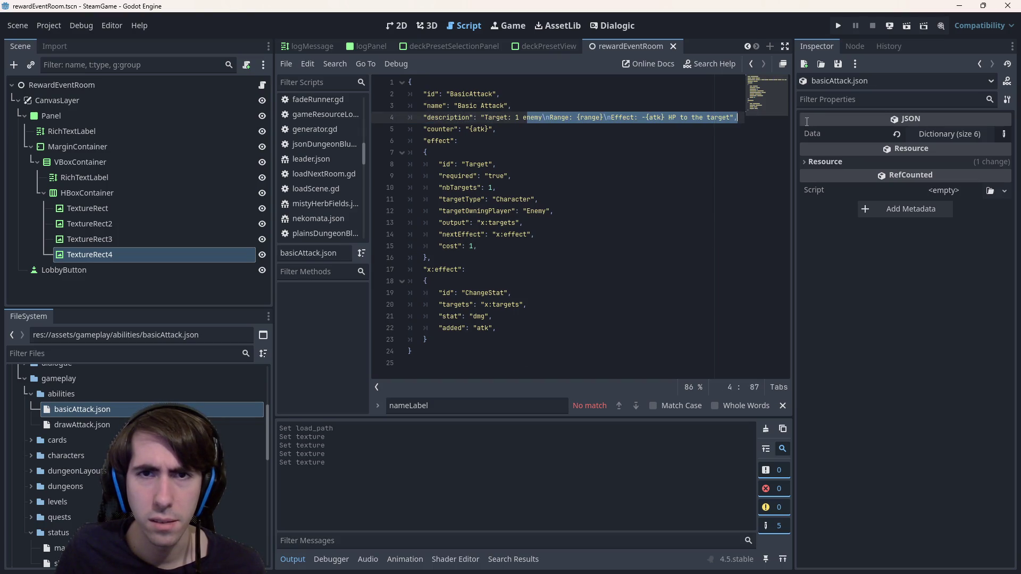
{"action": "left_click", "coordinate": [560, 257]}
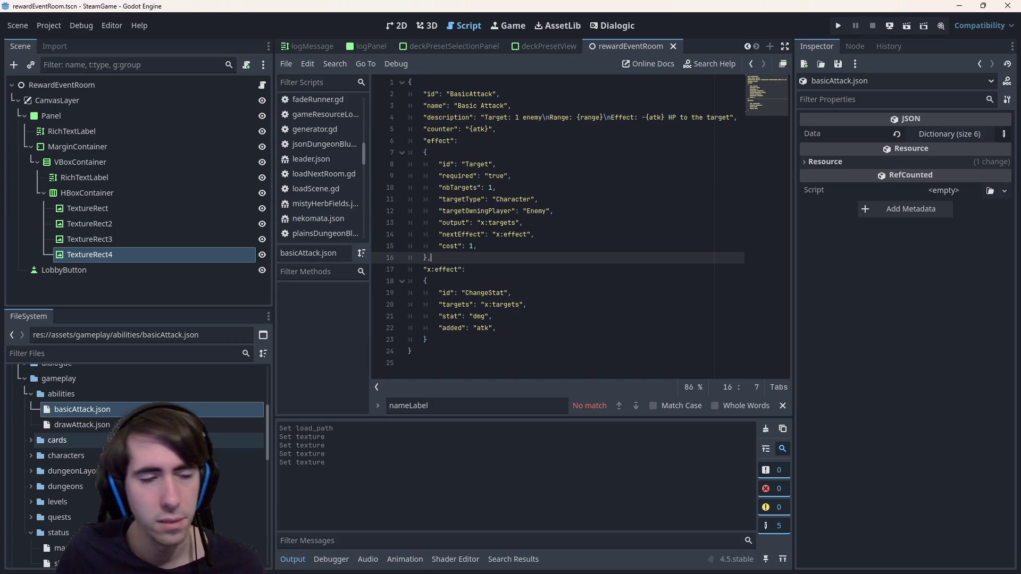
{"action": "double_click", "coordinate": [160, 440]}
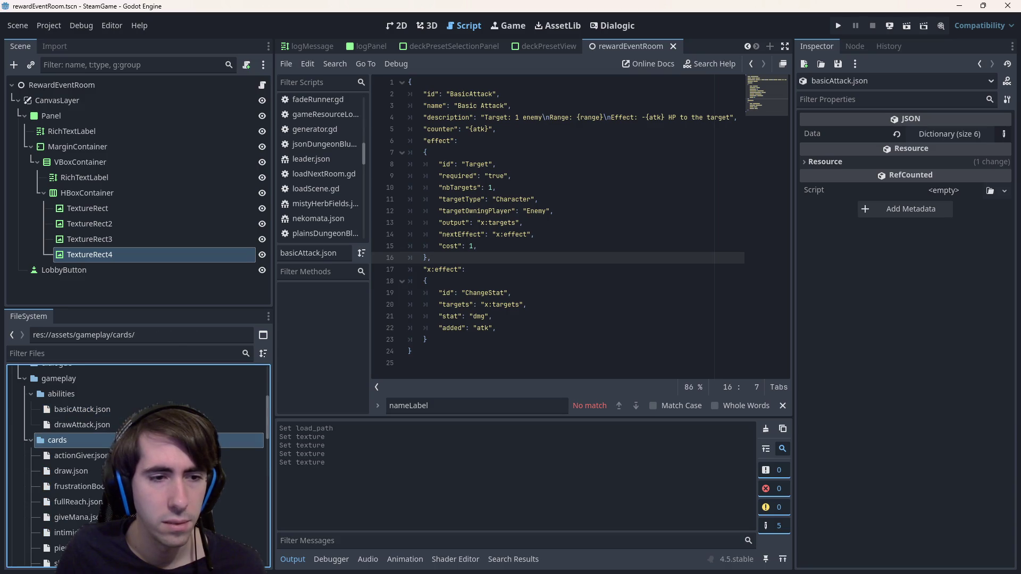
{"action": "scroll", "coordinate": [159, 439], "scroll_direction": "down", "scroll_amount": 5}
{"action": "scroll", "coordinate": [159, 440], "scroll_direction": "up", "scroll_amount": 5}
{"action": "double_click", "coordinate": [160, 440]}
Step: Open shield.json from gameplay/status to read its icon path
{"action": "left_click", "coordinate": [160, 501]}
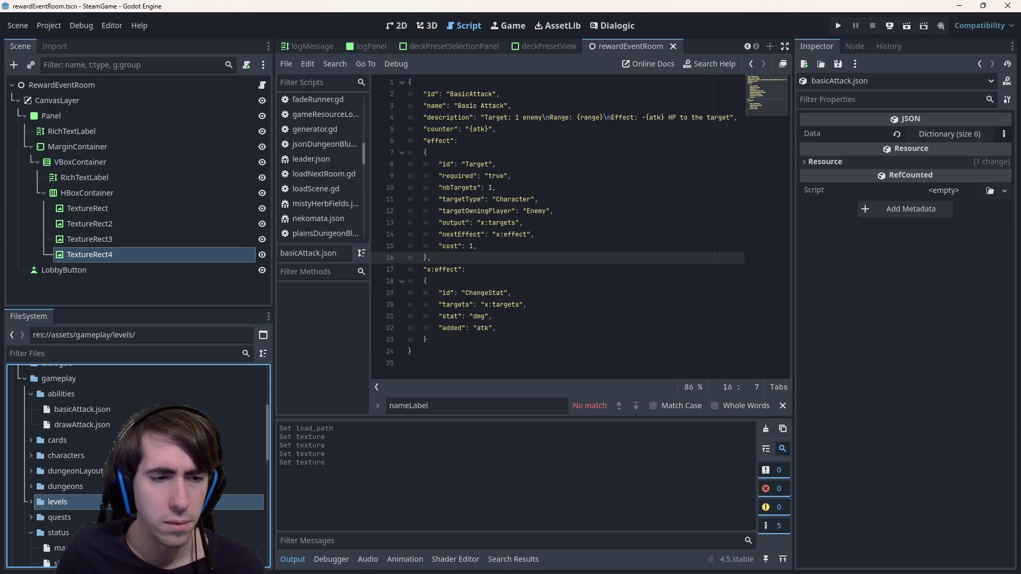
{"action": "scroll", "coordinate": [93, 432], "scroll_direction": "down", "scroll_amount": 3}
{"action": "double_click", "coordinate": [85, 403]}
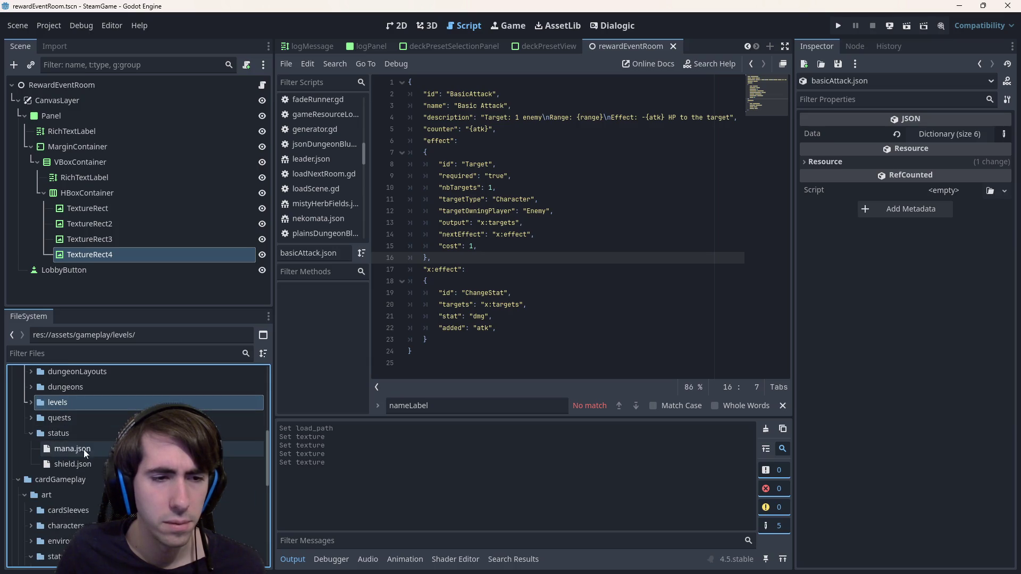
{"action": "double_click", "coordinate": [79, 429]}
{"action": "double_click", "coordinate": [81, 436]}
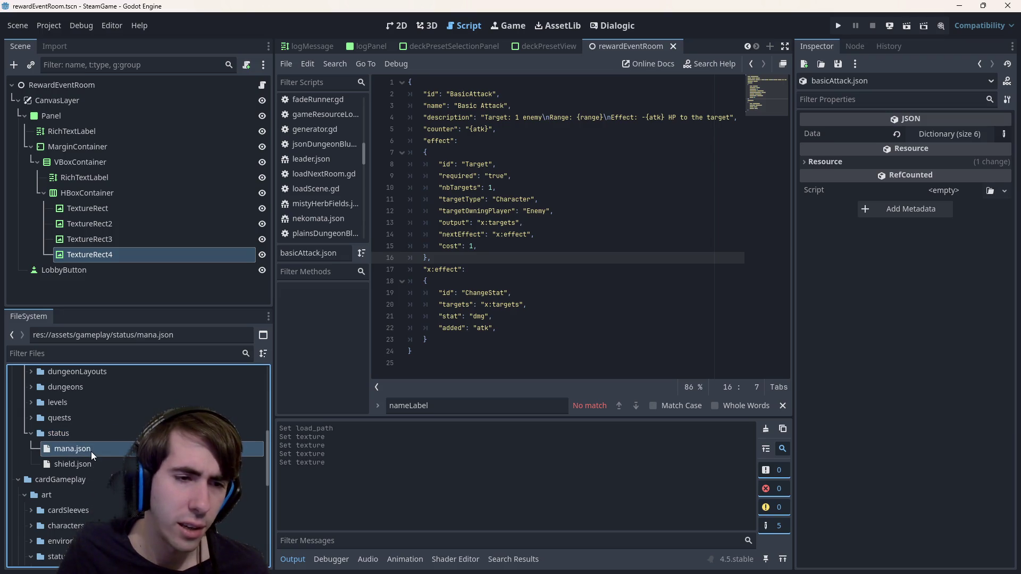
{"action": "double_click", "coordinate": [94, 461]}
Step: Select mana.json, expand the quests folder, and filter project files by 'frustra'
{"action": "left_click", "coordinate": [97, 451]}
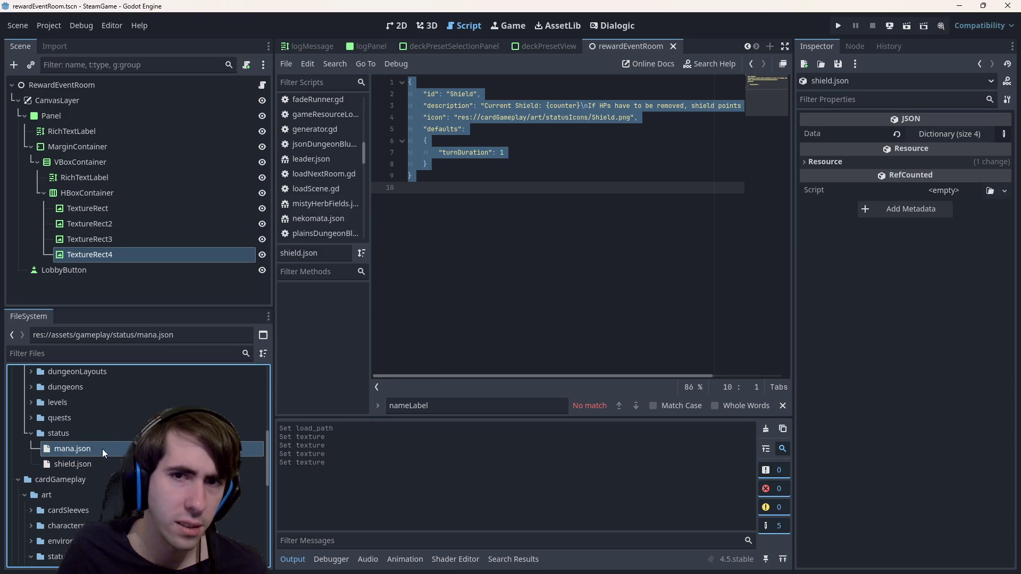
{"action": "scroll", "coordinate": [96, 479], "scroll_direction": "up", "scroll_amount": 3}
{"action": "double_click", "coordinate": [90, 515]}
{"action": "scroll", "coordinate": [90, 513], "scroll_direction": "down", "scroll_amount": 3}
{"action": "scroll", "coordinate": [94, 448], "scroll_direction": "down", "scroll_amount": 5}
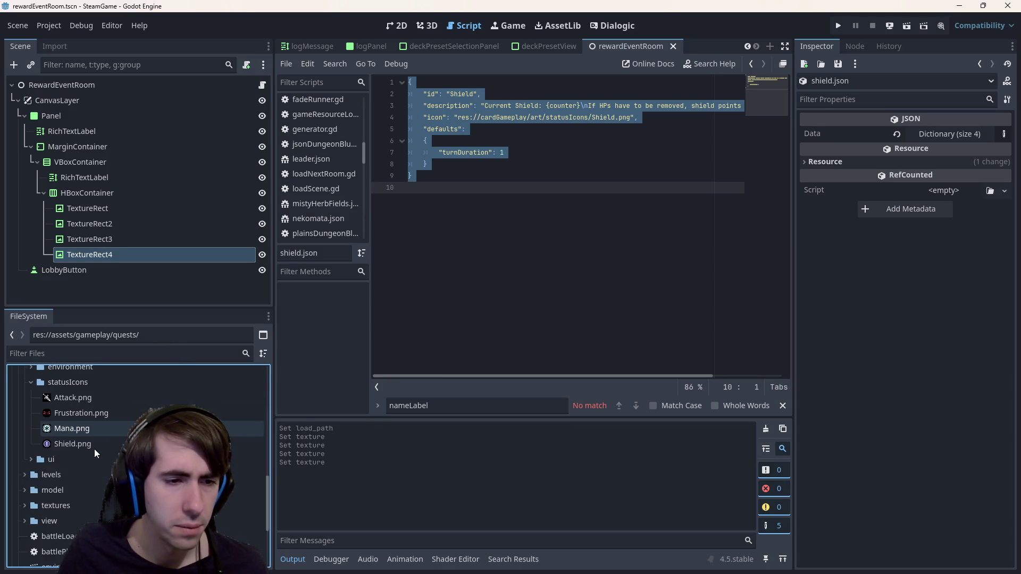
{"action": "left_click", "coordinate": [121, 354]}
{"action": "type", "text": "frustra"}
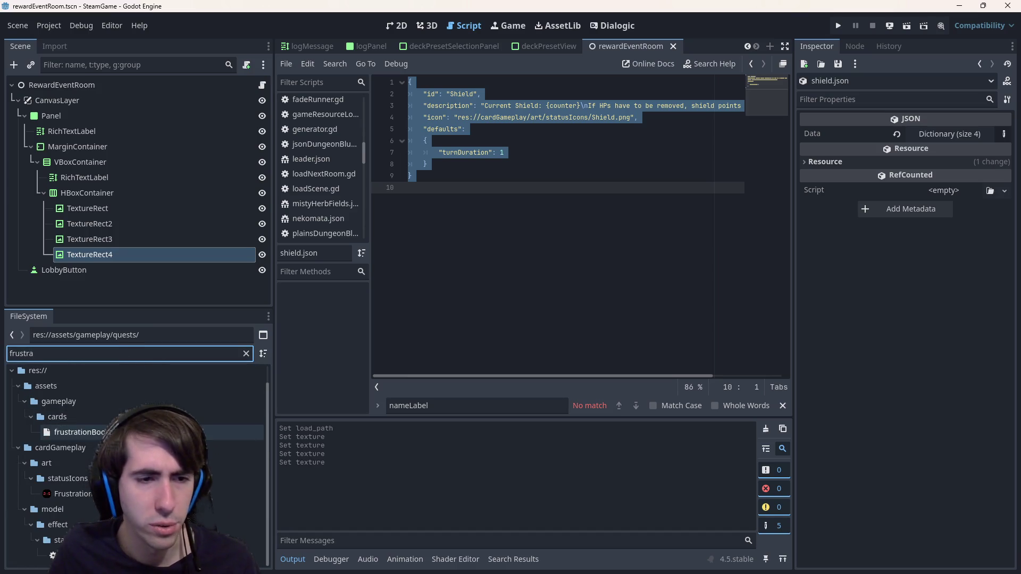
Step: Open frustrationBoost.json and inspect its Frustration status references
{"action": "double_click", "coordinate": [80, 432]}
{"action": "scroll", "coordinate": [544, 238], "scroll_direction": "down", "scroll_amount": 3}
{"action": "scroll", "coordinate": [544, 238], "scroll_direction": "up", "scroll_amount": 3}
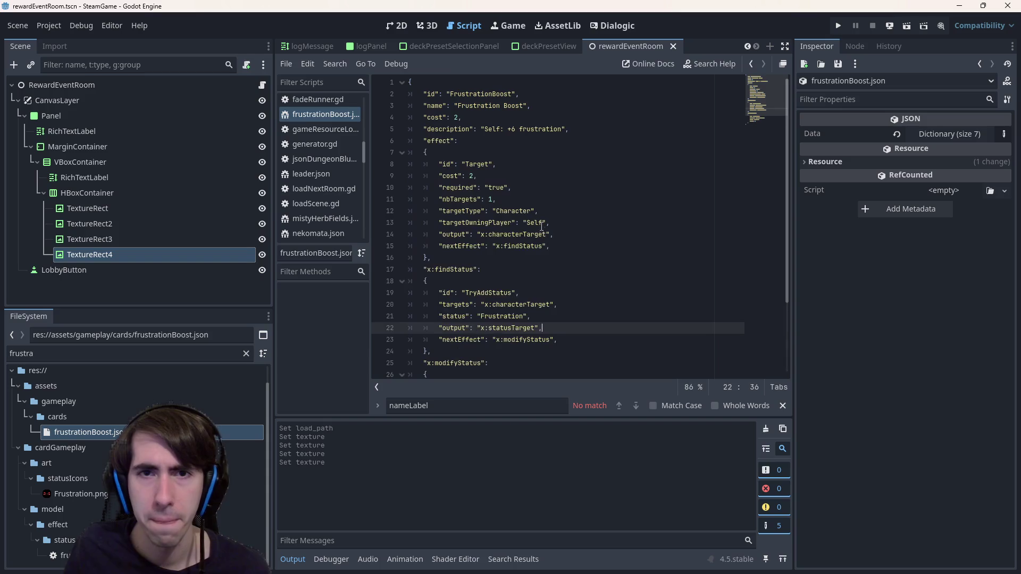
{"action": "left_click", "coordinate": [493, 94]}
{"action": "double_click", "coordinate": [539, 130]}
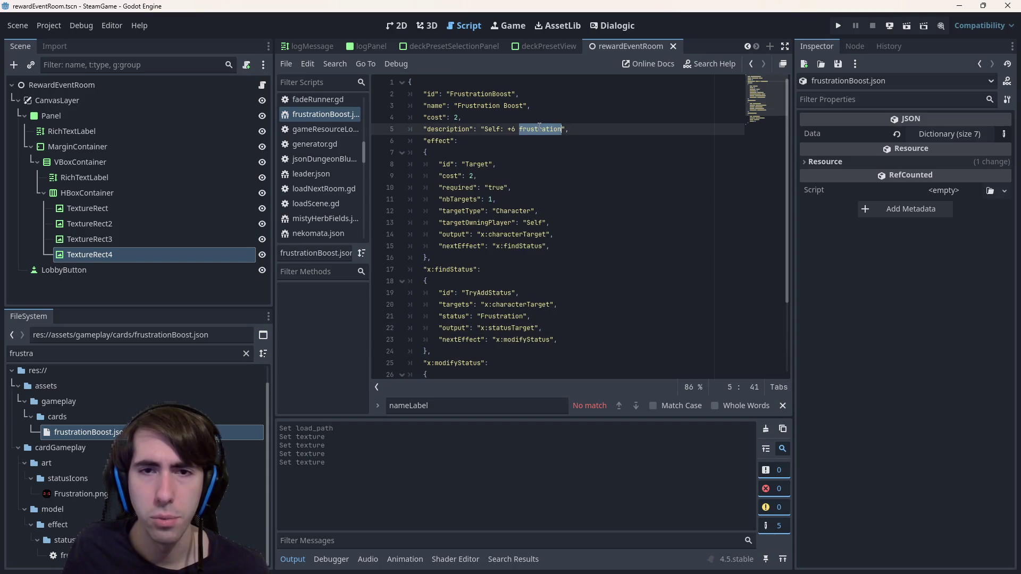
{"action": "scroll", "coordinate": [555, 356], "scroll_direction": "down", "scroll_amount": 1}
{"action": "double_click", "coordinate": [502, 281]}
{"action": "scroll", "coordinate": [502, 280], "scroll_direction": "down", "scroll_amount": 2}
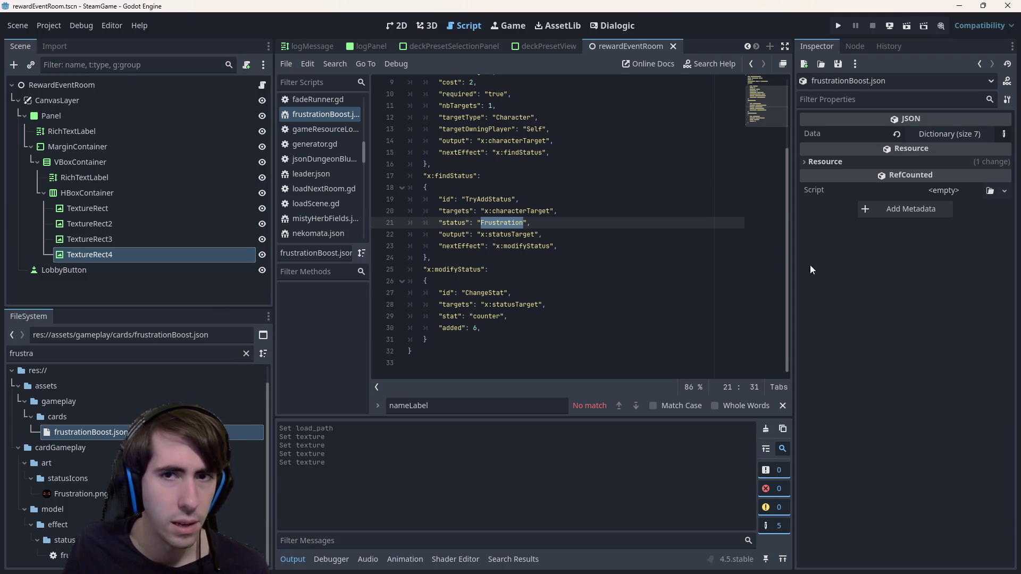
{"action": "scroll", "coordinate": [777, 256], "scroll_direction": "up", "scroll_amount": 3}
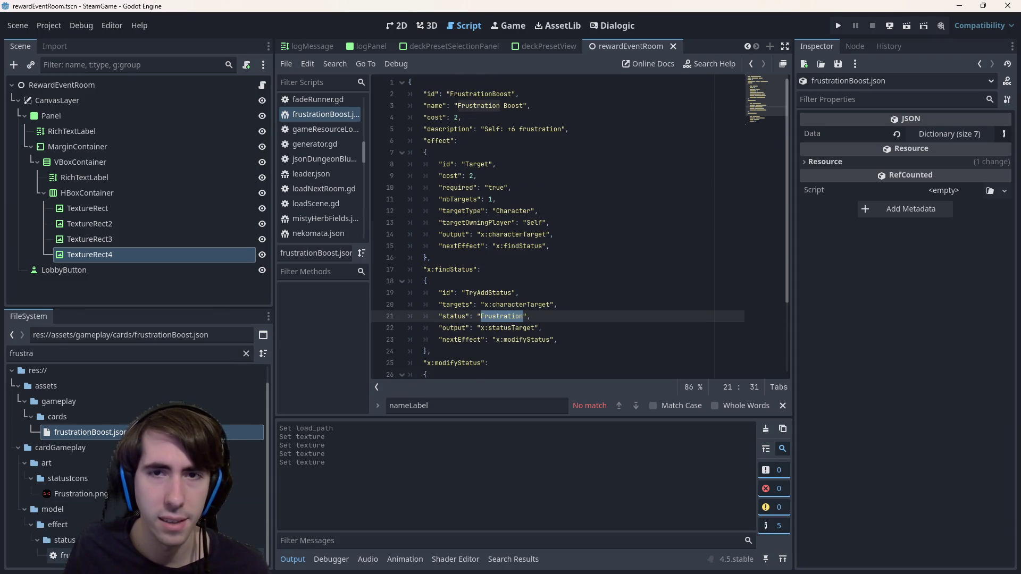
Step: Replace the file filter with 'status' and browse the matching files
{"action": "left_click", "coordinate": [239, 555]}
{"action": "left_click", "coordinate": [246, 353]}
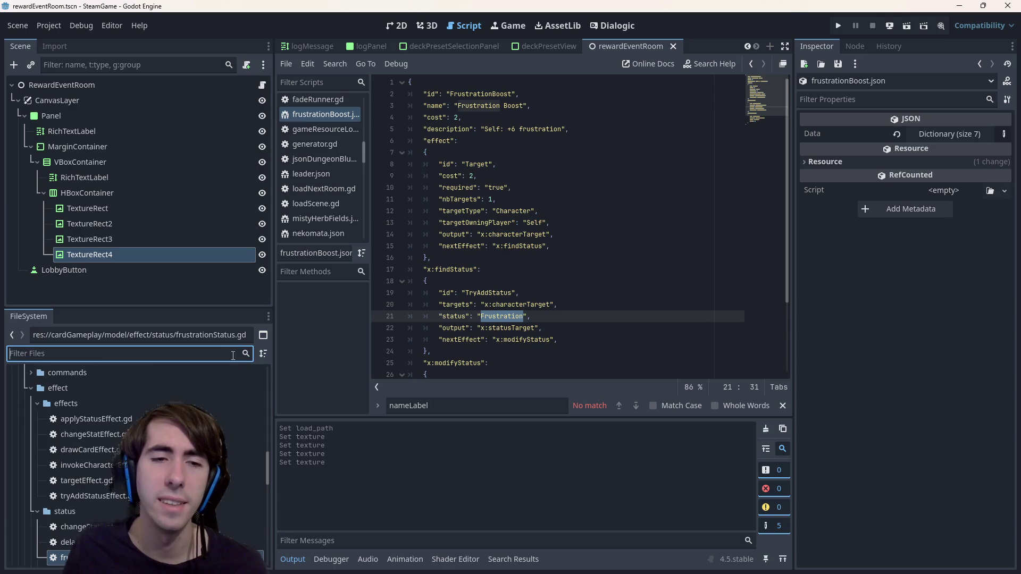
{"action": "type", "text": "status"}
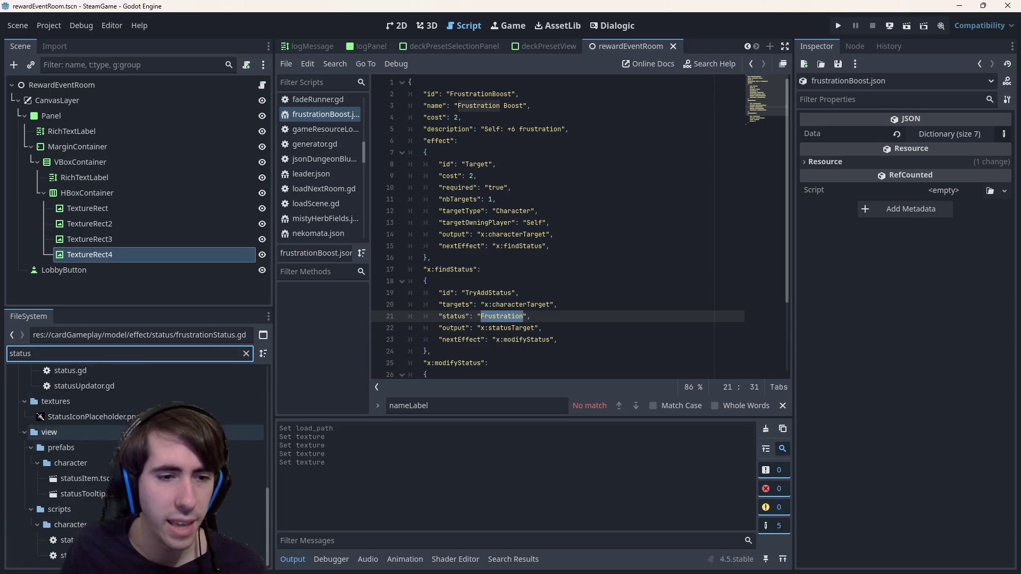
{"action": "scroll", "coordinate": [160, 458], "scroll_direction": "up", "scroll_amount": 10}
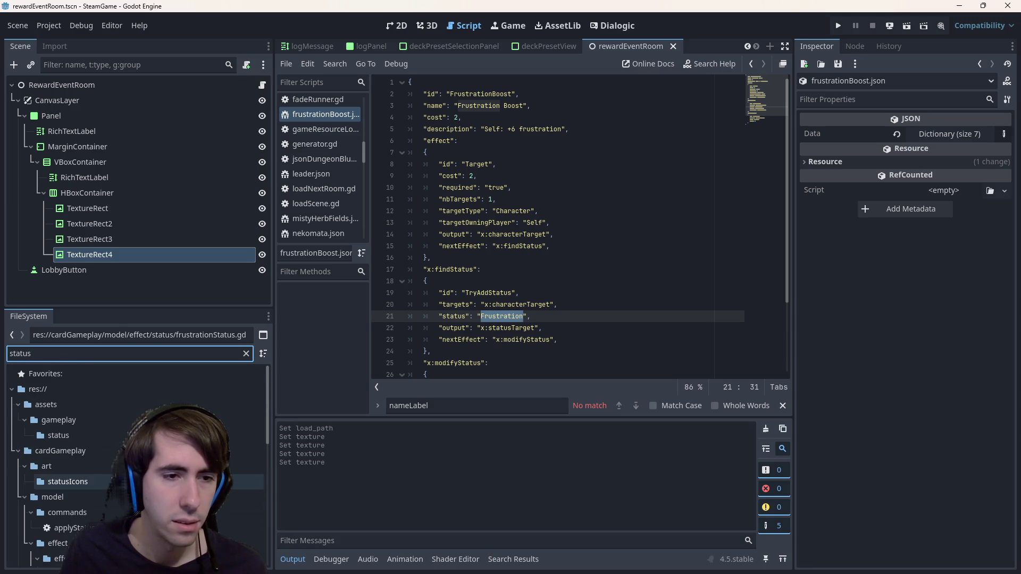
{"action": "scroll", "coordinate": [159, 467], "scroll_direction": "down", "scroll_amount": 4}
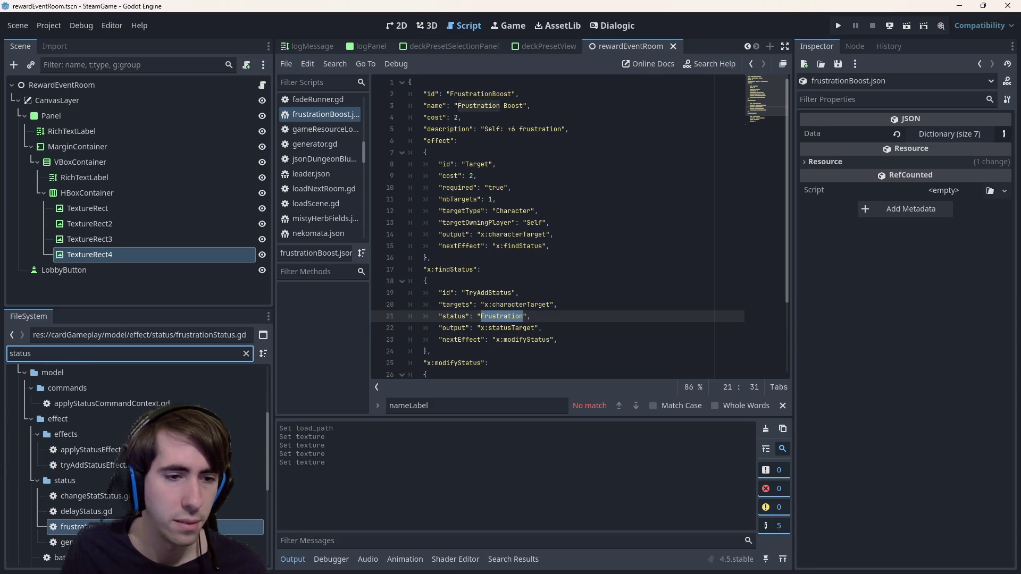
{"action": "scroll", "coordinate": [133, 463], "scroll_direction": "up", "scroll_amount": 4}
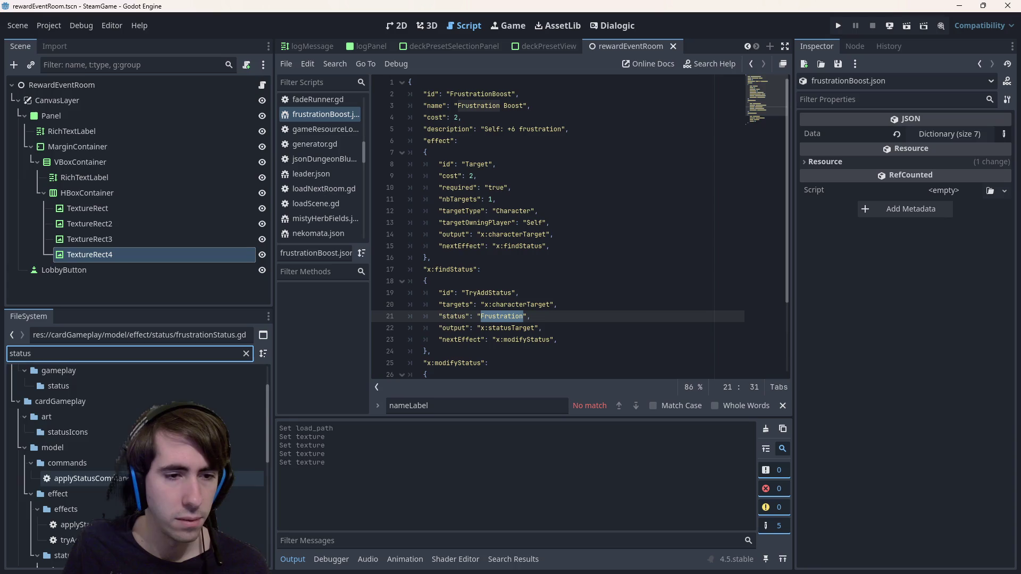
{"action": "scroll", "coordinate": [130, 490], "scroll_direction": "down", "scroll_amount": 5}
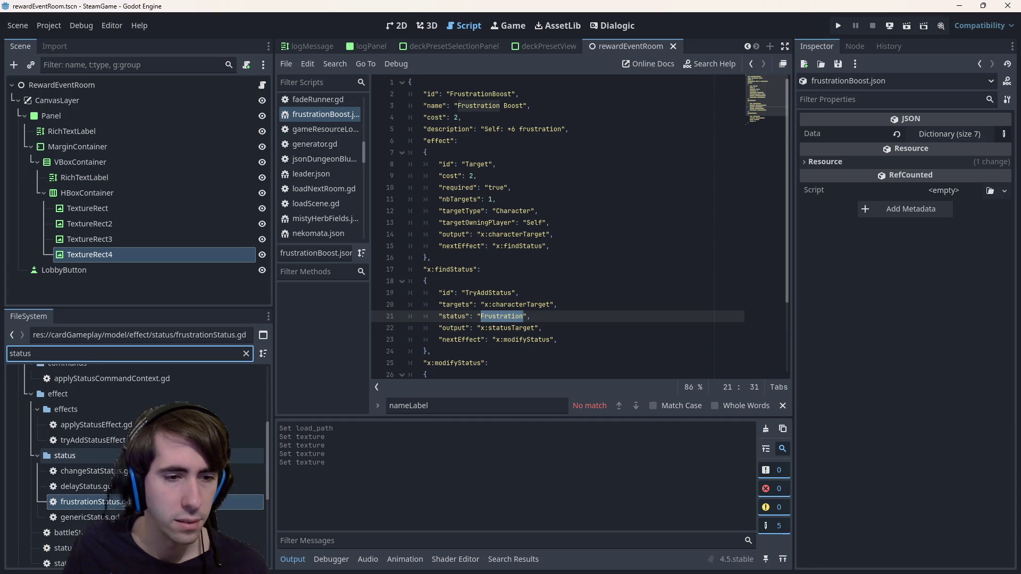
Step: Open battleStatusLoader.gd, inspect the ChangeStatStatus class definition, then return to the loader
{"action": "type", "text": "loa"}
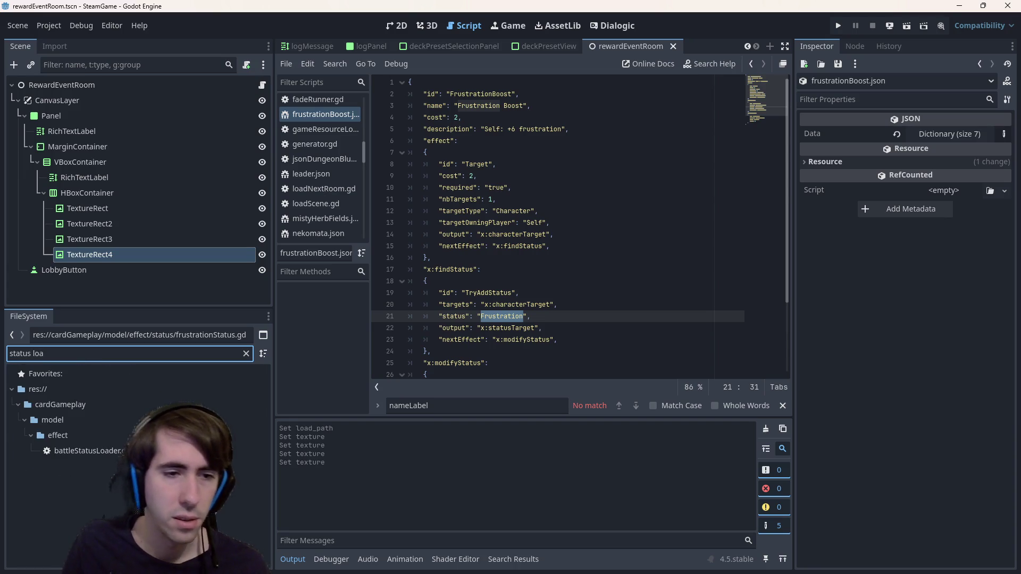
{"action": "double_click", "coordinate": [85, 450]}
{"action": "scroll", "coordinate": [635, 266], "scroll_direction": "down", "scroll_amount": 1}
{"action": "scroll", "coordinate": [634, 266], "scroll_direction": "up", "scroll_amount": 1}
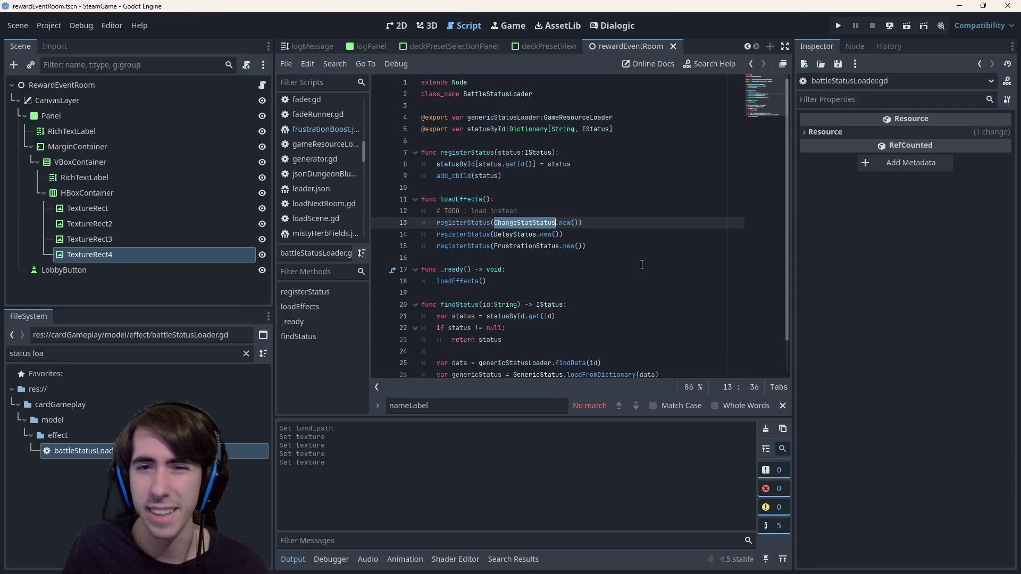
{"action": "scroll", "coordinate": [532, 213], "scroll_direction": "down", "scroll_amount": 1}
{"action": "left_click", "coordinate": [529, 187], "text": "ctrl"}
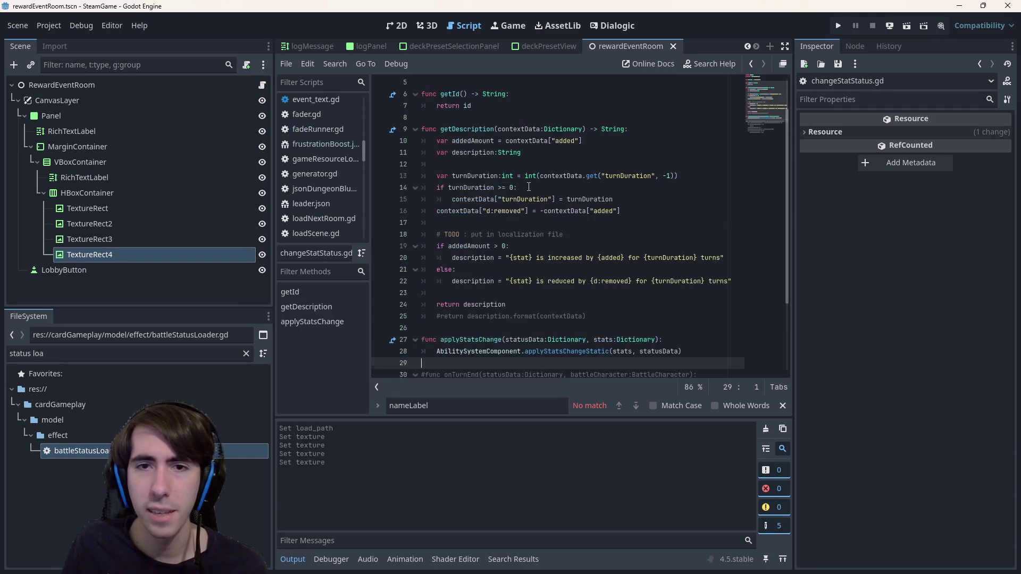
{"action": "scroll", "coordinate": [529, 187], "scroll_direction": "down", "scroll_amount": 3}
{"action": "left_click", "coordinate": [524, 187]}
{"action": "scroll", "coordinate": [524, 187], "scroll_direction": "up", "scroll_amount": 4}
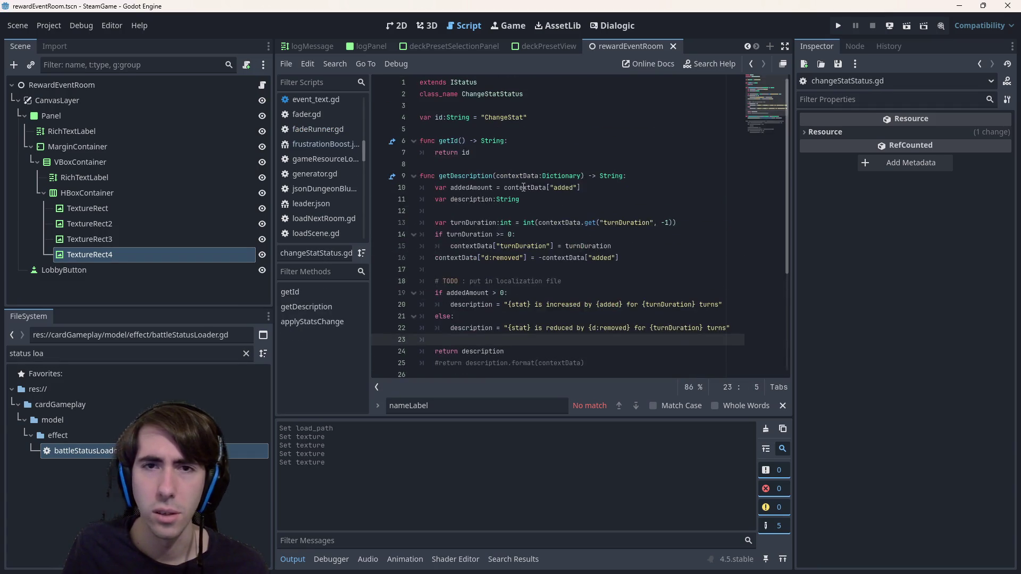
{"action": "key", "text": "alt+Left"}
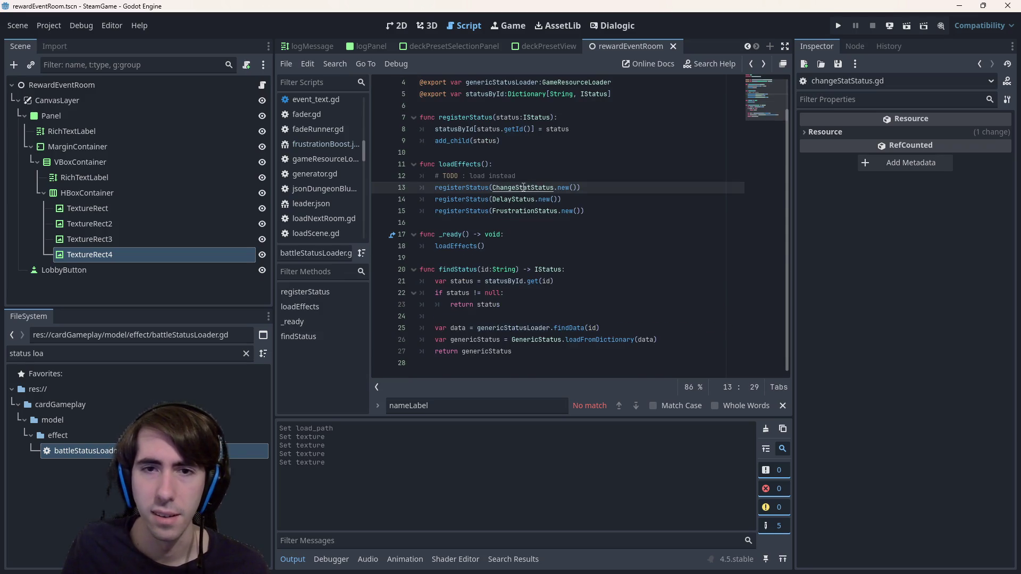
{"action": "scroll", "coordinate": [517, 214], "scroll_direction": "up", "scroll_amount": 1}
{"action": "scroll", "coordinate": [525, 235], "scroll_direction": "down", "scroll_amount": 1}
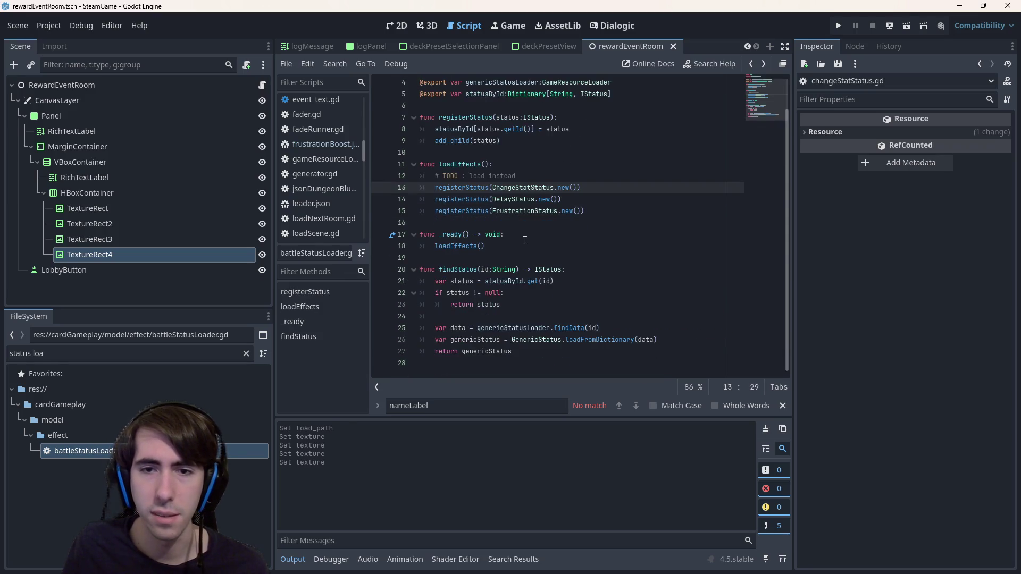
Step: Inspect the DelayStatus class definition and return to battleStatusLoader.gd
{"action": "left_click", "coordinate": [518, 199], "text": "ctrl"}
{"action": "scroll", "coordinate": [512, 214], "scroll_direction": "down", "scroll_amount": 3}
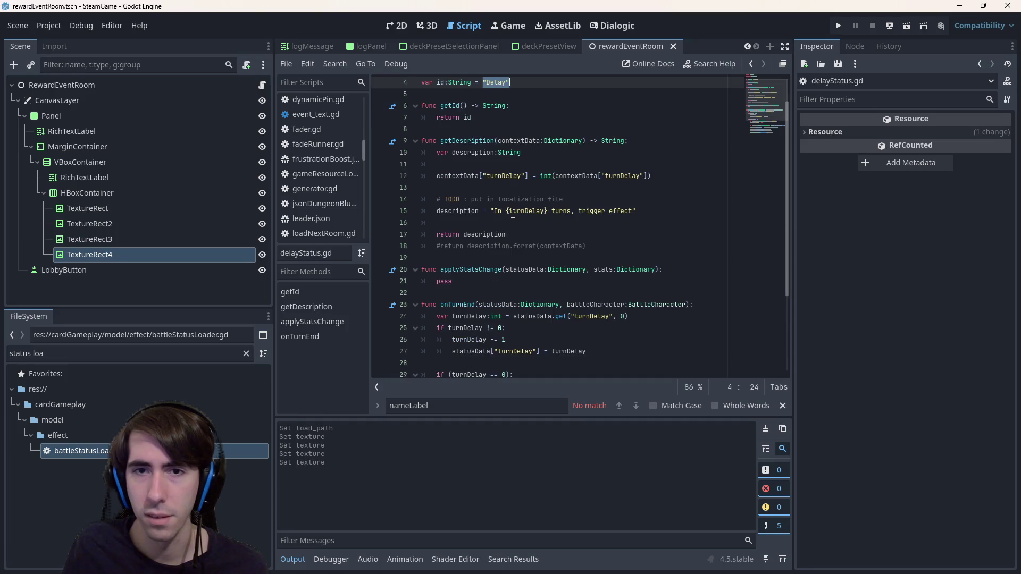
{"action": "scroll", "coordinate": [512, 214], "scroll_direction": "down", "scroll_amount": 1}
{"action": "scroll", "coordinate": [512, 214], "scroll_direction": "up", "scroll_amount": 5}
{"action": "left_click", "coordinate": [511, 211]}
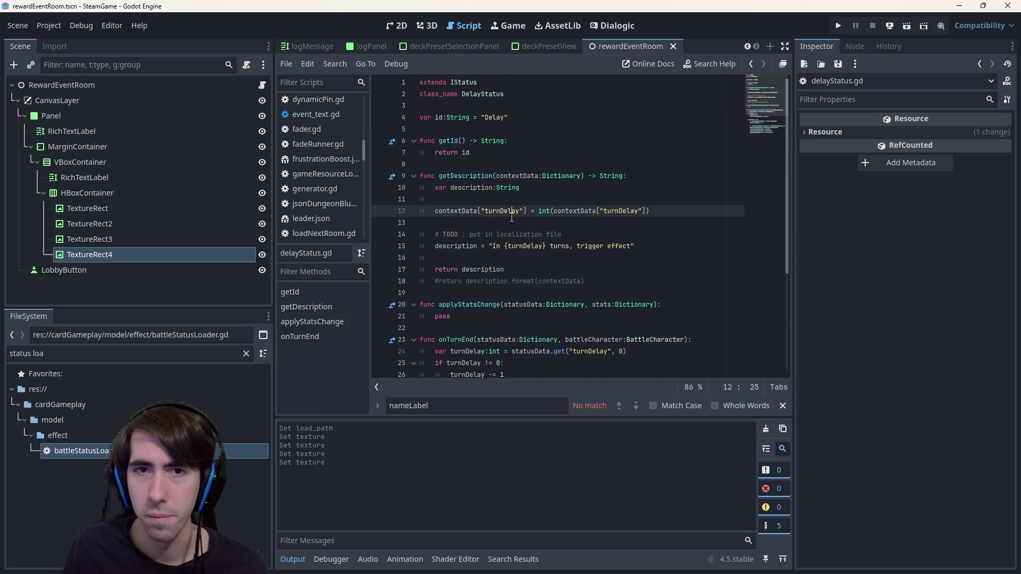
{"action": "key", "text": "alt+Left"}
Step: Open FrustrationStatus and check its icon path cardGameplay/art/statusIcons/Frustration.png on line 13
{"action": "left_click", "coordinate": [511, 211], "text": "ctrl"}
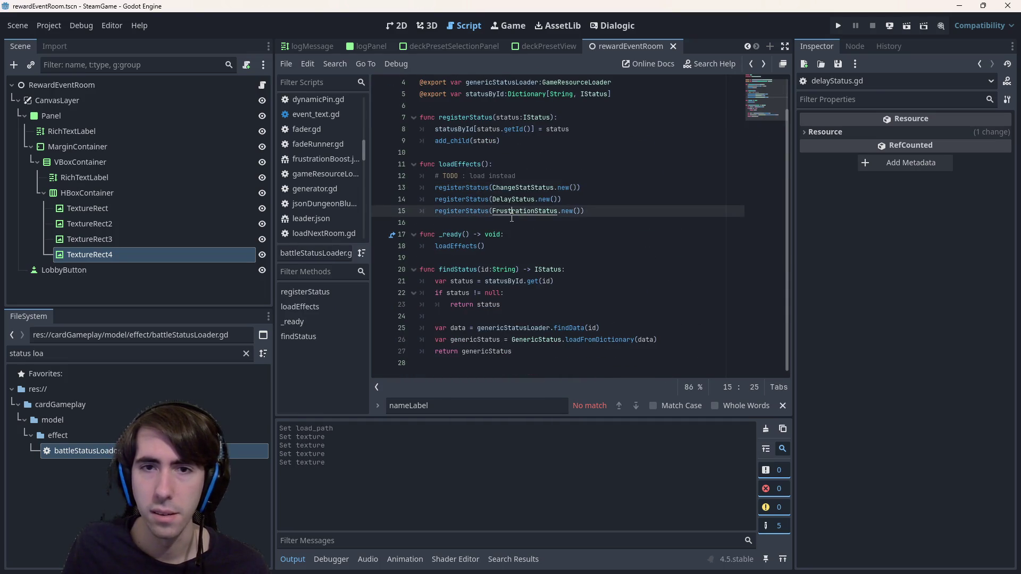
{"action": "left_click_drag", "start_coordinate": [500, 176], "coordinate": [674, 180]}
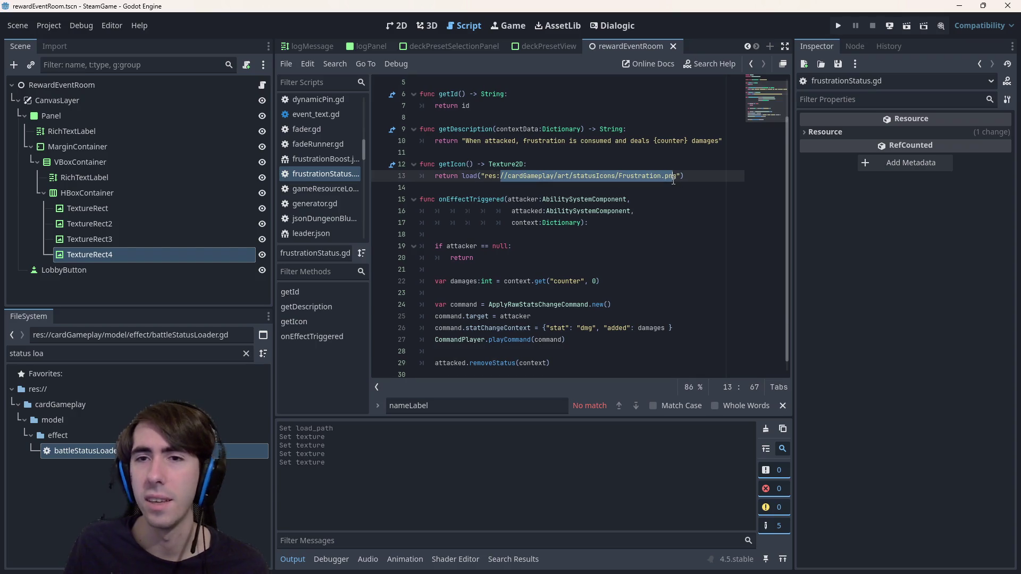
{"action": "left_click", "coordinate": [673, 179]}
{"action": "mouse_move", "coordinate": [673, 180]}
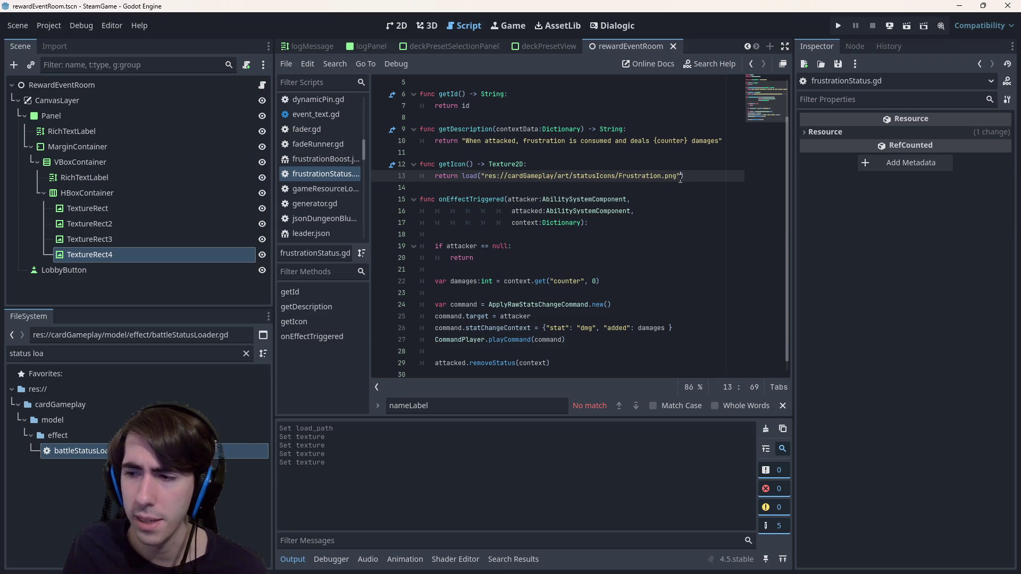
{"action": "scroll", "coordinate": [674, 178], "scroll_direction": "up", "scroll_amount": 2}
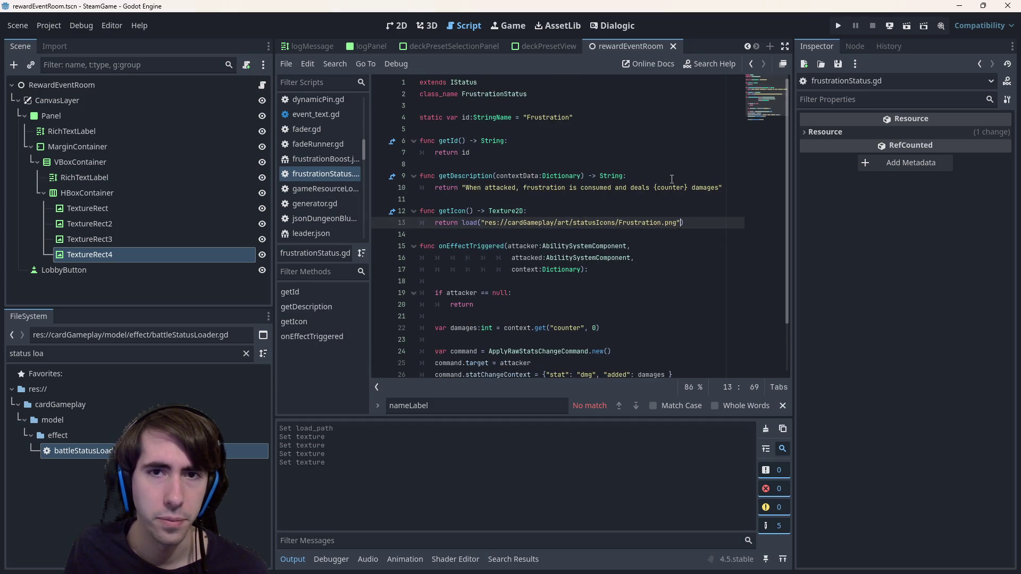
{"action": "scroll", "coordinate": [672, 179], "scroll_direction": "down", "scroll_amount": 2}
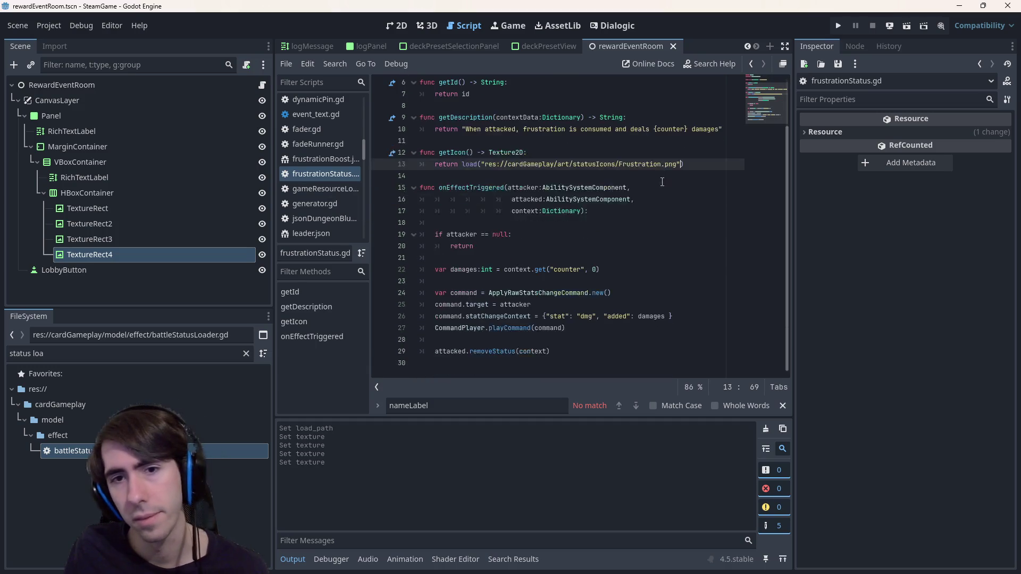
{"action": "scroll", "coordinate": [662, 182], "scroll_direction": "up", "scroll_amount": 2}
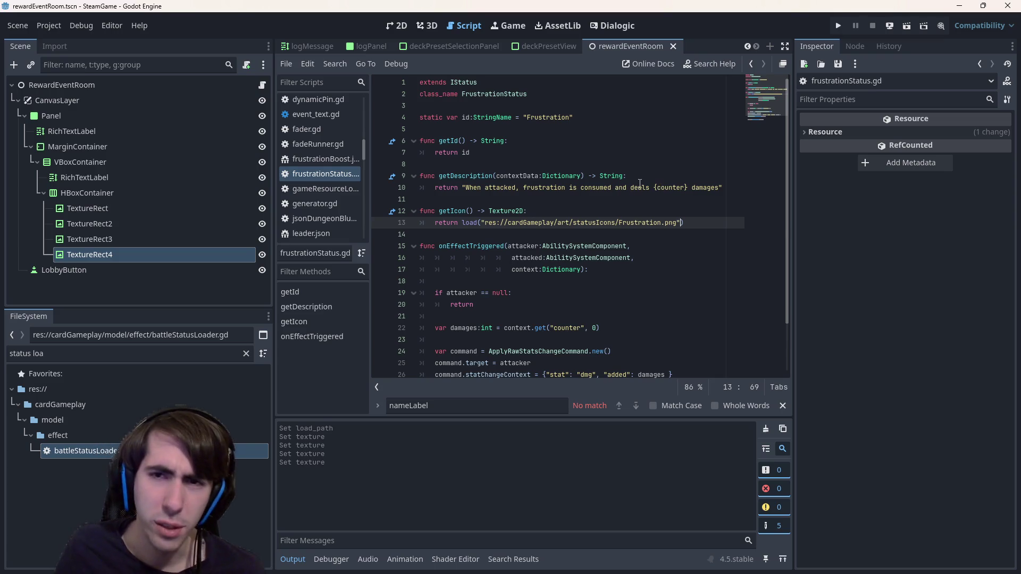
Step: Clear the FileSystem filter and open frustrationStatus.gd from the file list
{"action": "left_click", "coordinate": [246, 354]}
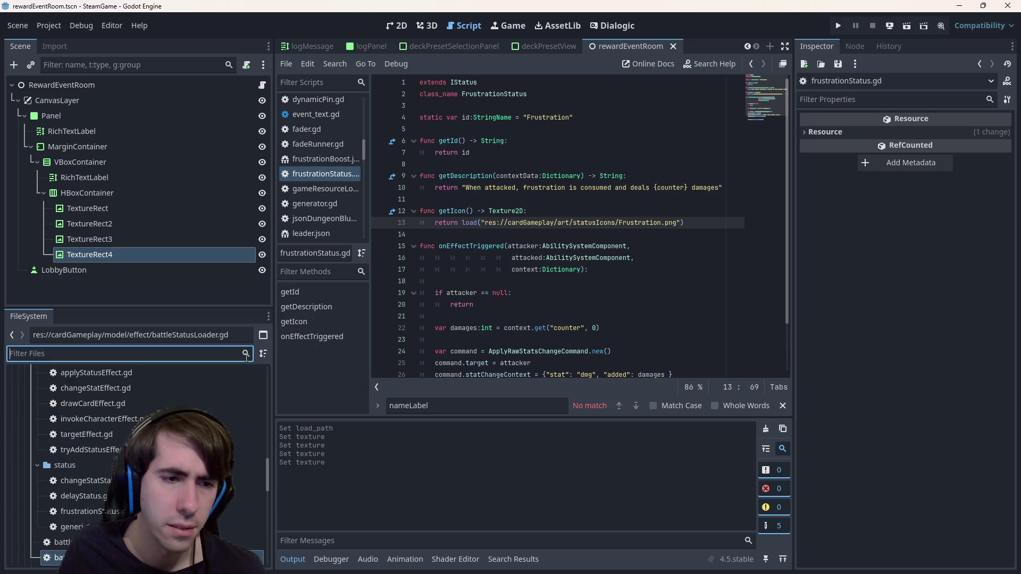
{"action": "scroll", "coordinate": [133, 514], "scroll_direction": "down", "scroll_amount": 3}
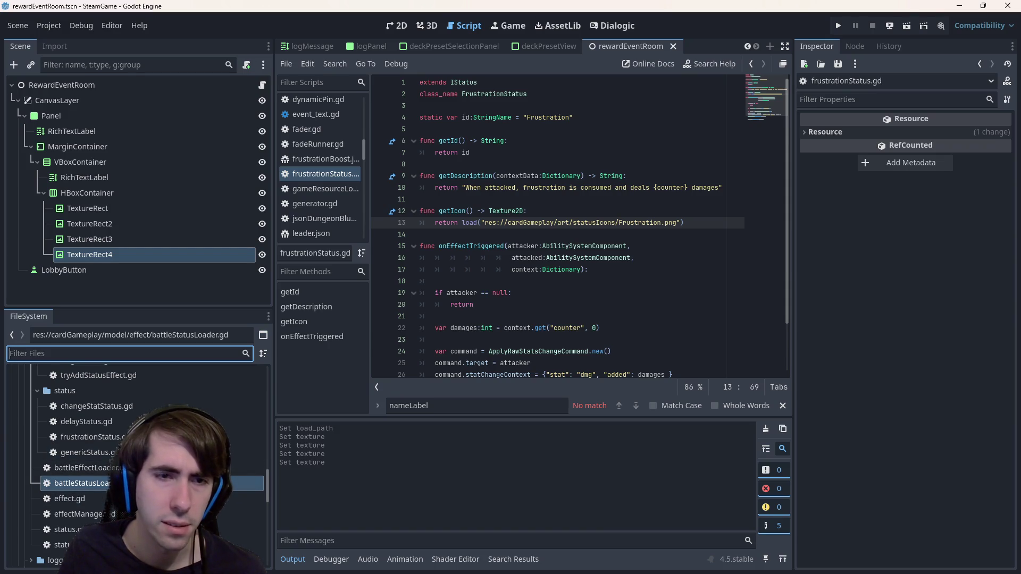
{"action": "left_click", "coordinate": [85, 451]}
{"action": "left_click", "coordinate": [91, 436]}
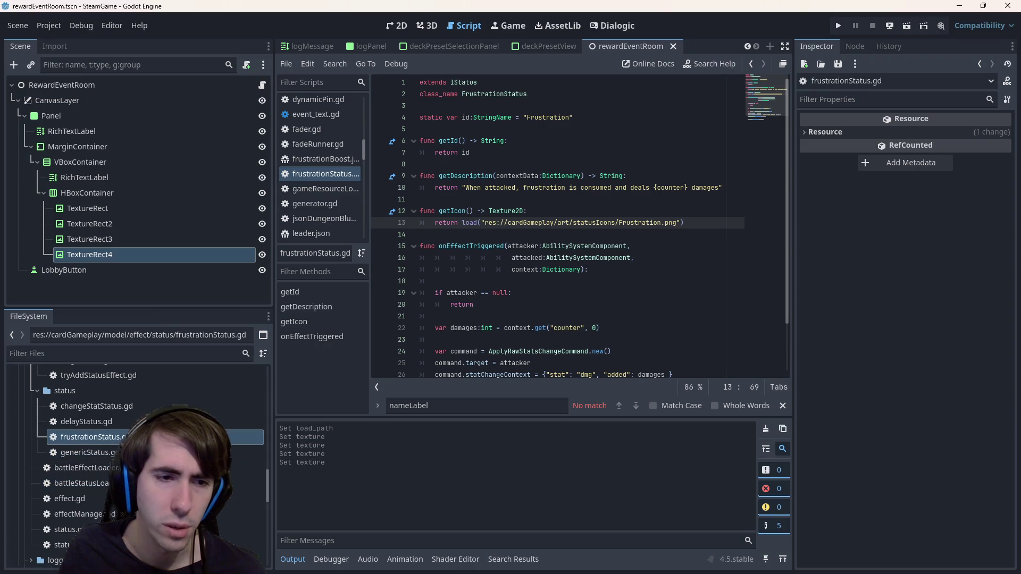
{"action": "left_click", "coordinate": [86, 422]}
{"action": "double_click", "coordinate": [87, 437]}
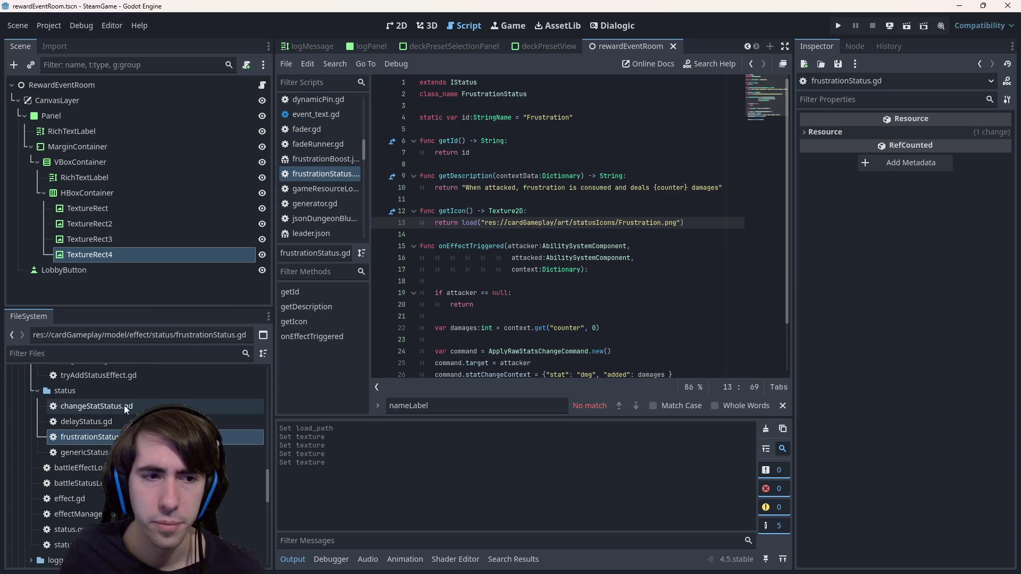
{"action": "scroll", "coordinate": [159, 456], "scroll_direction": "up", "scroll_amount": 3}
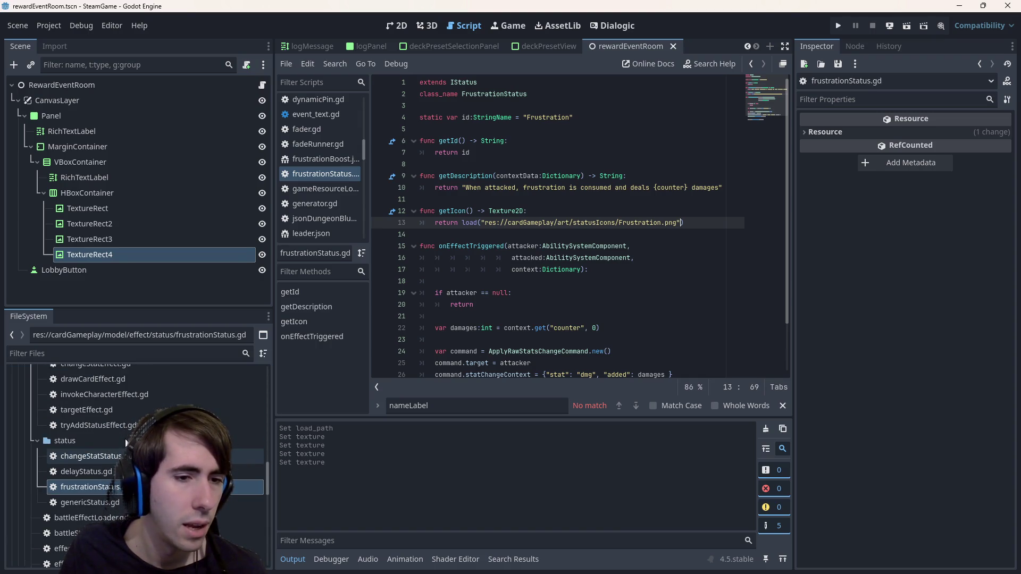
{"action": "scroll", "coordinate": [649, 248], "scroll_direction": "down", "scroll_amount": 3}
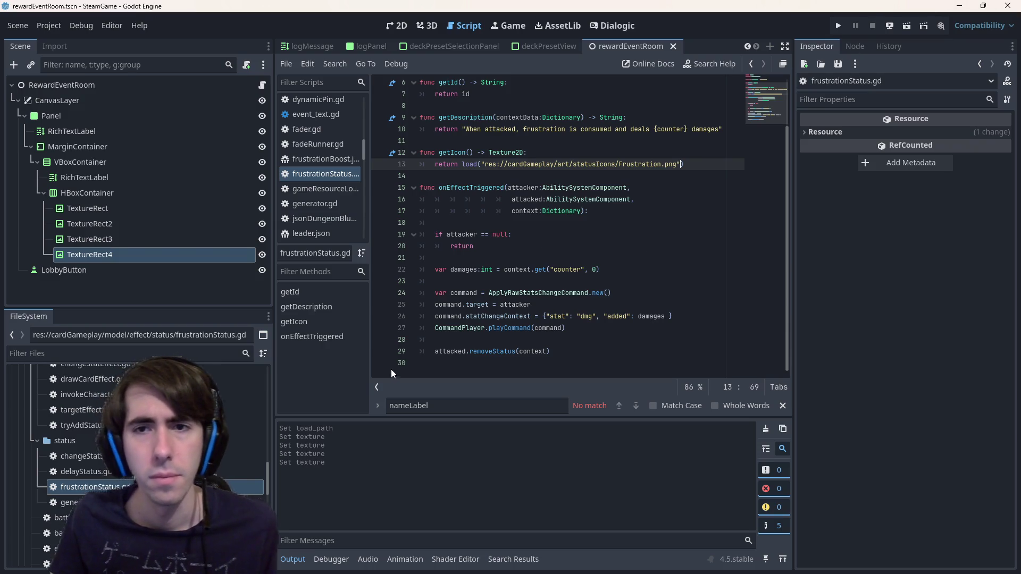
{"action": "scroll", "coordinate": [113, 468], "scroll_direction": "up", "scroll_amount": 15}
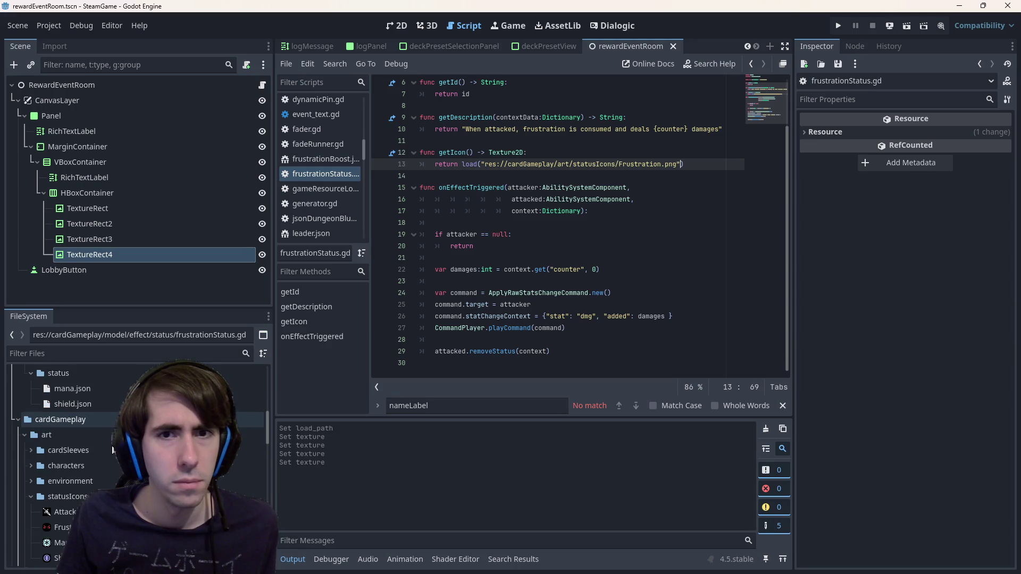
{"action": "scroll", "coordinate": [113, 449], "scroll_direction": "down", "scroll_amount": 15}
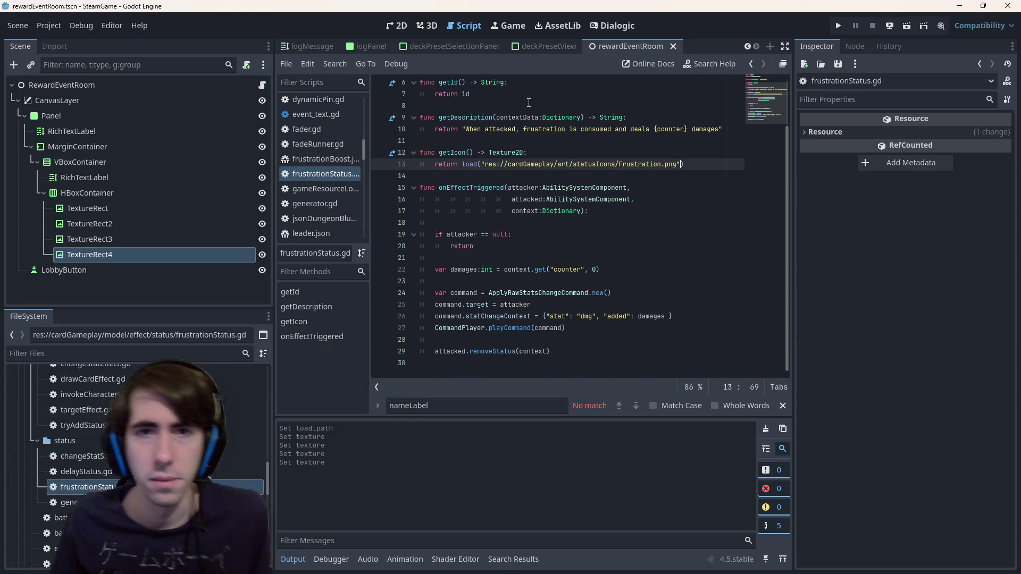
{"action": "scroll", "coordinate": [112, 446], "scroll_direction": "up", "scroll_amount": 2}
{"action": "scroll", "coordinate": [567, 160], "scroll_direction": "up", "scroll_amount": 2}
{"action": "left_click", "coordinate": [568, 97]}
{"action": "key", "text": "Down"}
{"action": "key", "text": "Down"}
{"action": "key", "text": "Down"}
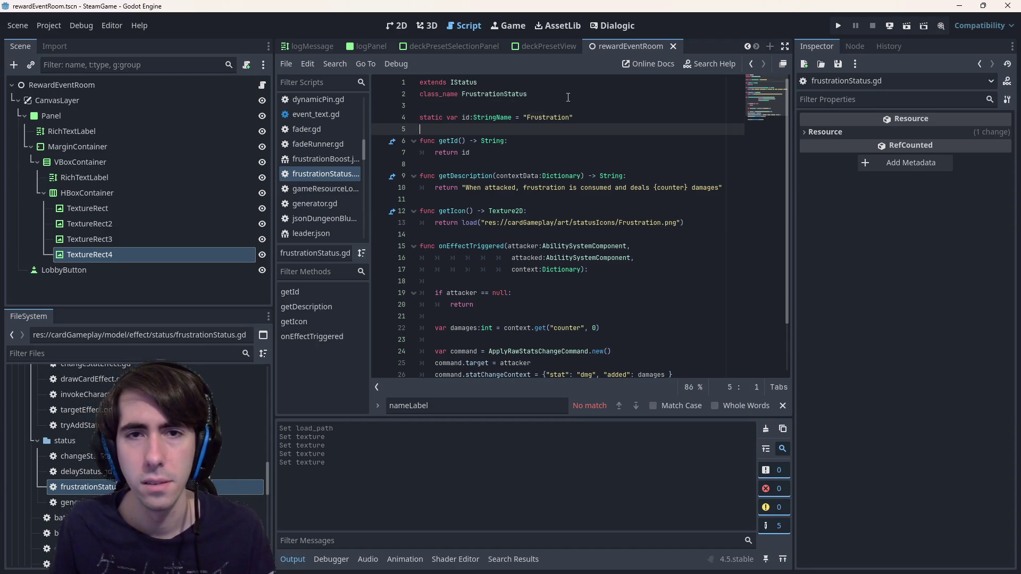
{"action": "key", "text": "Return"}
{"action": "key", "text": "Return"}
{"action": "key", "text": "Up"}
{"action": "type", "text": "@export var string"}
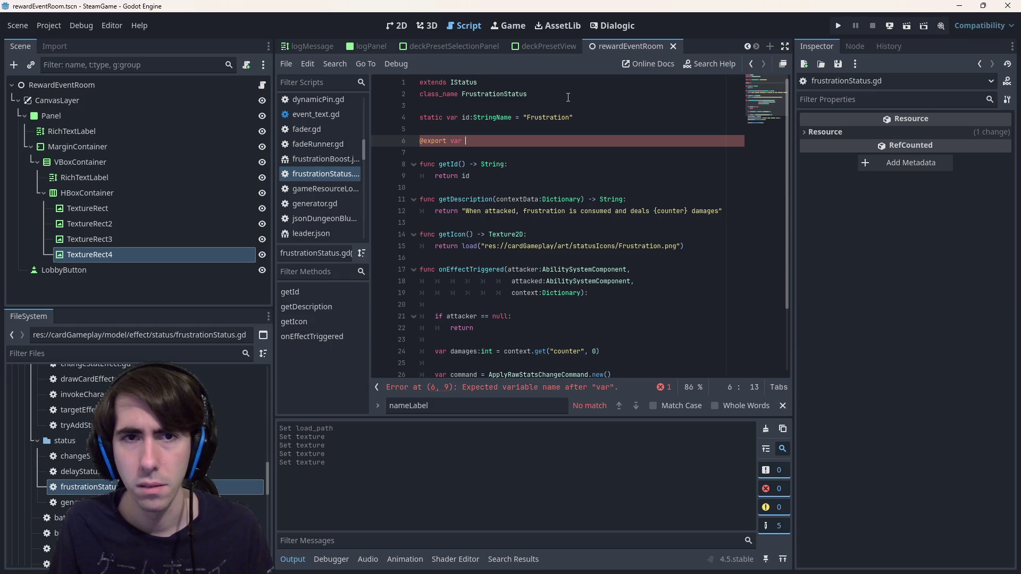
{"action": "key", "text": "BackSpace"}
{"action": "key", "text": "BackSpace"}
{"action": "key", "text": "BackSpace"}
{"action": "key", "text": "Delete"}
{"action": "key", "text": "ctrl+s"}
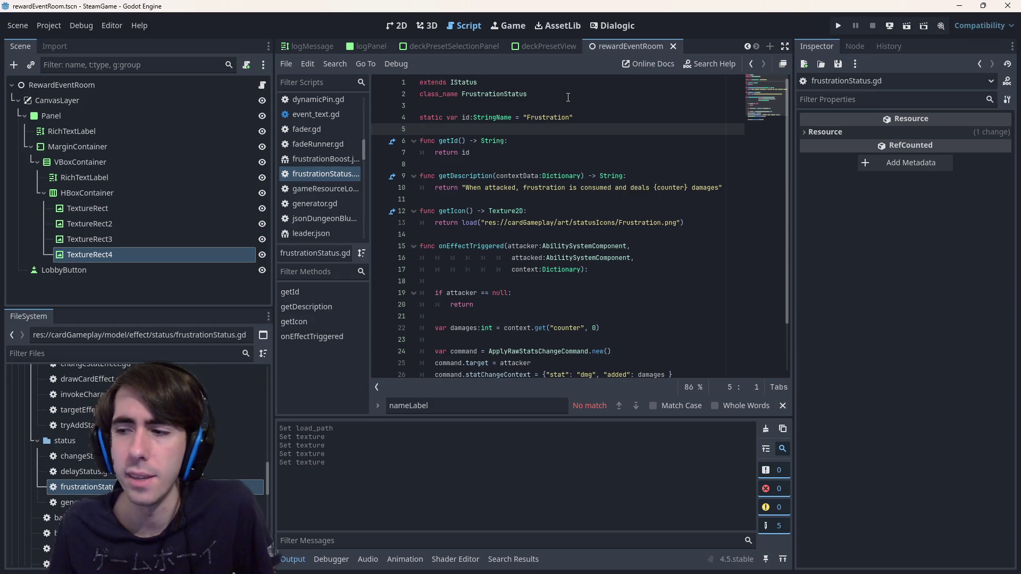
{"action": "scroll", "coordinate": [213, 481], "scroll_direction": "up", "scroll_amount": 10}
{"action": "scroll", "coordinate": [99, 404], "scroll_direction": "down", "scroll_amount": 3}
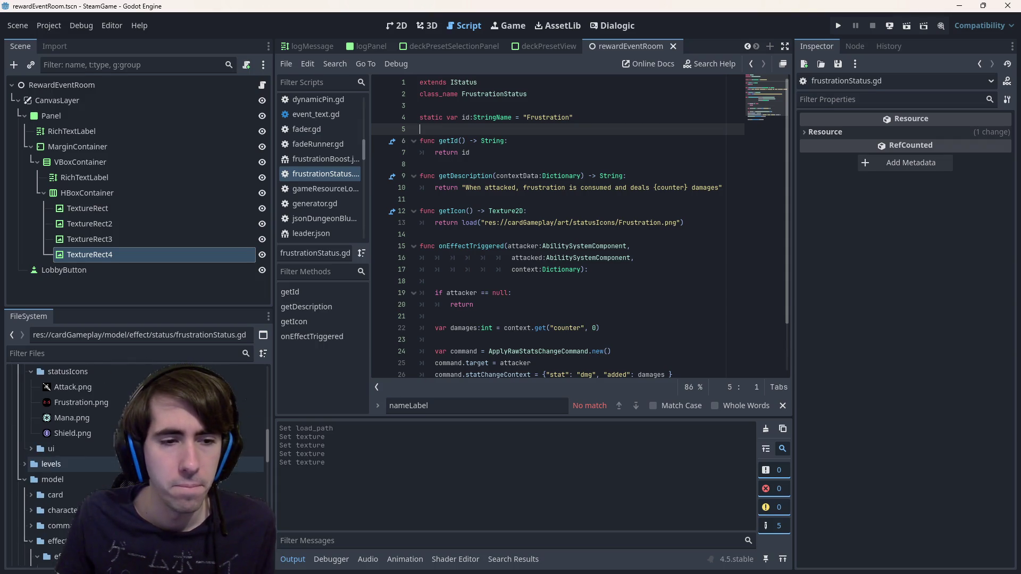
{"action": "right_click", "coordinate": [110, 407]}
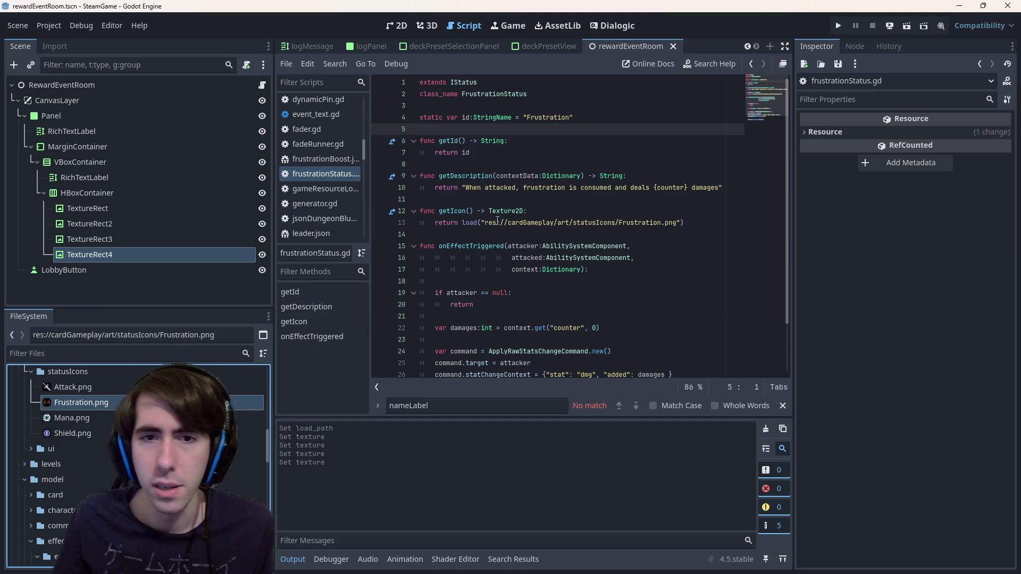
{"action": "mouse_move", "coordinate": [485, 222]}
{"action": "left_mouse_down"}
{"action": "mouse_move", "coordinate": [645, 212]}
{"action": "mouse_move", "coordinate": [677, 223]}
{"action": "left_mouse_up"}
{"action": "scroll", "coordinate": [159, 455], "scroll_direction": "up", "scroll_amount": 4}
{"action": "scroll", "coordinate": [107, 476], "scroll_direction": "down", "scroll_amount": 1}
{"action": "right_click", "coordinate": [103, 477]}
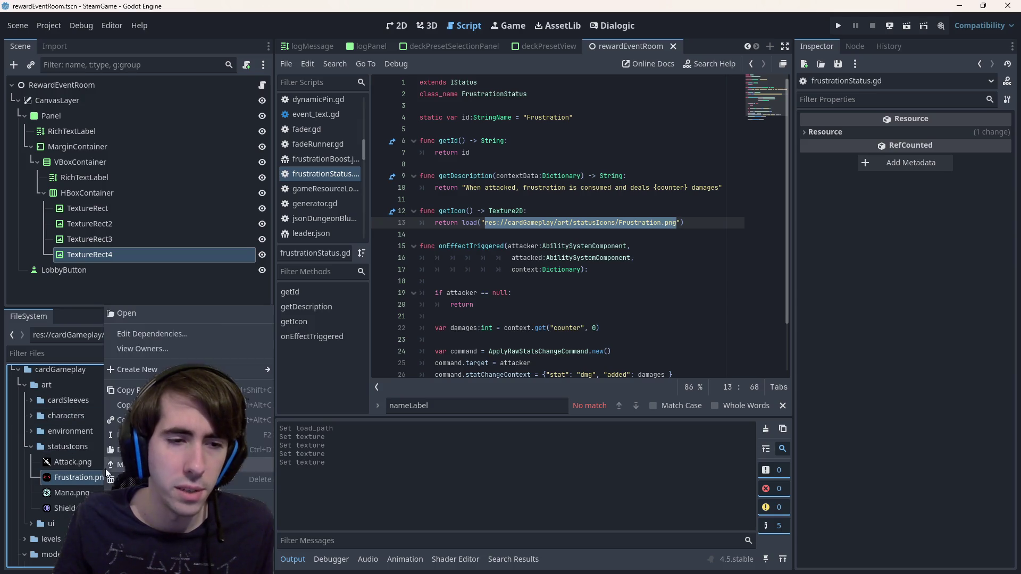
{"action": "left_click", "coordinate": [146, 349]}
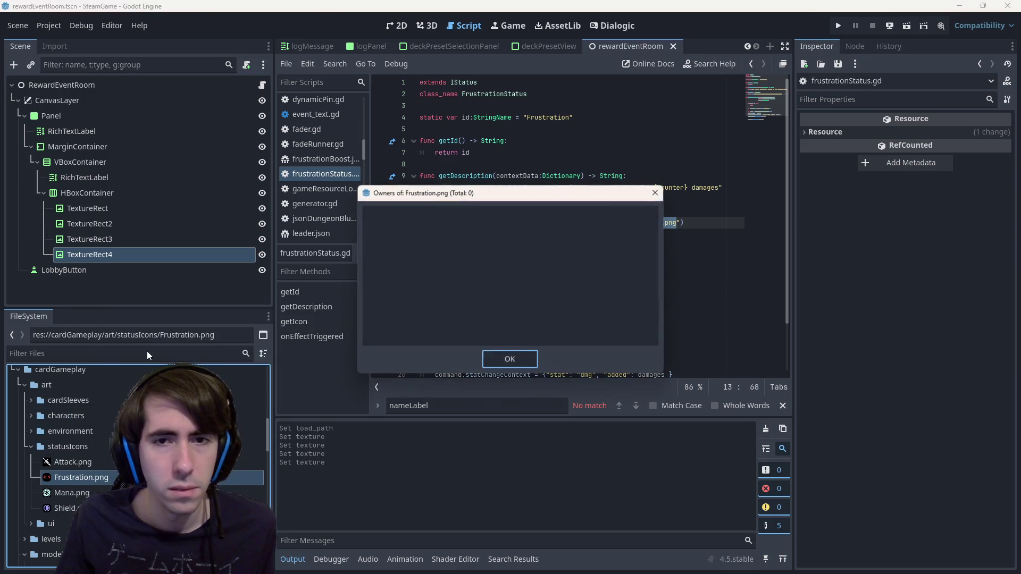
{"action": "left_click", "coordinate": [654, 193]}
{"action": "left_click", "coordinate": [160, 461]}
{"action": "right_click", "coordinate": [160, 461]}
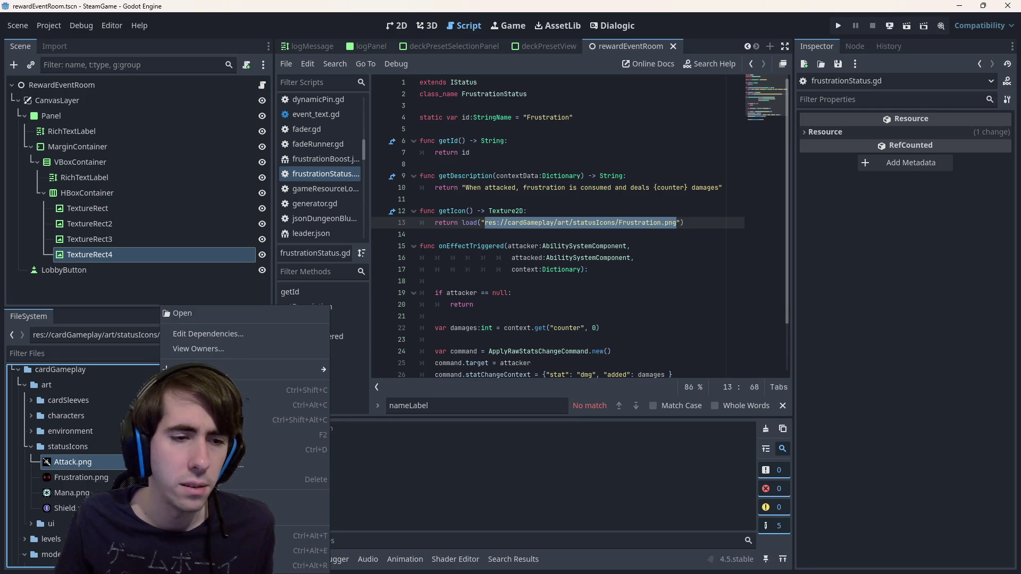
{"action": "left_click", "coordinate": [72, 493]}
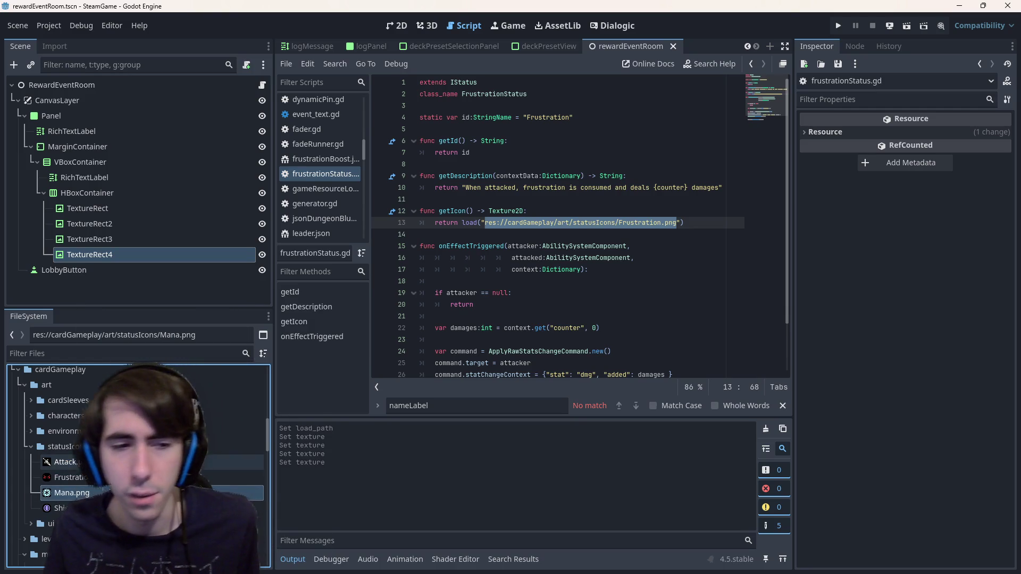
{"action": "right_click", "coordinate": [58, 462]}
{"action": "left_click", "coordinate": [58, 461]}
{"action": "scroll", "coordinate": [88, 457], "scroll_direction": "up", "scroll_amount": 5}
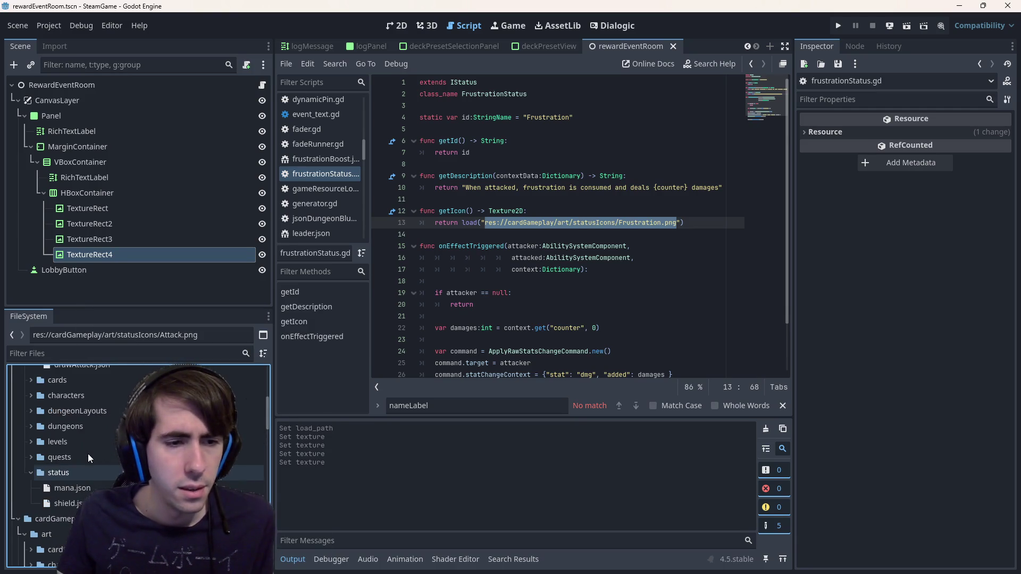
Step: Review the status icon paths in shield.json and mana.json
{"action": "double_click", "coordinate": [68, 503]}
{"action": "key", "text": "ctrl+a"}
{"action": "left_click", "coordinate": [572, 154]}
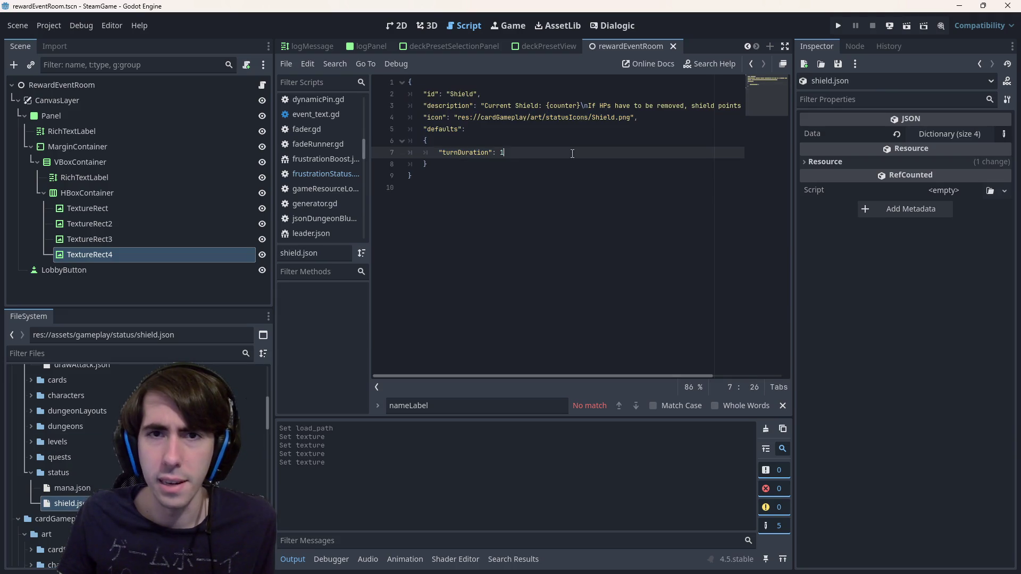
{"action": "left_click_drag", "start_coordinate": [489, 117], "coordinate": [638, 117]}
{"action": "double_click", "coordinate": [72, 487]}
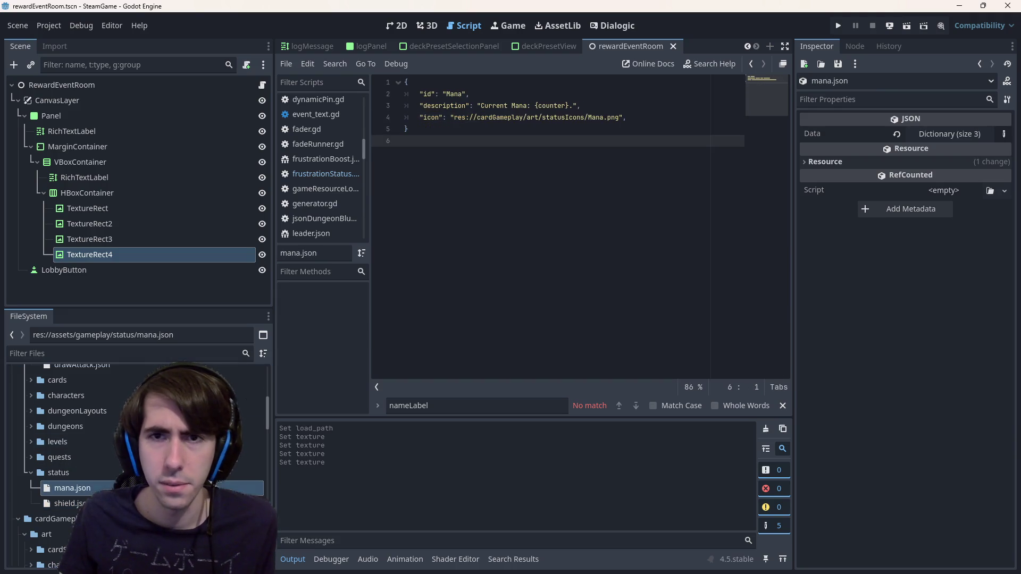
{"action": "left_click", "coordinate": [377, 118]}
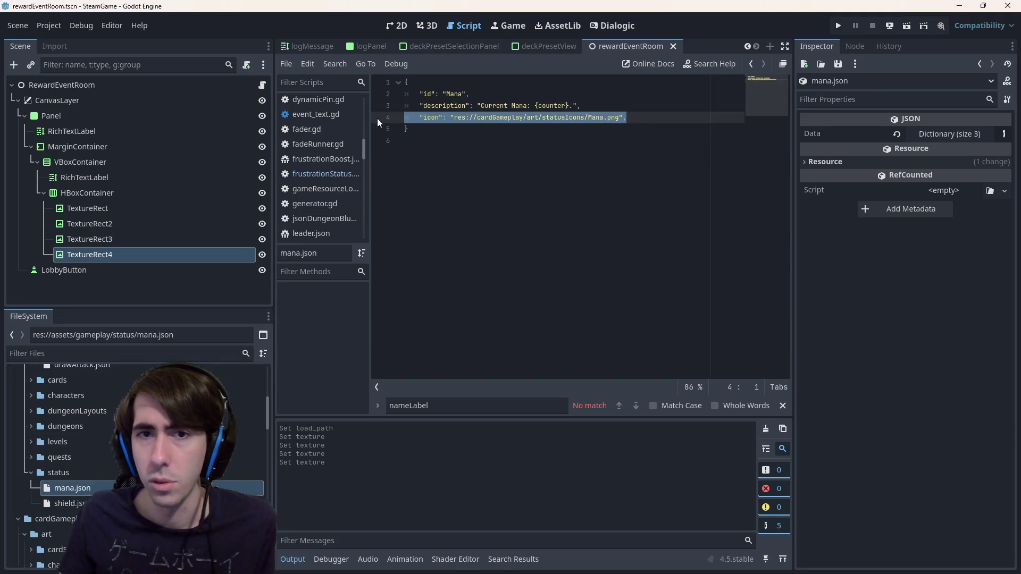
{"action": "double_click", "coordinate": [69, 503]}
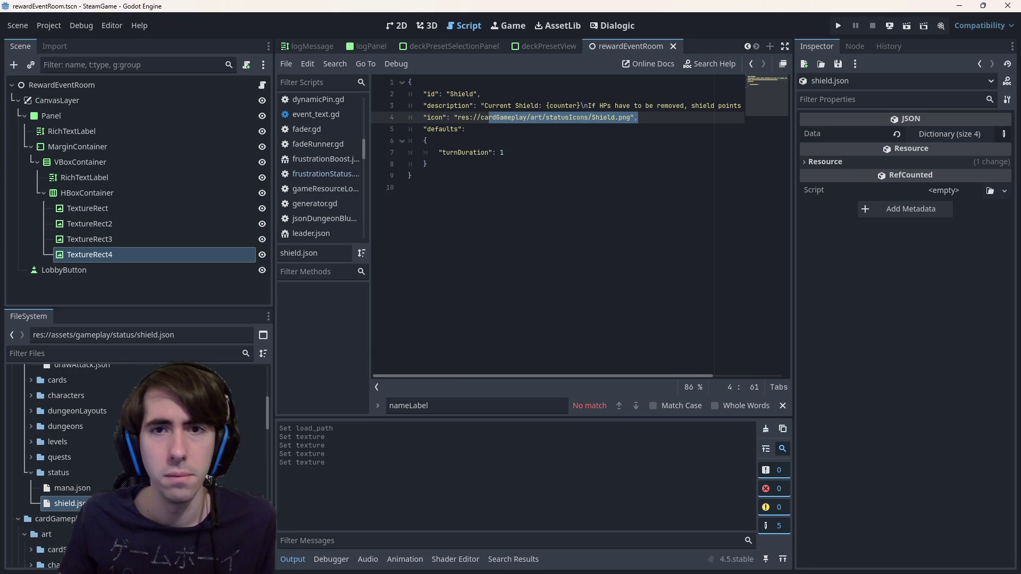
{"action": "scroll", "coordinate": [133, 463], "scroll_direction": "up", "scroll_amount": 3}
Step: Open basicAttack.json and drawAttack.json from gameplay/abilities
{"action": "left_click", "coordinate": [176, 424]}
{"action": "double_click", "coordinate": [175, 424]}
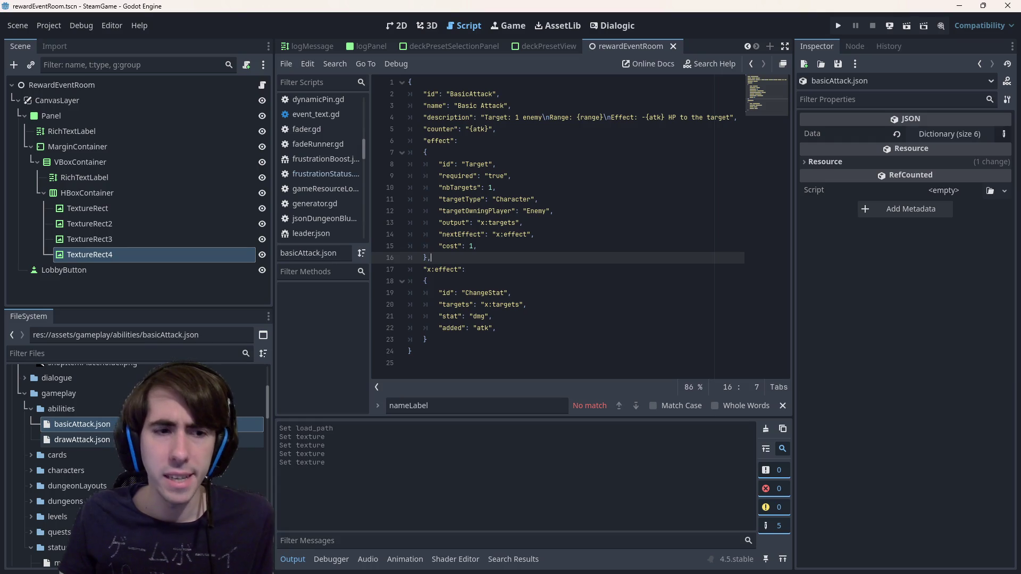
{"action": "double_click", "coordinate": [175, 439]}
{"action": "scroll", "coordinate": [469, 293], "scroll_direction": "down", "scroll_amount": 2}
{"action": "scroll", "coordinate": [468, 293], "scroll_direction": "up", "scroll_amount": 2}
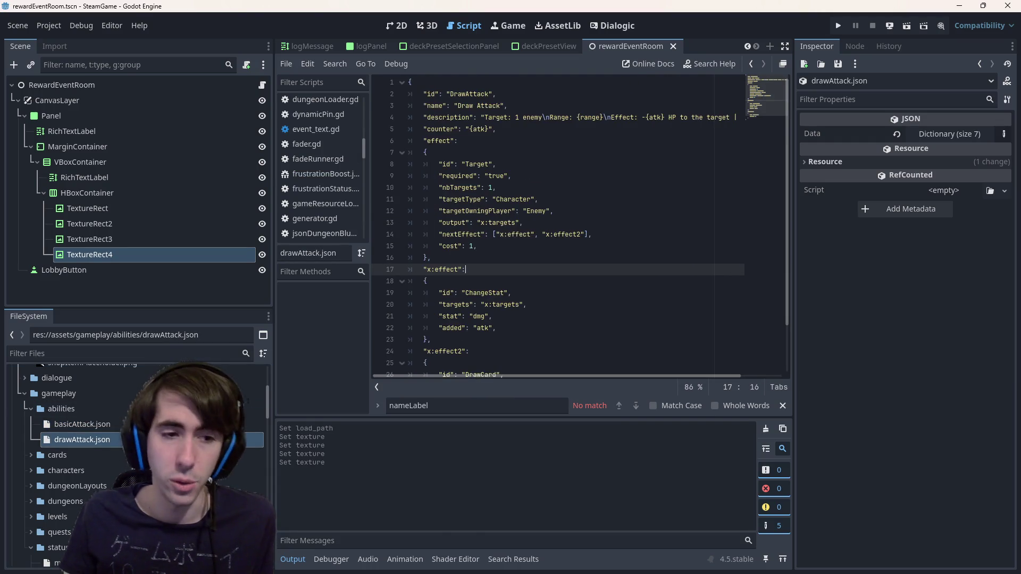
Step: Browse the cards folder, then reopen basicAttack.json in the editor
{"action": "double_click", "coordinate": [57, 454]}
{"action": "scroll", "coordinate": [133, 472], "scroll_direction": "down", "scroll_amount": 5}
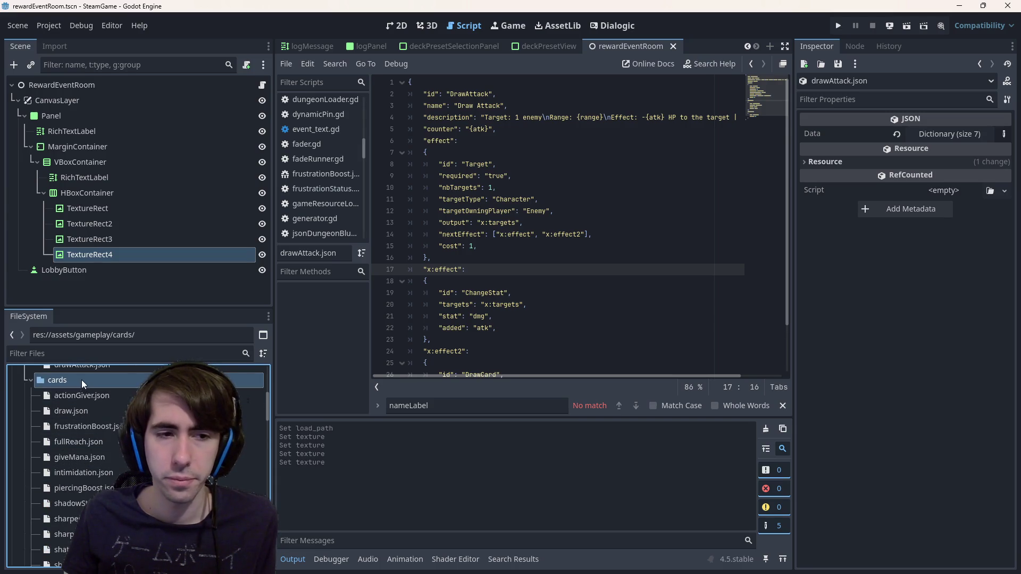
{"action": "double_click", "coordinate": [83, 381]}
{"action": "scroll", "coordinate": [79, 376], "scroll_direction": "up", "scroll_amount": 3}
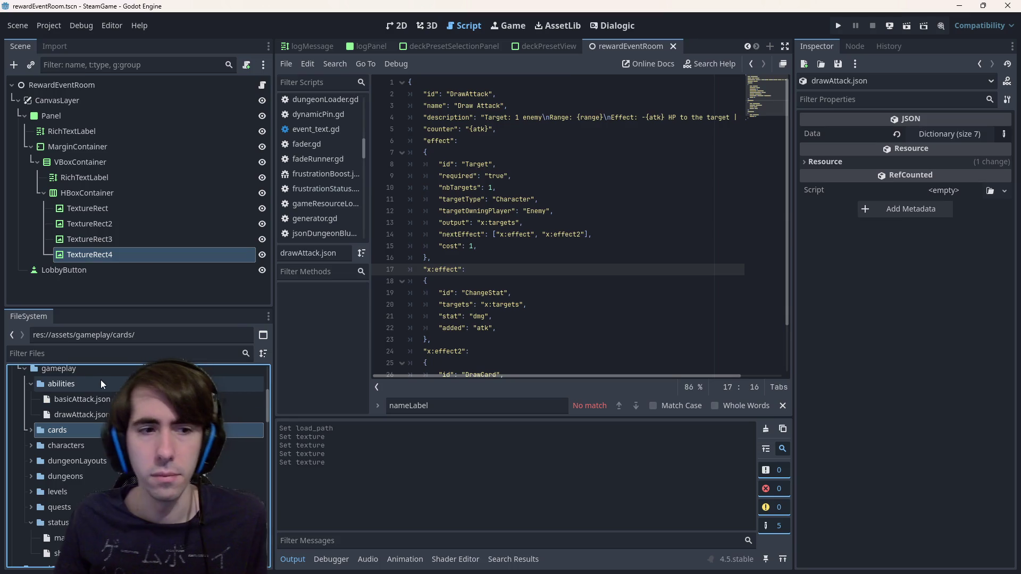
{"action": "double_click", "coordinate": [80, 399]}
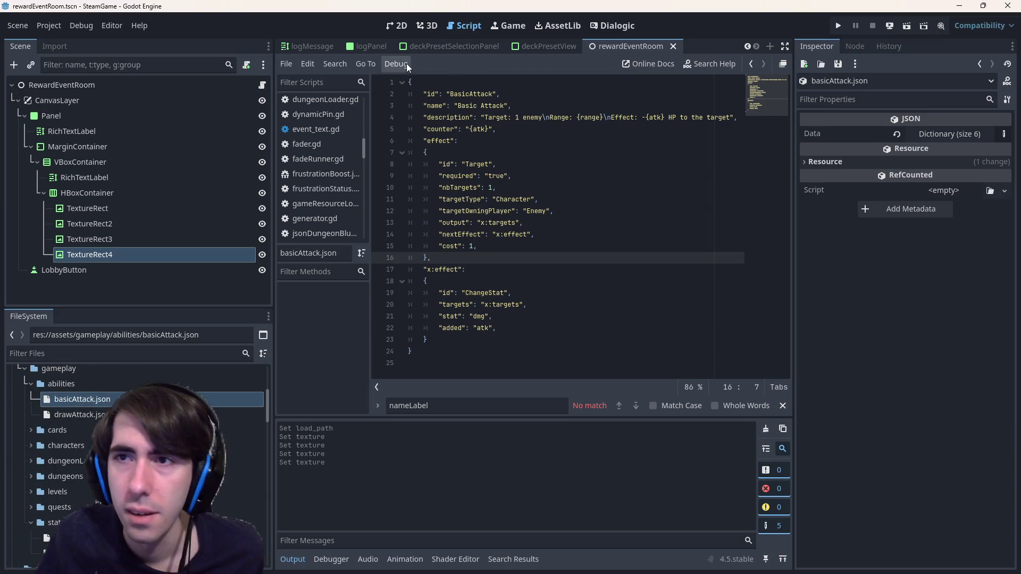
{"action": "left_click_drag", "start_coordinate": [231, 116], "coordinate": [381, 42]}
Step: Run the room4 scene, place the cat-girl and grey-haired cards on the battlefield, then stop
{"action": "left_click", "coordinate": [292, 46]}
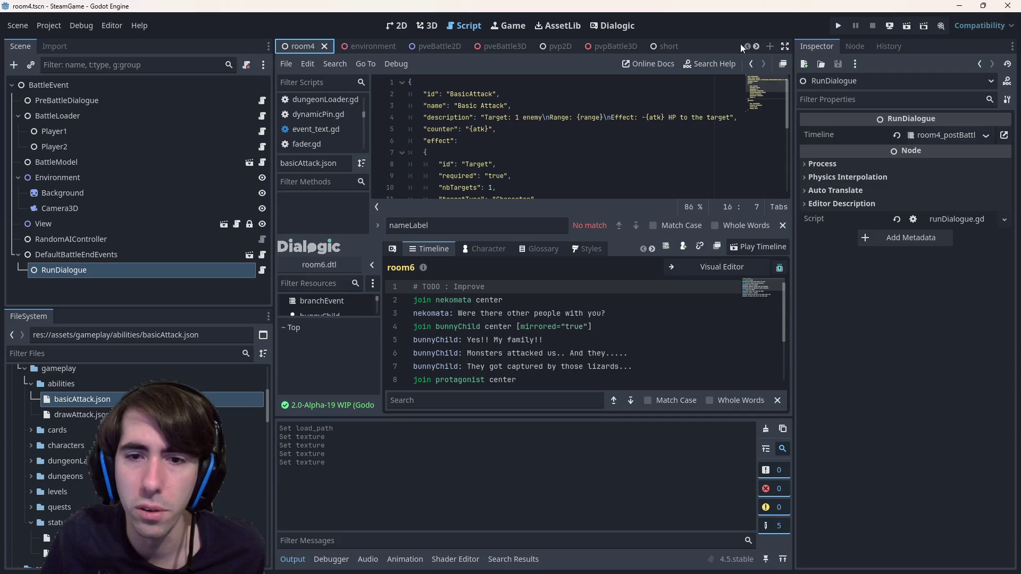
{"action": "left_click", "coordinate": [902, 31]}
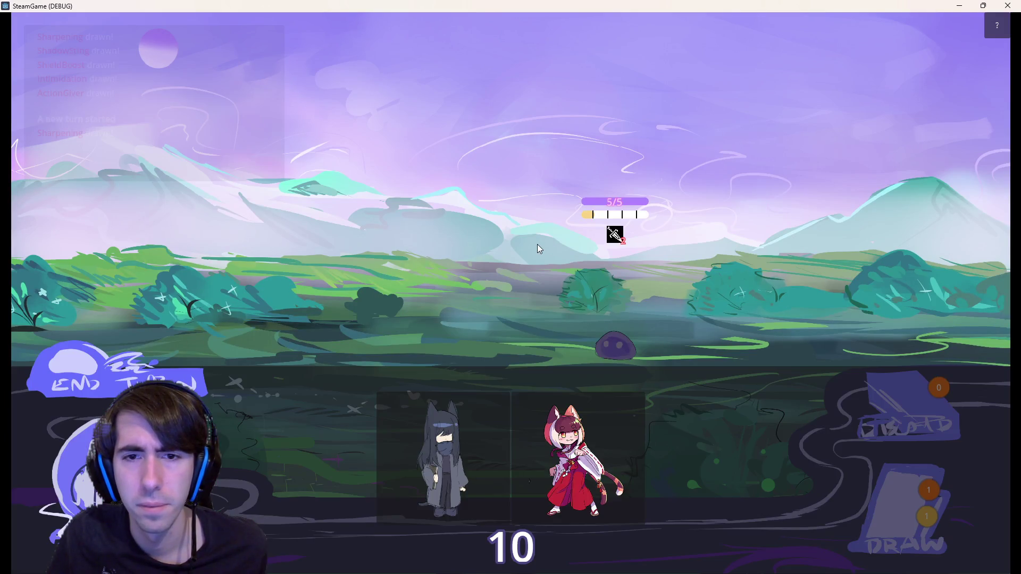
{"action": "left_click_drag", "start_coordinate": [533, 398], "coordinate": [426, 320]}
{"action": "mouse_move", "coordinate": [472, 422]}
{"action": "left_mouse_down"}
{"action": "mouse_move", "coordinate": [295, 289]}
{"action": "mouse_move", "coordinate": [324, 267]}
{"action": "mouse_move", "coordinate": [261, 298]}
{"action": "left_mouse_up"}
{"action": "key", "text": "F8"}
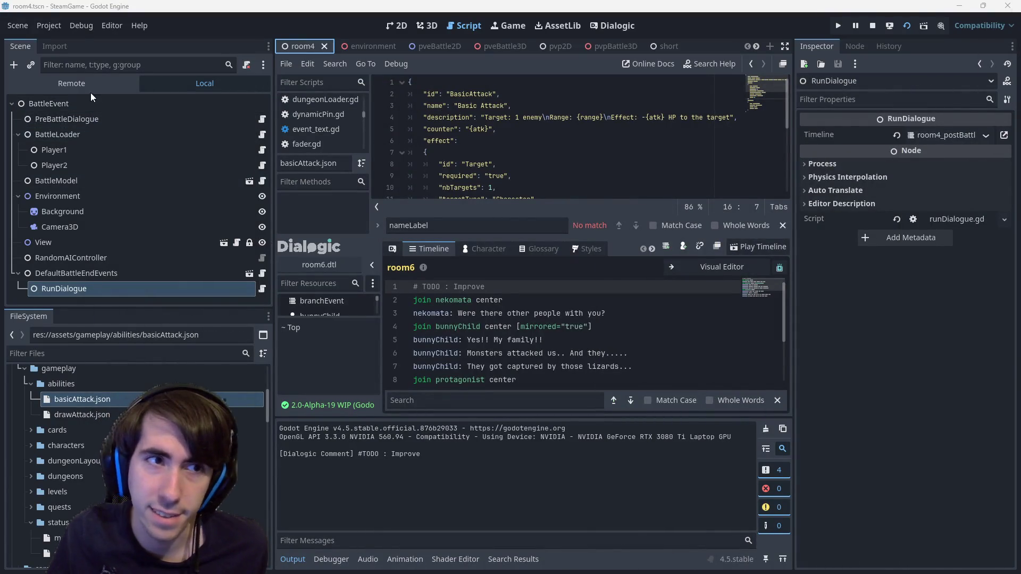
Step: In the Remote tree, expand BattleEvent, View, CanvasLayer, BattleFieldView, Side1 and the battle slots
{"action": "left_click", "coordinate": [80, 84]}
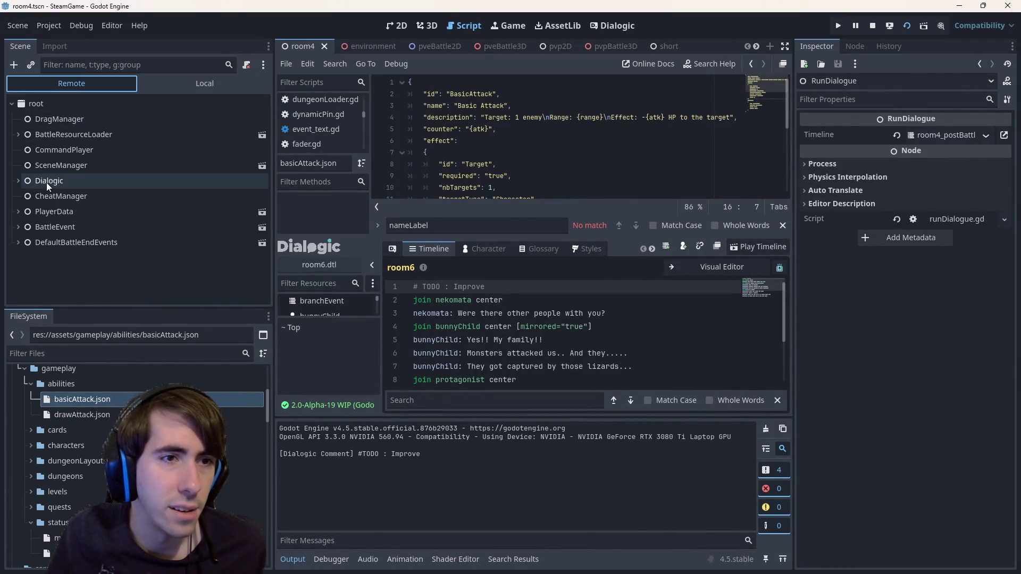
{"action": "left_click", "coordinate": [17, 227]}
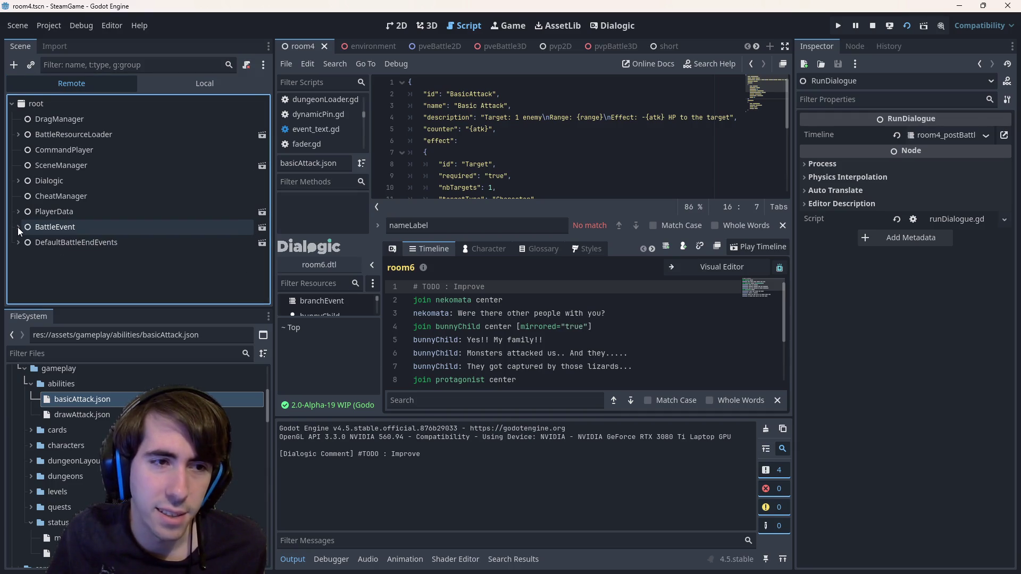
{"action": "scroll", "coordinate": [52, 250], "scroll_direction": "down", "scroll_amount": 2}
{"action": "left_click", "coordinate": [25, 268]}
{"action": "scroll", "coordinate": [62, 238], "scroll_direction": "down", "scroll_amount": 3}
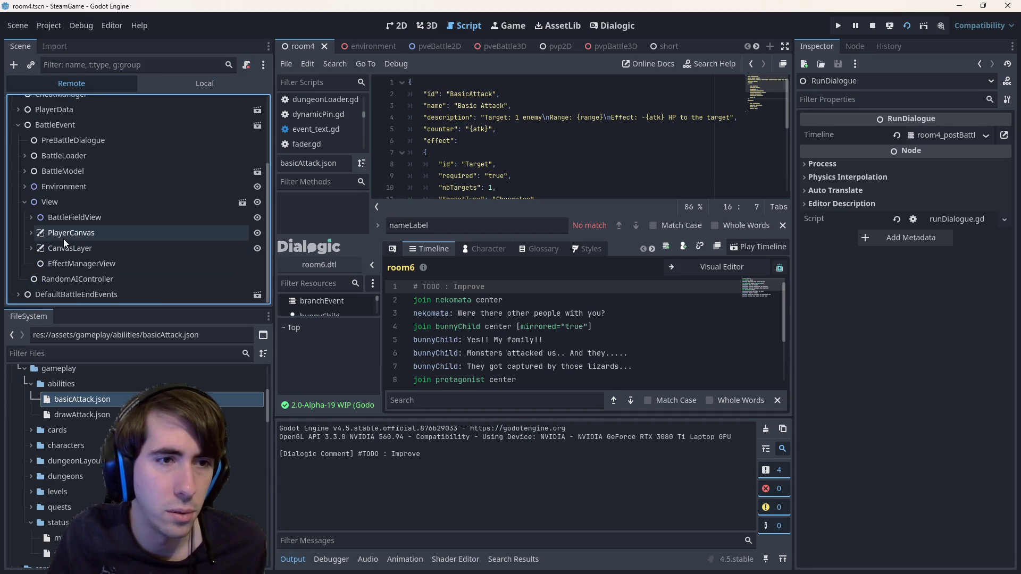
{"action": "left_click", "coordinate": [30, 246]}
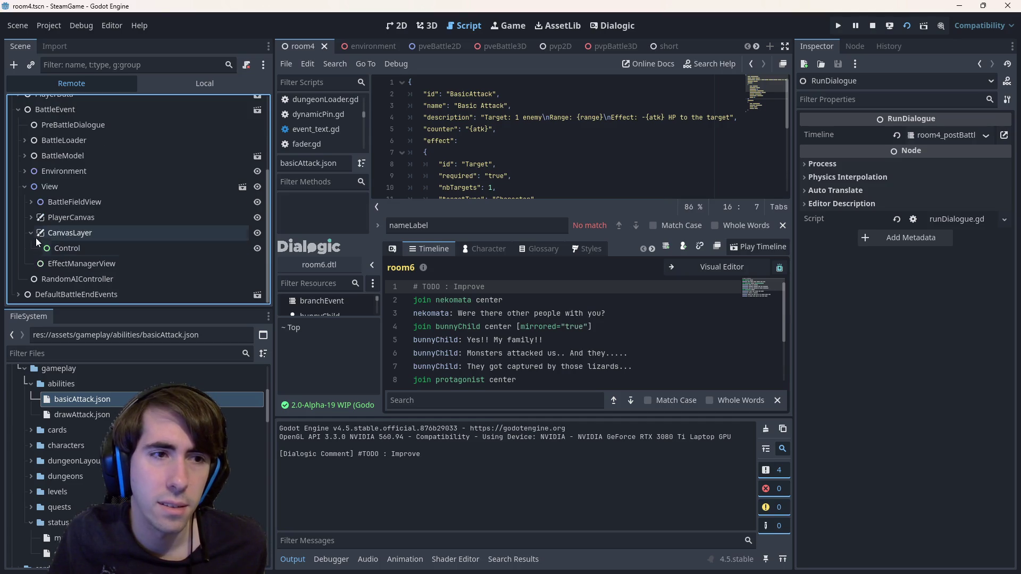
{"action": "left_click", "coordinate": [36, 238]}
{"action": "left_click", "coordinate": [30, 202]}
{"action": "left_click", "coordinate": [37, 217]}
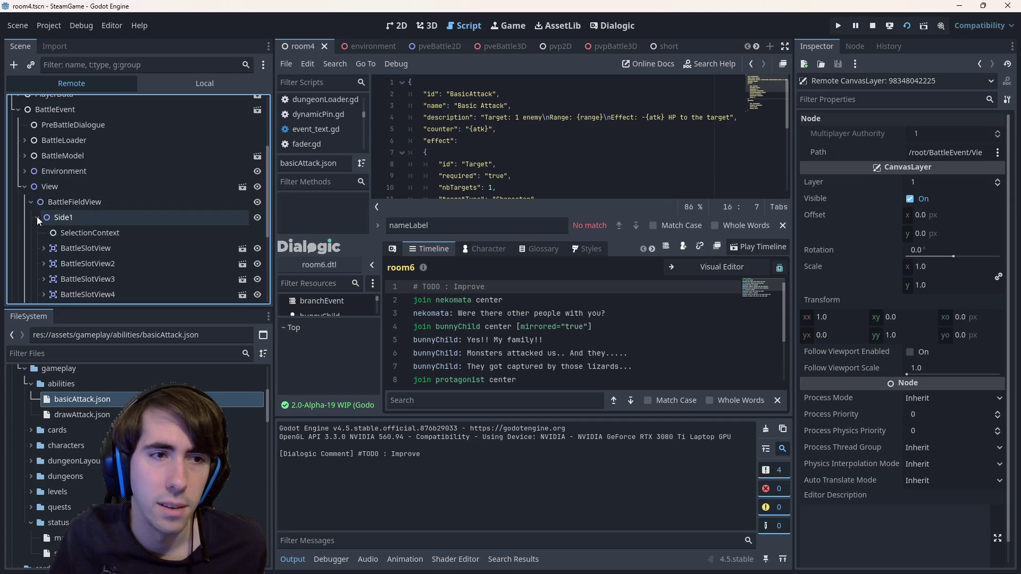
{"action": "scroll", "coordinate": [69, 229], "scroll_direction": "down", "scroll_amount": 1}
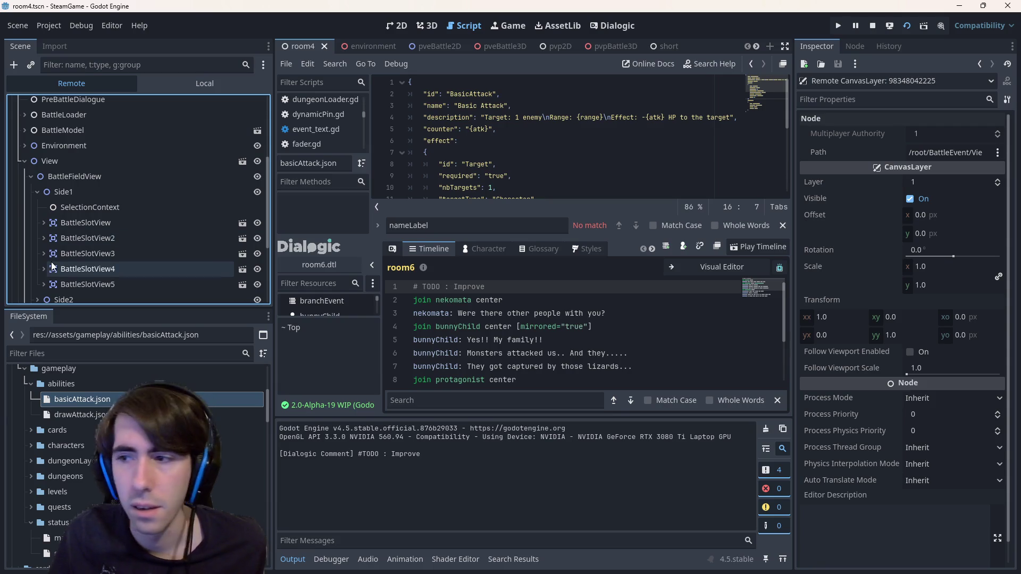
{"action": "left_click", "coordinate": [46, 284]}
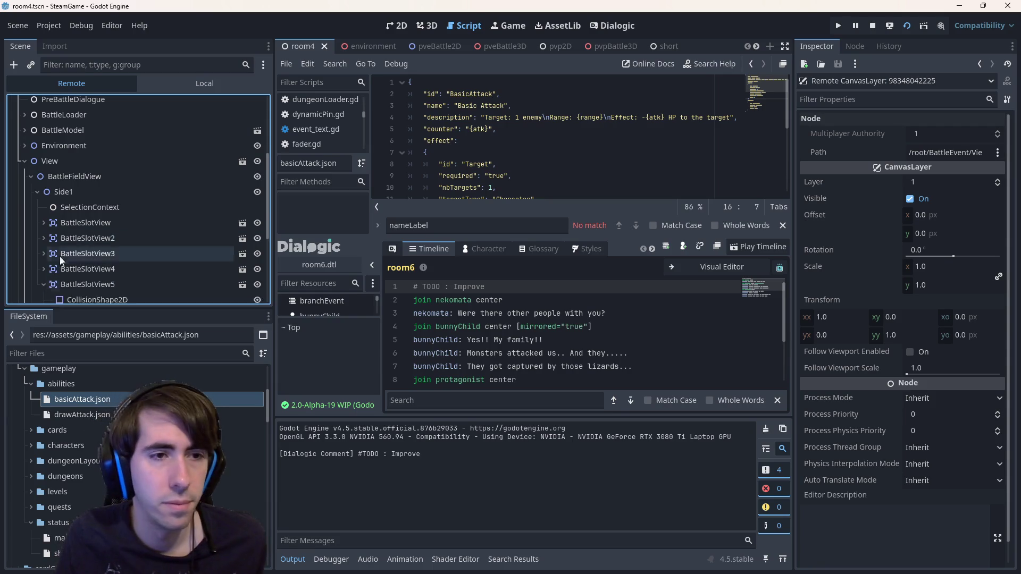
{"action": "scroll", "coordinate": [82, 198], "scroll_direction": "up", "scroll_amount": 3}
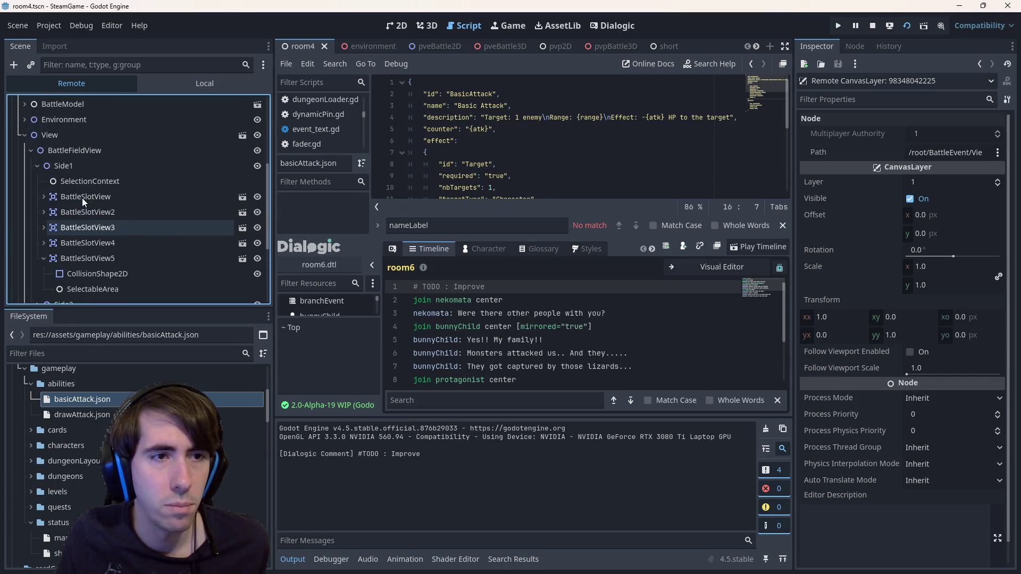
{"action": "left_click", "coordinate": [45, 195]}
{"action": "scroll", "coordinate": [44, 193], "scroll_direction": "down", "scroll_amount": 2}
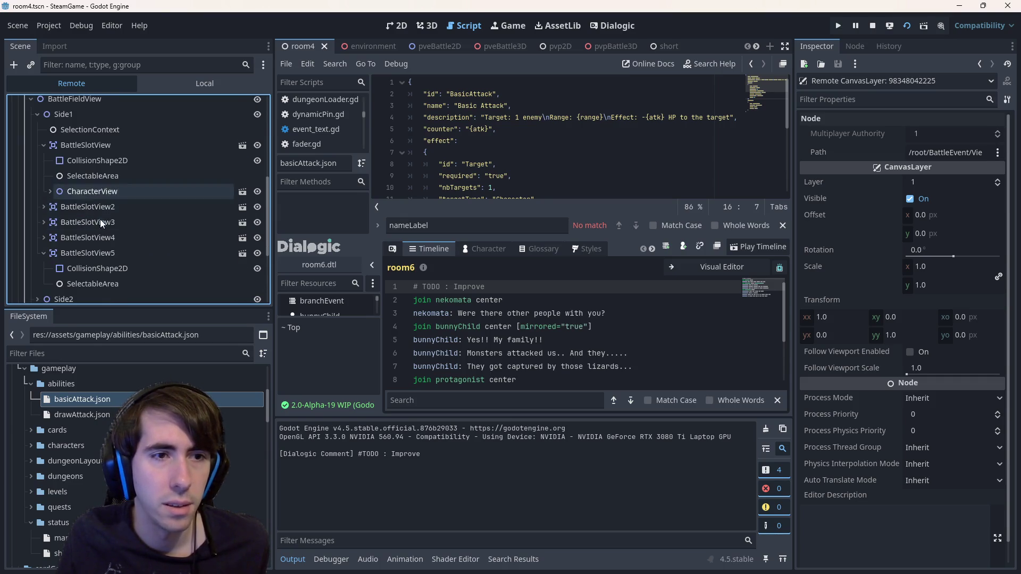
Step: Drill through CharacterView, CanvasAnchor and VBoxContainer down to the ProgressBars and MarginContainer nodes
{"action": "left_click", "coordinate": [68, 192]}
{"action": "left_click", "coordinate": [80, 207]}
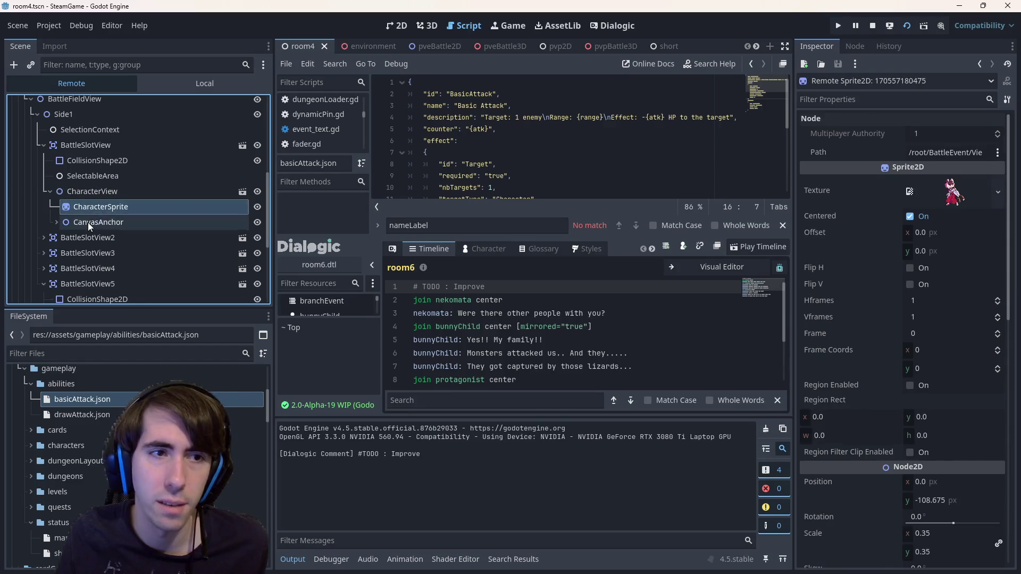
{"action": "left_click", "coordinate": [88, 222]}
{"action": "left_click", "coordinate": [57, 222]}
{"action": "left_click", "coordinate": [62, 237]}
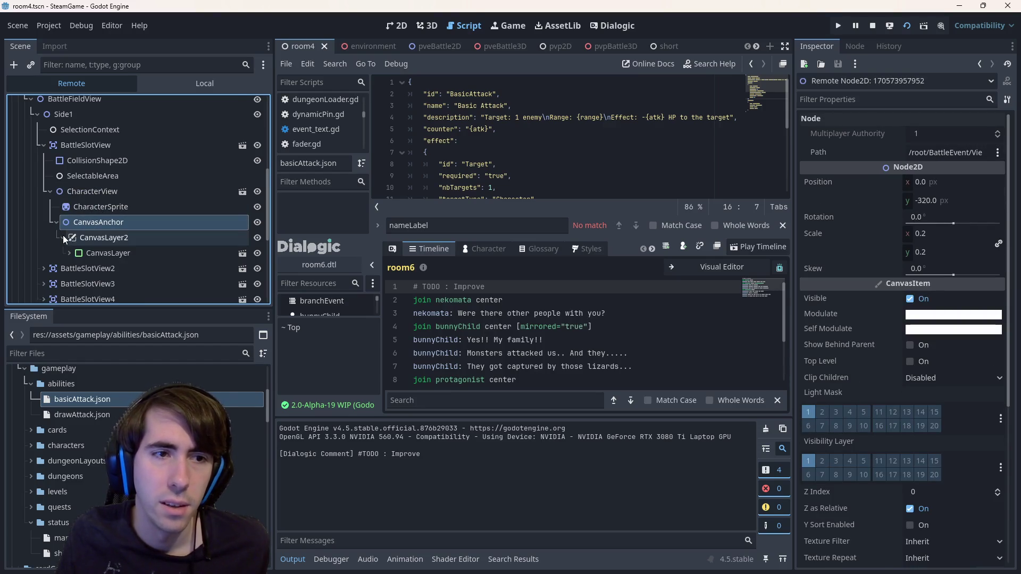
{"action": "scroll", "coordinate": [68, 228], "scroll_direction": "down", "scroll_amount": 2}
{"action": "left_click", "coordinate": [69, 201]}
{"action": "left_click", "coordinate": [75, 216]}
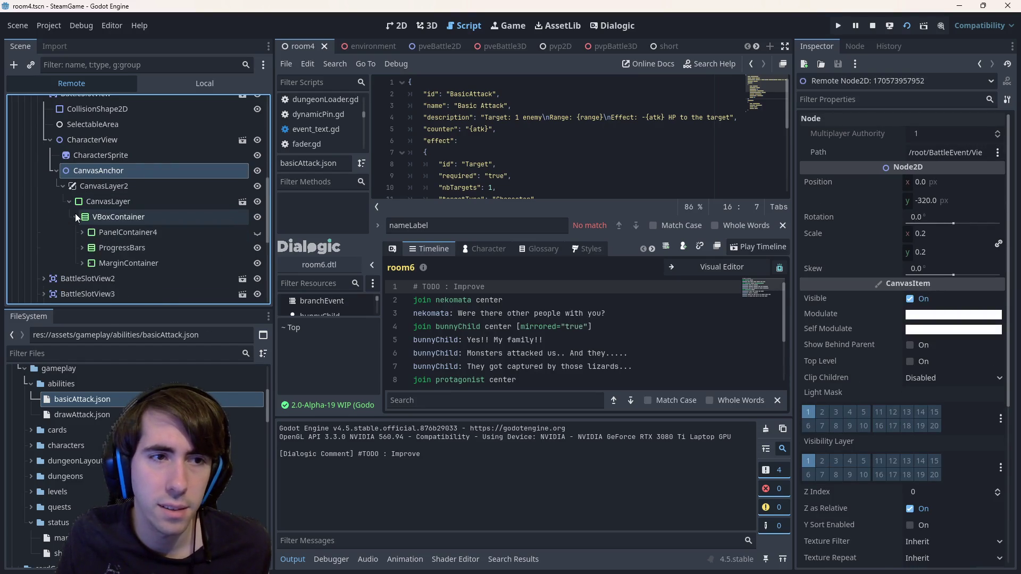
{"action": "left_click", "coordinate": [98, 234]}
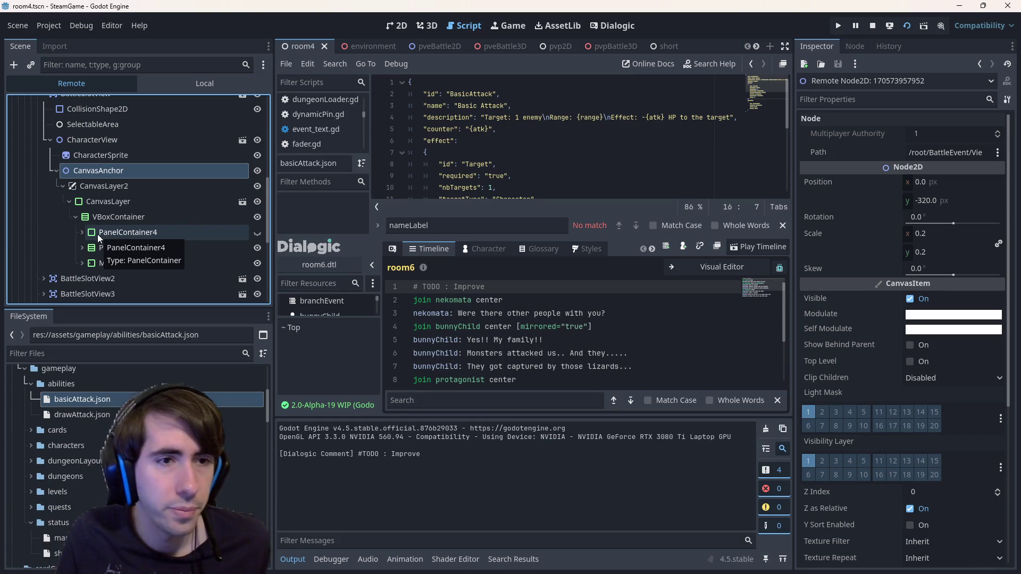
{"action": "left_click", "coordinate": [97, 265]}
{"action": "scroll", "coordinate": [107, 262], "scroll_direction": "down", "scroll_amount": 2}
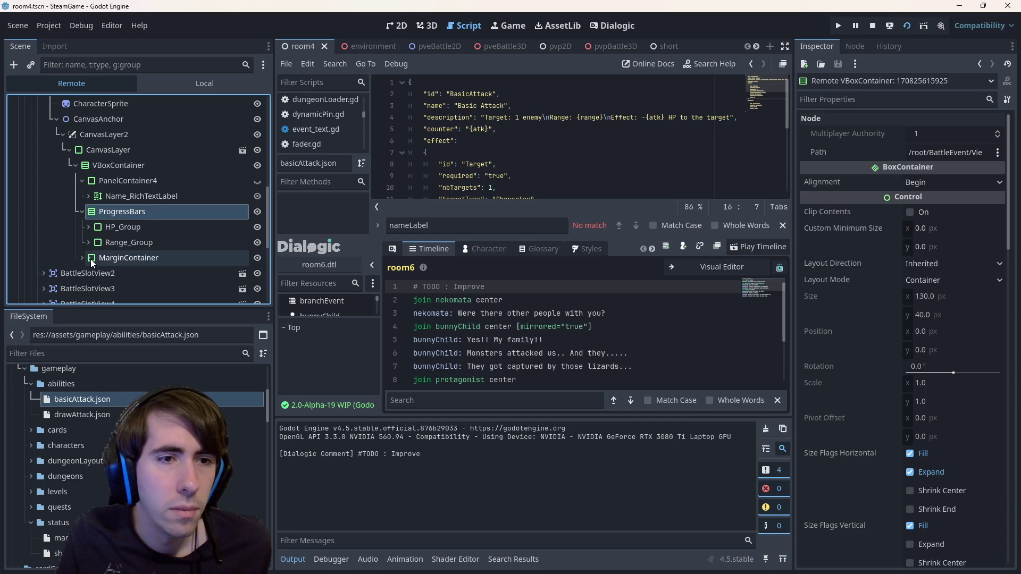
{"action": "left_click", "coordinate": [90, 259]}
Step: Expand FlowContainer and select StatusItem's TextureRect to see its StatusIconPlaceholder.png texture
{"action": "left_click", "coordinate": [128, 273]}
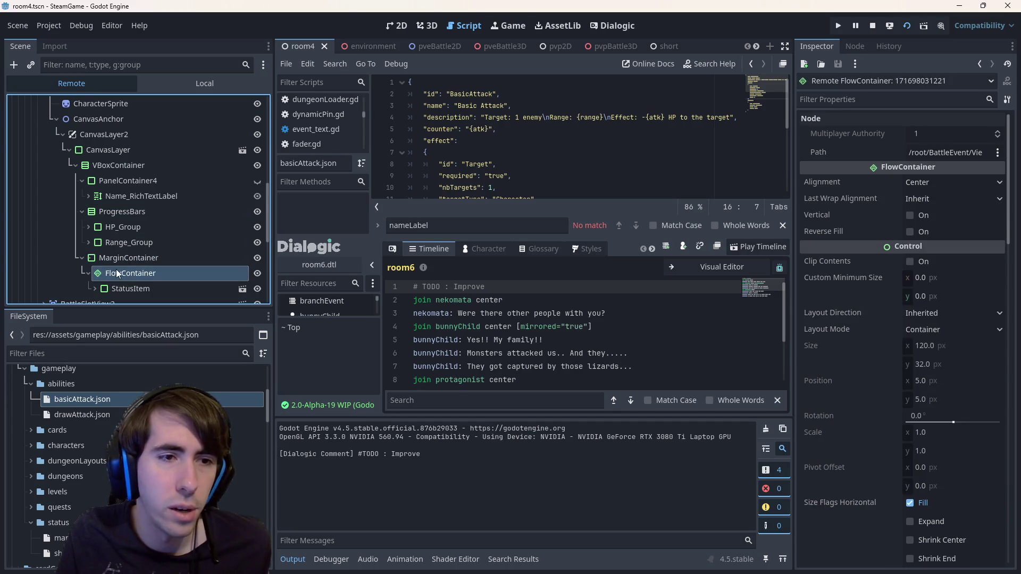
{"action": "scroll", "coordinate": [120, 256], "scroll_direction": "down", "scroll_amount": 3}
{"action": "left_click", "coordinate": [123, 236]}
{"action": "left_click", "coordinate": [131, 246]}
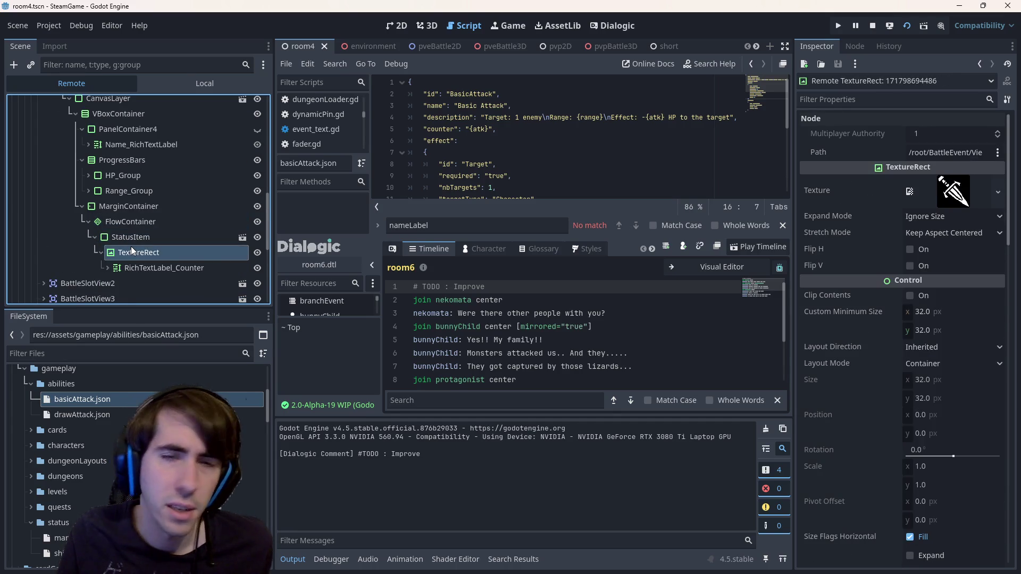
{"action": "mouse_move", "coordinate": [964, 202]}
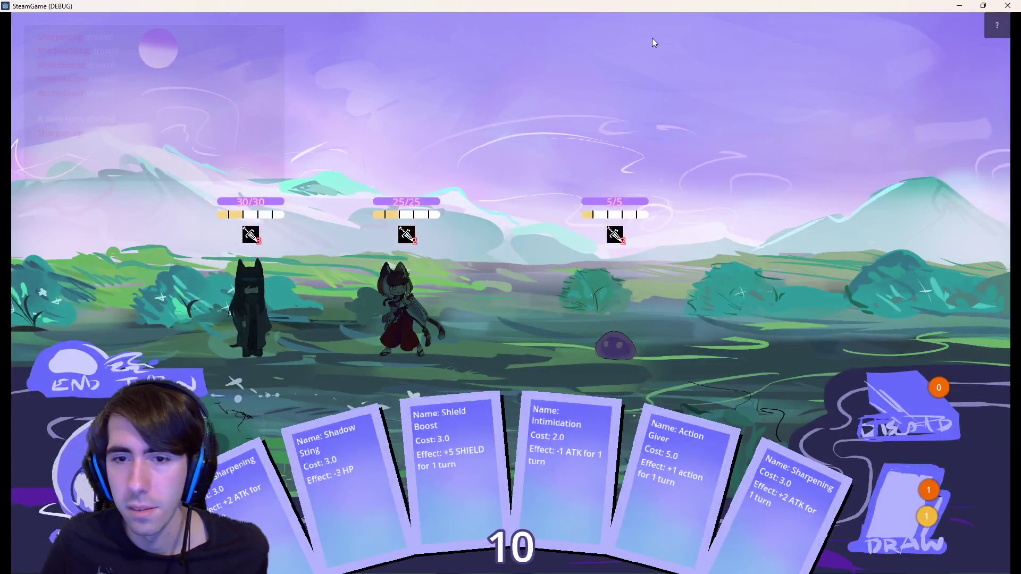
Step: Move the game window aside and return to basicAttack.json in the script editor
{"action": "mouse_move", "coordinate": [612, 5]}
{"action": "left_mouse_down"}
{"action": "mouse_move", "coordinate": [778, 287]}
{"action": "mouse_move", "coordinate": [1020, 5]}
{"action": "left_mouse_up"}
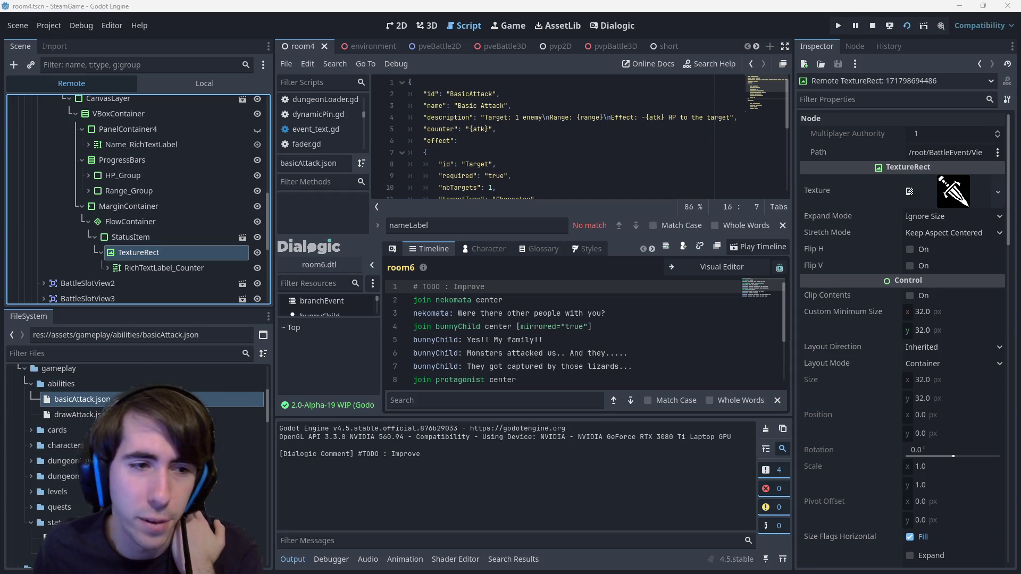
{"action": "left_click", "coordinate": [79, 399]}
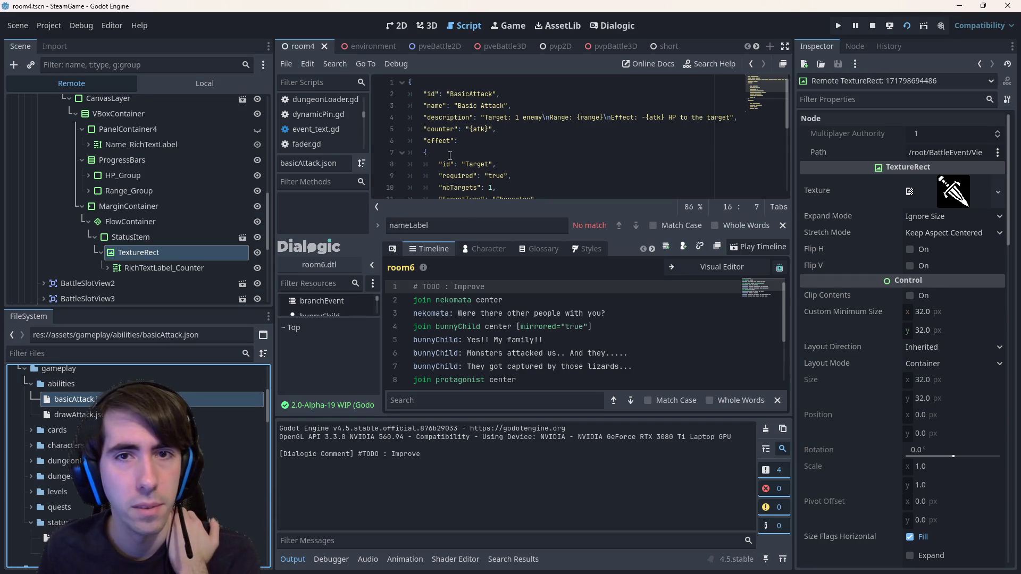
{"action": "scroll", "coordinate": [449, 156], "scroll_direction": "down", "scroll_amount": 1}
{"action": "scroll", "coordinate": [449, 156], "scroll_direction": "up", "scroll_amount": 1}
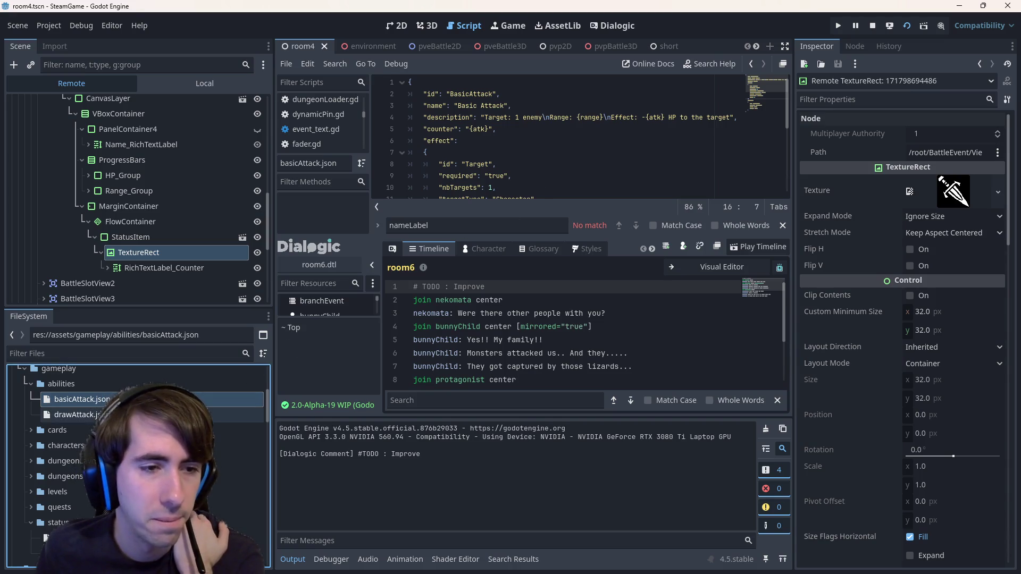
{"action": "scroll", "coordinate": [515, 122], "scroll_direction": "down", "scroll_amount": 2}
{"action": "scroll", "coordinate": [515, 121], "scroll_direction": "up", "scroll_amount": 2}
{"action": "left_click", "coordinate": [543, 119]}
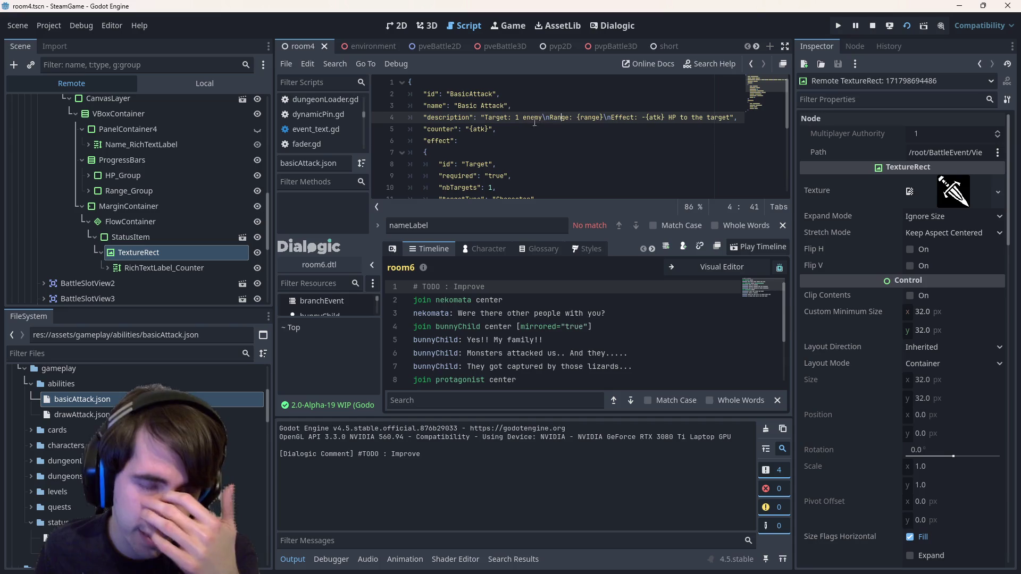
Step: Locate statusIcons under cardGameplay/art and the assets/art target, collapsing the characters folder
{"action": "scroll", "coordinate": [209, 423], "scroll_direction": "up", "scroll_amount": 3}
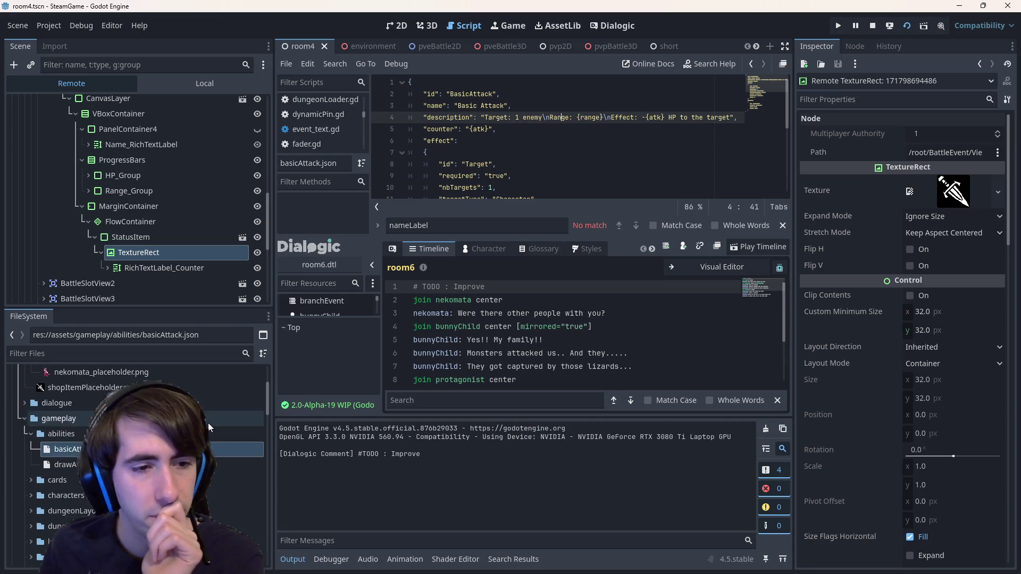
{"action": "scroll", "coordinate": [208, 423], "scroll_direction": "down", "scroll_amount": 1}
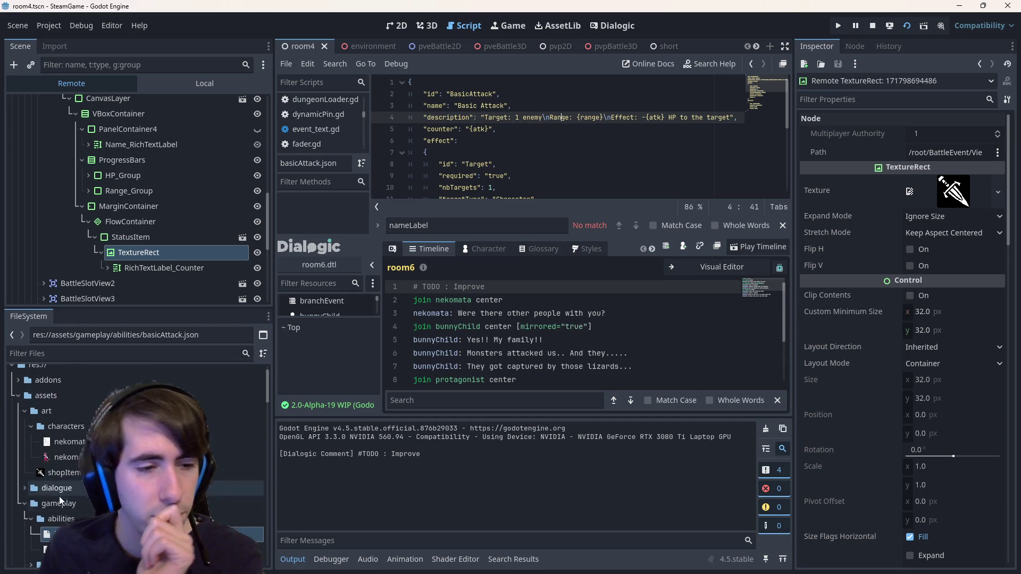
{"action": "scroll", "coordinate": [79, 505], "scroll_direction": "down", "scroll_amount": 10}
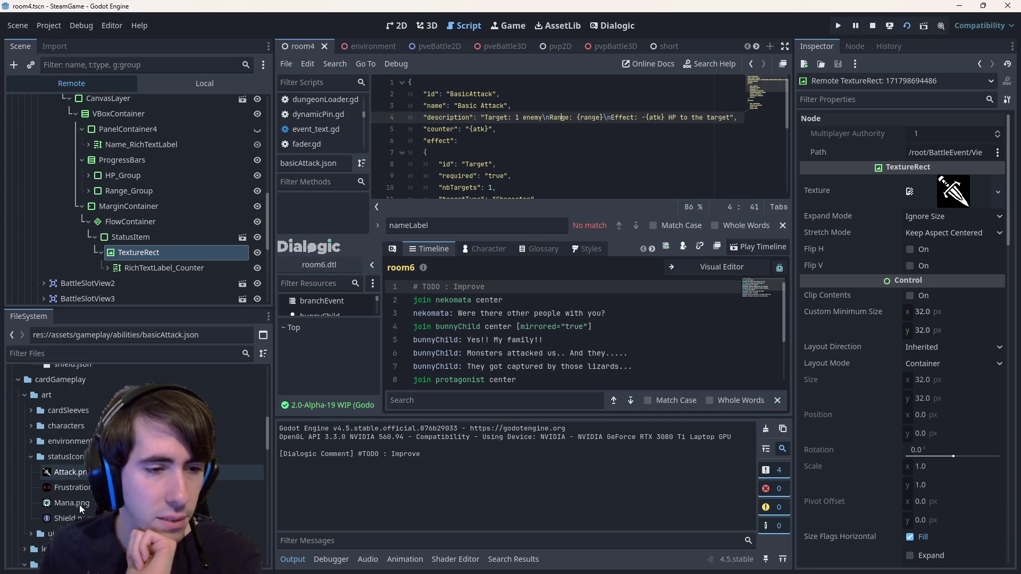
{"action": "left_click", "coordinate": [83, 458]}
{"action": "scroll", "coordinate": [83, 460], "scroll_direction": "up", "scroll_amount": 15}
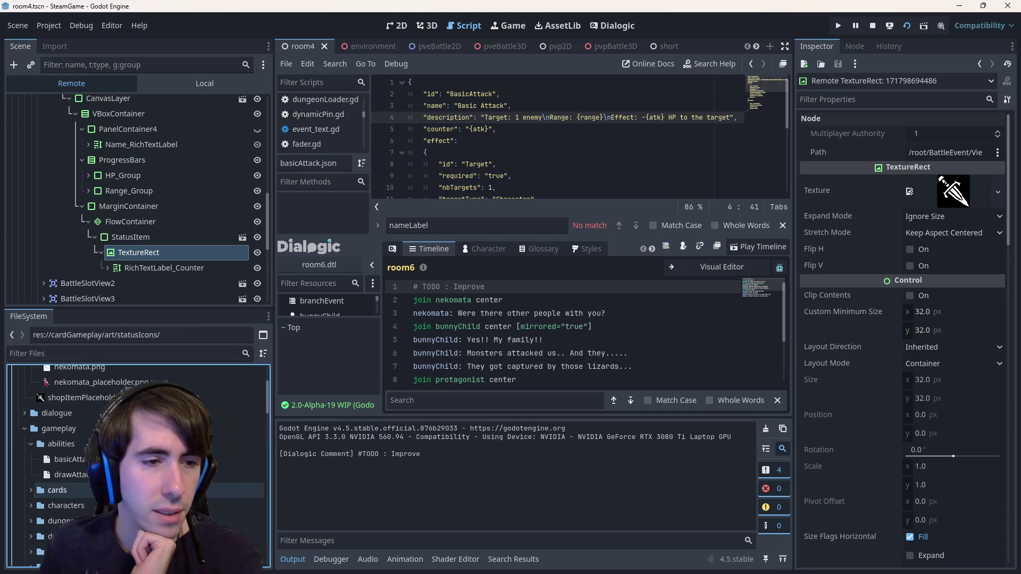
{"action": "left_click", "coordinate": [46, 434]}
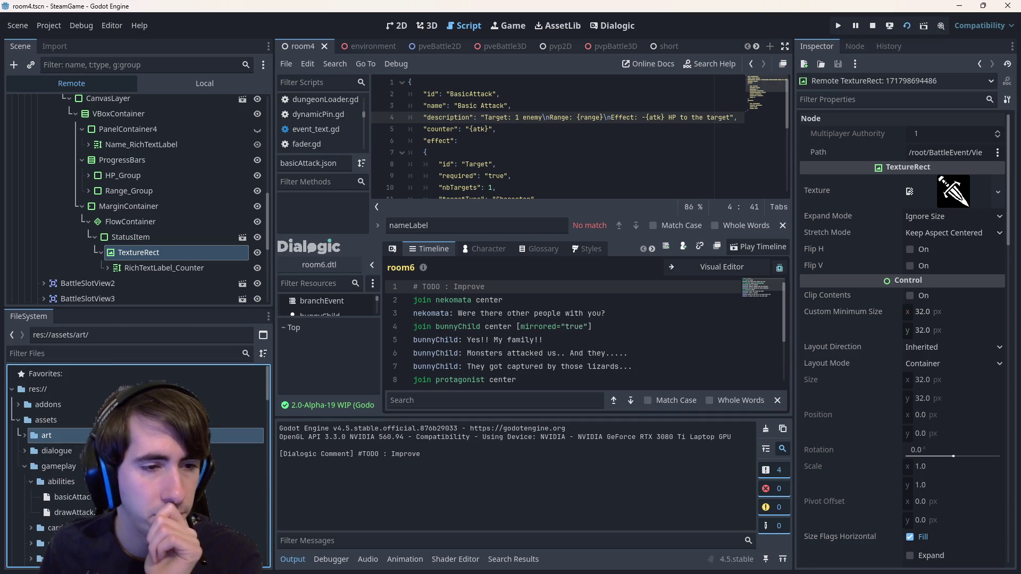
{"action": "left_click", "coordinate": [31, 450]}
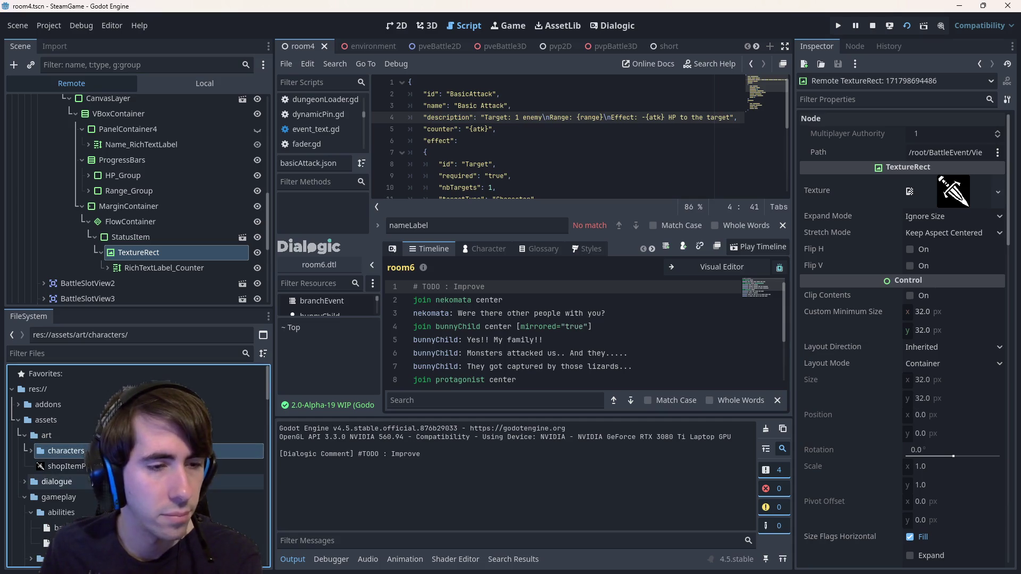
{"action": "scroll", "coordinate": [74, 444], "scroll_direction": "down", "scroll_amount": 10}
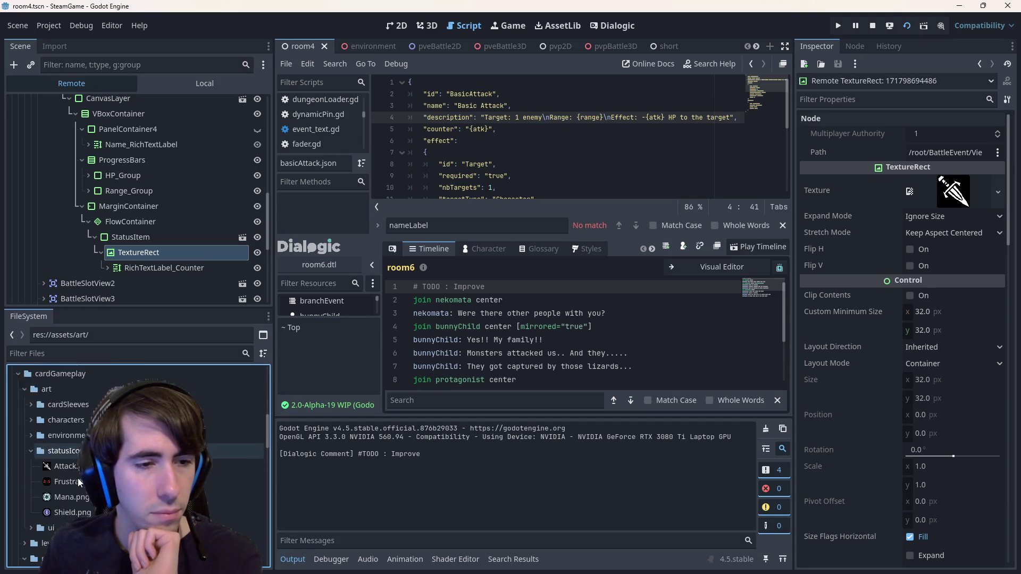
Step: Drag statusIcons into assets/art and expand it to show the Attack, Frustration, Mana and Shield icons
{"action": "left_click_drag", "start_coordinate": [80, 475], "coordinate": [83, 430]}
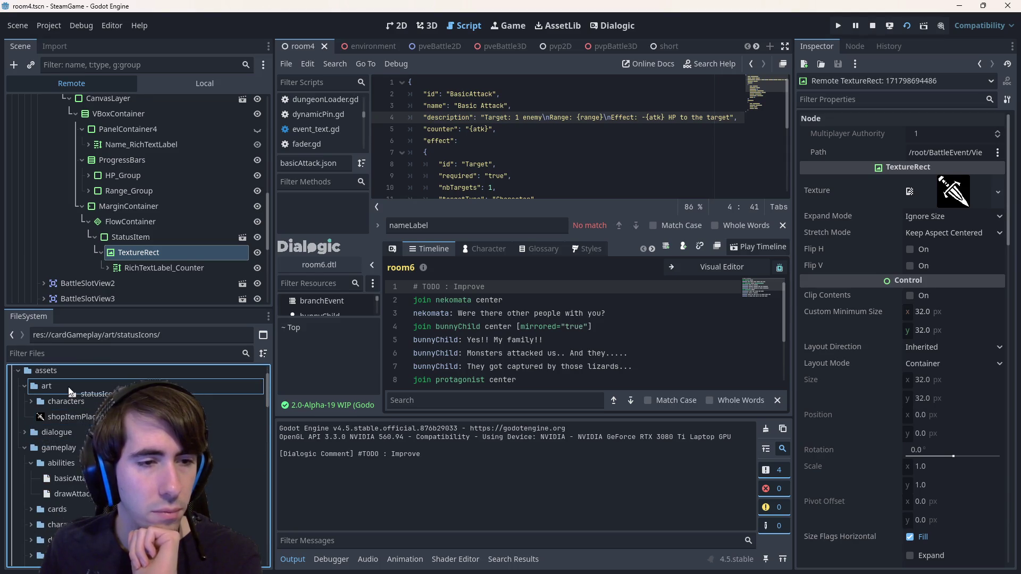
{"action": "left_click_drag", "start_coordinate": [69, 390], "coordinate": [69, 387]}
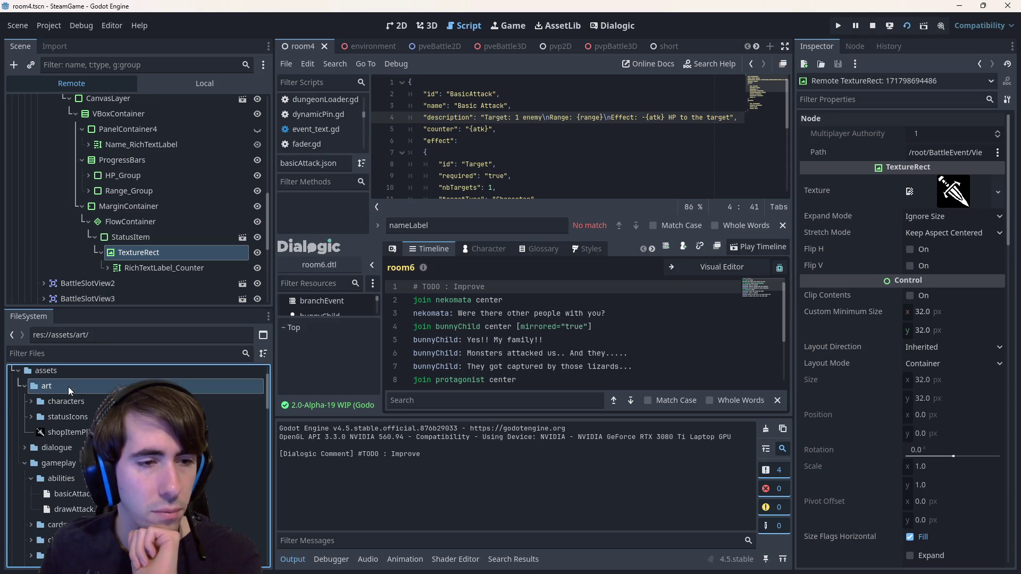
{"action": "double_click", "coordinate": [84, 416]}
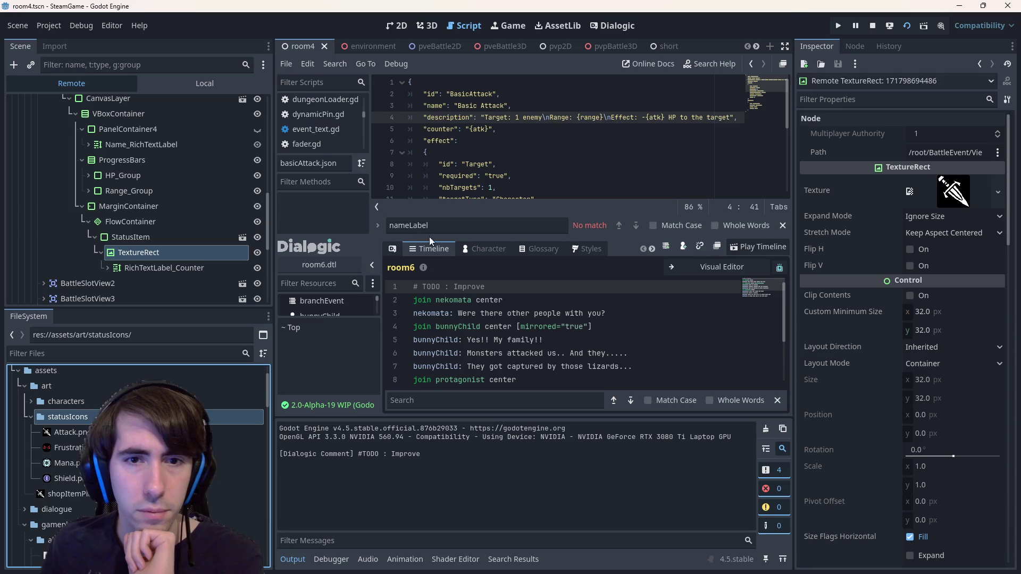
{"action": "left_click", "coordinate": [614, 26]}
{"action": "left_click", "coordinate": [475, 26]}
{"action": "scroll", "coordinate": [327, 142], "scroll_direction": "up", "scroll_amount": 10}
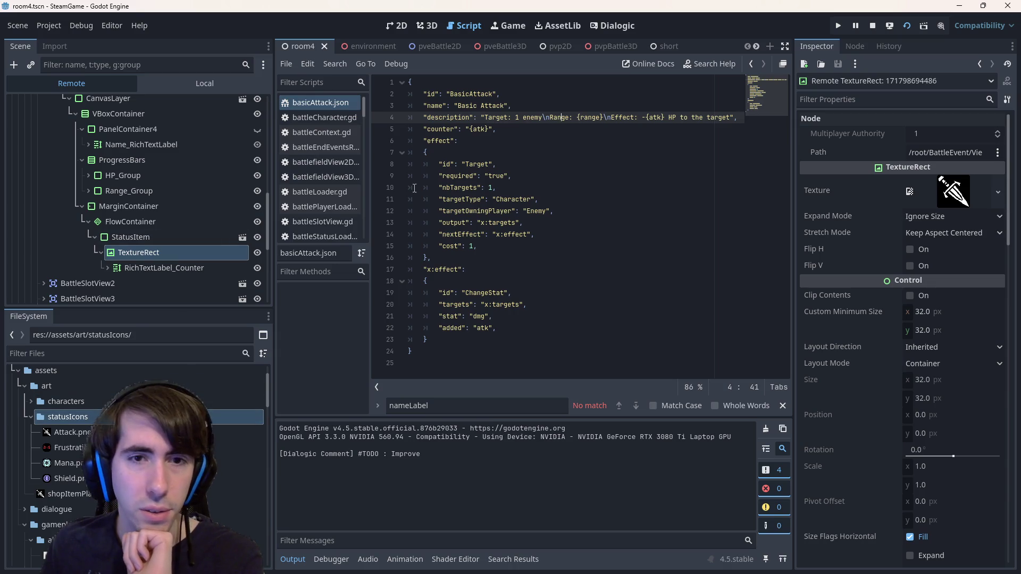
Step: Replace the line 13 icon path in frustrationStatus.gd with the new Frustration.png path and save
{"action": "left_click", "coordinate": [472, 175]}
{"action": "scroll", "coordinate": [207, 376], "scroll_direction": "down", "scroll_amount": 10}
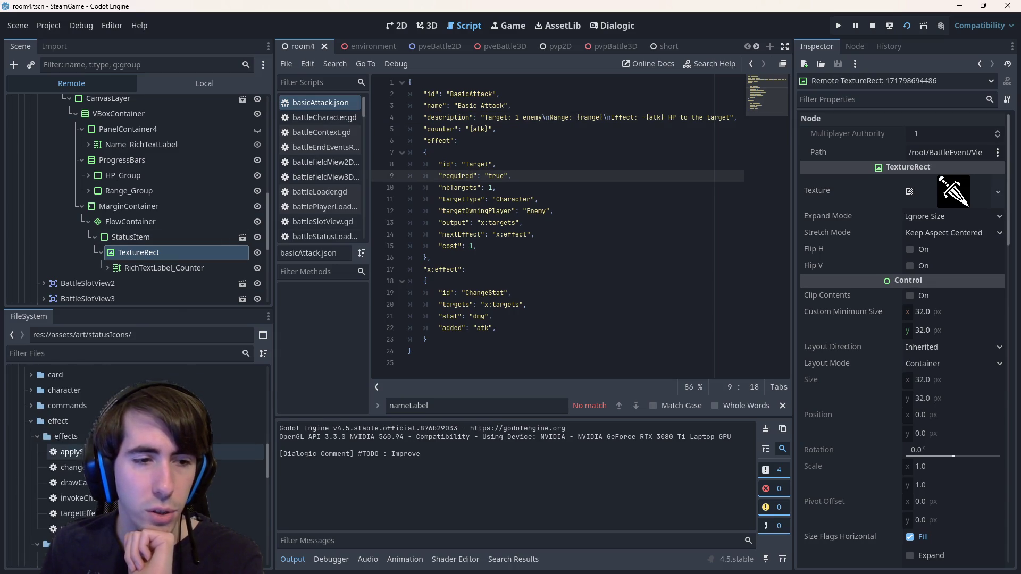
{"action": "scroll", "coordinate": [155, 378], "scroll_direction": "down", "scroll_amount": 6}
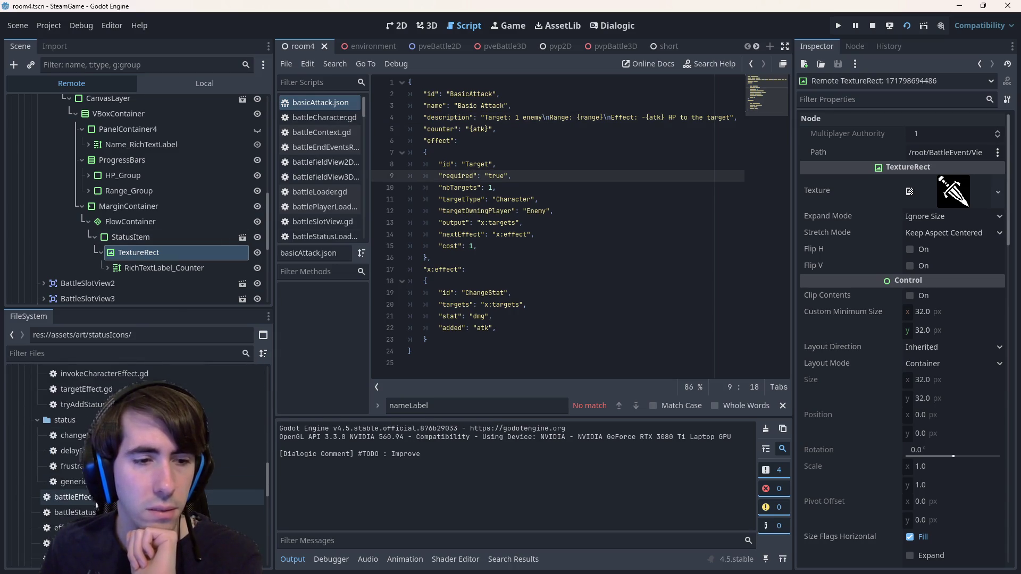
{"action": "double_click", "coordinate": [74, 466]}
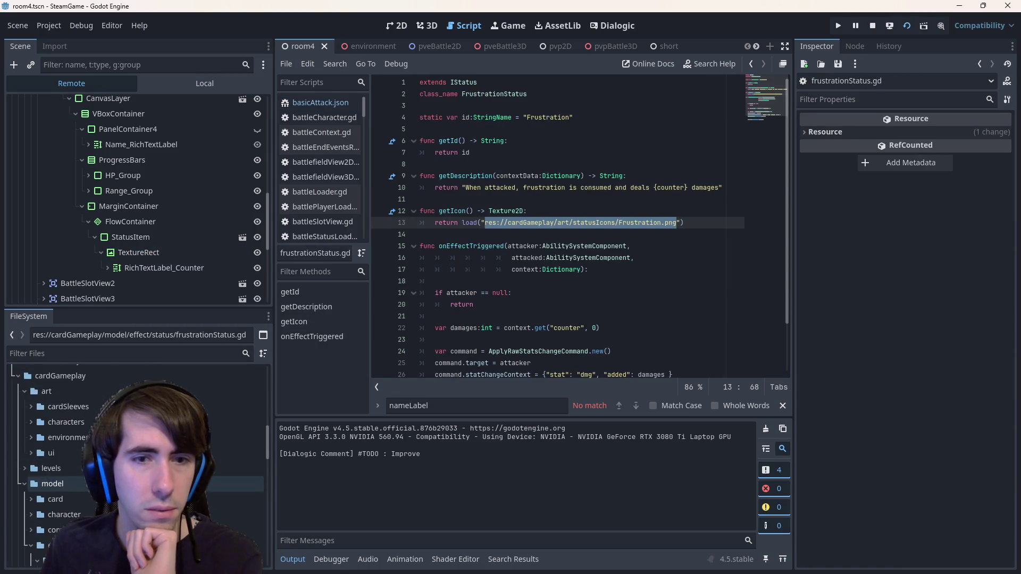
{"action": "scroll", "coordinate": [103, 478], "scroll_direction": "up", "scroll_amount": 15}
{"action": "right_click", "coordinate": [102, 496]}
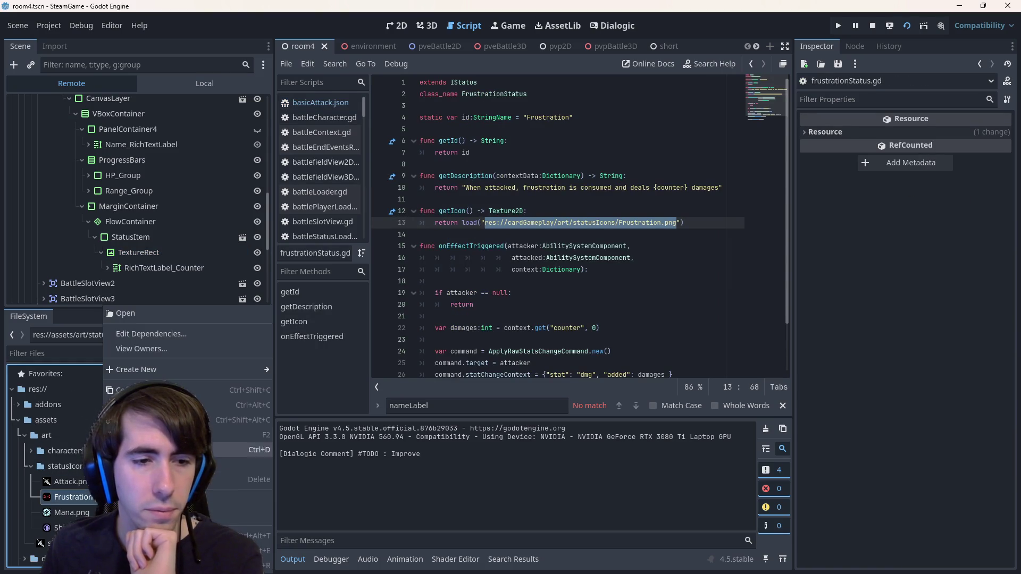
{"action": "left_click", "coordinate": [160, 405]}
{"action": "left_click", "coordinate": [486, 227]}
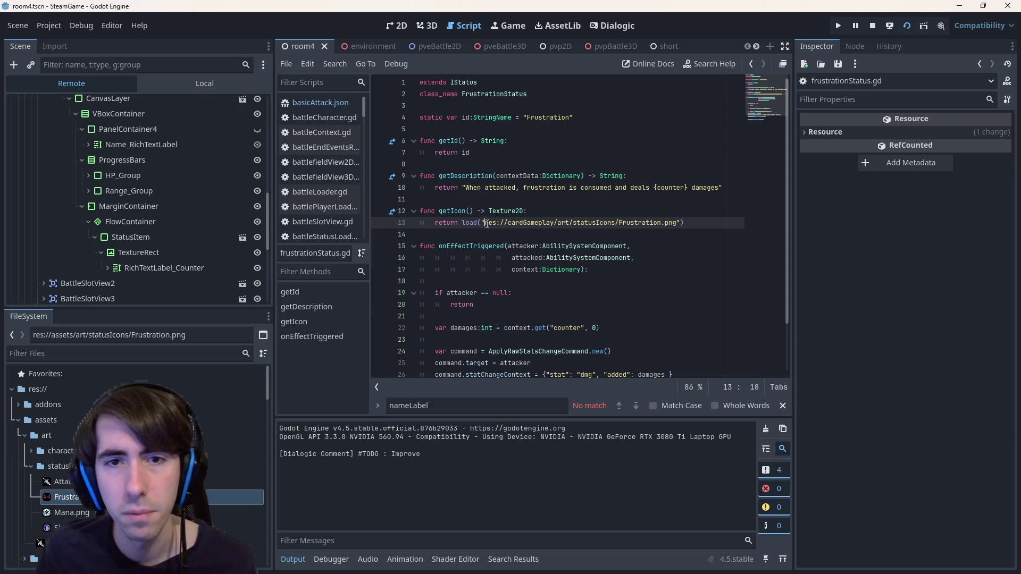
{"action": "left_click", "coordinate": [602, 224], "text": "shift"}
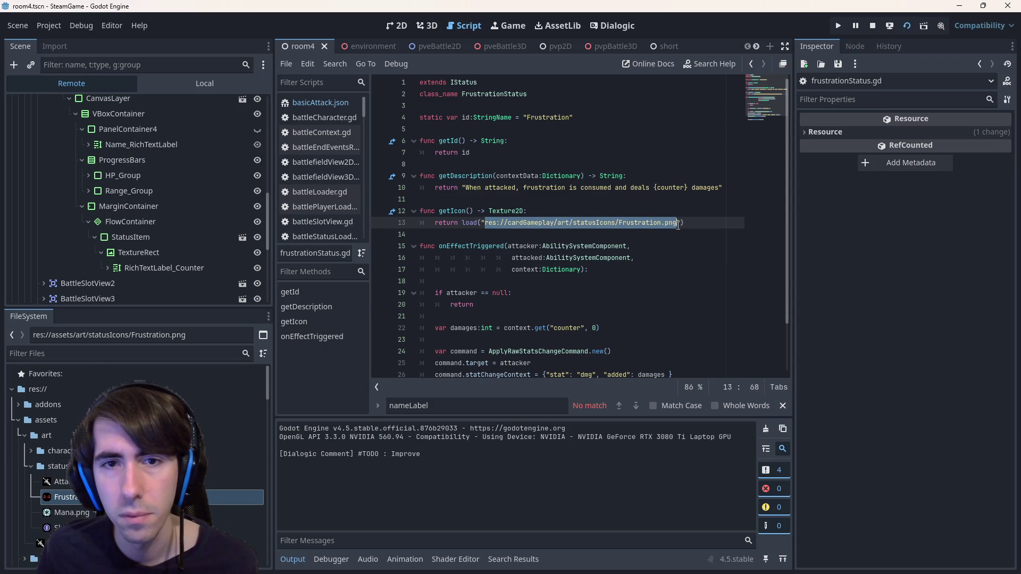
{"action": "type", "text": "res://assets/art/statusIcons/Frustration.png"}
{"action": "key", "text": "ctrl+s"}
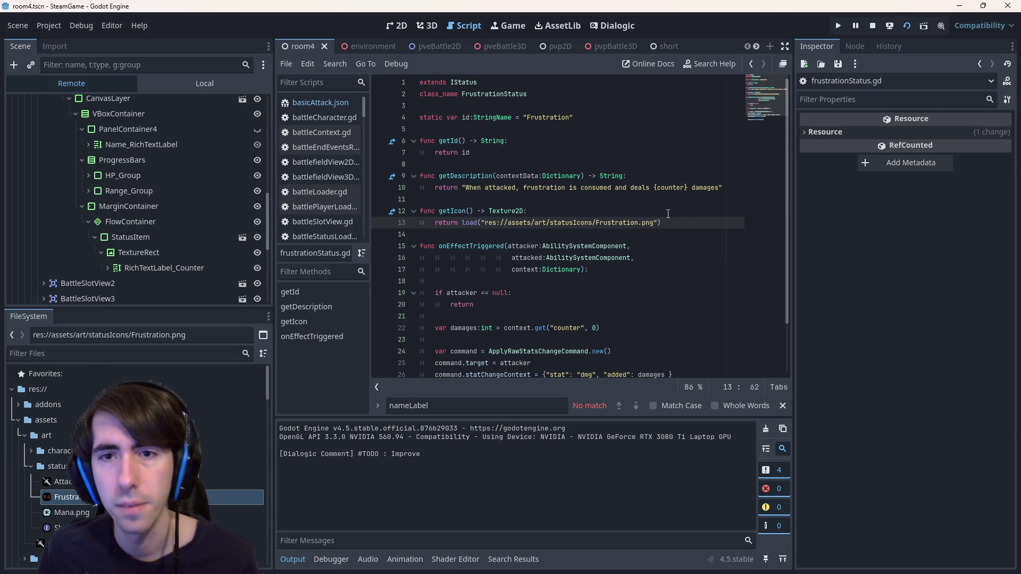
Step: Point mana.json's icon path at the new Mana.png location and save it
{"action": "right_click", "coordinate": [91, 512]}
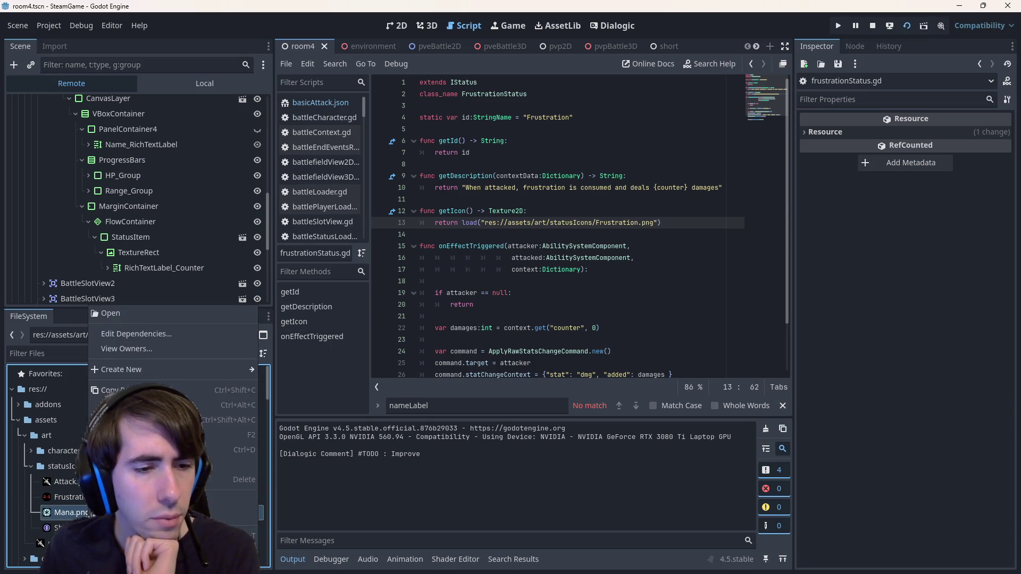
{"action": "left_click", "coordinate": [123, 390]}
{"action": "scroll", "coordinate": [80, 472], "scroll_direction": "down", "scroll_amount": 1}
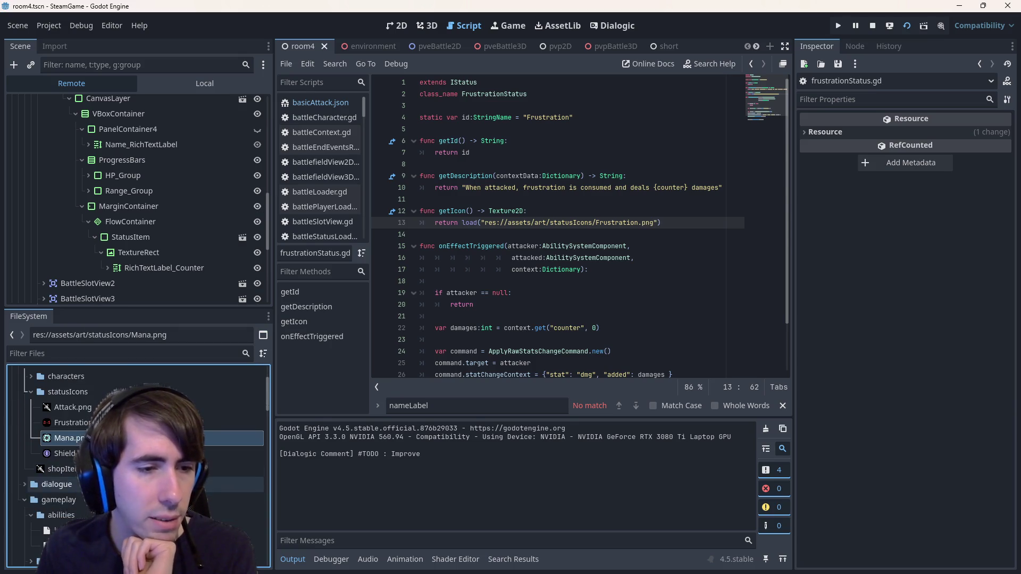
{"action": "scroll", "coordinate": [132, 426], "scroll_direction": "down", "scroll_amount": 2}
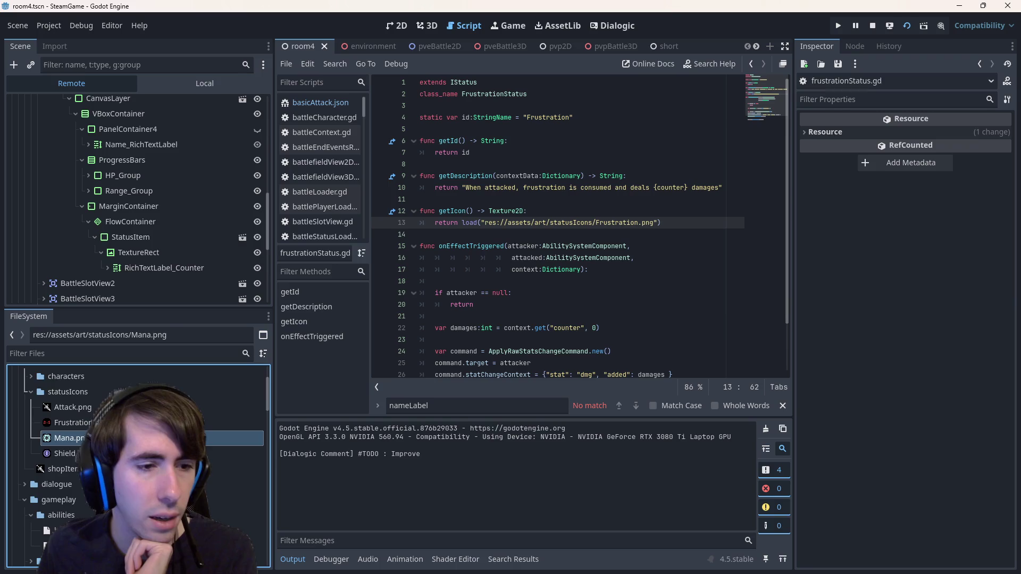
{"action": "scroll", "coordinate": [133, 426], "scroll_direction": "down", "scroll_amount": 4}
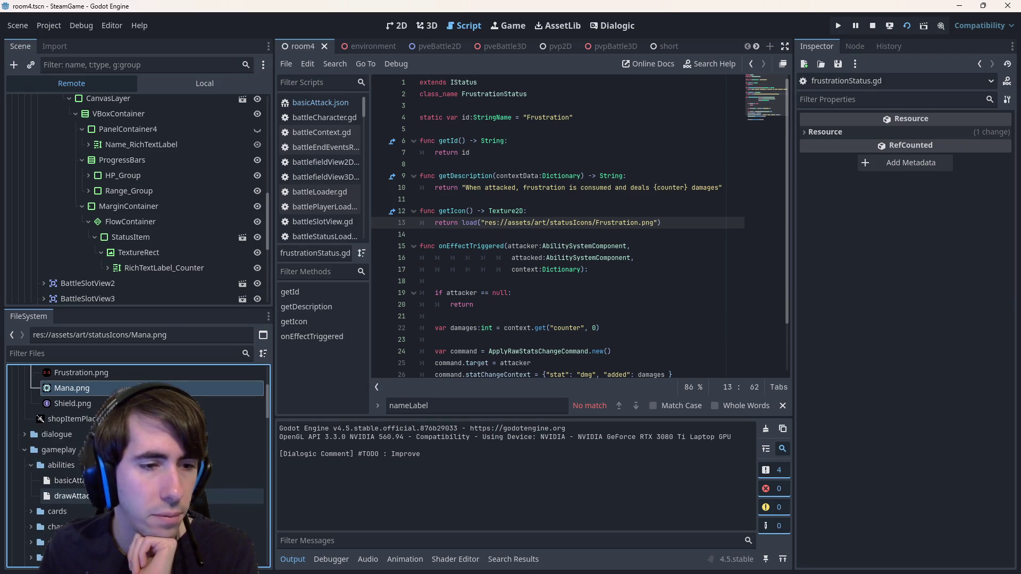
{"action": "scroll", "coordinate": [133, 452], "scroll_direction": "down", "scroll_amount": 8}
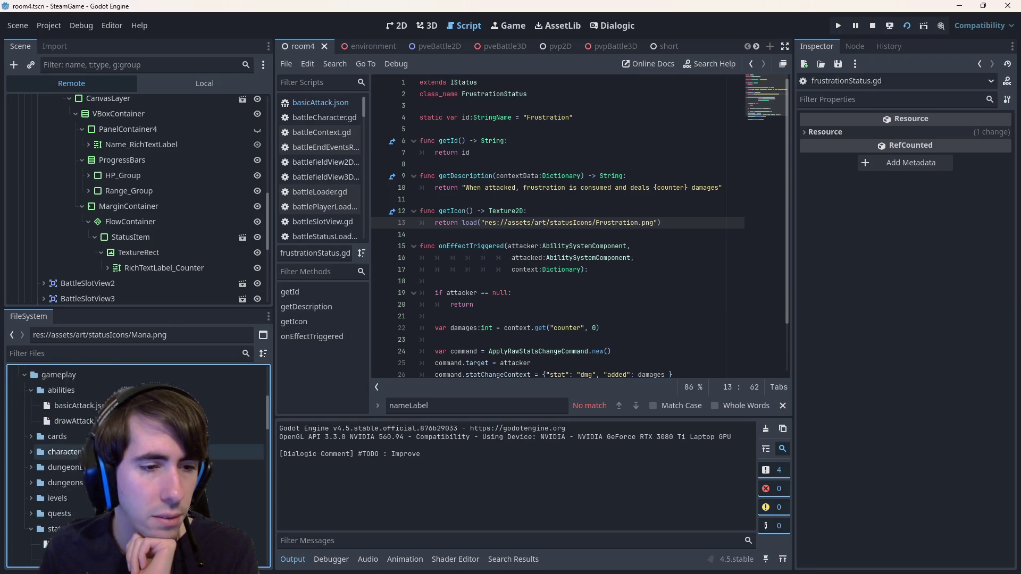
{"action": "double_click", "coordinate": [70, 494]}
{"action": "left_click_drag", "start_coordinate": [454, 117], "coordinate": [620, 118]}
{"action": "type", "text": "res://assets/art/statusIcons/Mana.png"}
{"action": "key", "text": "ctrl+s"}
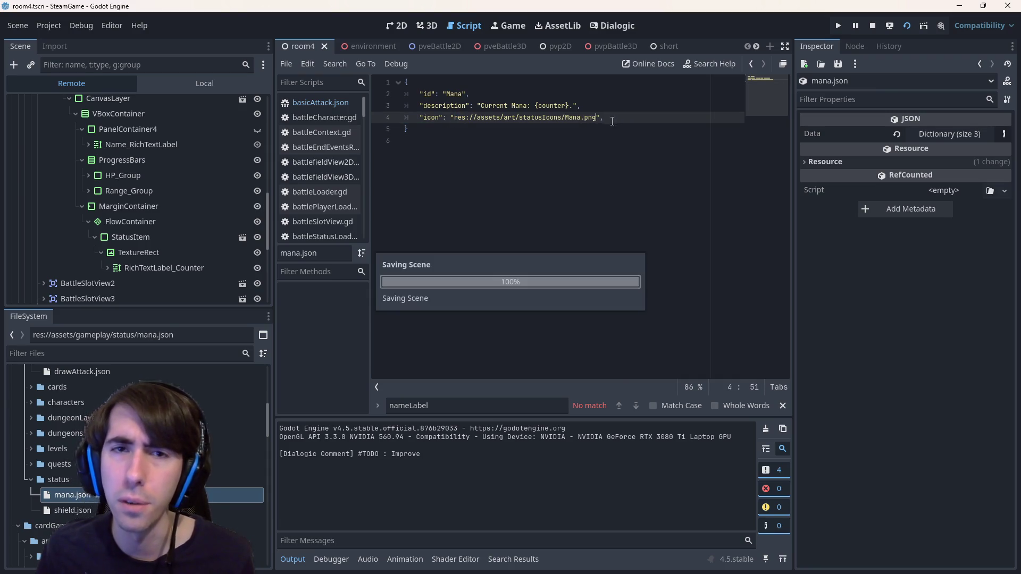
Step: Change shield.json's icon path to res://assets/art/statusIcons/Shield.png, save, and stop the running game
{"action": "scroll", "coordinate": [95, 418], "scroll_direction": "up", "scroll_amount": 3}
{"action": "left_click", "coordinate": [95, 405]}
{"action": "right_click", "coordinate": [95, 403]}
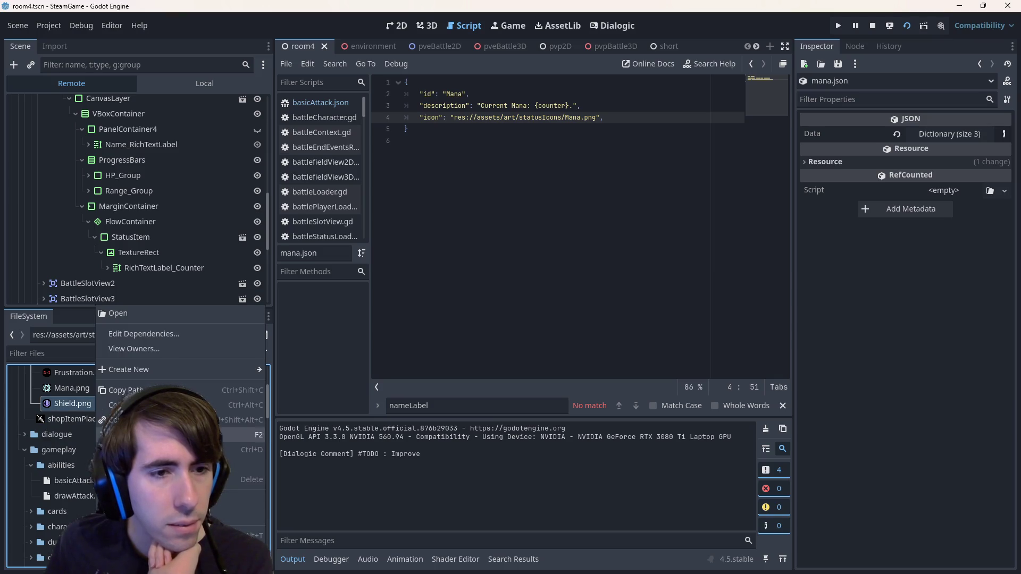
{"action": "left_click", "coordinate": [128, 389]}
{"action": "scroll", "coordinate": [132, 452], "scroll_direction": "down", "scroll_amount": 5}
{"action": "double_click", "coordinate": [64, 535]}
{"action": "left_click_drag", "start_coordinate": [489, 116], "coordinate": [638, 117]}
{"action": "left_click", "coordinate": [457, 129]}
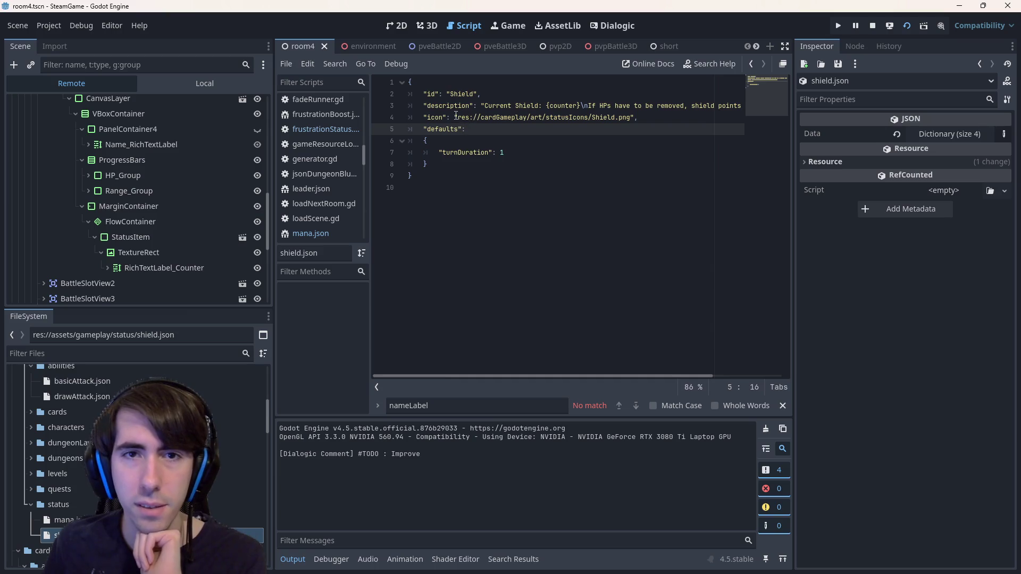
{"action": "left_click", "coordinate": [457, 117]}
{"action": "mouse_move", "coordinate": [477, 115]}
{"action": "left_mouse_down"}
{"action": "mouse_move", "coordinate": [611, 105]}
{"action": "mouse_move", "coordinate": [634, 116]}
{"action": "left_mouse_up"}
{"action": "type", "text": "res://assets/art/statusIcons/Shield.png"}
{"action": "key", "text": "ctrl+s"}
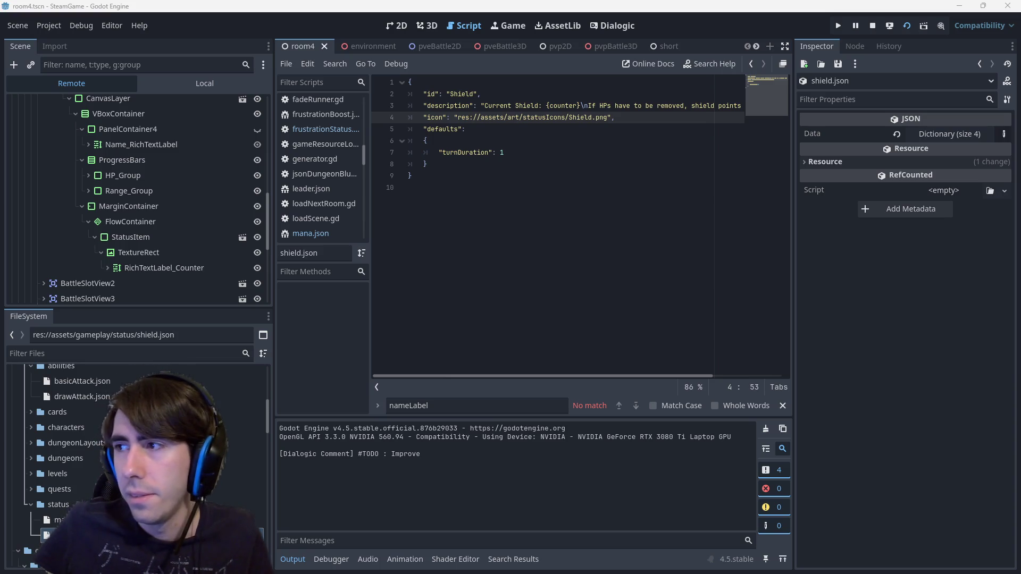
{"action": "key", "text": "F8"}
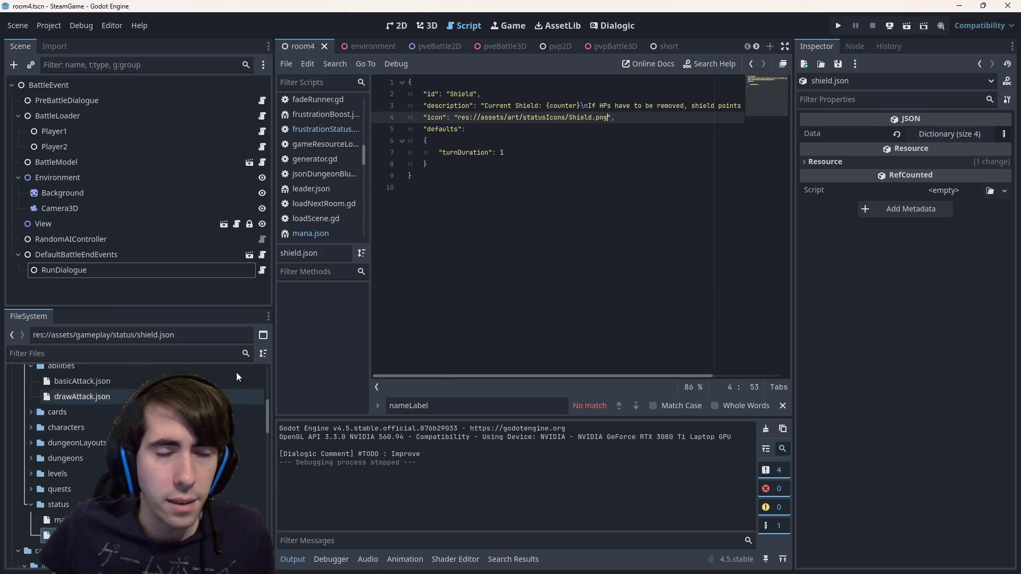
Step: Copy the Attack.png file name from the status icons folder
{"action": "scroll", "coordinate": [133, 436], "scroll_direction": "up", "scroll_amount": 3}
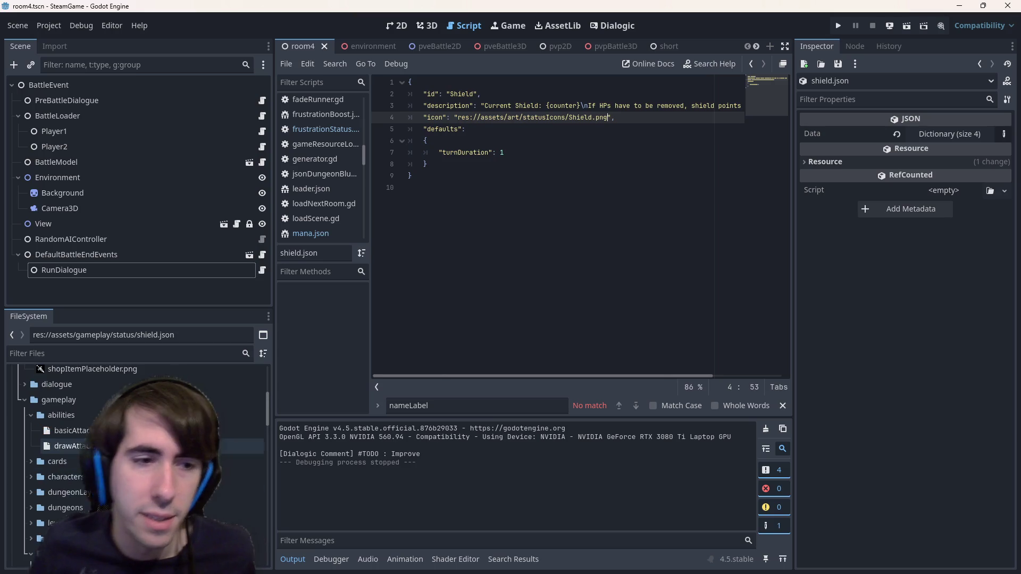
{"action": "scroll", "coordinate": [132, 451], "scroll_direction": "up", "scroll_amount": 2}
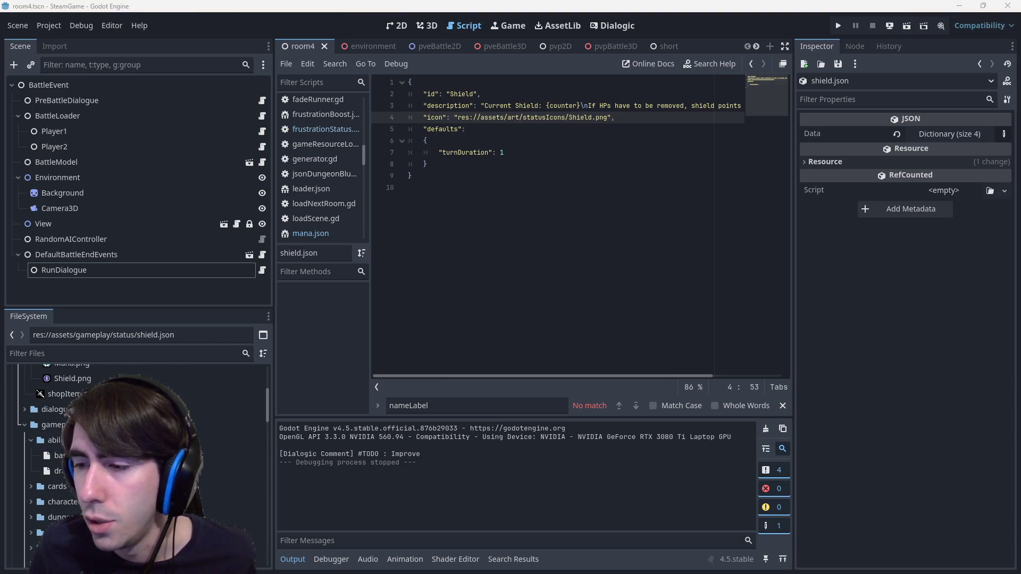
{"action": "scroll", "coordinate": [139, 452], "scroll_direction": "up", "scroll_amount": 5}
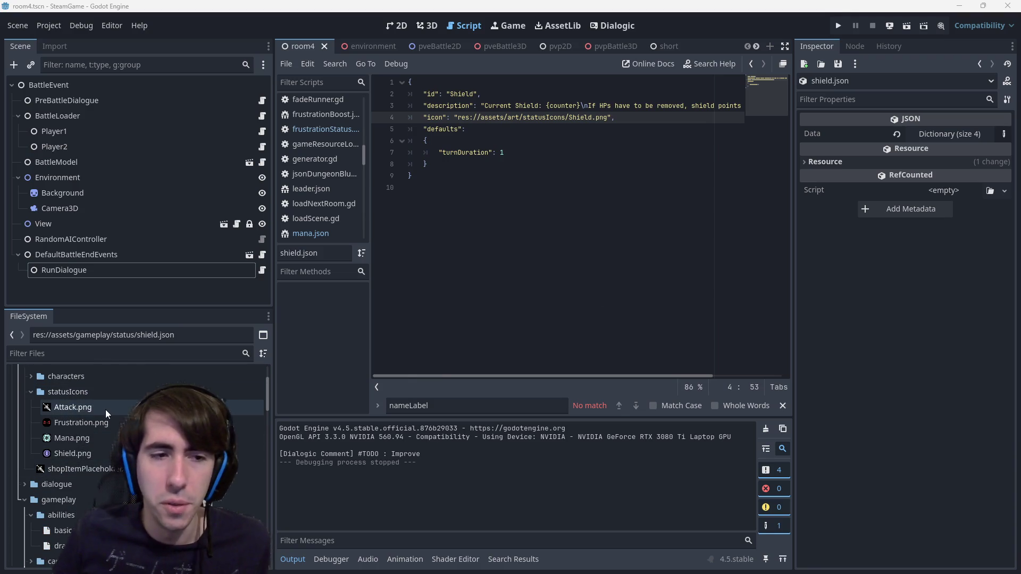
{"action": "mouse_move", "coordinate": [105, 409]}
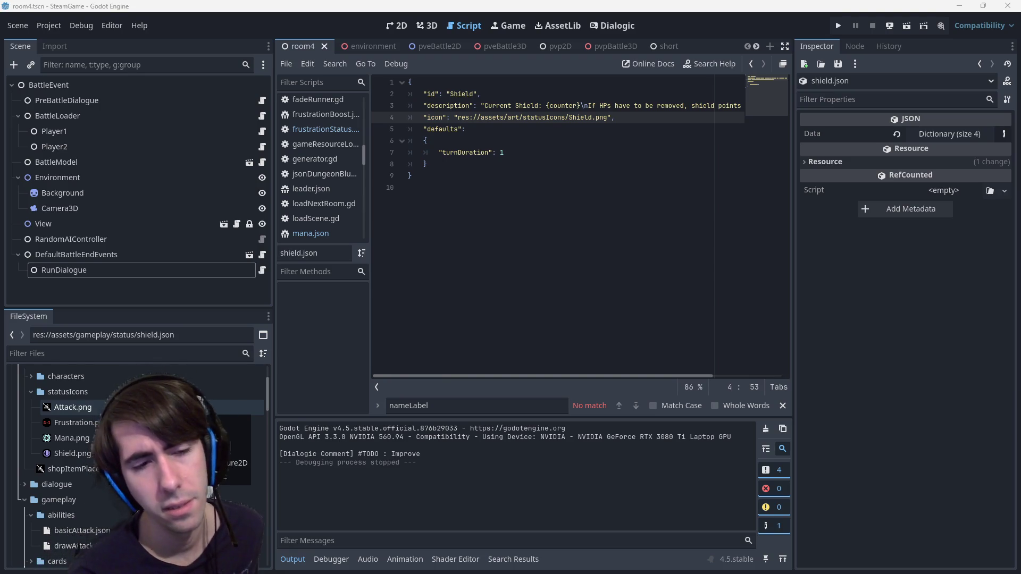
{"action": "left_click", "coordinate": [105, 407]}
{"action": "key", "text": "F2"}
{"action": "key", "text": "ctrl+a"}
{"action": "key", "text": "ctrl+c"}
Step: Search all project files for Attack.png, which returns 0 matches
{"action": "left_click", "coordinate": [556, 262]}
{"action": "key", "text": "ctrl+shift+f"}
{"action": "key", "text": "ctrl+v"}
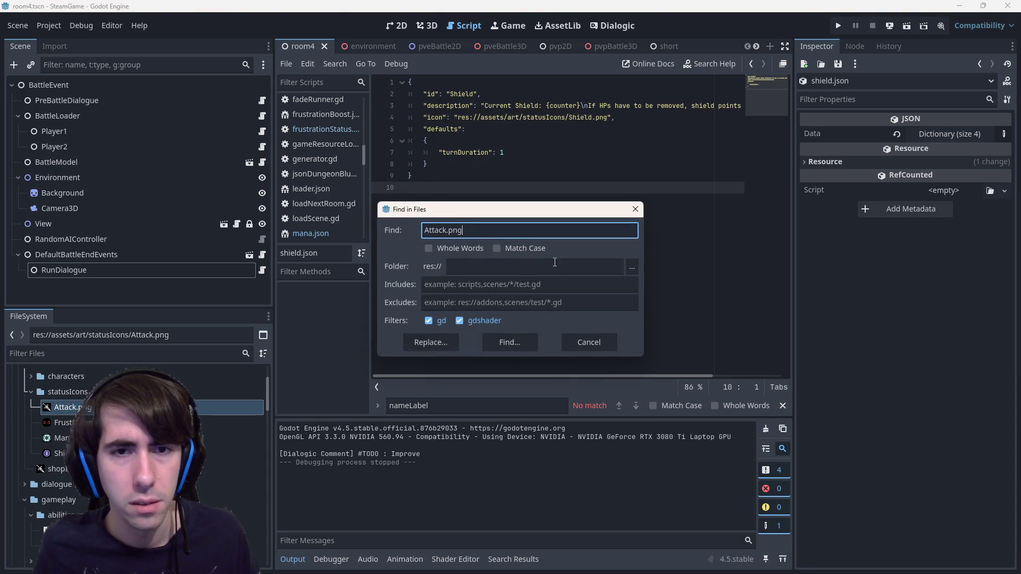
{"action": "key", "text": "Return"}
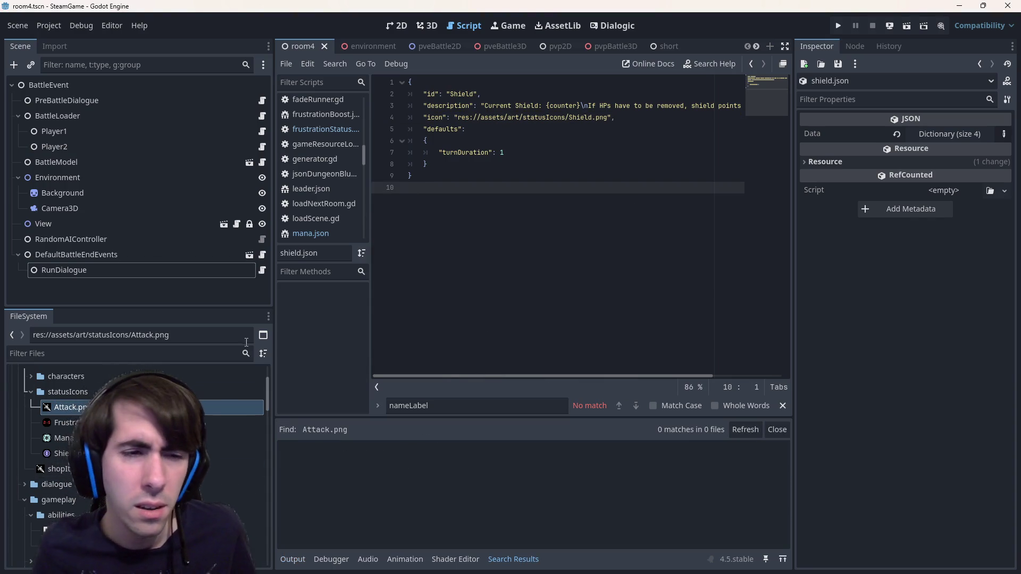
{"action": "left_click", "coordinate": [208, 351]}
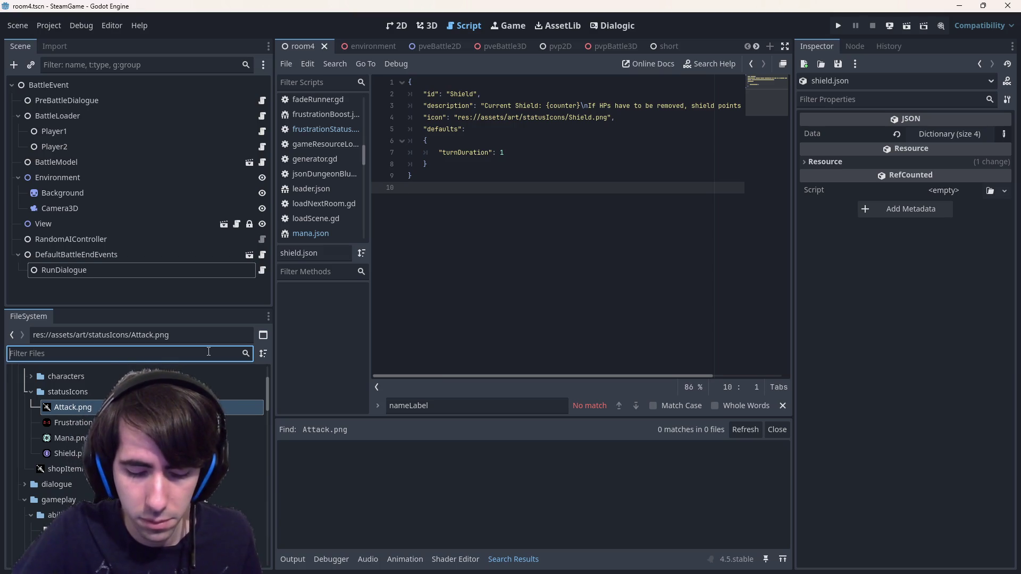
{"action": "scroll", "coordinate": [133, 452], "scroll_direction": "up", "scroll_amount": 3}
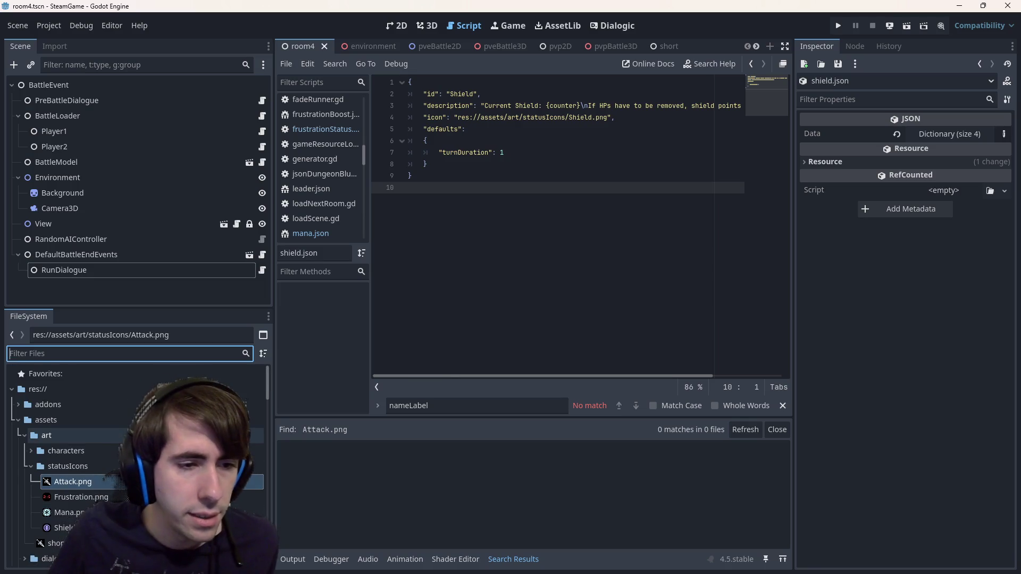
{"action": "scroll", "coordinate": [106, 434], "scroll_direction": "down", "scroll_amount": 5}
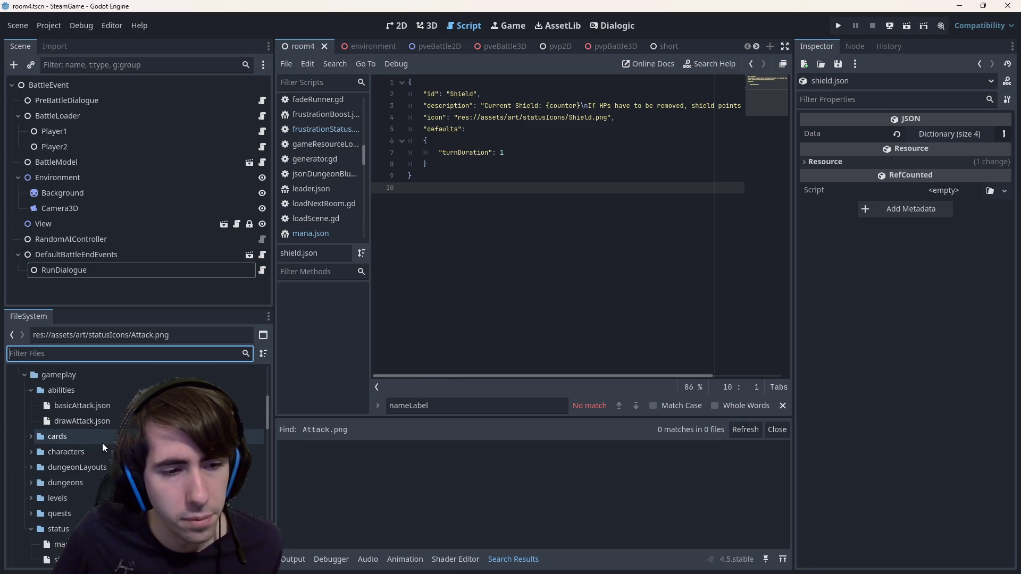
{"action": "scroll", "coordinate": [103, 445], "scroll_direction": "down", "scroll_amount": 10}
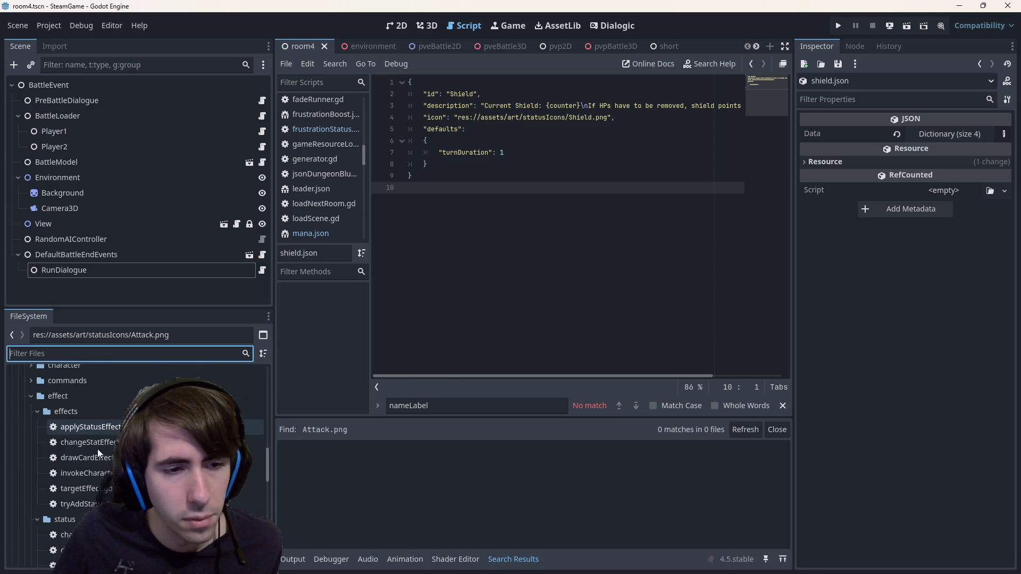
Step: Open the applyStatusEffect.gd script
{"action": "scroll", "coordinate": [97, 449], "scroll_direction": "down", "scroll_amount": 5}
{"action": "scroll", "coordinate": [98, 479], "scroll_direction": "down", "scroll_amount": 3}
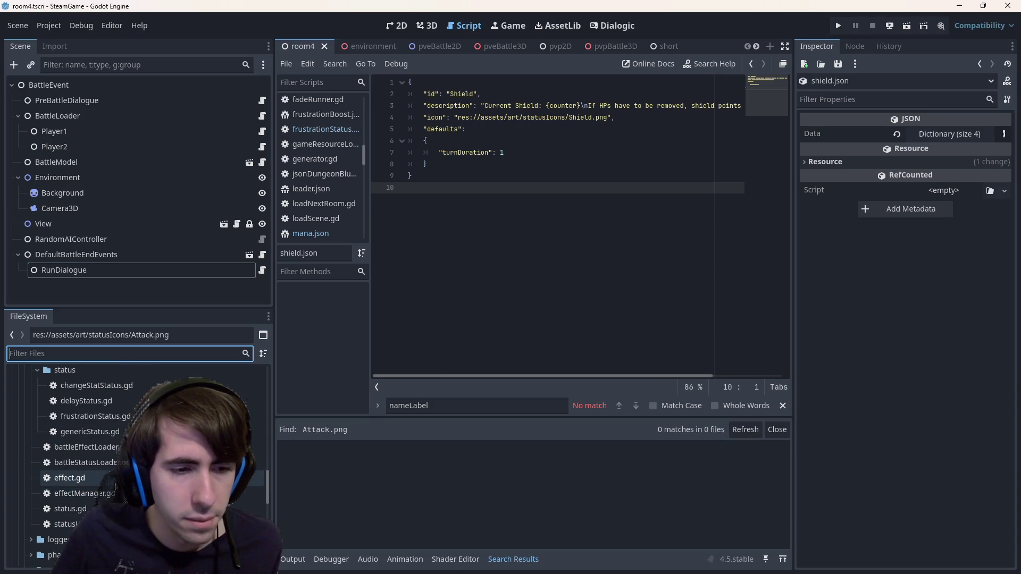
{"action": "scroll", "coordinate": [97, 508], "scroll_direction": "down", "scroll_amount": 3}
{"action": "scroll", "coordinate": [98, 502], "scroll_direction": "up", "scroll_amount": 8}
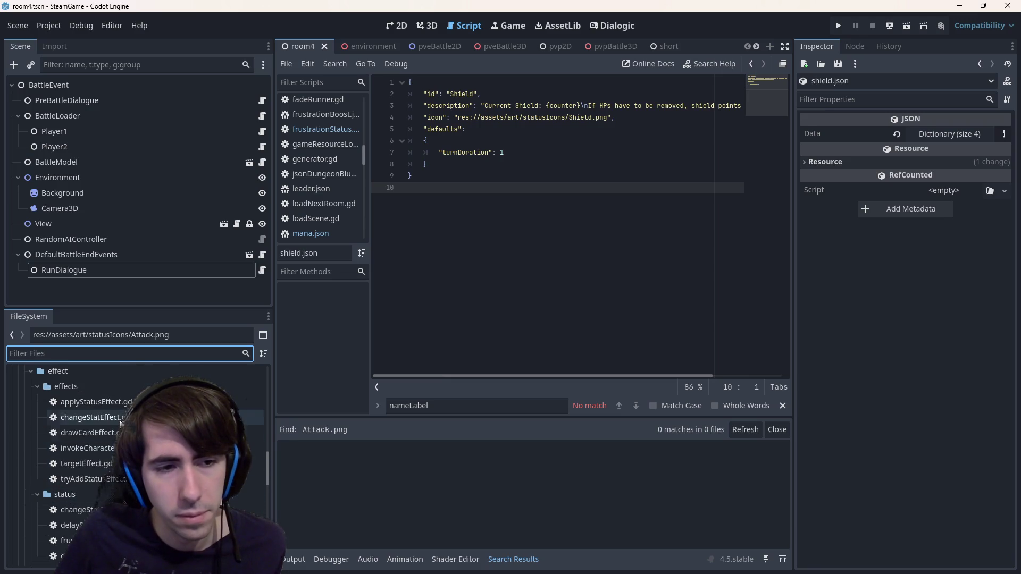
{"action": "double_click", "coordinate": [119, 408]}
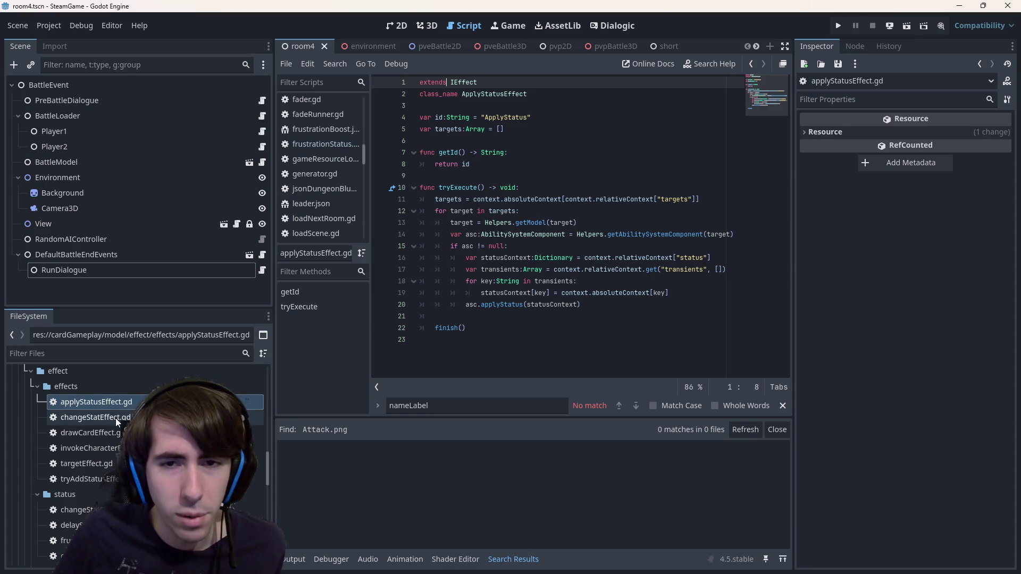
Step: Collapse the art folder and expand the gameplay cards folder to list its card files
{"action": "scroll", "coordinate": [115, 417], "scroll_direction": "up", "scroll_amount": 15}
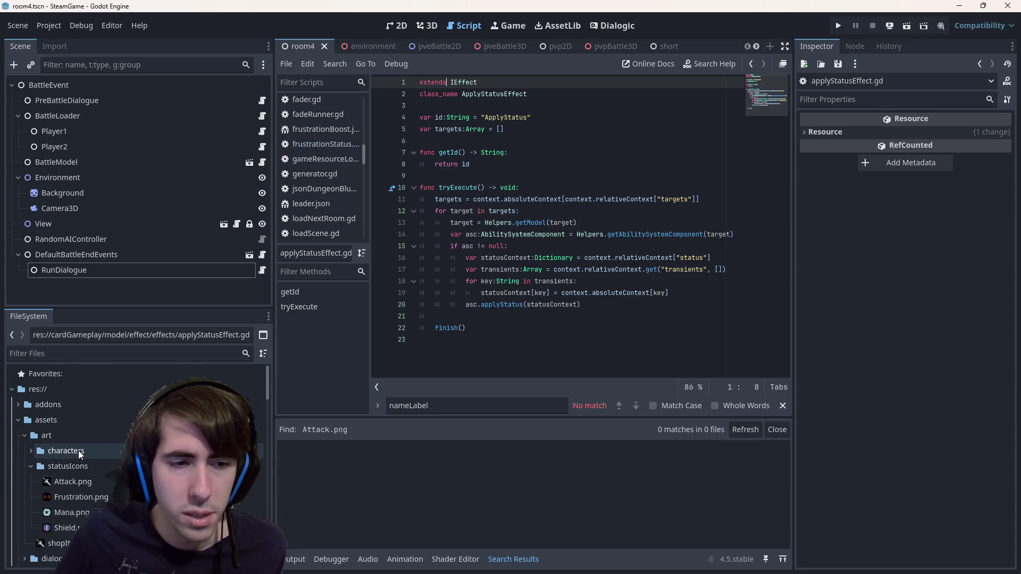
{"action": "scroll", "coordinate": [78, 451], "scroll_direction": "down", "scroll_amount": 1}
{"action": "left_click", "coordinate": [64, 410]}
{"action": "double_click", "coordinate": [61, 414]}
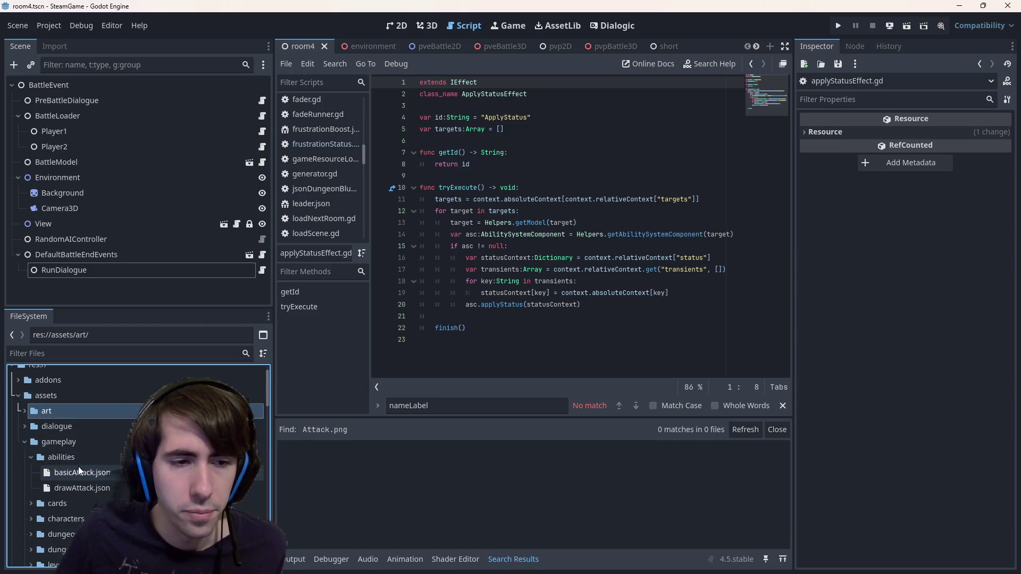
{"action": "scroll", "coordinate": [78, 467], "scroll_direction": "down", "scroll_amount": 3}
{"action": "left_click", "coordinate": [82, 429]}
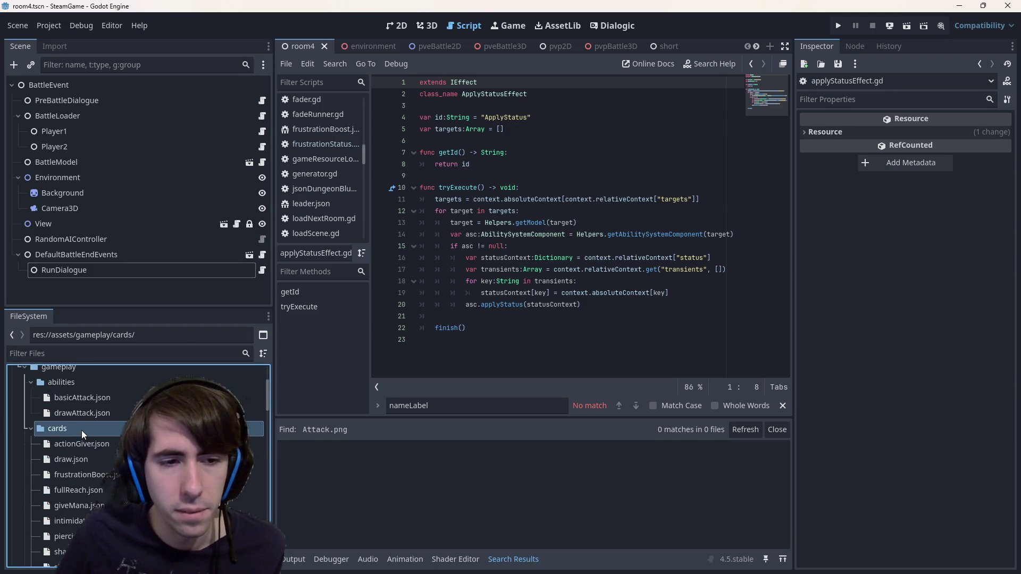
{"action": "scroll", "coordinate": [89, 455], "scroll_direction": "down", "scroll_amount": 1}
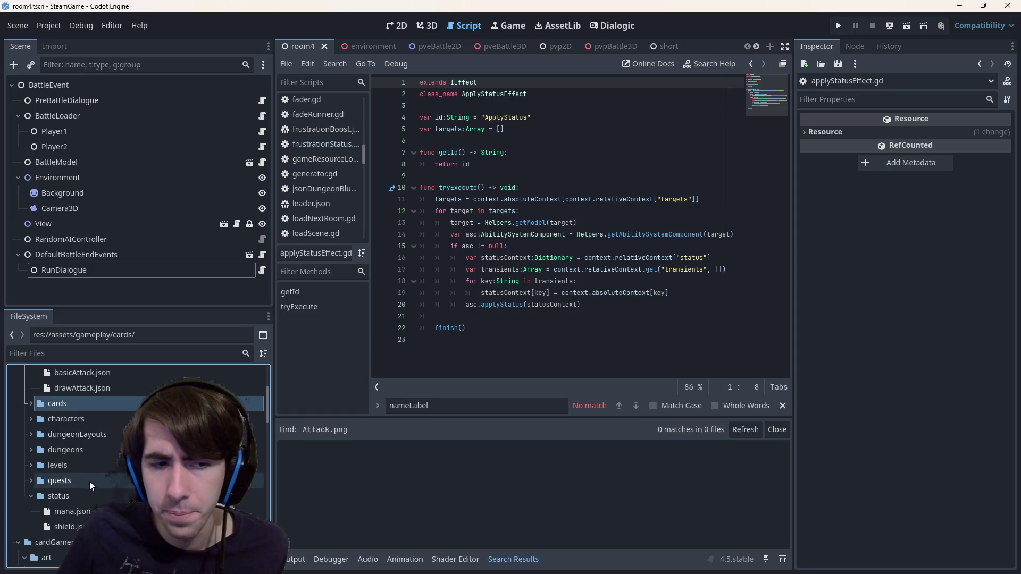
{"action": "scroll", "coordinate": [94, 419], "scroll_direction": "up", "scroll_amount": 2}
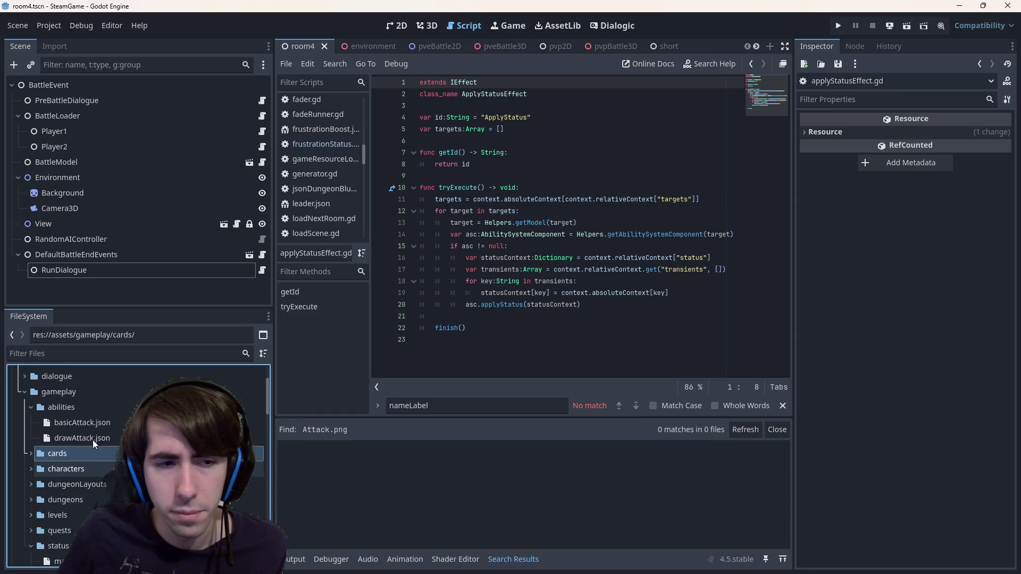
{"action": "scroll", "coordinate": [88, 434], "scroll_direction": "down", "scroll_amount": 4}
{"action": "scroll", "coordinate": [87, 434], "scroll_direction": "up", "scroll_amount": 2}
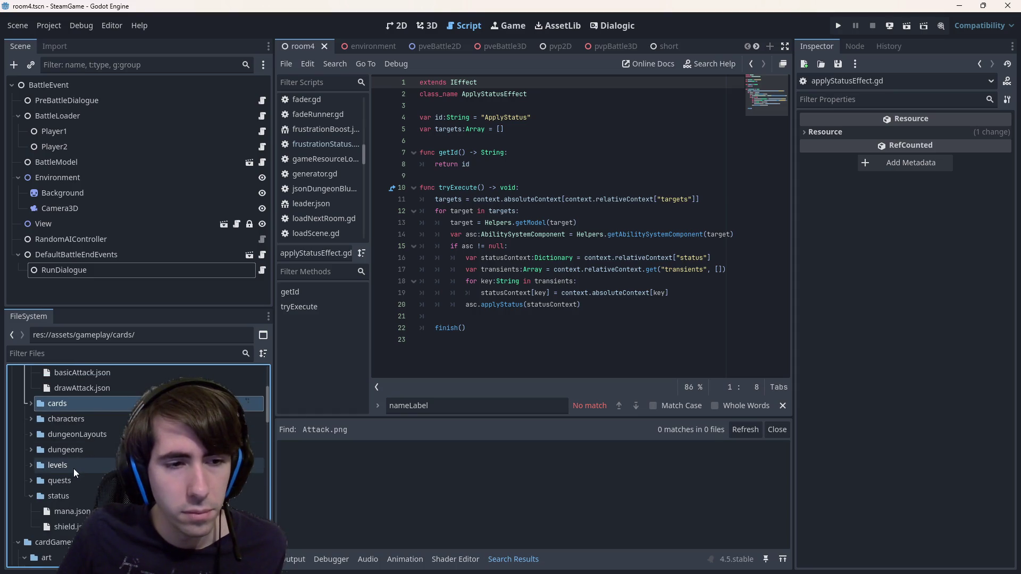
{"action": "scroll", "coordinate": [74, 459], "scroll_direction": "up", "scroll_amount": 1}
{"action": "double_click", "coordinate": [71, 432]}
Step: Open piercingBoost.json, the cost-3 card granting +3 PIERCING for 1 turn
{"action": "scroll", "coordinate": [72, 433], "scroll_direction": "down", "scroll_amount": 3}
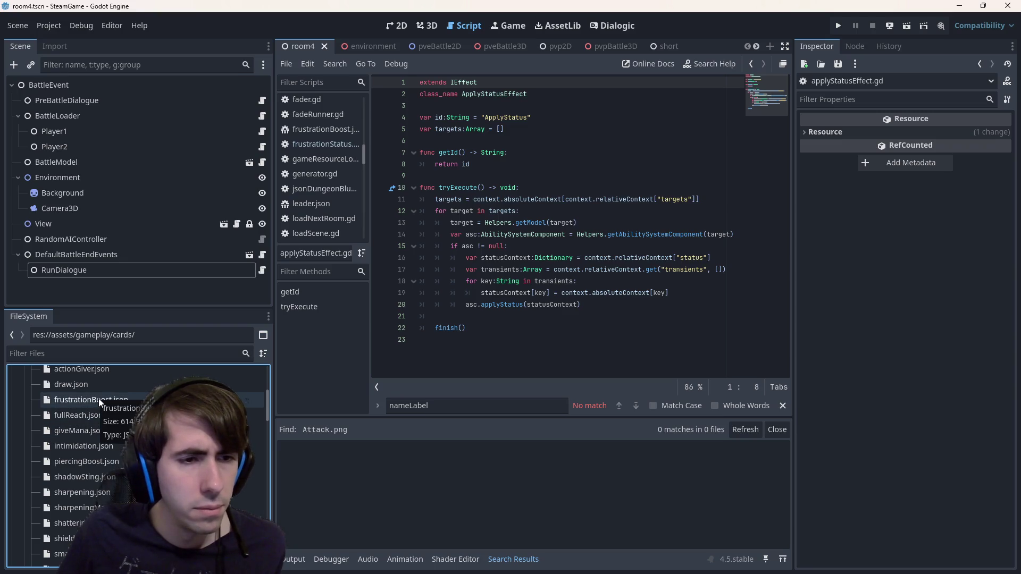
{"action": "scroll", "coordinate": [133, 483], "scroll_direction": "down", "scroll_amount": 1}
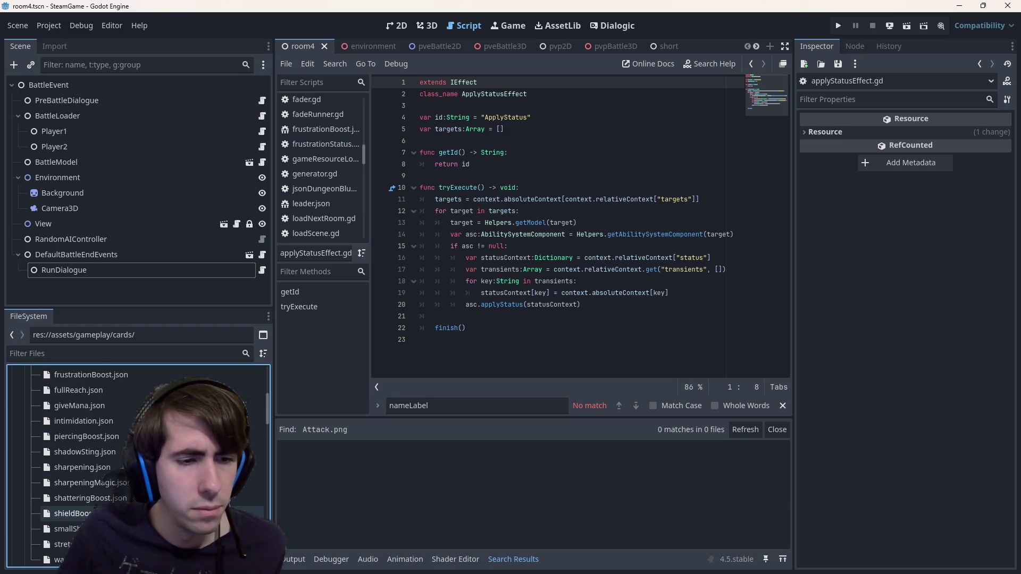
{"action": "scroll", "coordinate": [107, 510], "scroll_direction": "down", "scroll_amount": 1}
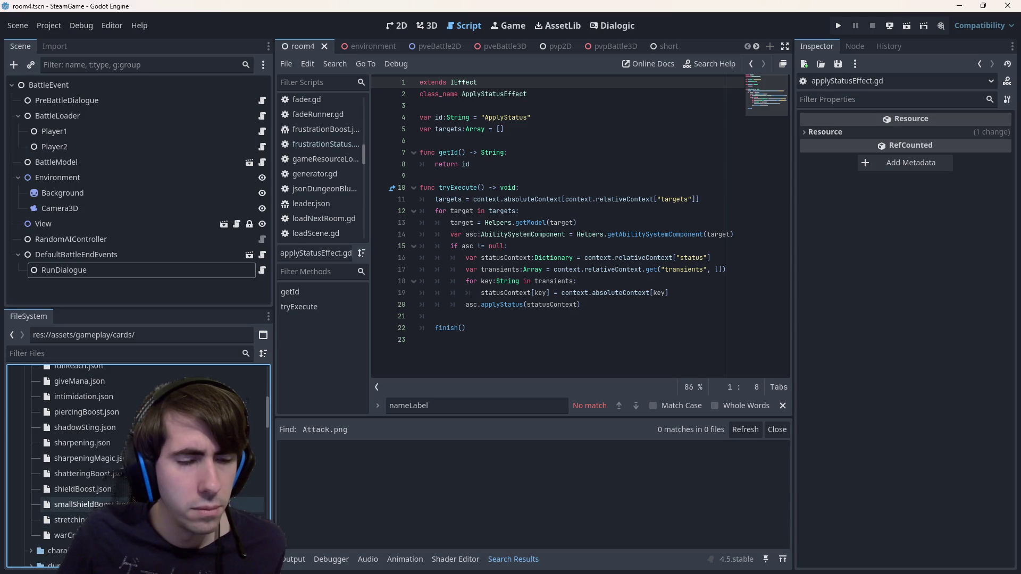
{"action": "double_click", "coordinate": [105, 410]}
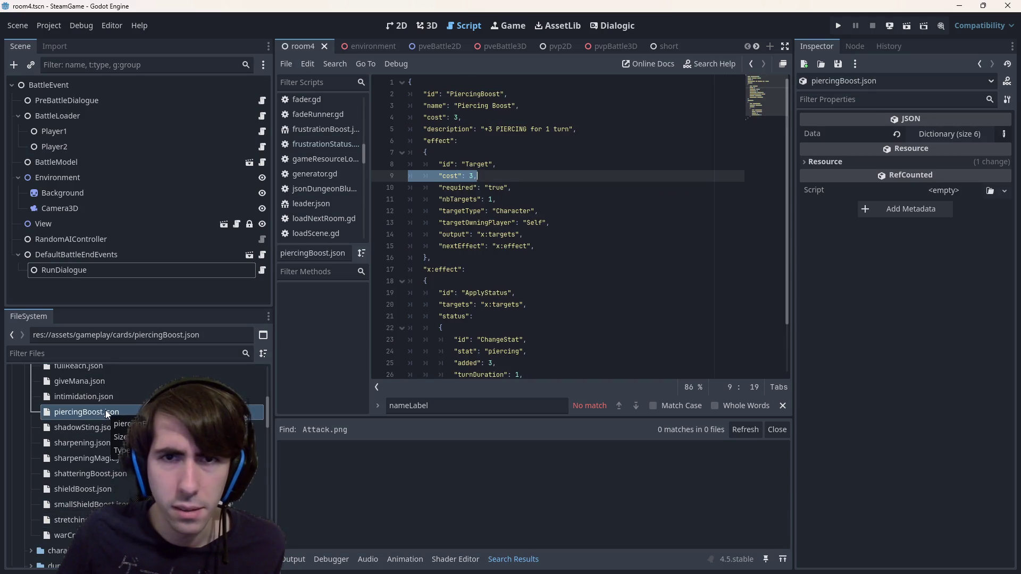
Step: Review sharpening.json's fields and ApplyStatus effect, then run the current scene
{"action": "double_click", "coordinate": [107, 442]}
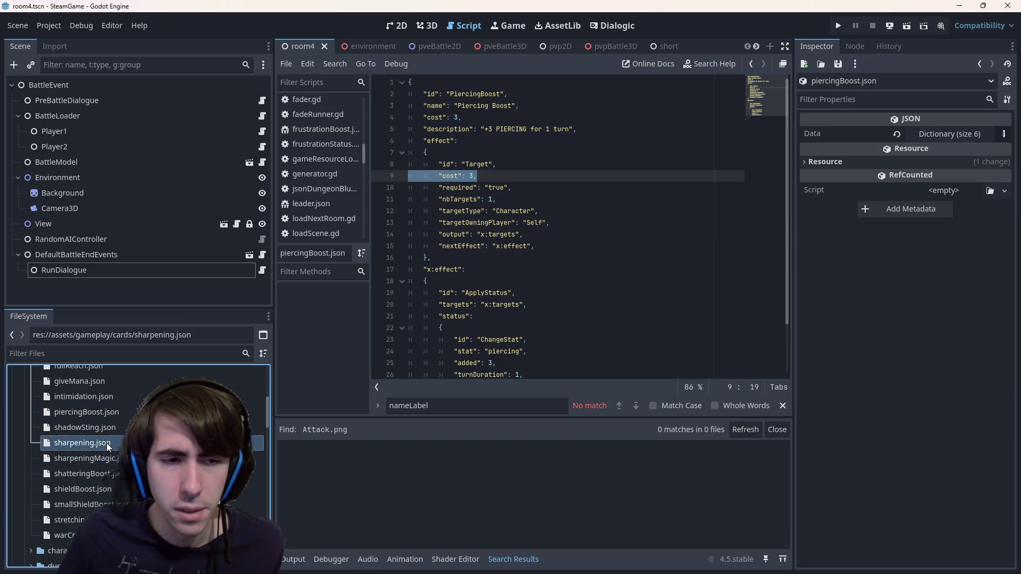
{"action": "scroll", "coordinate": [513, 117], "scroll_direction": "down", "scroll_amount": 2}
{"action": "scroll", "coordinate": [513, 117], "scroll_direction": "up", "scroll_amount": 2}
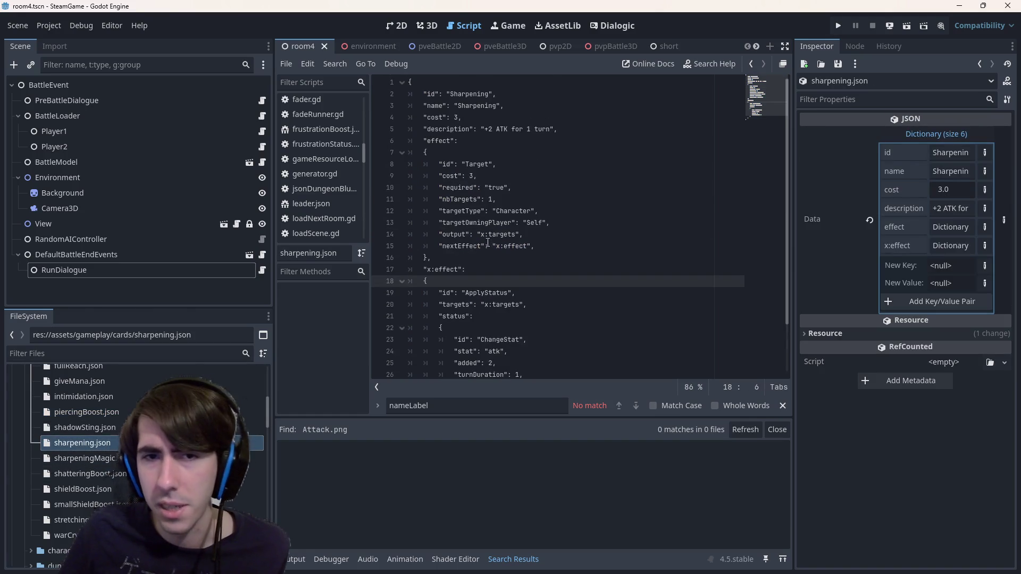
{"action": "mouse_move", "coordinate": [453, 105]}
{"action": "left_mouse_down"}
{"action": "mouse_move", "coordinate": [531, 213]}
{"action": "mouse_move", "coordinate": [436, 226]}
{"action": "left_mouse_up"}
{"action": "scroll", "coordinate": [532, 213], "scroll_direction": "down", "scroll_amount": 1}
{"action": "double_click", "coordinate": [494, 259]}
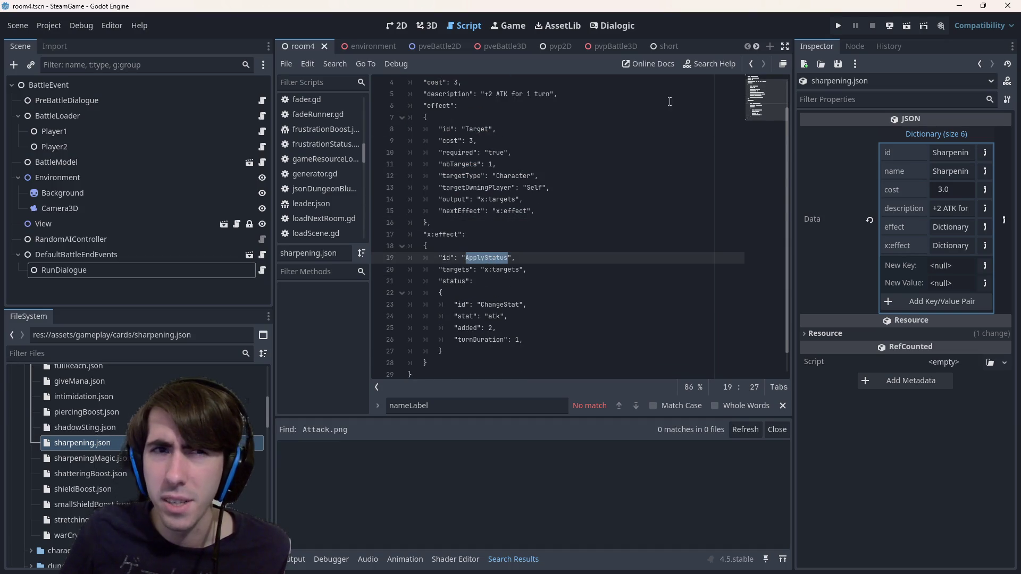
{"action": "left_click", "coordinate": [902, 26]}
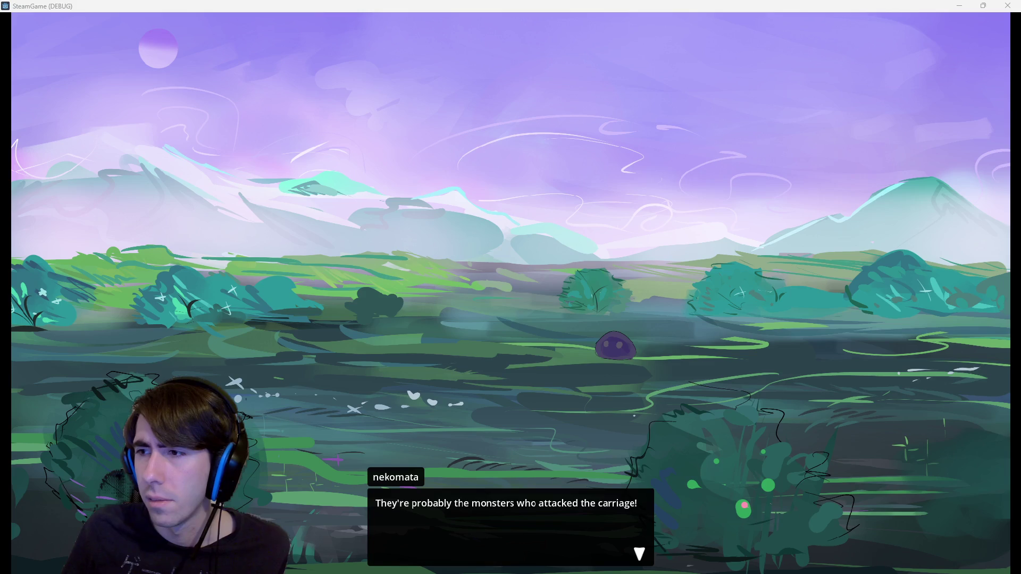
Step: Advance the dialogue, deploy the cat, play Sharpening on her, then drag the game window aside
{"action": "left_click", "coordinate": [559, 223]}
{"action": "left_click", "coordinate": [509, 252]}
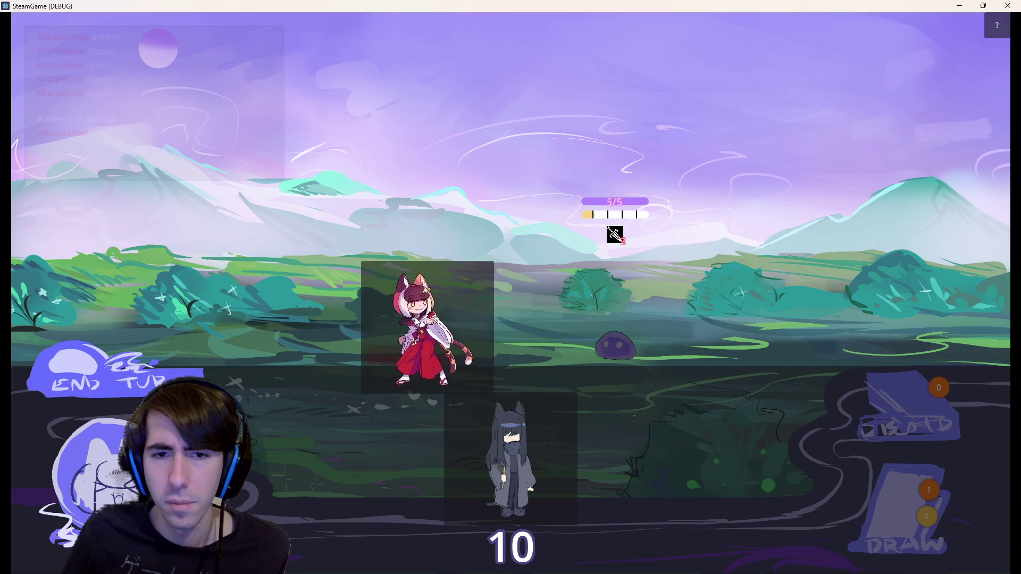
{"action": "left_click", "coordinate": [417, 321]}
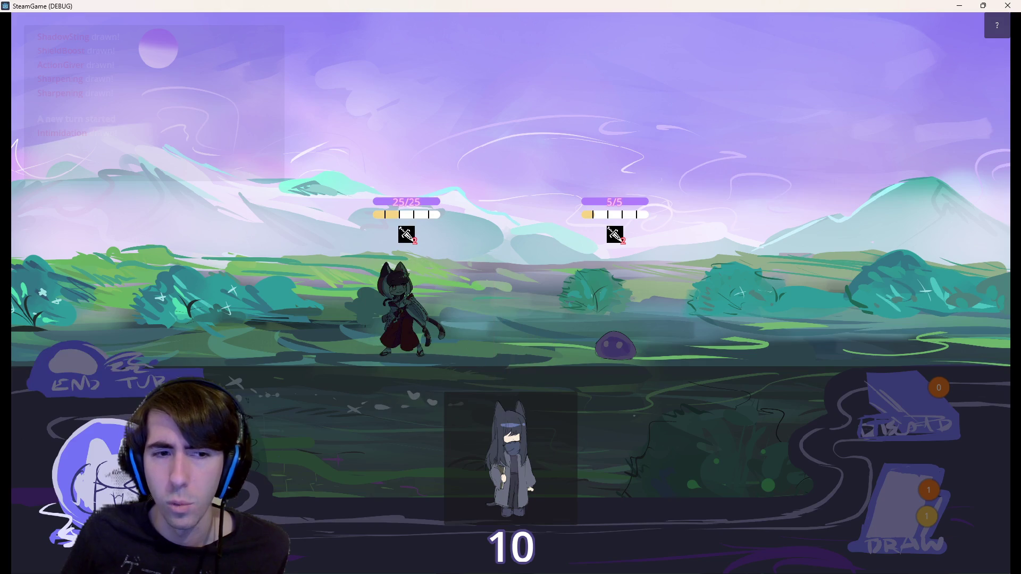
{"action": "left_click", "coordinate": [154, 384]}
{"action": "mouse_move", "coordinate": [558, 464]}
{"action": "left_mouse_down"}
{"action": "mouse_move", "coordinate": [419, 298]}
{"action": "mouse_move", "coordinate": [405, 323]}
{"action": "left_mouse_up"}
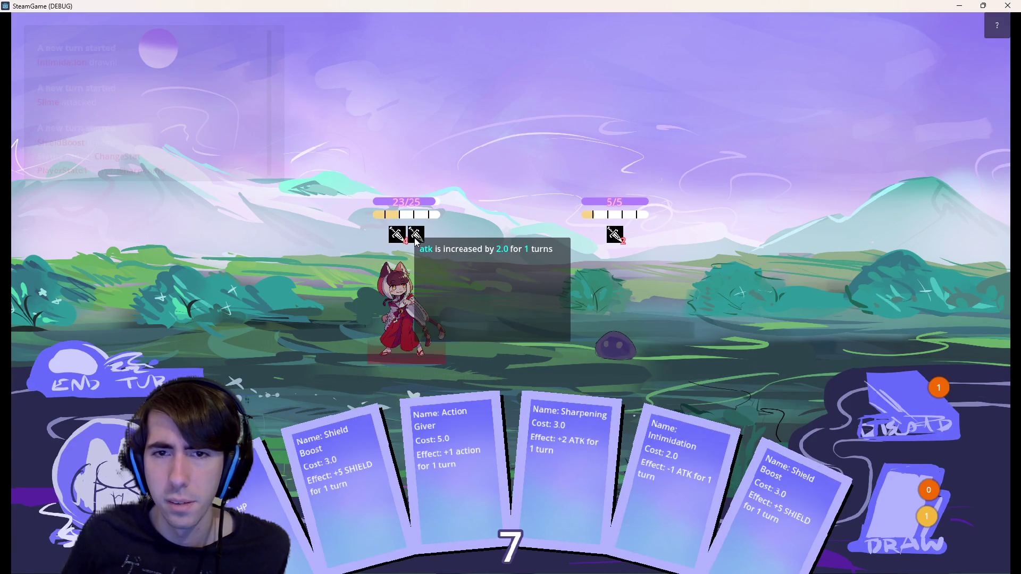
{"action": "mouse_move", "coordinate": [697, 7]}
{"action": "left_mouse_down"}
{"action": "mouse_move", "coordinate": [564, 170]}
{"action": "mouse_move", "coordinate": [1020, 176]}
{"action": "left_mouse_up"}
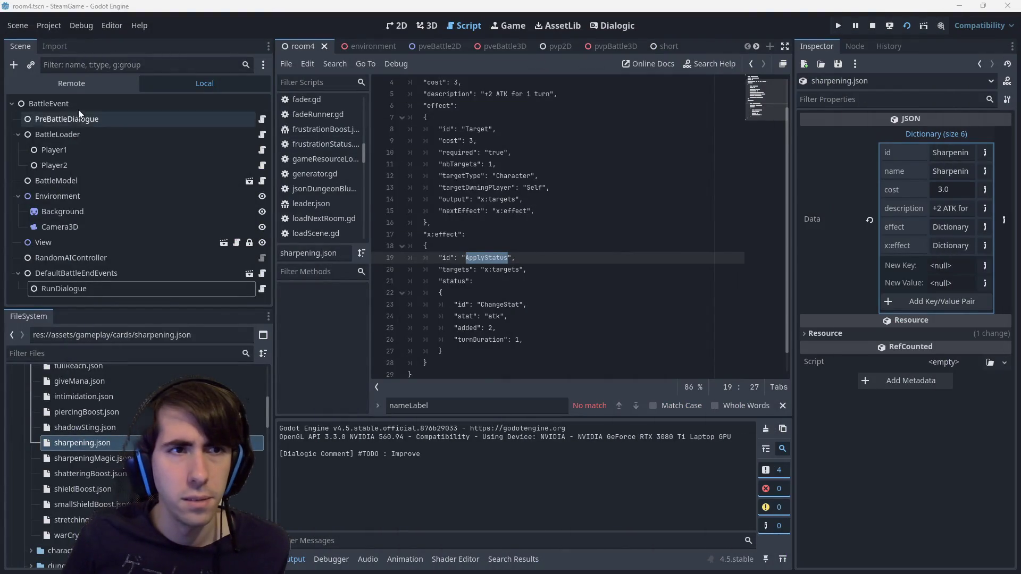
Step: Switch to the Remote tree and expand the battle slot's CharacterView down to its CanvasLayer UI
{"action": "left_click", "coordinate": [73, 85]}
{"action": "scroll", "coordinate": [125, 185], "scroll_direction": "up", "scroll_amount": 5}
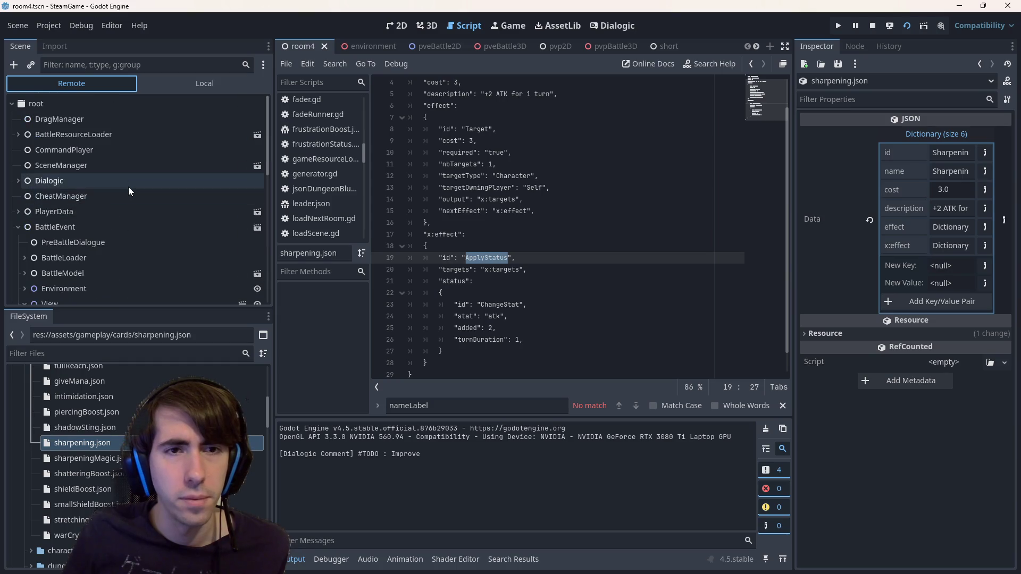
{"action": "scroll", "coordinate": [123, 205], "scroll_direction": "down", "scroll_amount": 10}
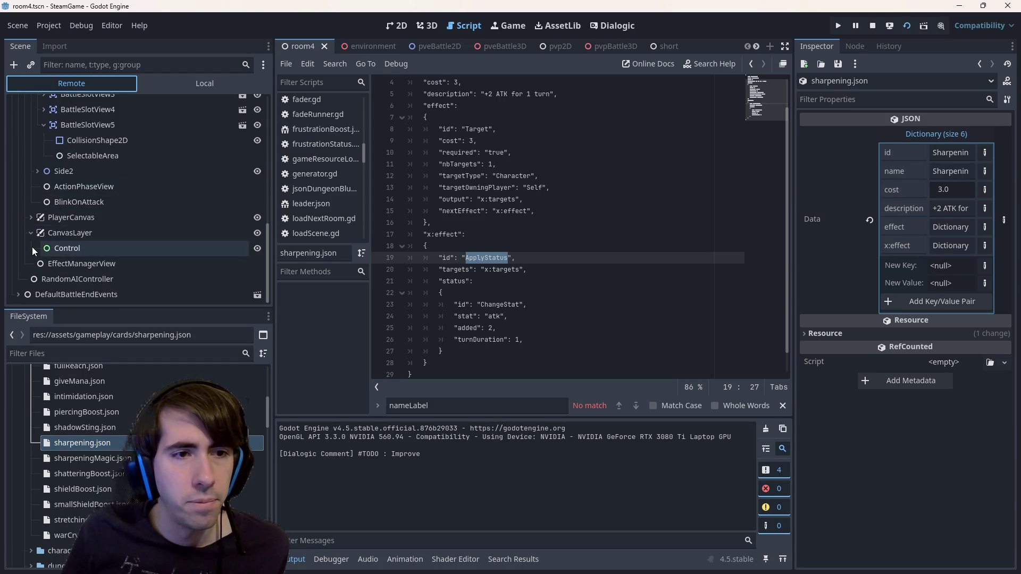
{"action": "scroll", "coordinate": [32, 247], "scroll_direction": "up", "scroll_amount": 1}
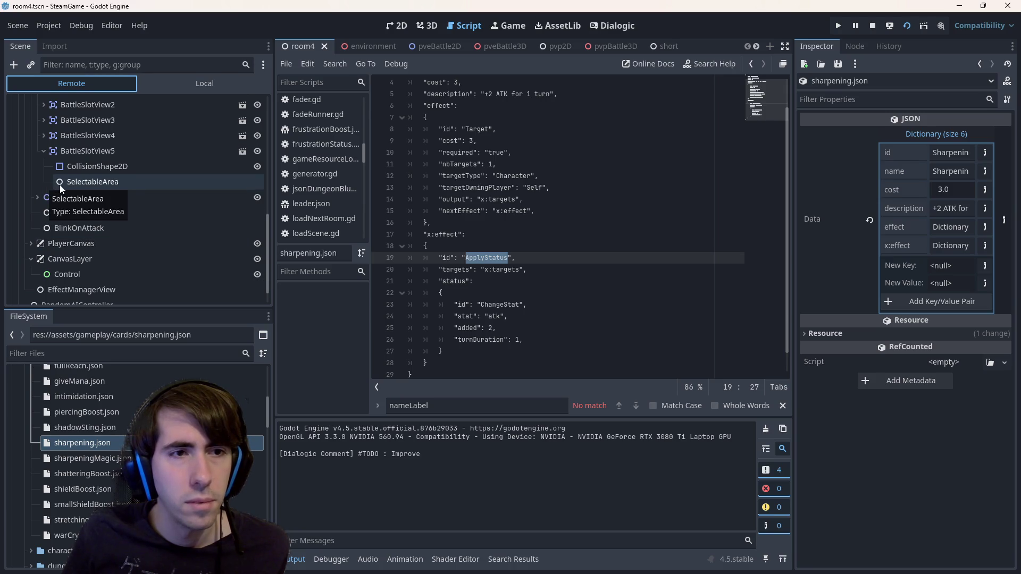
{"action": "scroll", "coordinate": [59, 157], "scroll_direction": "up", "scroll_amount": 5}
{"action": "scroll", "coordinate": [63, 180], "scroll_direction": "down", "scroll_amount": 3}
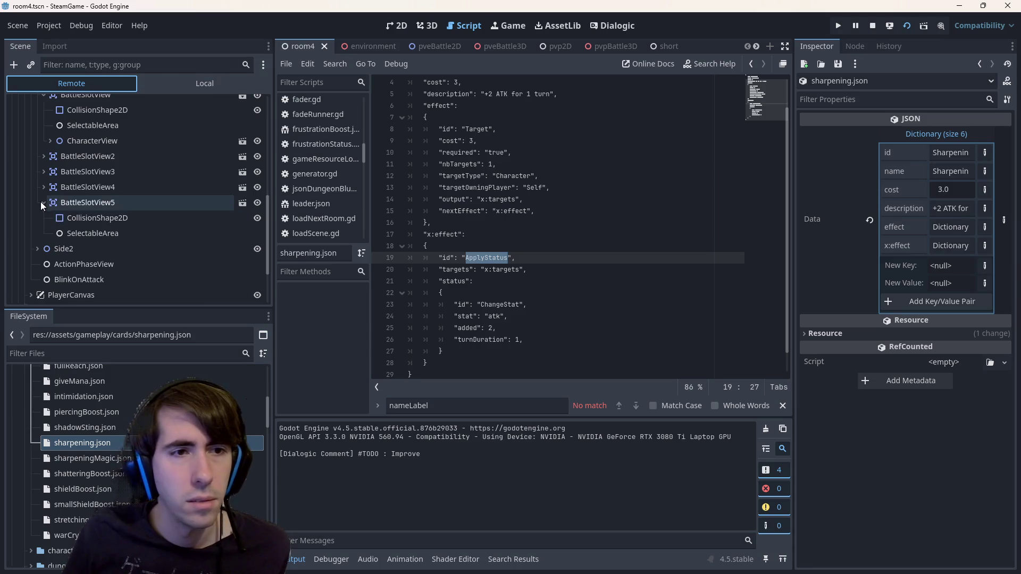
{"action": "left_click", "coordinate": [47, 205]}
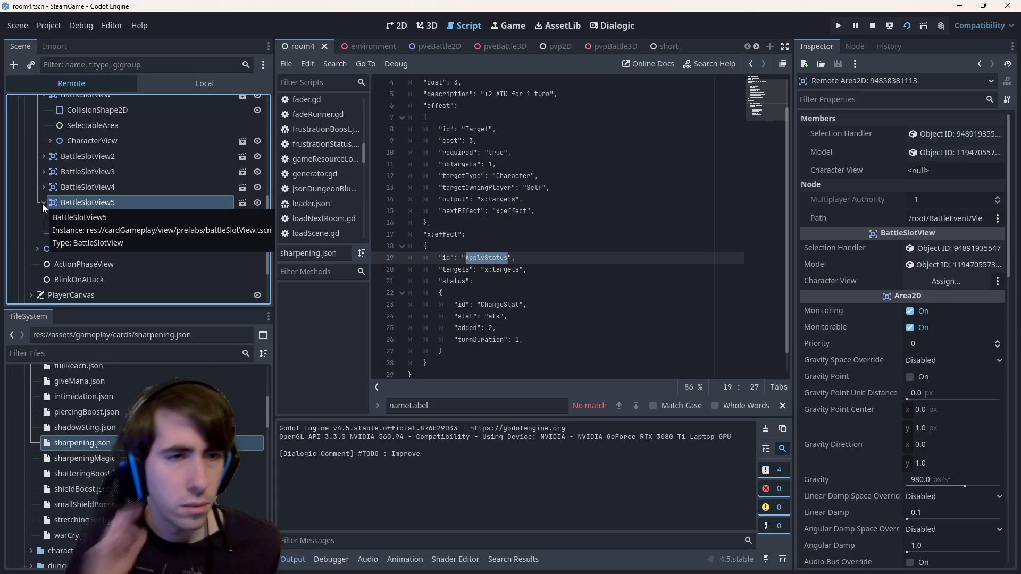
{"action": "scroll", "coordinate": [113, 167], "scroll_direction": "up", "scroll_amount": 3}
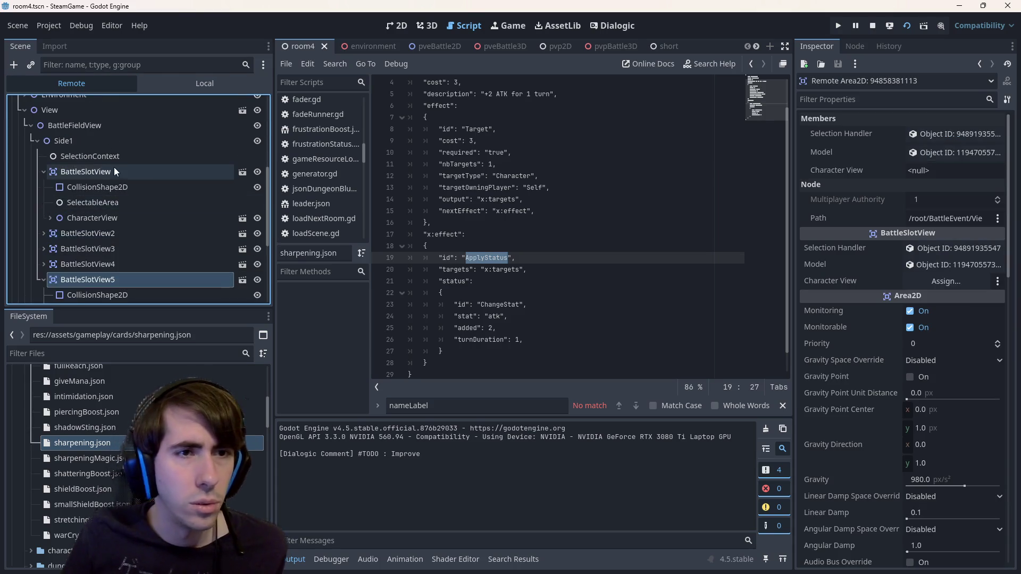
{"action": "left_click", "coordinate": [112, 218]}
{"action": "left_click", "coordinate": [83, 246]}
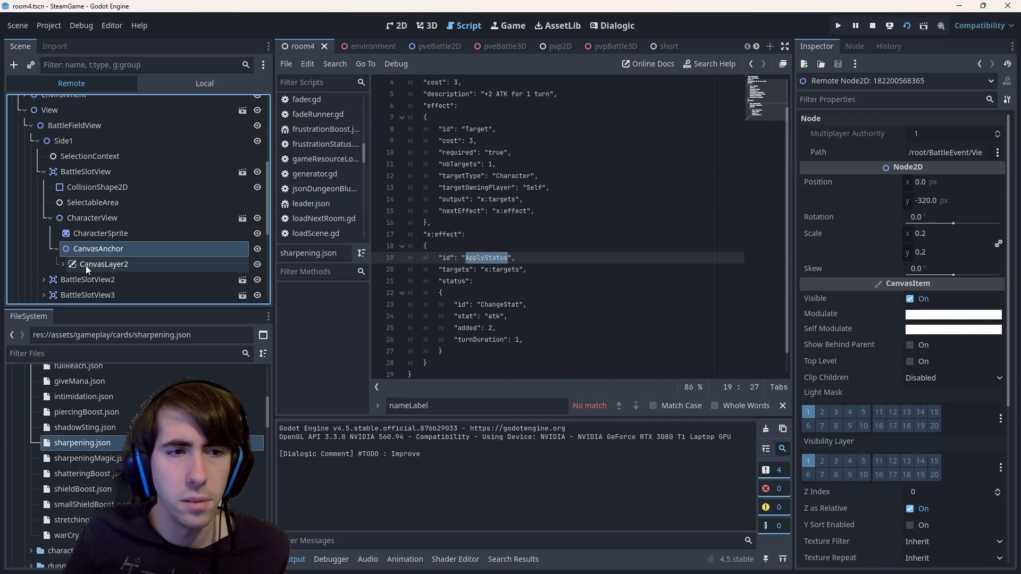
{"action": "left_click", "coordinate": [85, 266]}
{"action": "left_click", "coordinate": [101, 279]}
{"action": "left_click", "coordinate": [113, 293]}
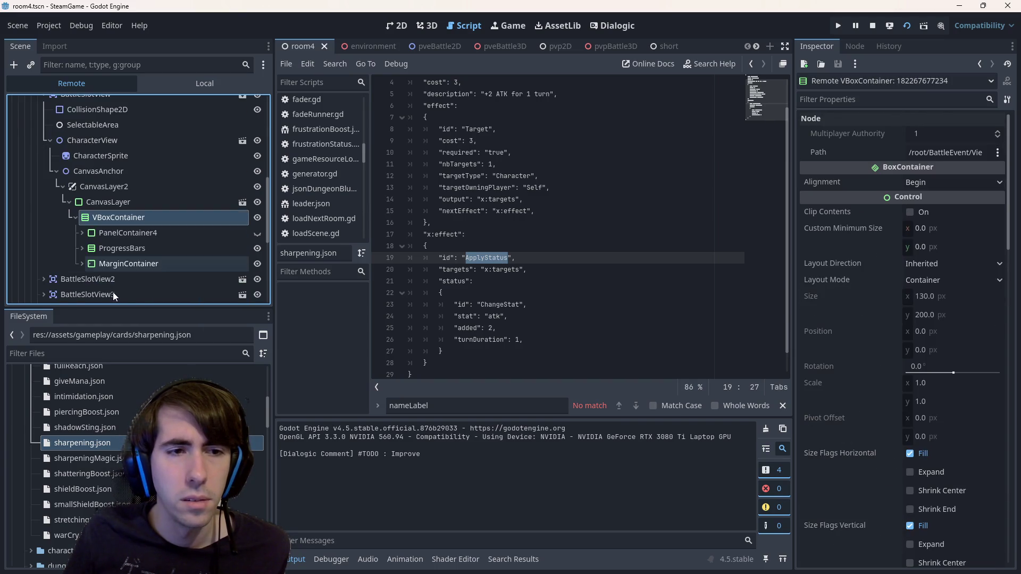
Step: Expand MarginContainer and FlowContainer, then inspect the second status icon's 32×32 StatusIconPlaceholder.png texture
{"action": "left_click", "coordinate": [132, 251]}
{"action": "left_click", "coordinate": [123, 231]}
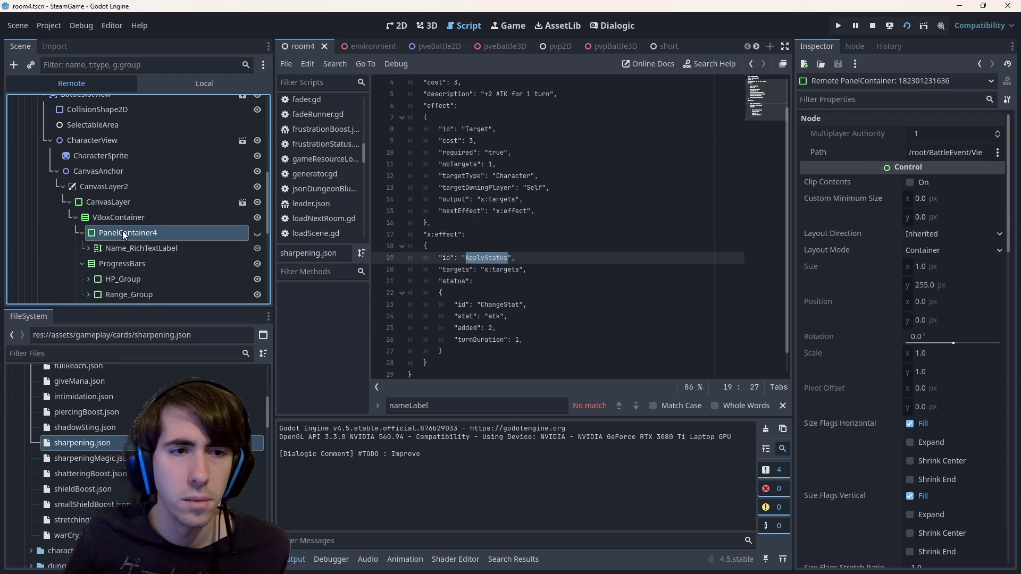
{"action": "scroll", "coordinate": [126, 239], "scroll_direction": "down", "scroll_amount": 2}
{"action": "left_click", "coordinate": [115, 207]}
{"action": "scroll", "coordinate": [115, 204], "scroll_direction": "down", "scroll_amount": 1}
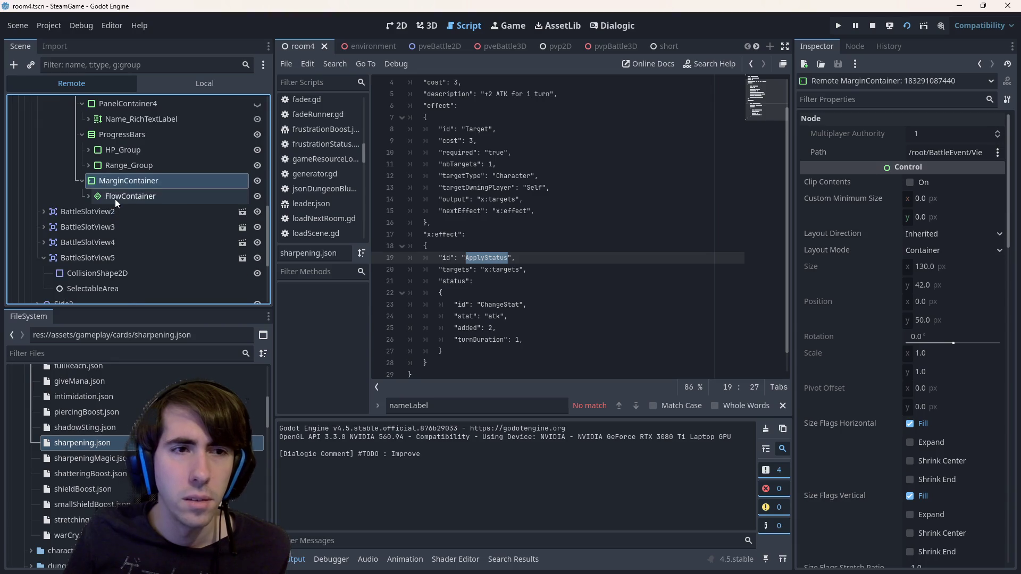
{"action": "left_click", "coordinate": [116, 201]}
{"action": "left_click", "coordinate": [123, 213]}
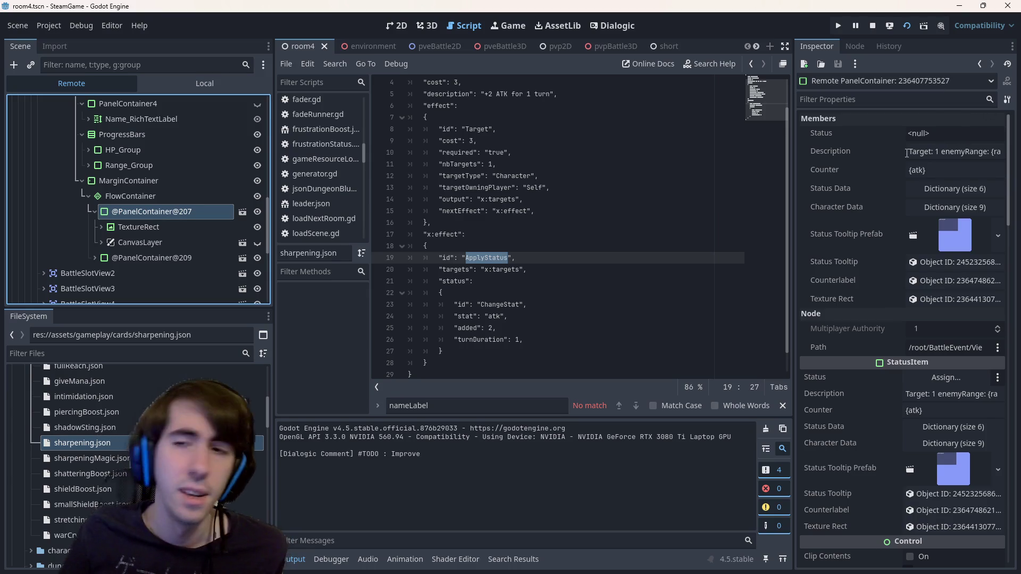
{"action": "left_click", "coordinate": [192, 259]}
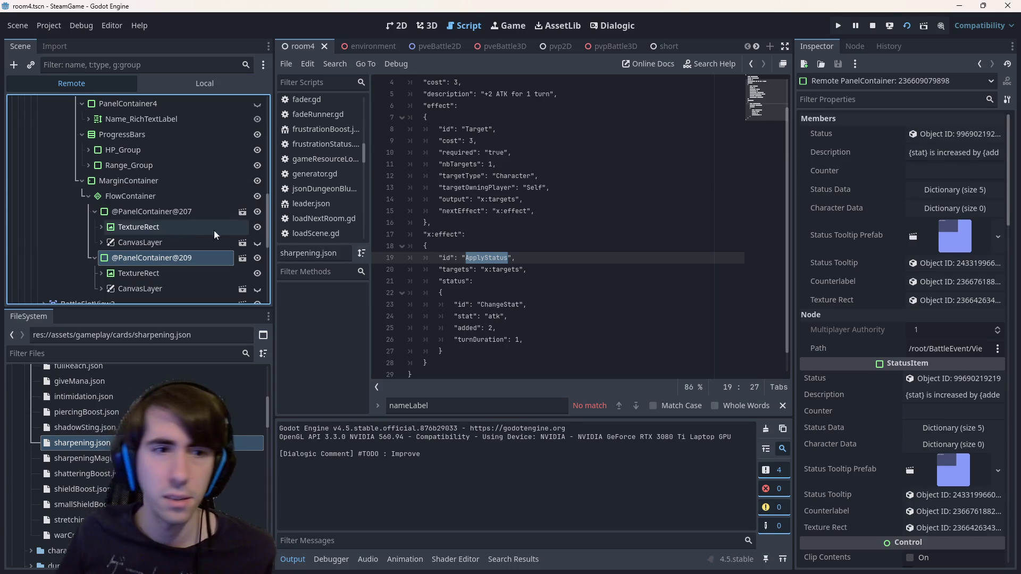
{"action": "left_click", "coordinate": [192, 271]}
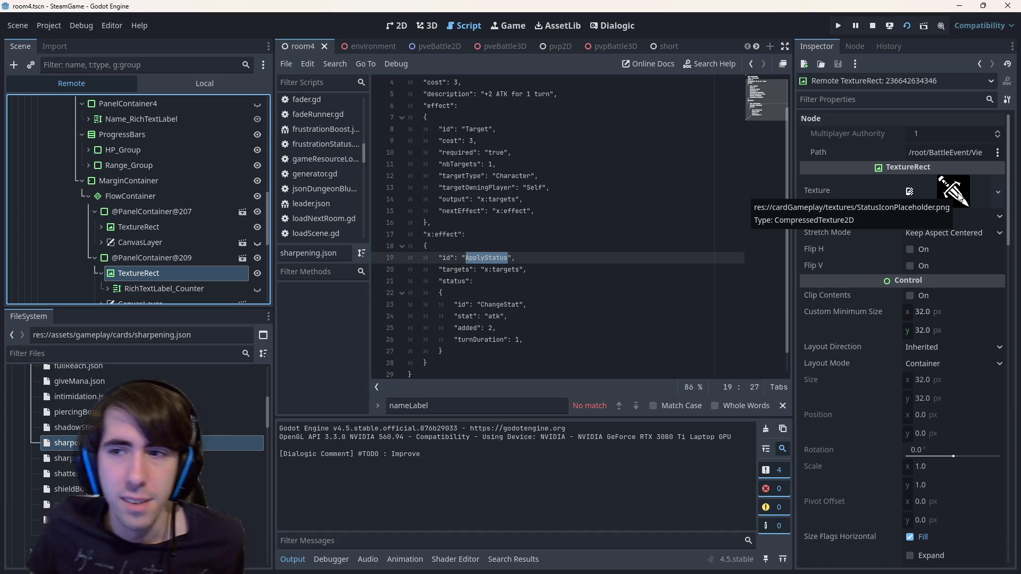
{"action": "left_click", "coordinate": [73, 355]}
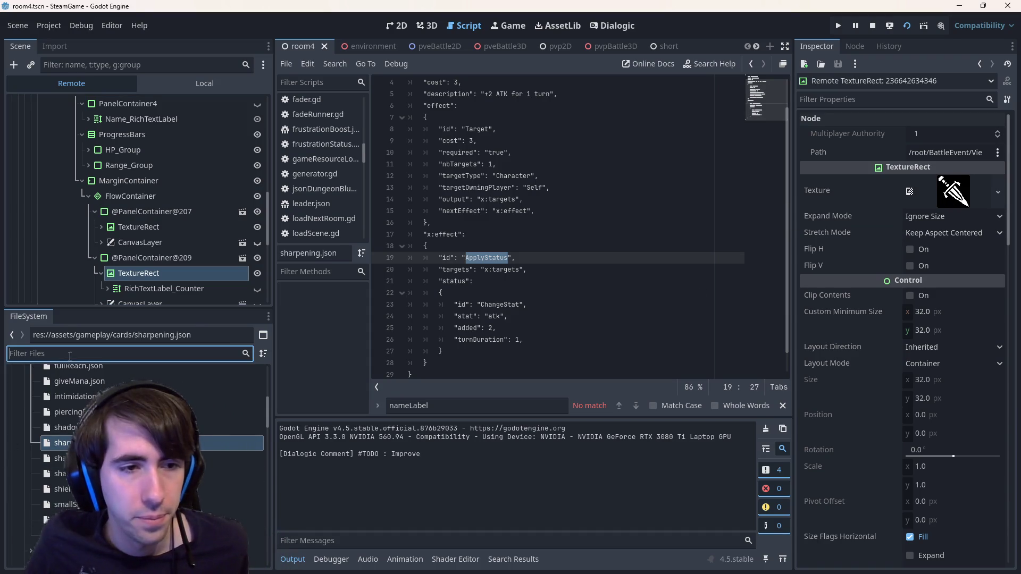
Step: Filter for 'statusicon', view StatusIconPlaceholder.png's owners, open statusItem.tscn, then clear the filter
{"action": "type", "text": "statusicon"}
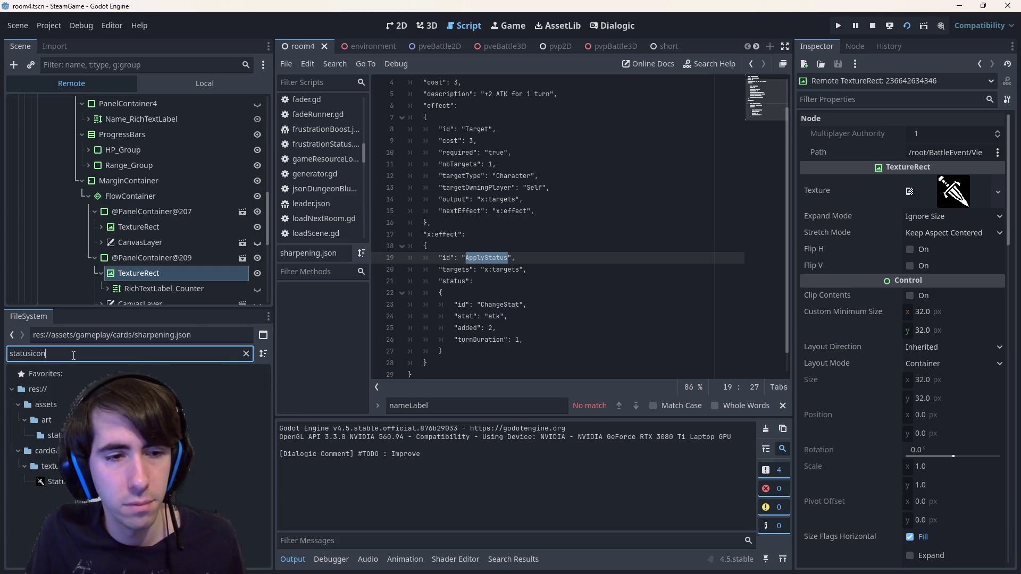
{"action": "right_click", "coordinate": [117, 482]}
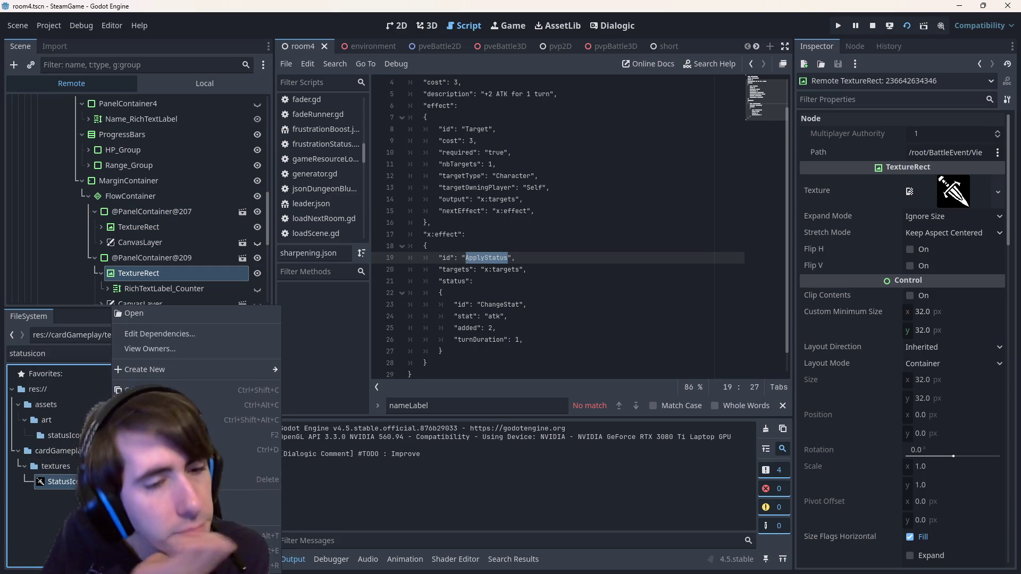
{"action": "left_click", "coordinate": [177, 326]}
{"action": "left_click", "coordinate": [492, 219]}
{"action": "double_click", "coordinate": [493, 219]}
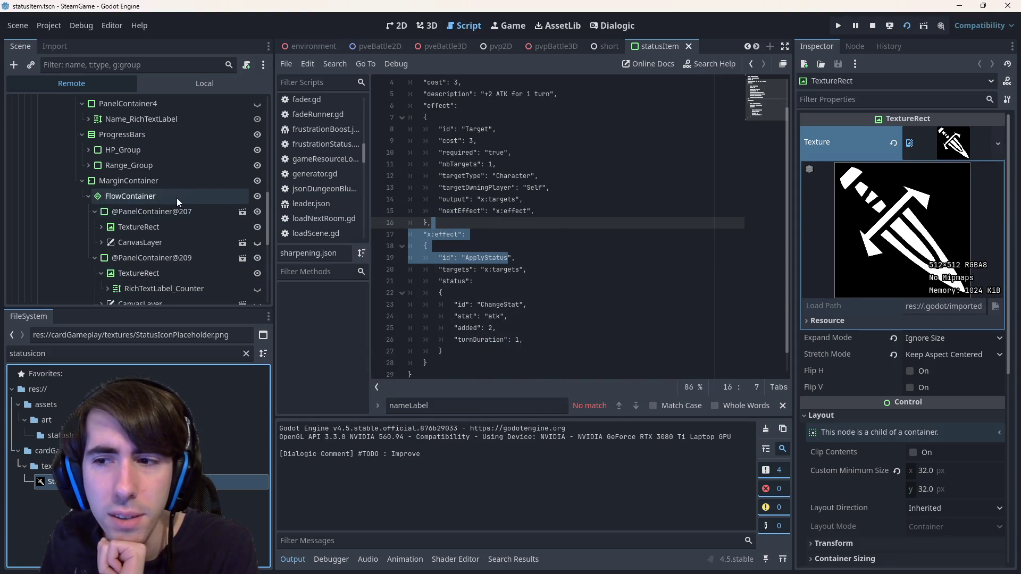
{"action": "scroll", "coordinate": [126, 174], "scroll_direction": "down", "scroll_amount": 1}
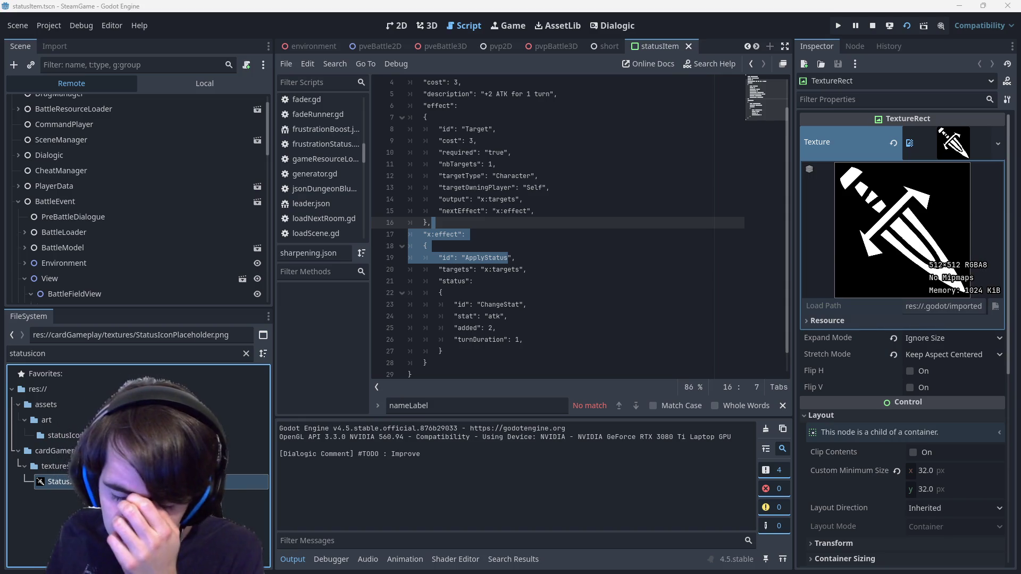
{"action": "left_click", "coordinate": [245, 354]}
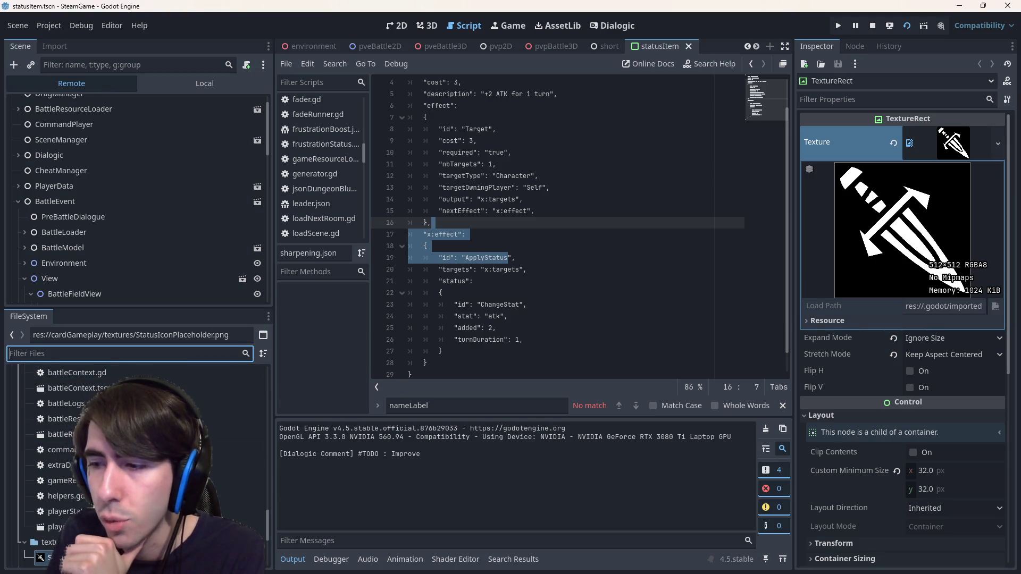
{"action": "key", "text": "alt+Tab"}
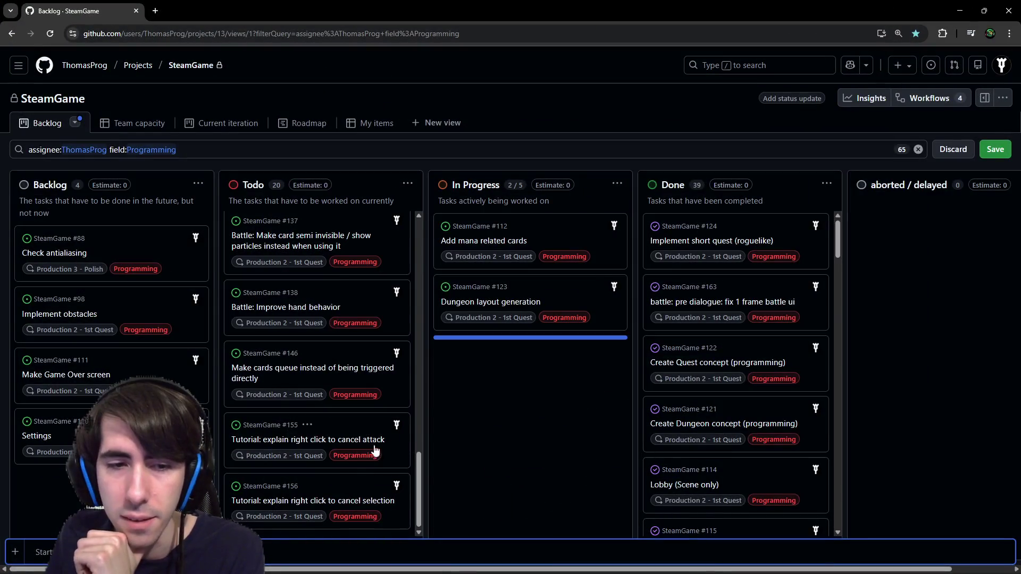
Step: Create the issue 'Abilities and Sharpening are still using the sword placeholder texture', self-assigned, milestone Production 3
{"action": "left_click", "coordinate": [316, 548]}
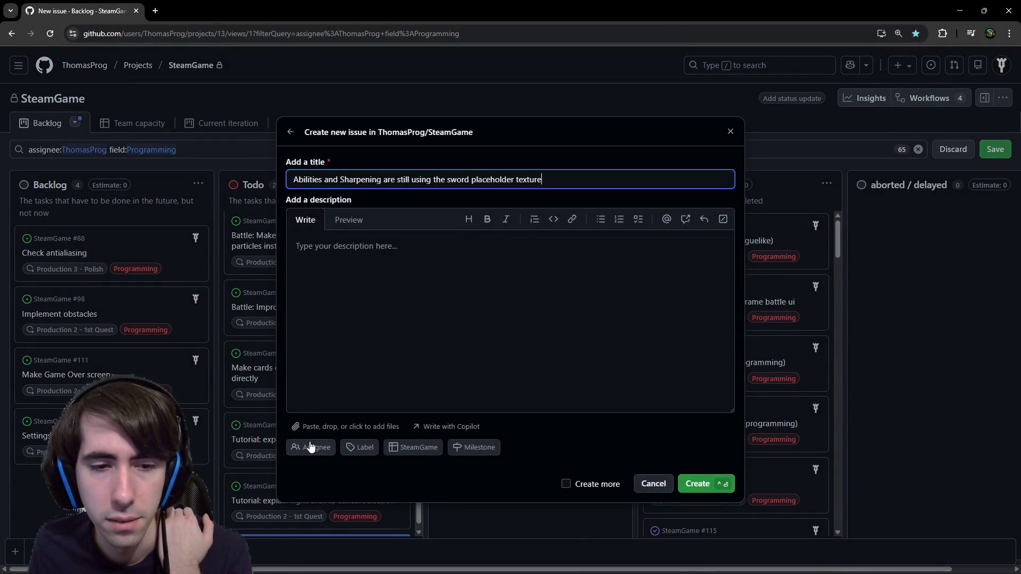
{"action": "type", "text": "Abilities and Sharpening are still using the sword placeholder texture"}
{"action": "left_click", "coordinate": [311, 446]}
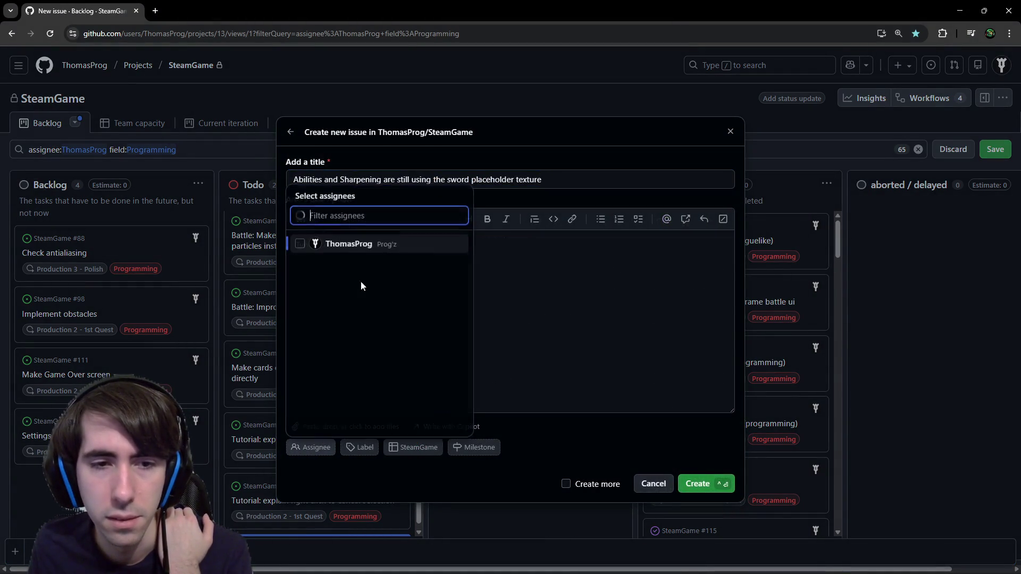
{"action": "left_click", "coordinate": [326, 251]}
{"action": "left_click", "coordinate": [512, 451]}
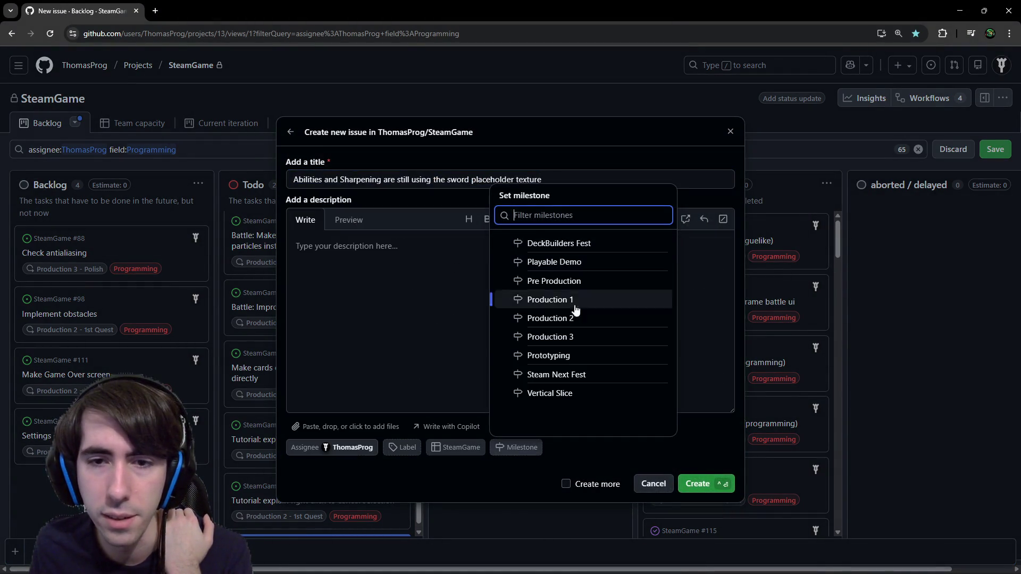
{"action": "left_click", "coordinate": [576, 316]}
{"action": "left_click", "coordinate": [487, 339]}
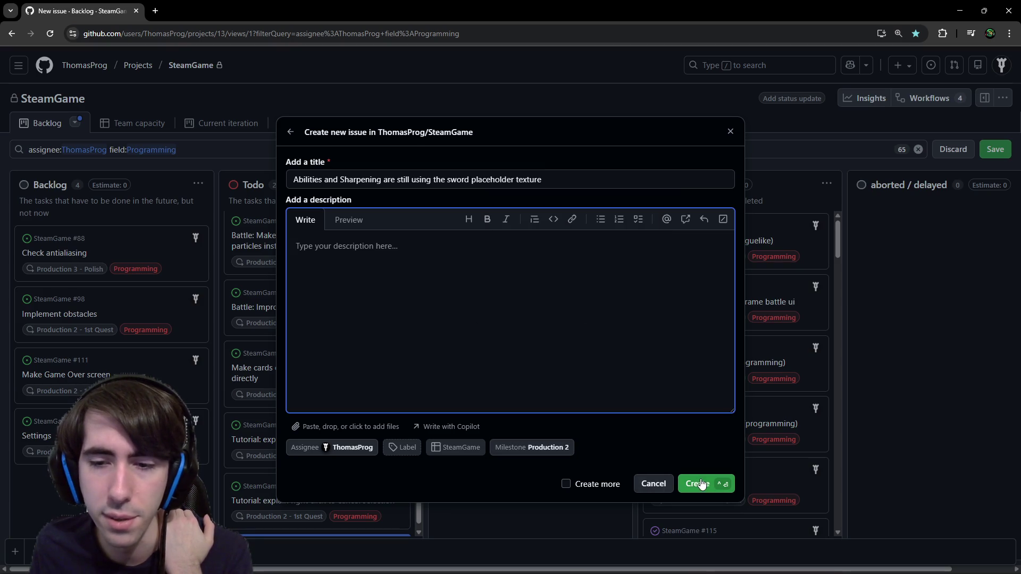
{"action": "left_click", "coordinate": [569, 448]}
{"action": "left_click", "coordinate": [572, 340]}
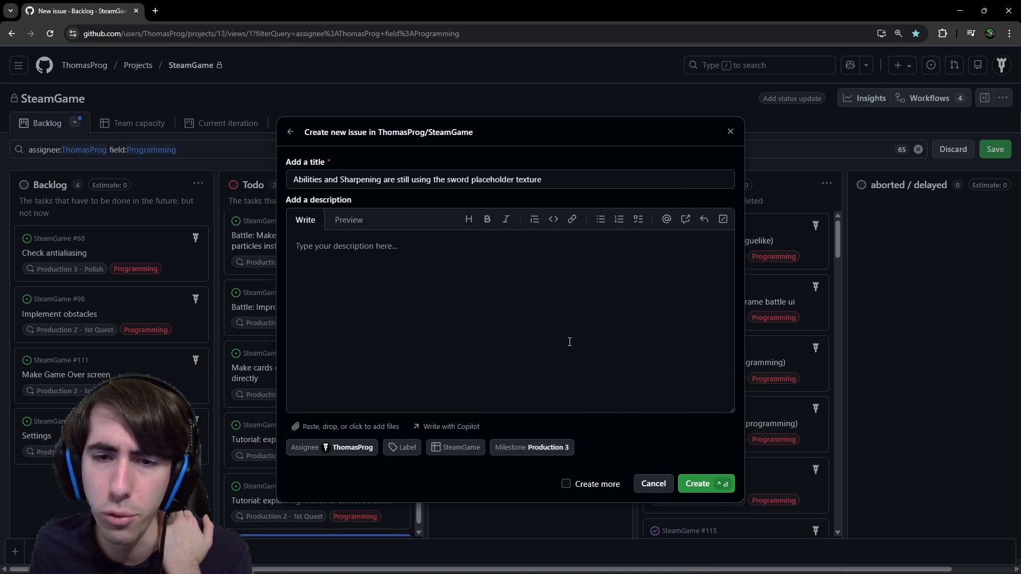
{"action": "left_click", "coordinate": [718, 486]}
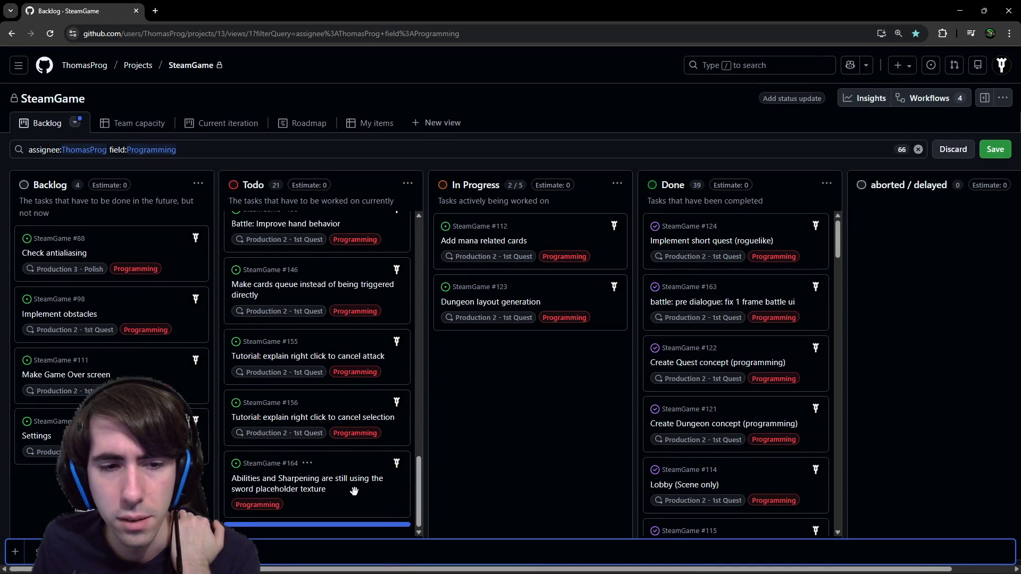
Step: Set issue #164's iteration to Production 3 - Polish and move it into the Backlog column
{"action": "left_click", "coordinate": [327, 493]}
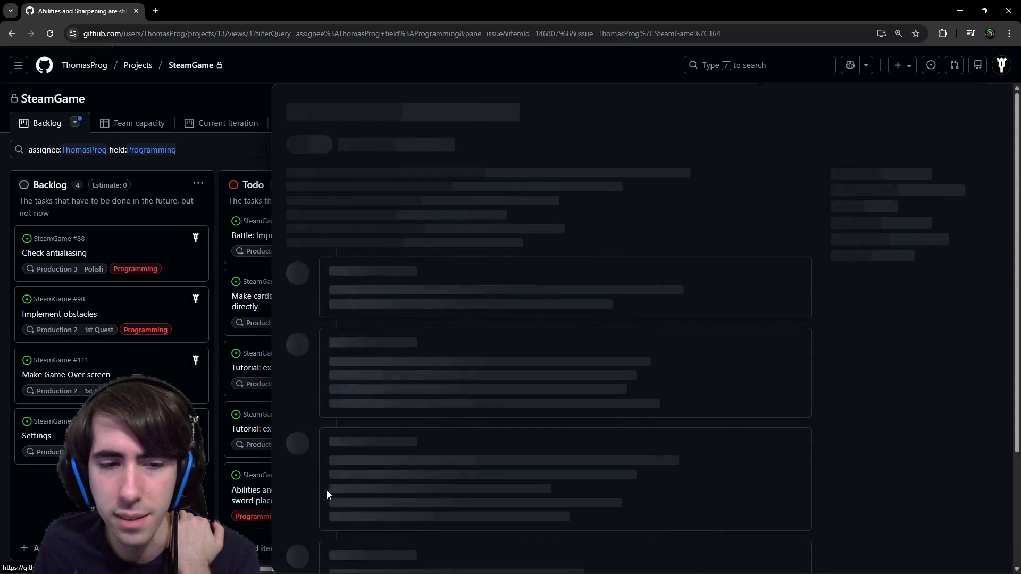
{"action": "left_click", "coordinate": [938, 428]}
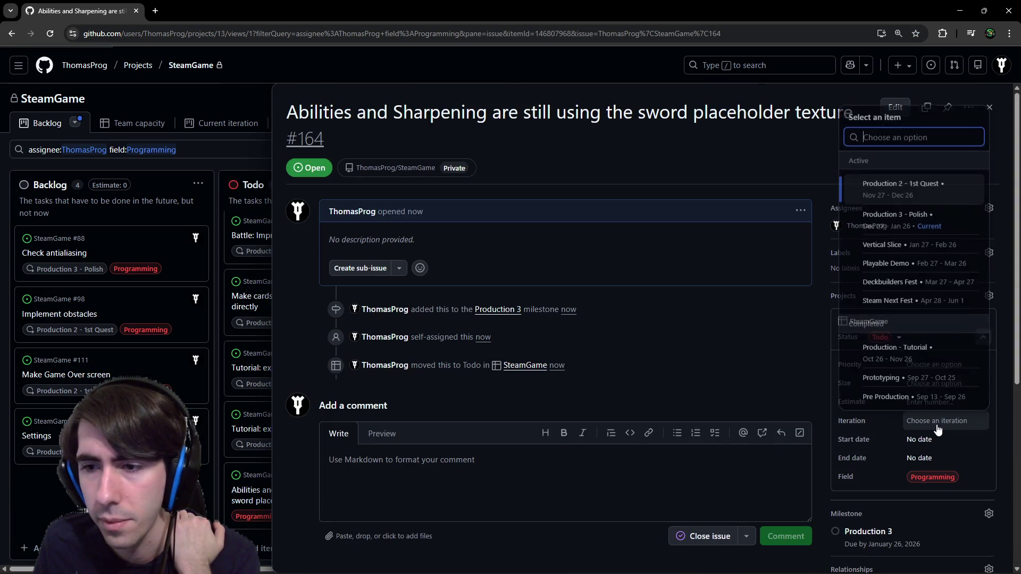
{"action": "left_click", "coordinate": [925, 218]}
{"action": "scroll", "coordinate": [909, 409], "scroll_direction": "down", "scroll_amount": 4}
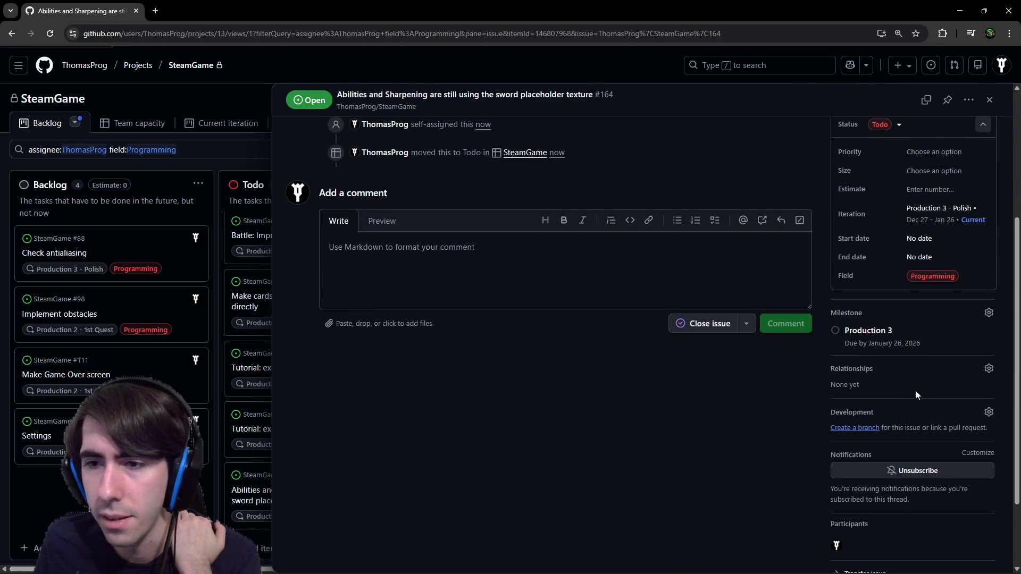
{"action": "scroll", "coordinate": [915, 396], "scroll_direction": "up", "scroll_amount": 3}
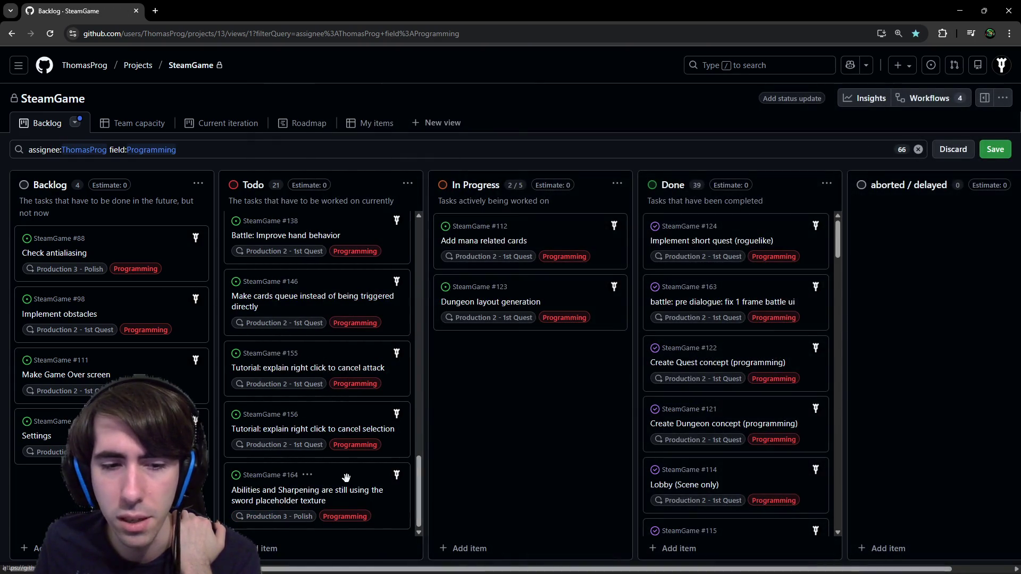
{"action": "mouse_move", "coordinate": [307, 495]}
{"action": "left_mouse_down"}
{"action": "mouse_move", "coordinate": [79, 500]}
{"action": "mouse_move", "coordinate": [149, 235]}
{"action": "left_mouse_up"}
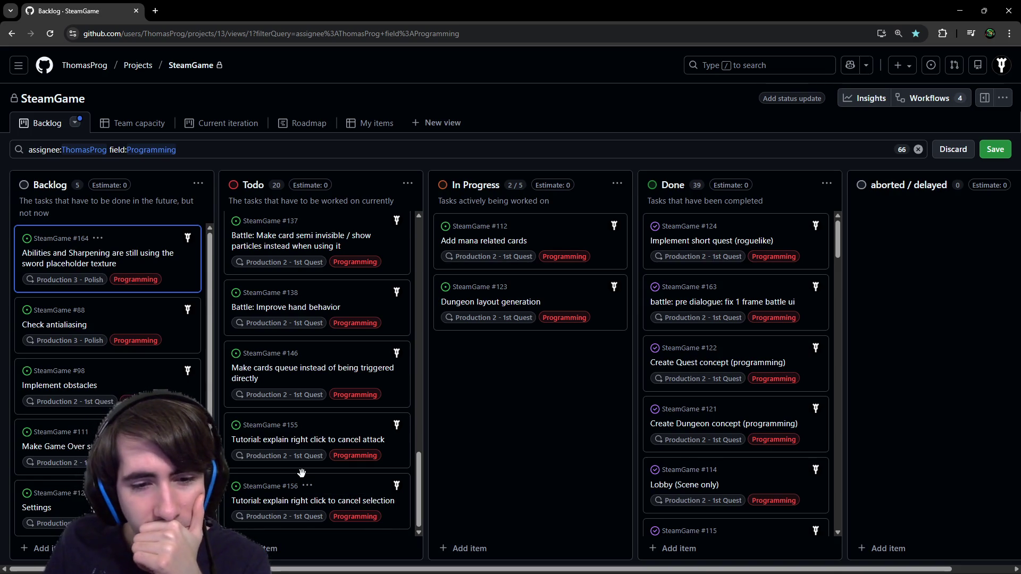
{"action": "key", "text": "alt+Tab"}
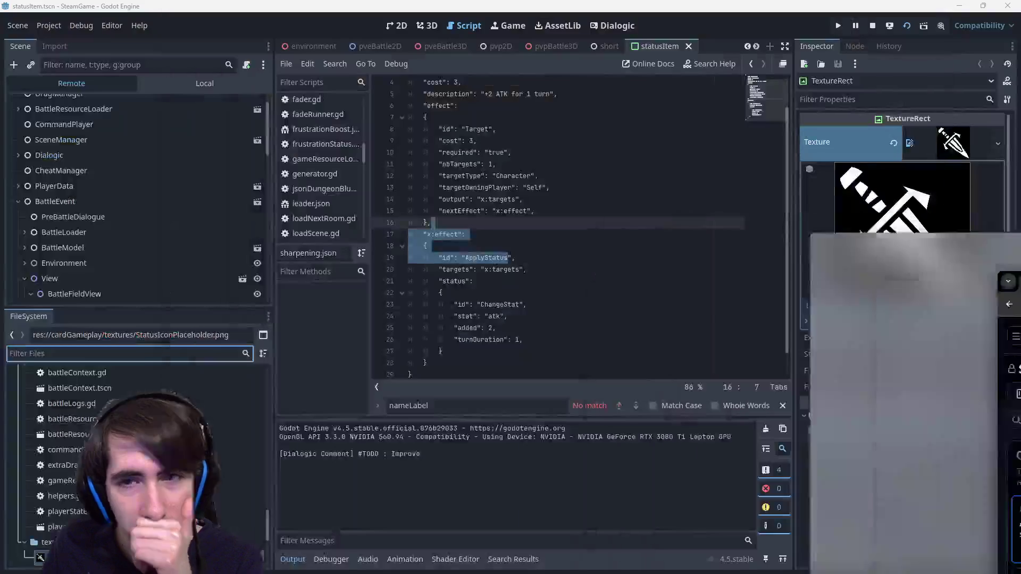
Step: Expand cardGameplay/art/cardSleeves and list the scenes that use sakuraSleeves.png
{"action": "scroll", "coordinate": [133, 463], "scroll_direction": "up", "scroll_amount": 10}
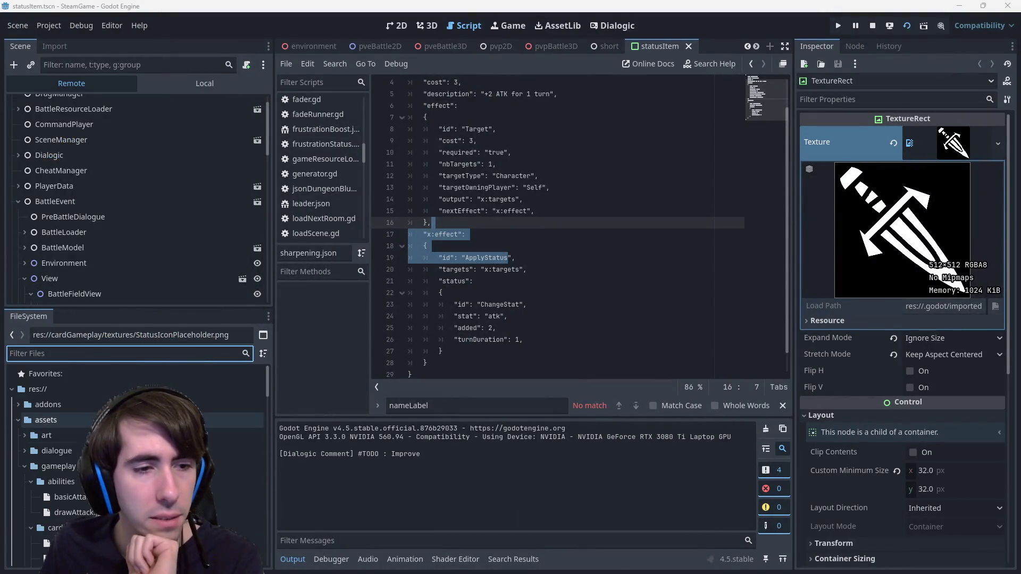
{"action": "left_click", "coordinate": [60, 434]}
{"action": "key", "text": "Left"}
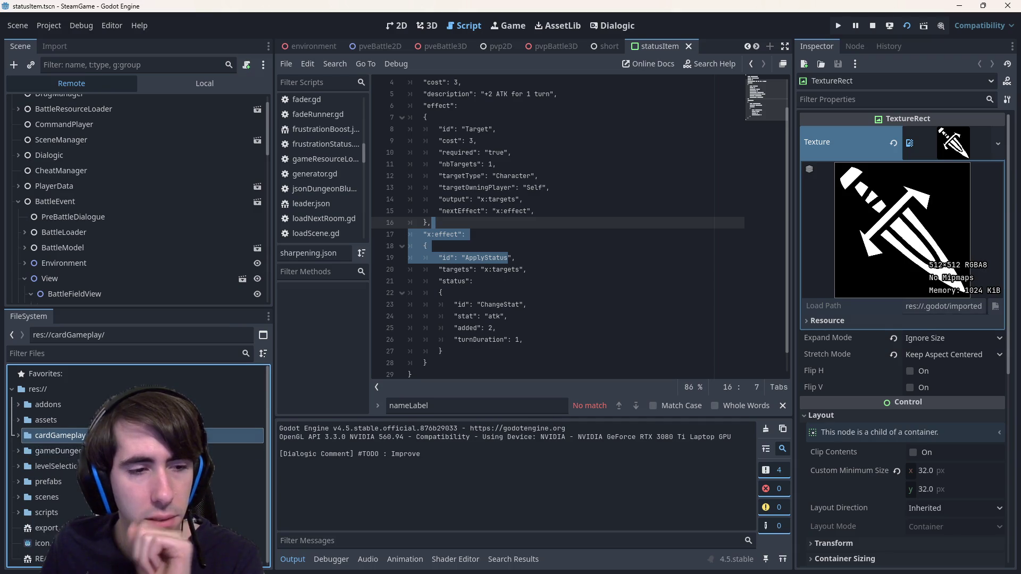
{"action": "key", "text": "Right"}
{"action": "key", "text": "Right"}
{"action": "key", "text": "Right"}
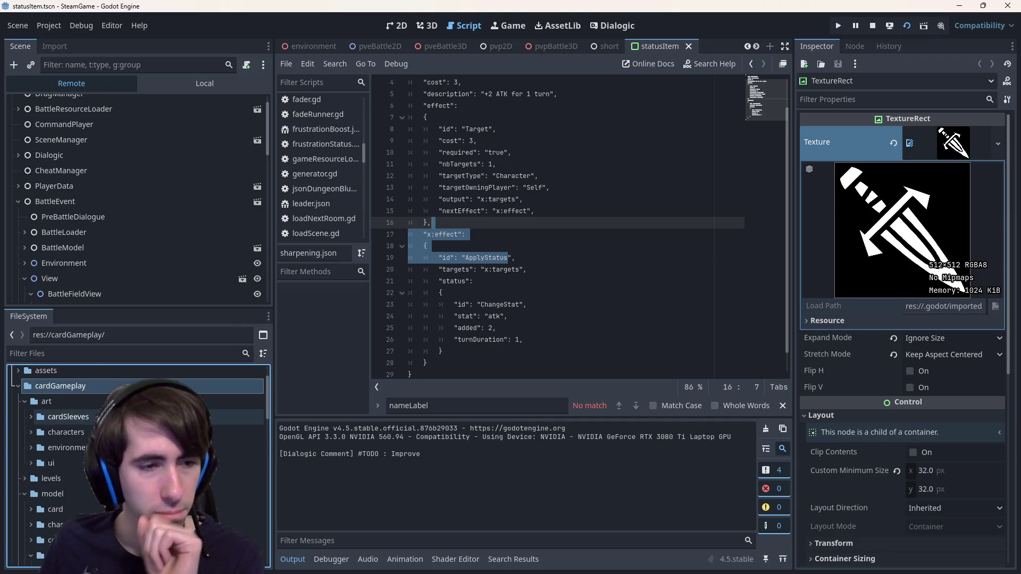
{"action": "key", "text": "Right"}
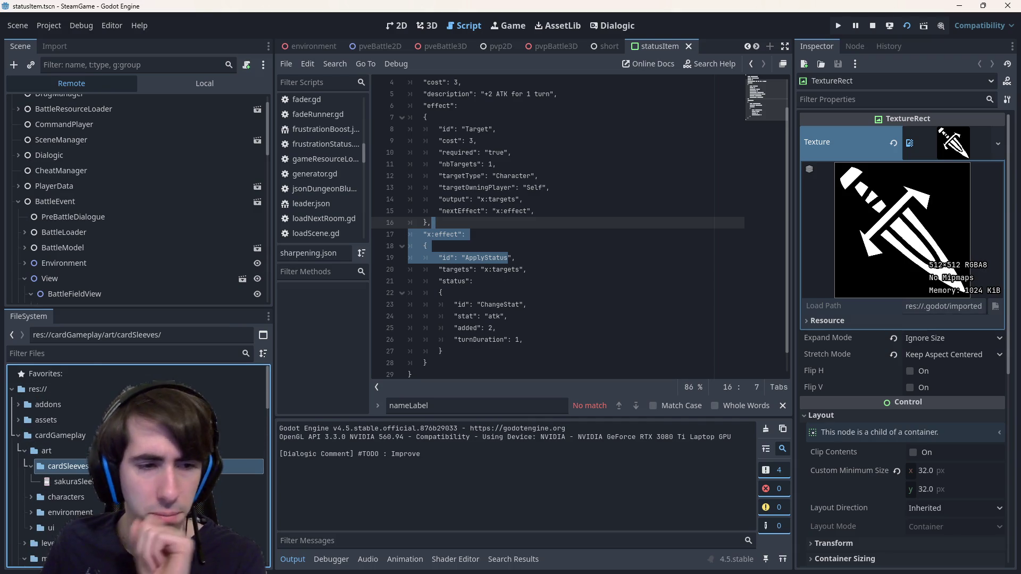
{"action": "right_click", "coordinate": [113, 481]}
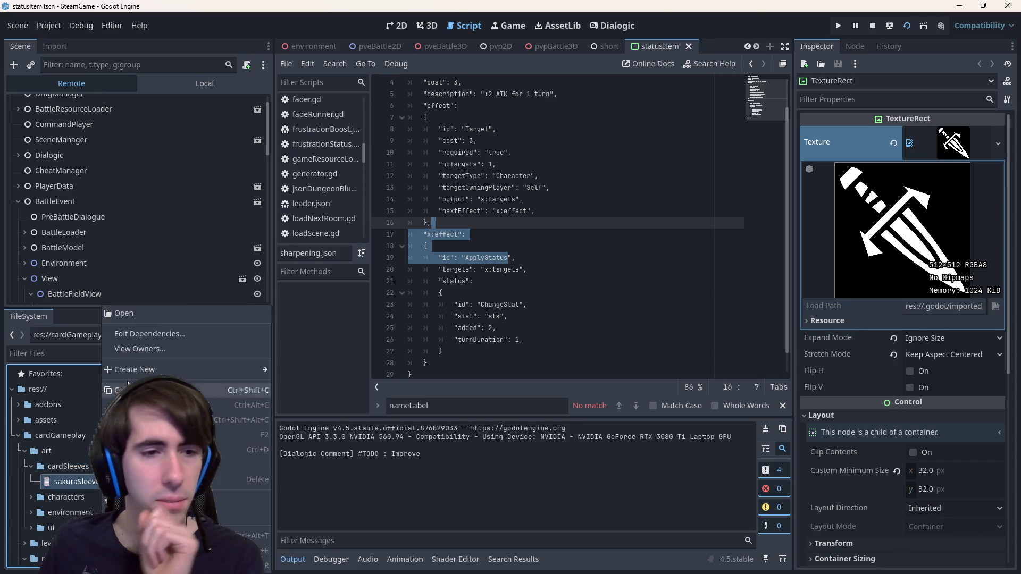
{"action": "left_click", "coordinate": [158, 347]}
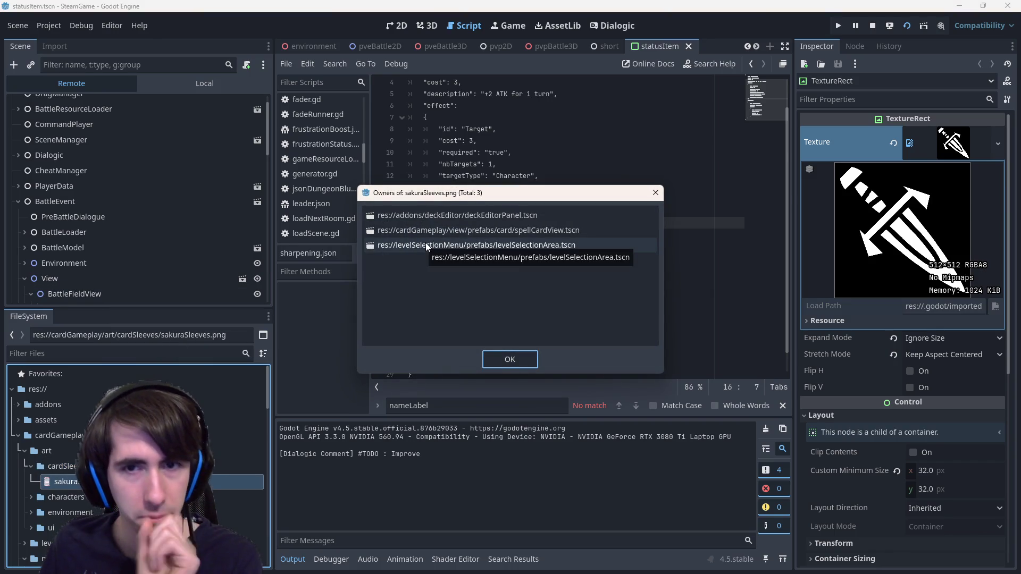
Step: Open deckEditorPanel.tscn from the owners list and view it in the 2D editor
{"action": "double_click", "coordinate": [560, 222]}
{"action": "left_click", "coordinate": [406, 25]}
{"action": "scroll", "coordinate": [473, 292], "scroll_direction": "down", "scroll_amount": 5}
{"action": "scroll", "coordinate": [344, 376], "scroll_direction": "down", "scroll_amount": 2}
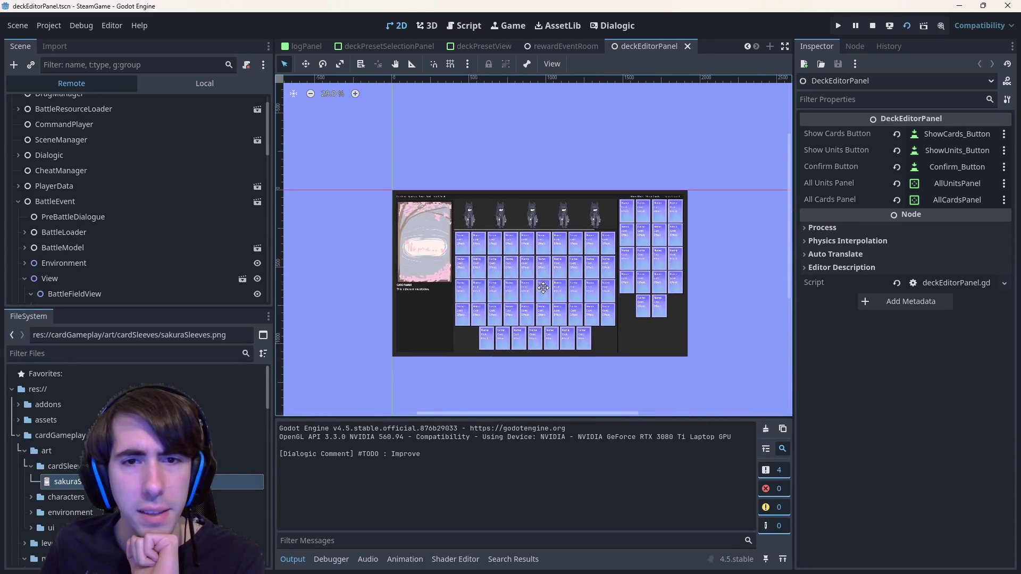
Step: Open spellCardView.tscn from sakuraSleeves.png's owners list
{"action": "right_click", "coordinate": [216, 482]}
{"action": "left_click", "coordinate": [250, 349]}
{"action": "double_click", "coordinate": [470, 231]}
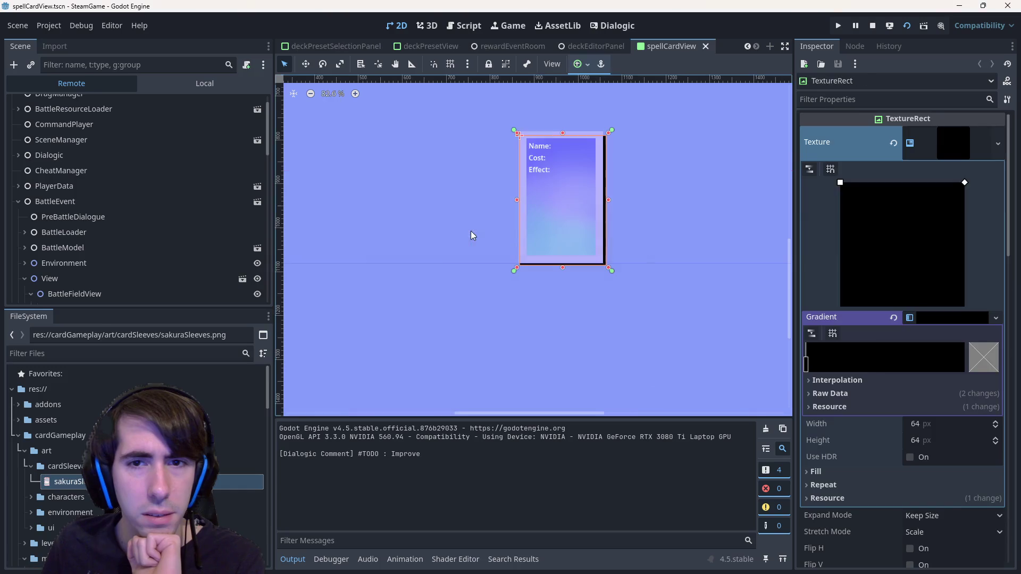
{"action": "scroll", "coordinate": [458, 261], "scroll_direction": "down", "scroll_amount": 8}
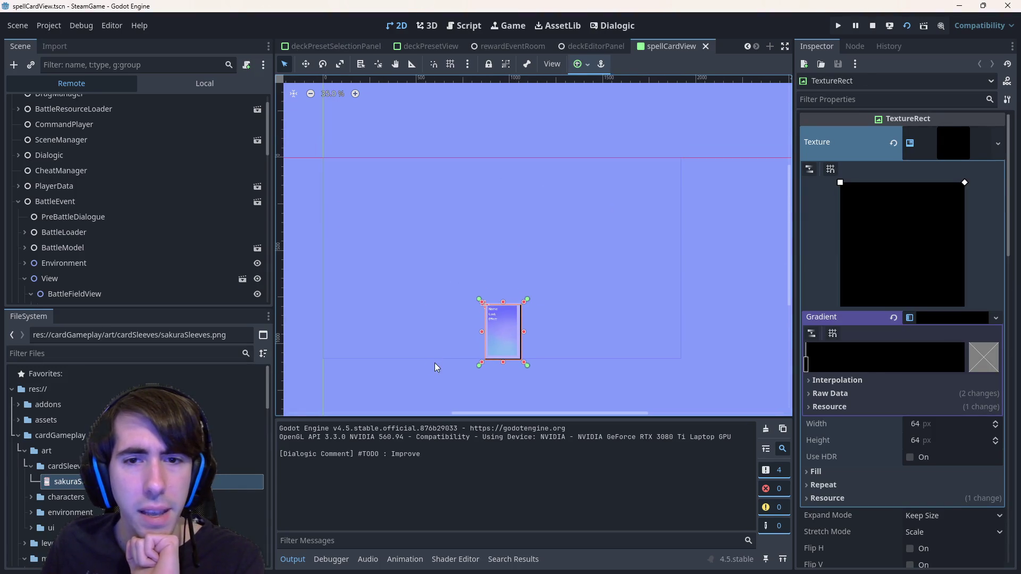
{"action": "scroll", "coordinate": [152, 234], "scroll_direction": "down", "scroll_amount": 10}
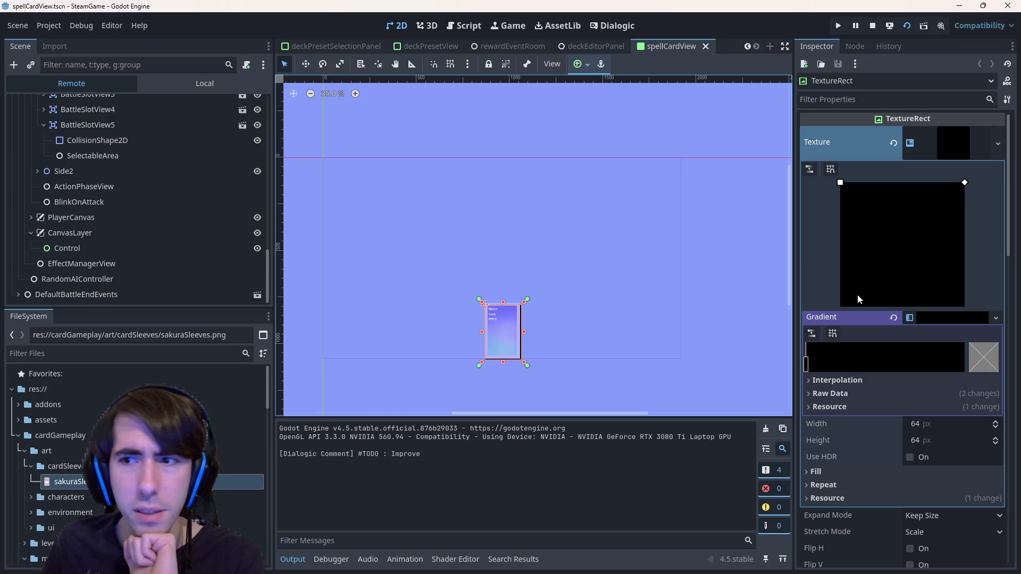
{"action": "scroll", "coordinate": [866, 301], "scroll_direction": "down", "scroll_amount": 10}
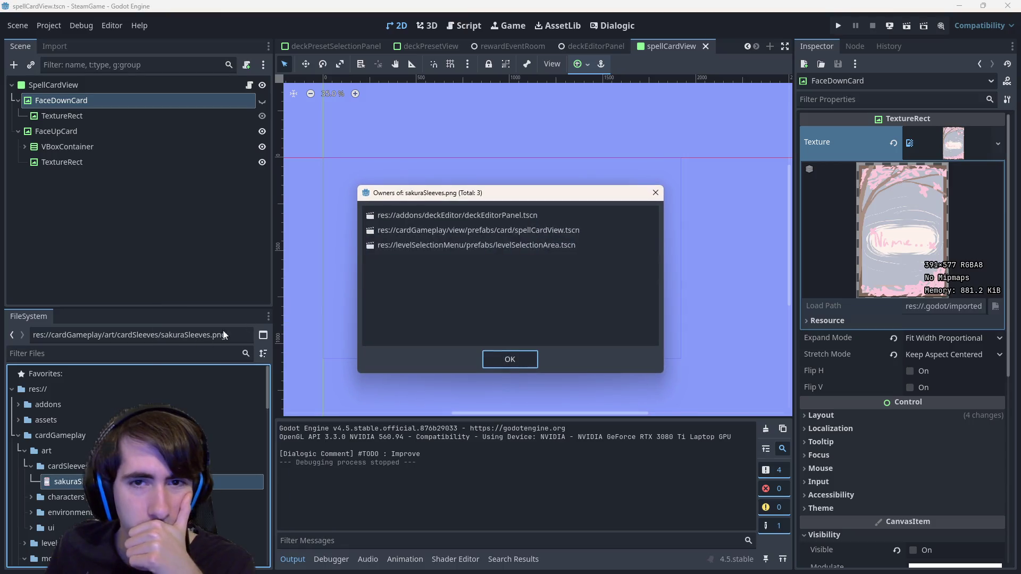
Step: Open levelSelectionArea.tscn, the third scene using sakuraSleeves.png
{"action": "double_click", "coordinate": [488, 248]}
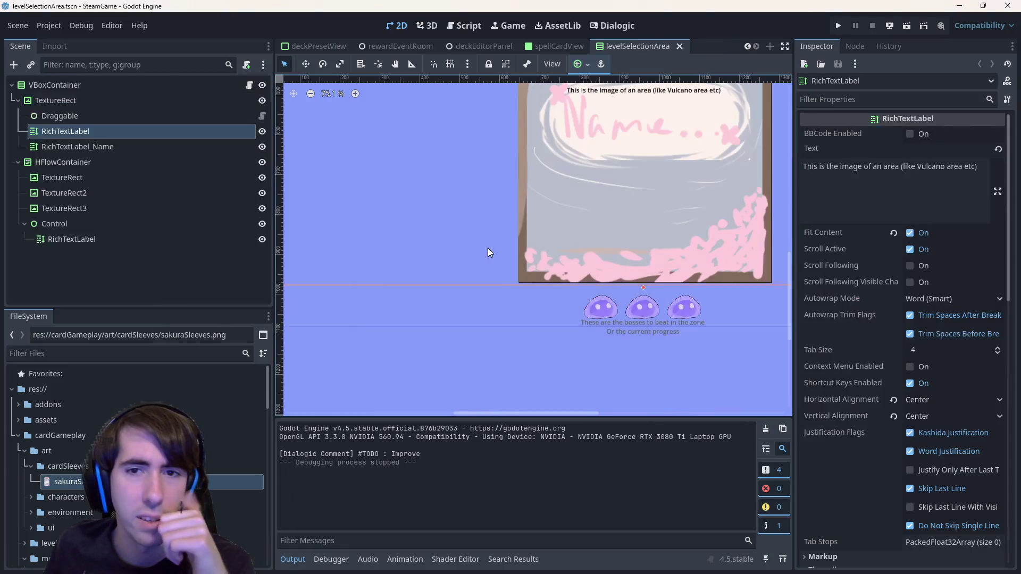
{"action": "scroll", "coordinate": [490, 252], "scroll_direction": "down", "scroll_amount": 10}
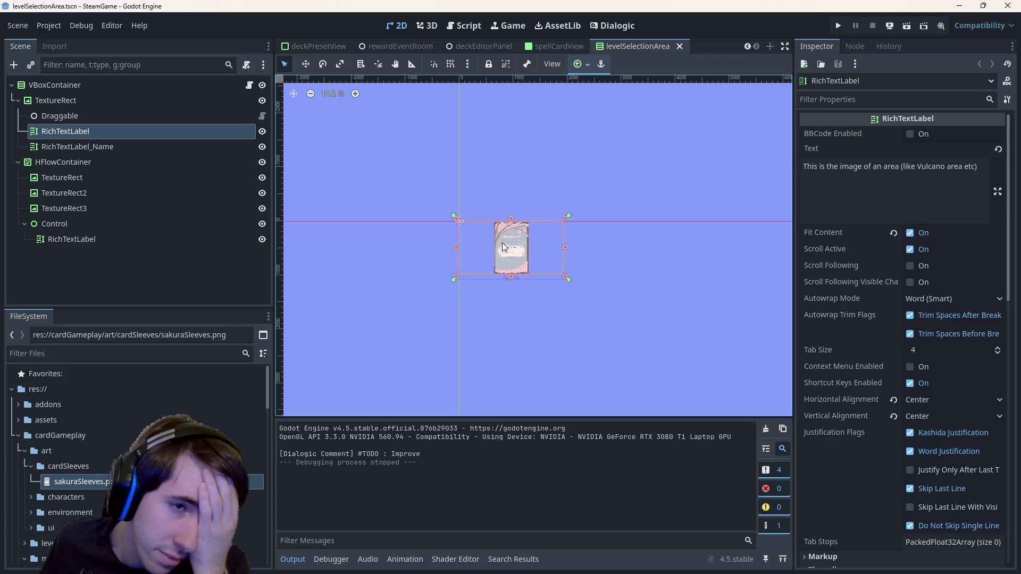
{"action": "right_click", "coordinate": [154, 482]}
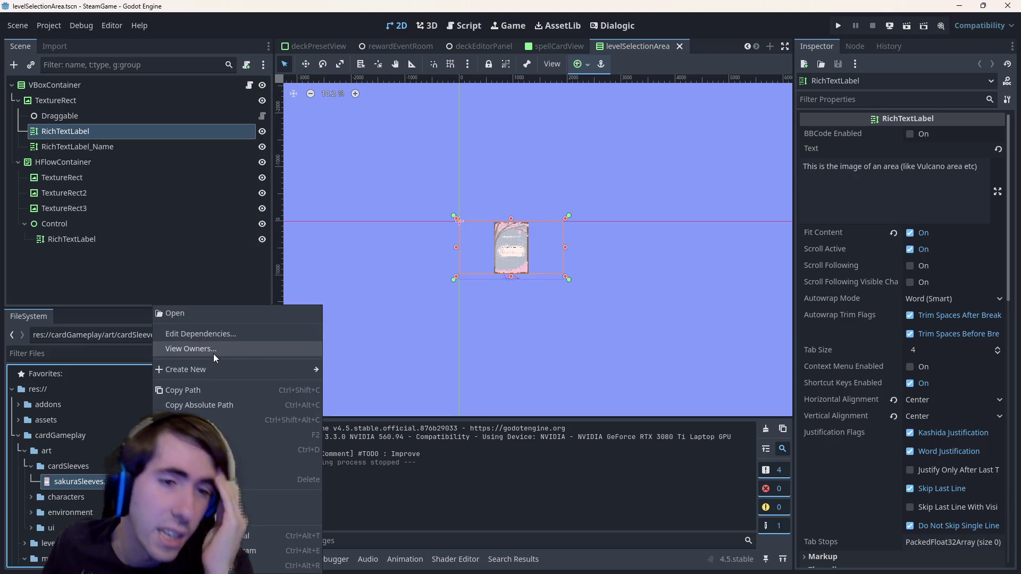
{"action": "left_click", "coordinate": [215, 355]}
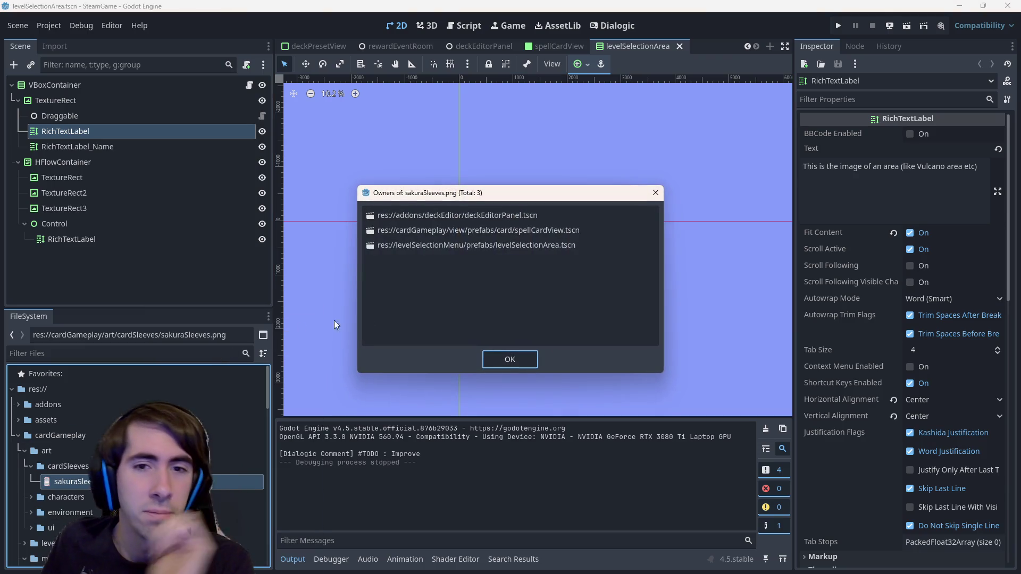
{"action": "double_click", "coordinate": [485, 215]}
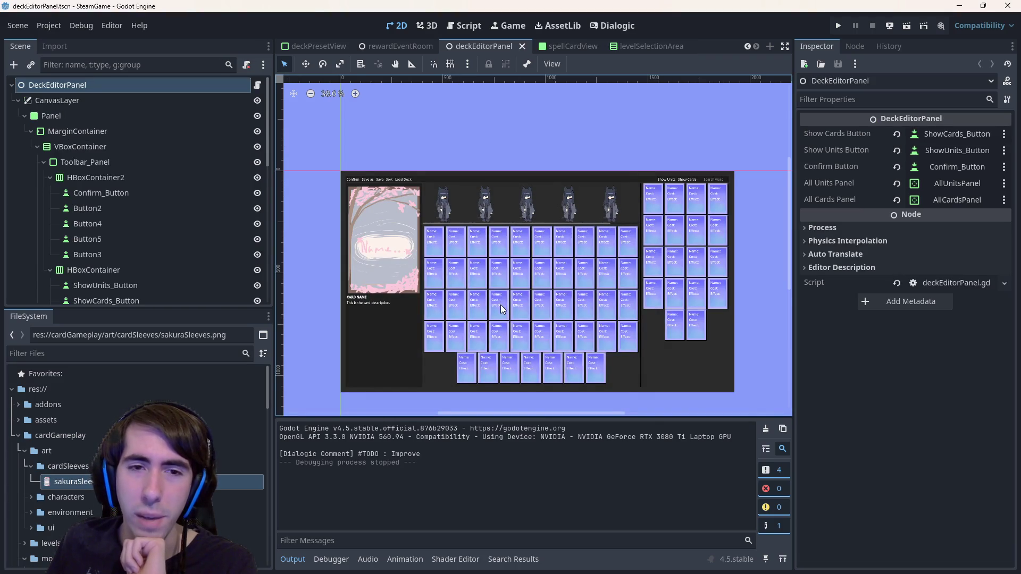
{"action": "scroll", "coordinate": [502, 309], "scroll_direction": "up", "scroll_amount": 1}
{"action": "scroll", "coordinate": [508, 314], "scroll_direction": "down", "scroll_amount": 3}
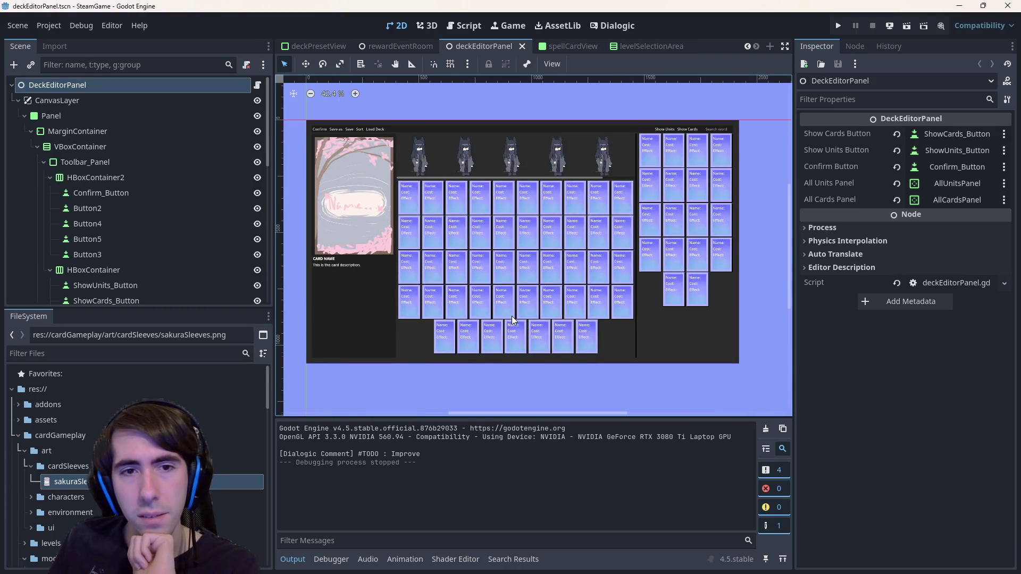
{"action": "left_click_drag", "start_coordinate": [512, 319], "coordinate": [505, 327]}
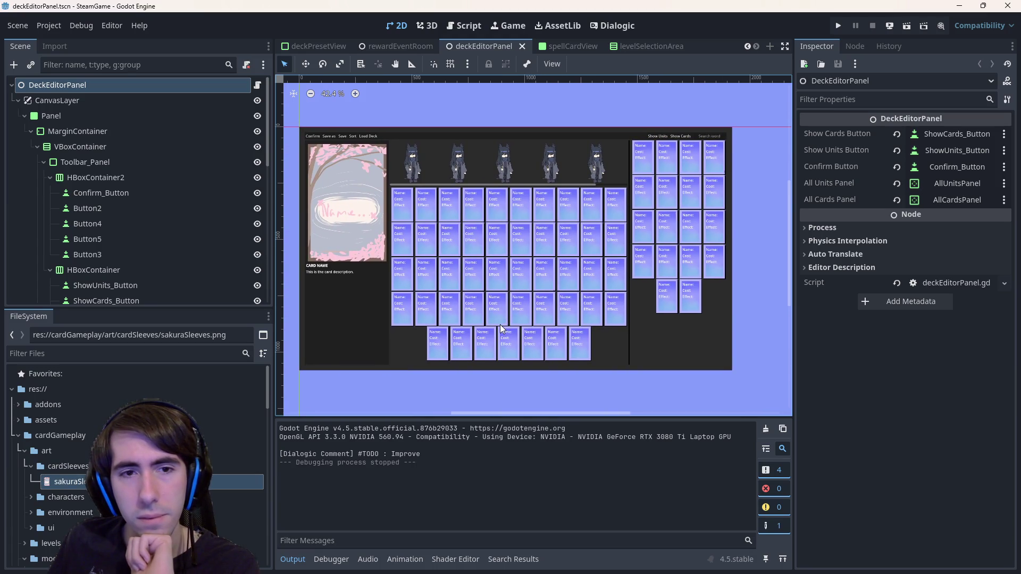
{"action": "right_click", "coordinate": [230, 481]}
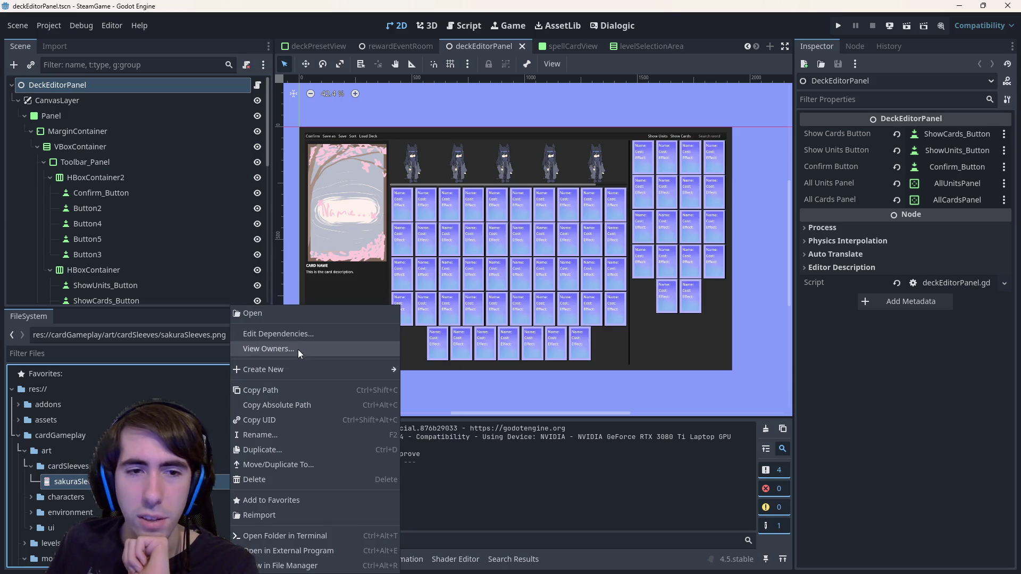
{"action": "left_click", "coordinate": [271, 350]}
{"action": "double_click", "coordinate": [439, 231]}
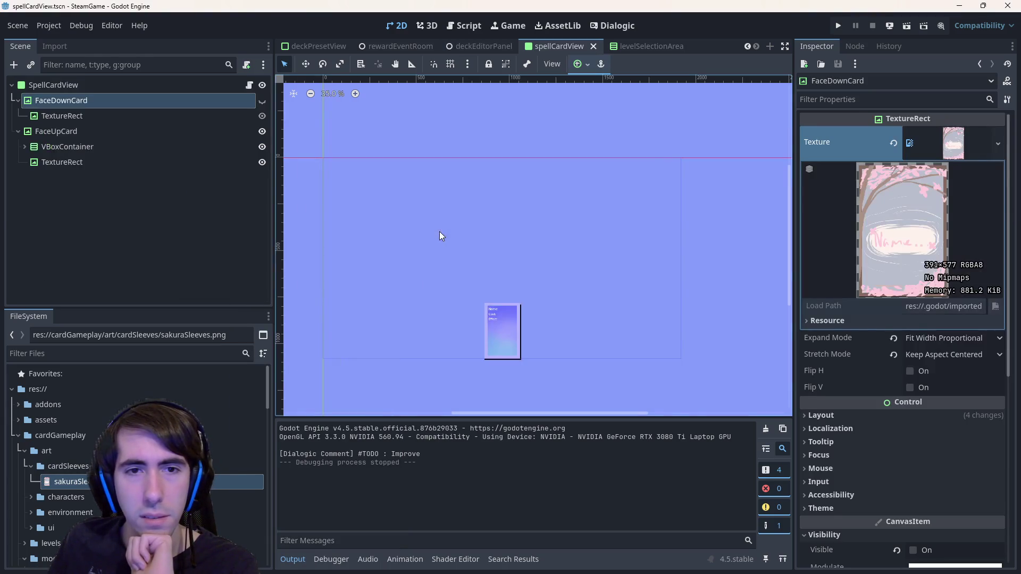
{"action": "scroll", "coordinate": [493, 349], "scroll_direction": "up", "scroll_amount": 3}
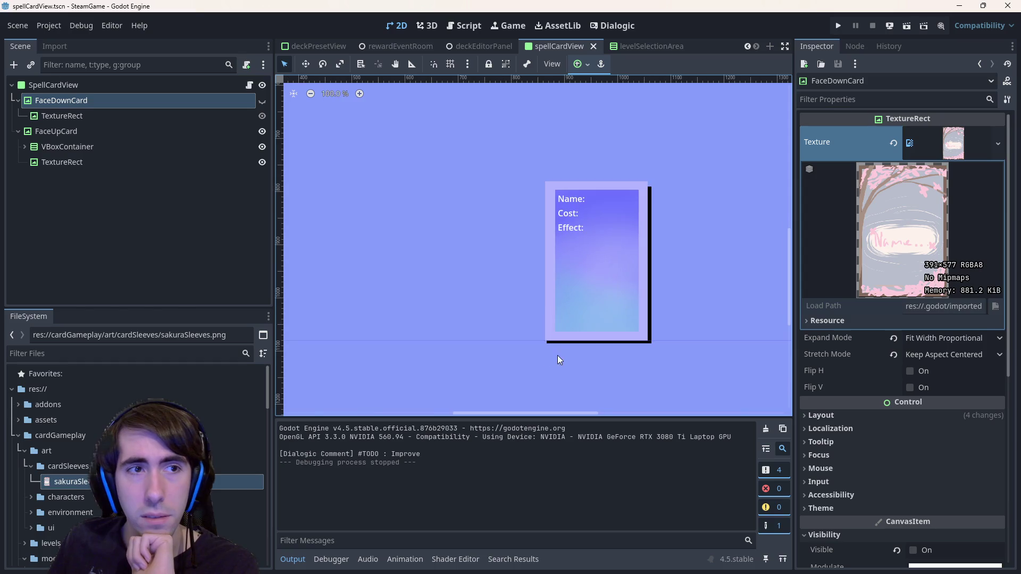
{"action": "right_click", "coordinate": [206, 481]}
{"action": "left_click", "coordinate": [213, 350]}
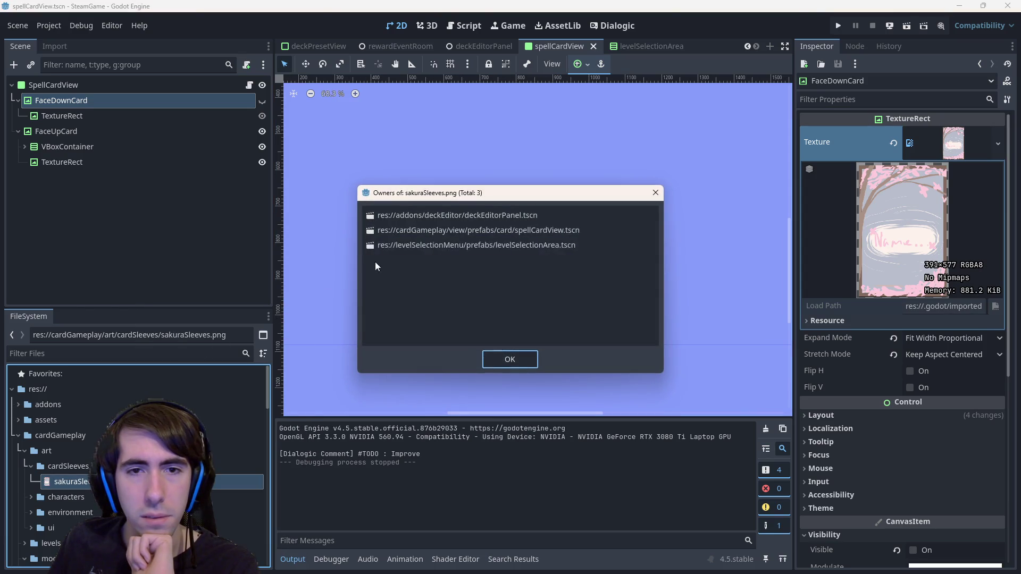
{"action": "double_click", "coordinate": [399, 247]}
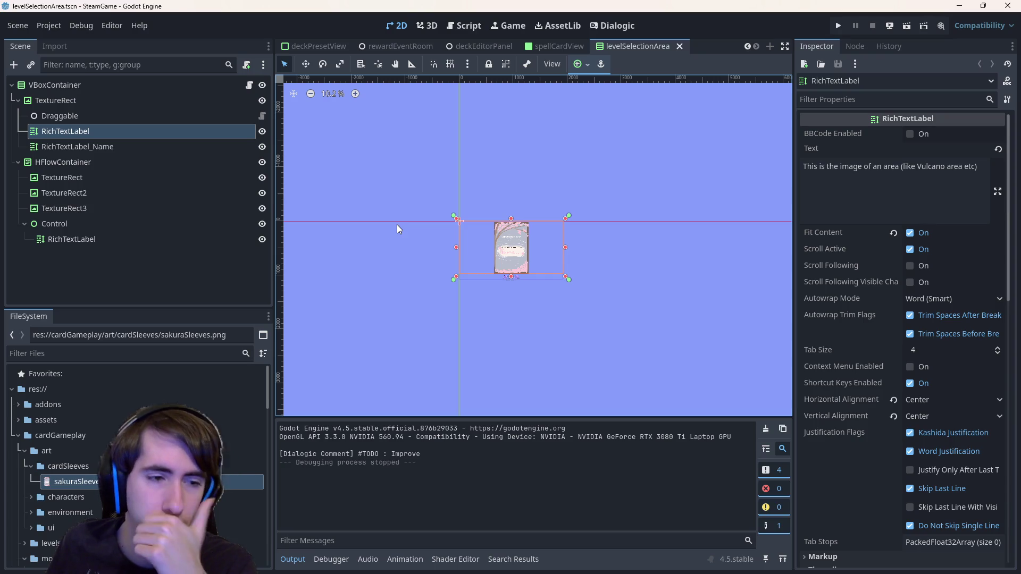
{"action": "right_click", "coordinate": [168, 481]}
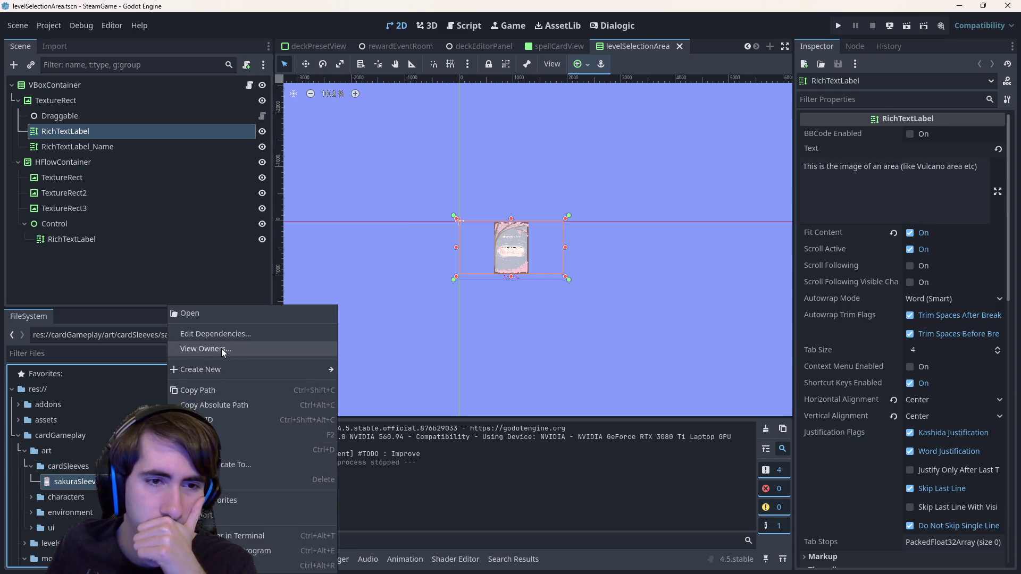
{"action": "left_click", "coordinate": [221, 348]}
{"action": "left_click", "coordinate": [662, 192]}
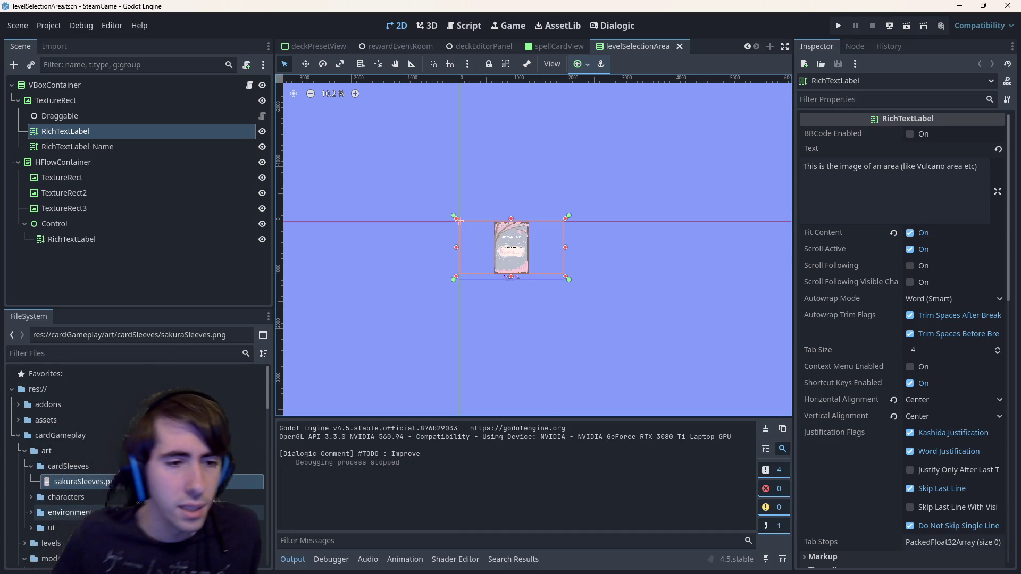
Step: Expand the environment and characters folders under cardGameplay/art
{"action": "scroll", "coordinate": [110, 443], "scroll_direction": "down", "scroll_amount": 3}
{"action": "double_click", "coordinate": [109, 442]}
{"action": "double_click", "coordinate": [99, 425]}
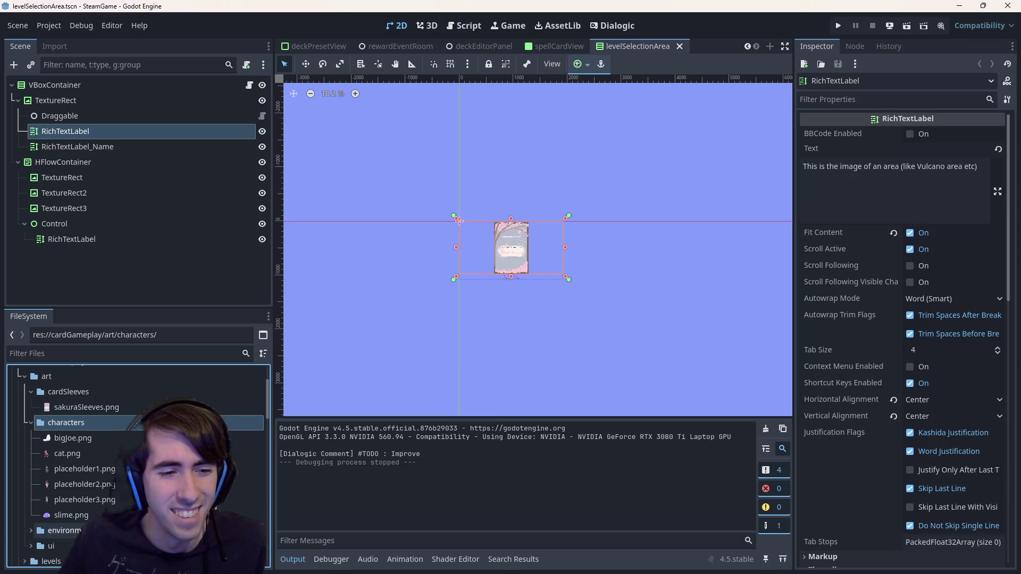
Step: Fold up the characters, art and textures folders under cardGameplay
{"action": "scroll", "coordinate": [105, 462], "scroll_direction": "up", "scroll_amount": 3}
{"action": "double_click", "coordinate": [101, 496]}
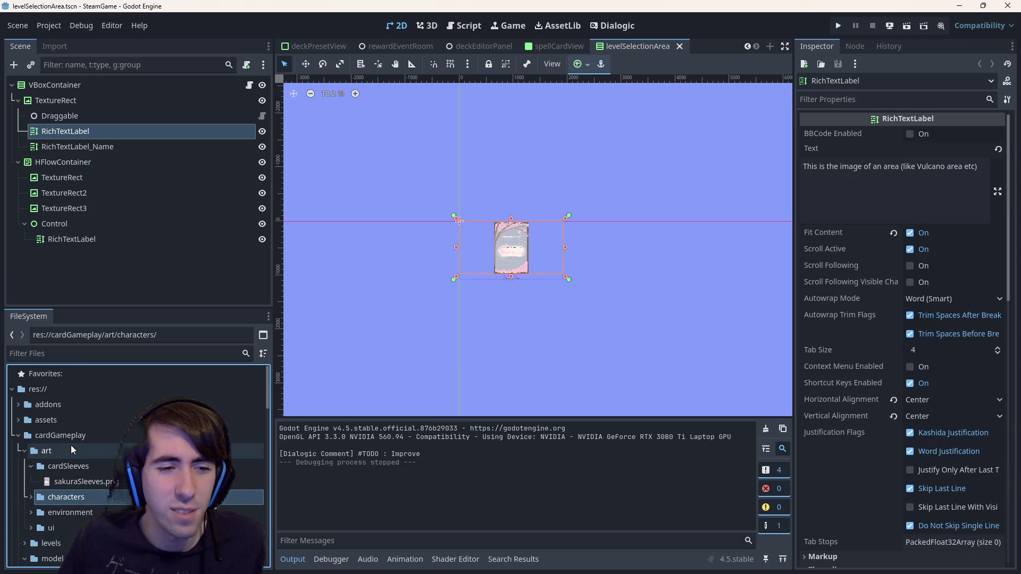
{"action": "double_click", "coordinate": [72, 450]}
{"action": "left_click", "coordinate": [77, 481]}
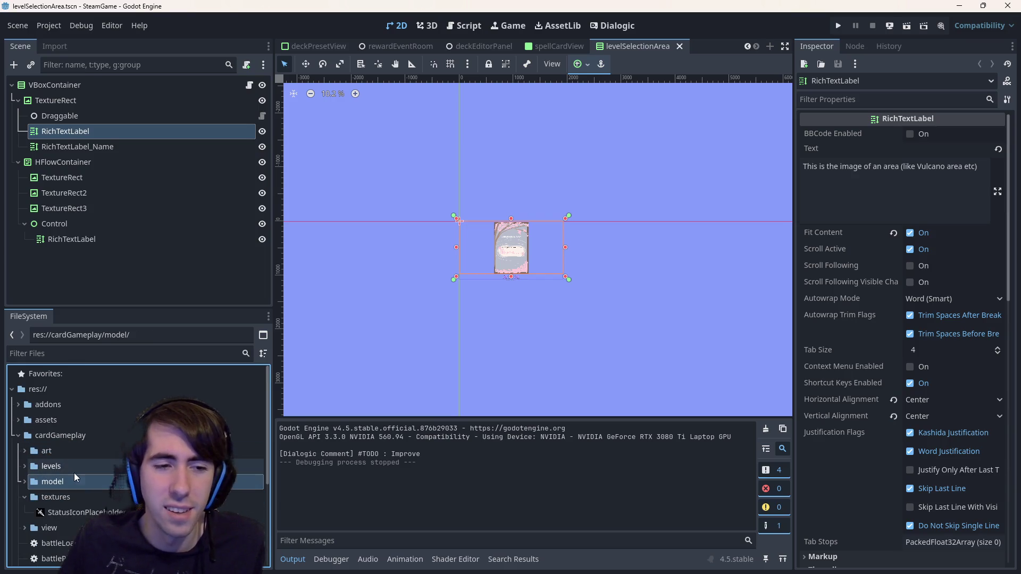
{"action": "double_click", "coordinate": [83, 503]}
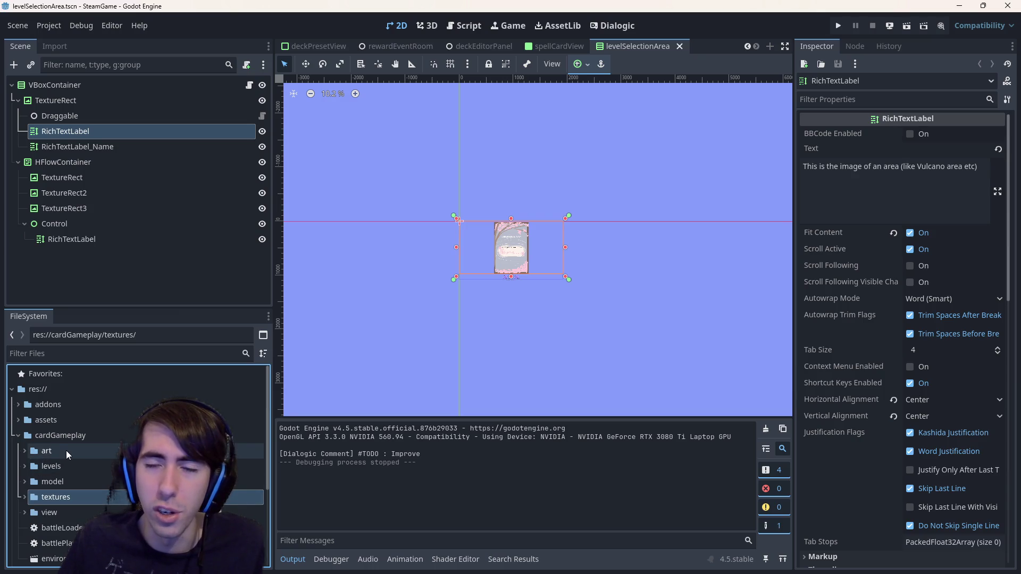
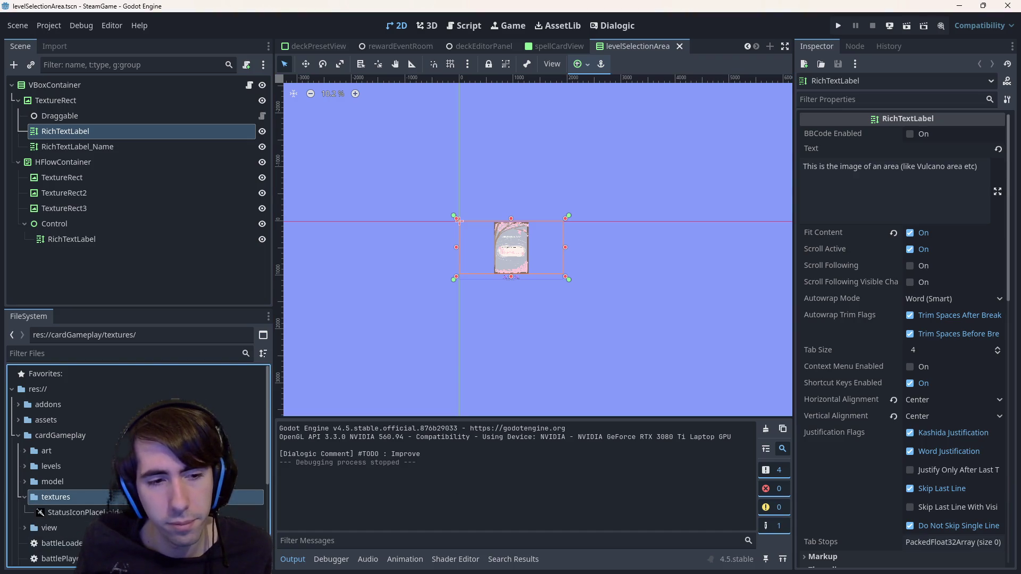
Step: Browse the FileSystem dock to the cardGameplay/art/characters folder of character images
{"action": "scroll", "coordinate": [121, 442], "scroll_direction": "down", "scroll_amount": 3}
{"action": "scroll", "coordinate": [120, 442], "scroll_direction": "down", "scroll_amount": 5}
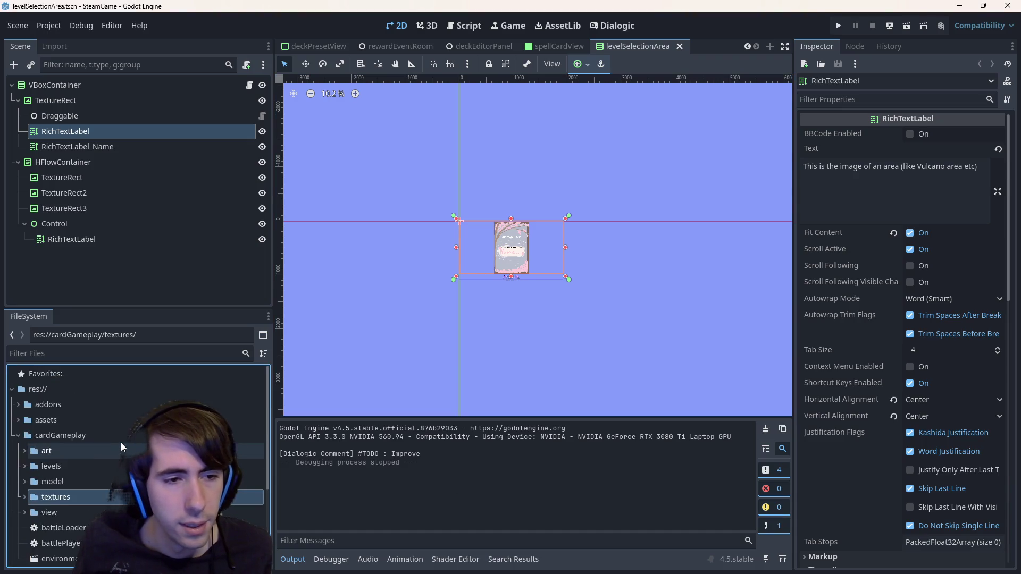
{"action": "double_click", "coordinate": [94, 452]}
{"action": "scroll", "coordinate": [96, 509], "scroll_direction": "down", "scroll_amount": 3}
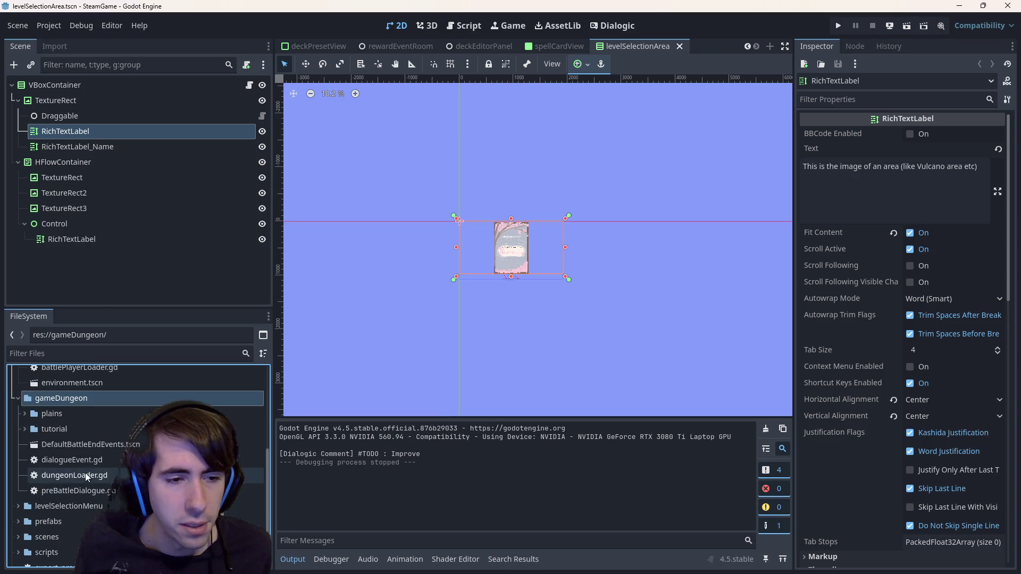
{"action": "left_click", "coordinate": [92, 417]}
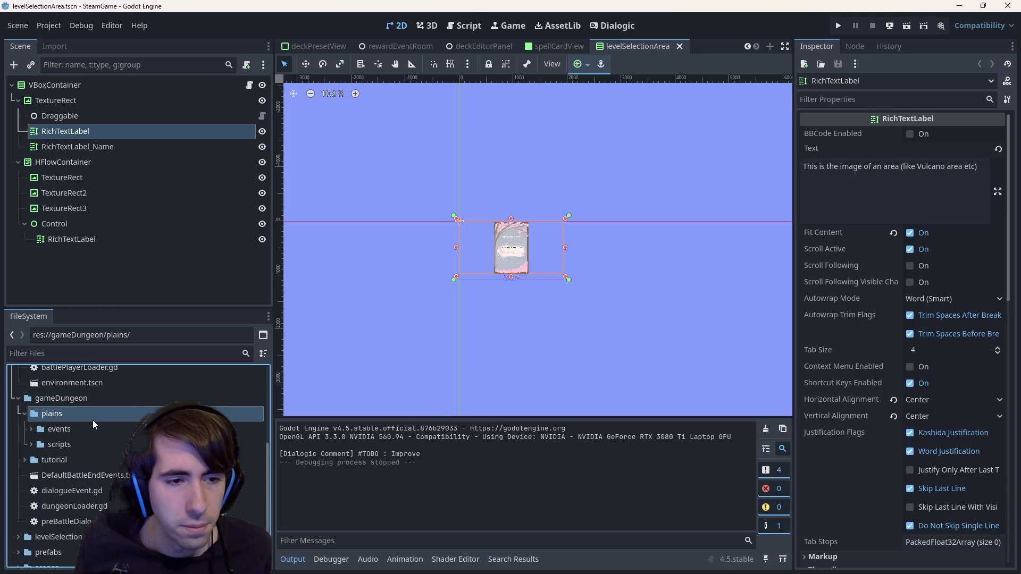
{"action": "double_click", "coordinate": [83, 403]}
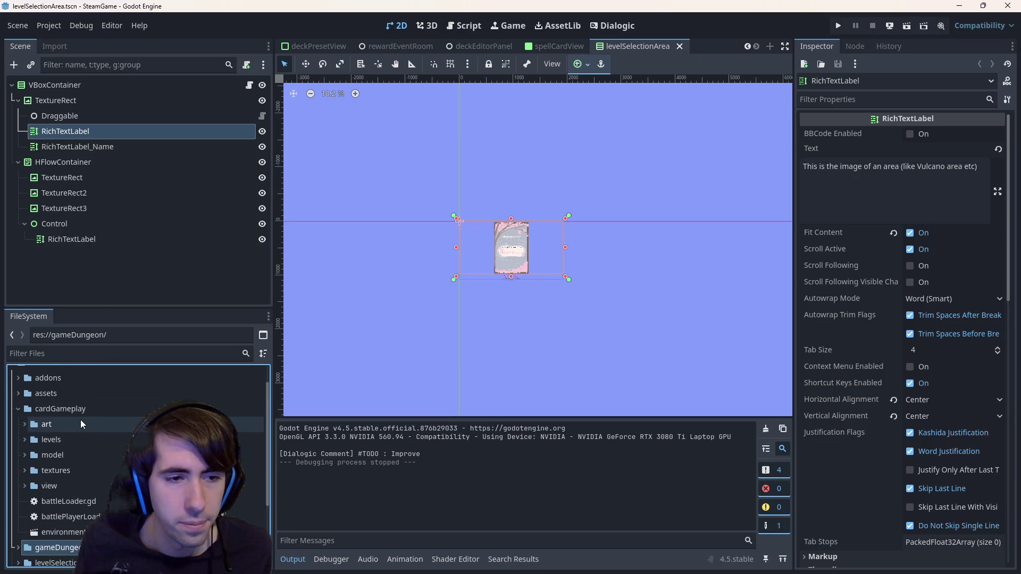
{"action": "double_click", "coordinate": [81, 420]}
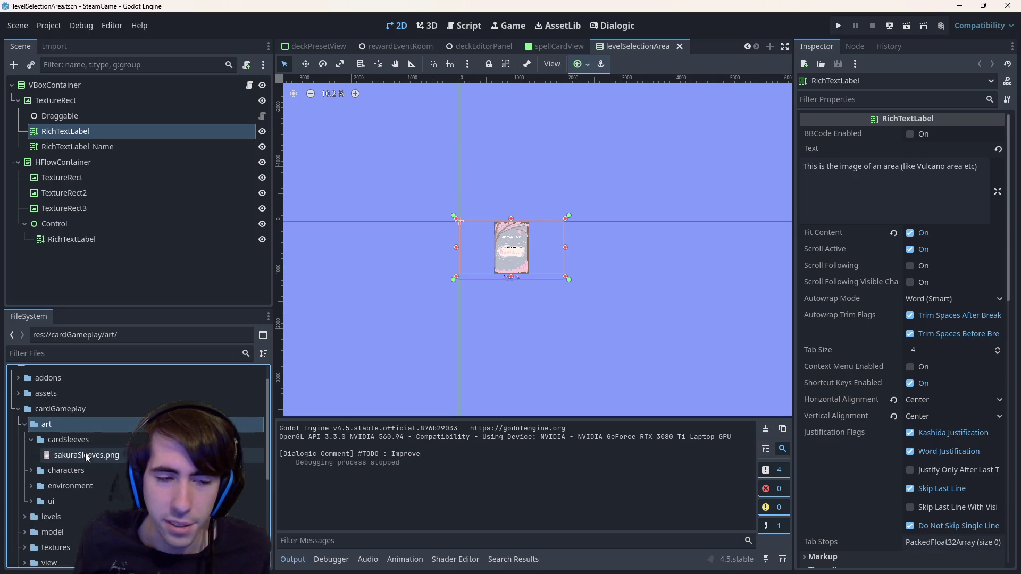
{"action": "double_click", "coordinate": [79, 423]}
{"action": "double_click", "coordinate": [68, 423]}
{"action": "double_click", "coordinate": [73, 455]}
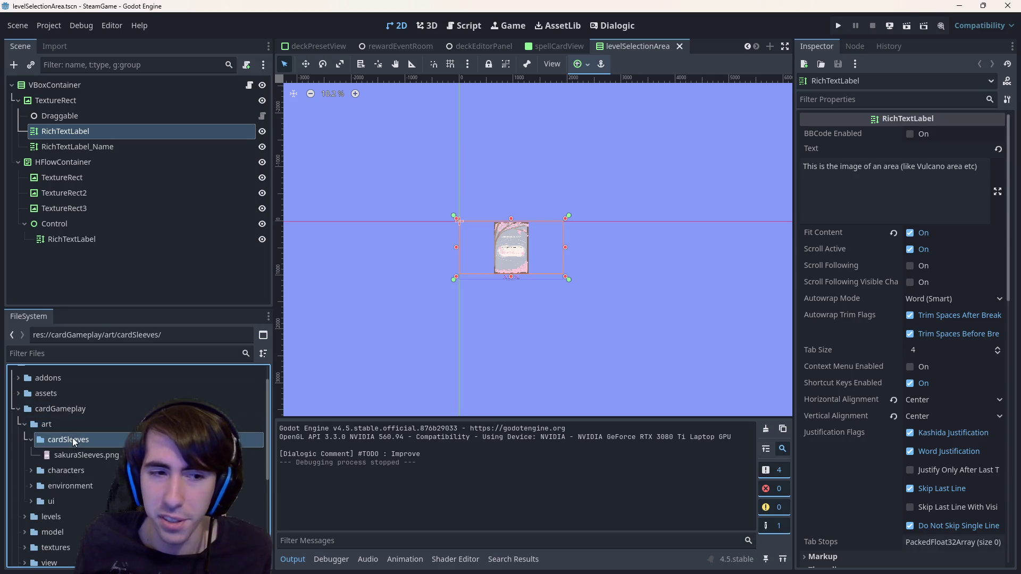
{"action": "scroll", "coordinate": [73, 458], "scroll_direction": "down", "scroll_amount": 2}
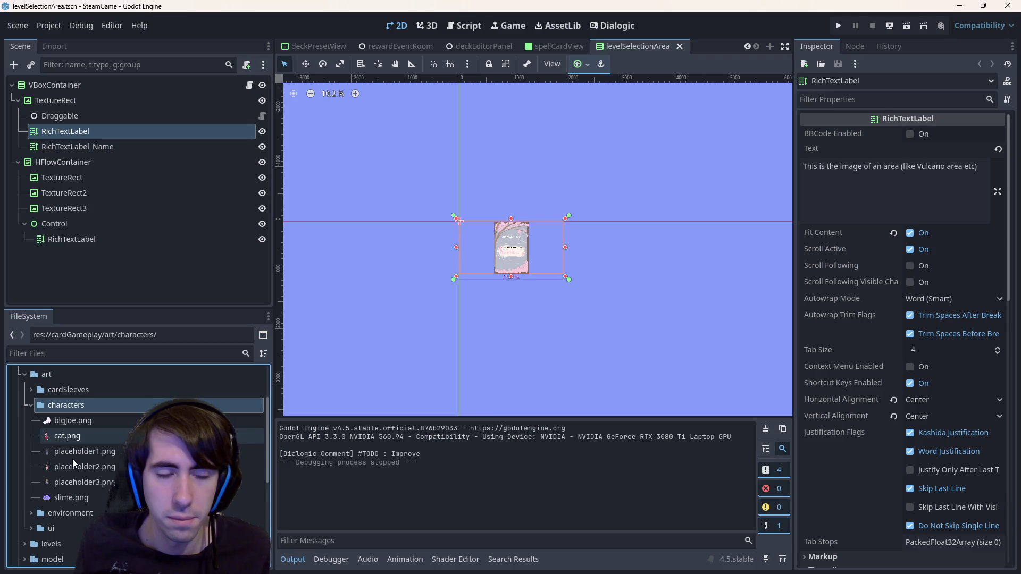
{"action": "left_click", "coordinate": [85, 498]}
Step: Check which scenes own bigJoe.png and cat.png via View Owners
{"action": "left_click", "coordinate": [68, 420]}
{"action": "right_click", "coordinate": [69, 421]}
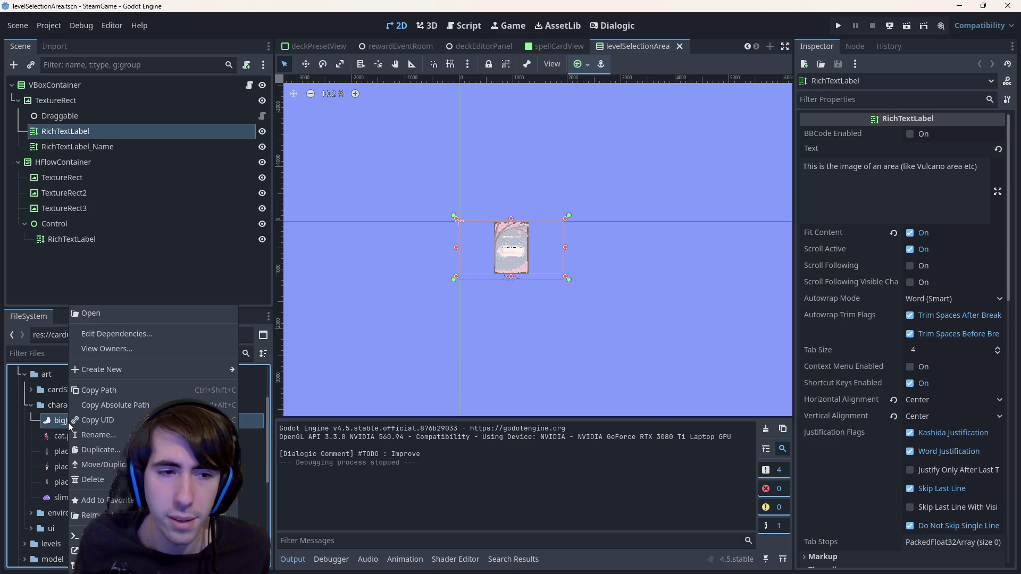
{"action": "left_click", "coordinate": [128, 349]}
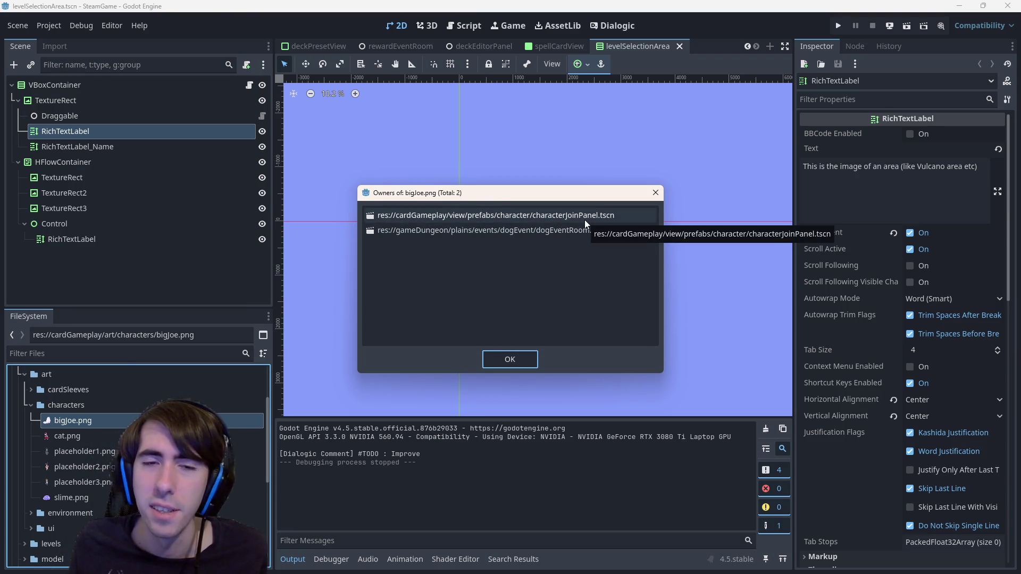
{"action": "left_click", "coordinate": [654, 194]}
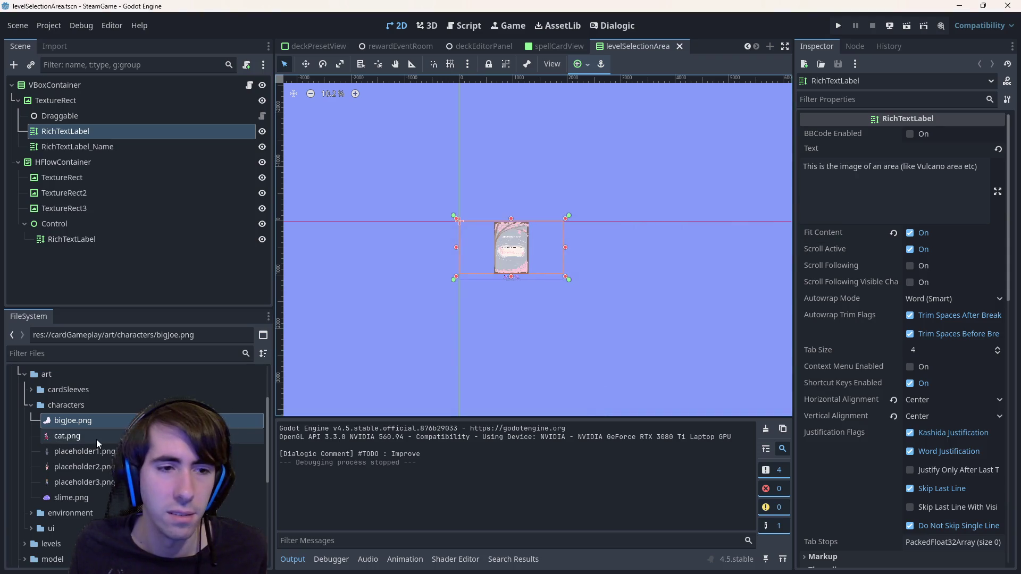
{"action": "right_click", "coordinate": [113, 433]}
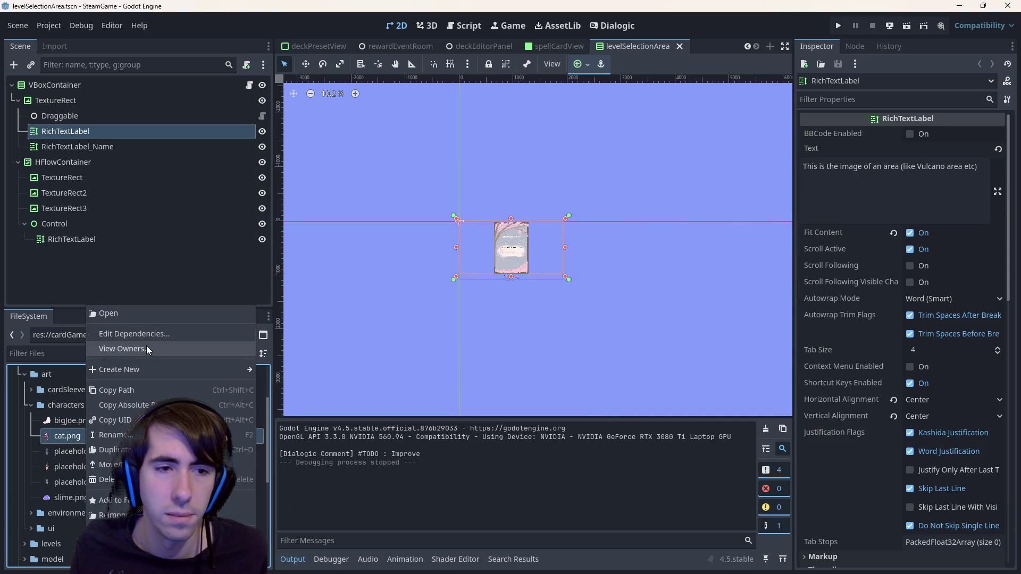
{"action": "left_click", "coordinate": [146, 347]}
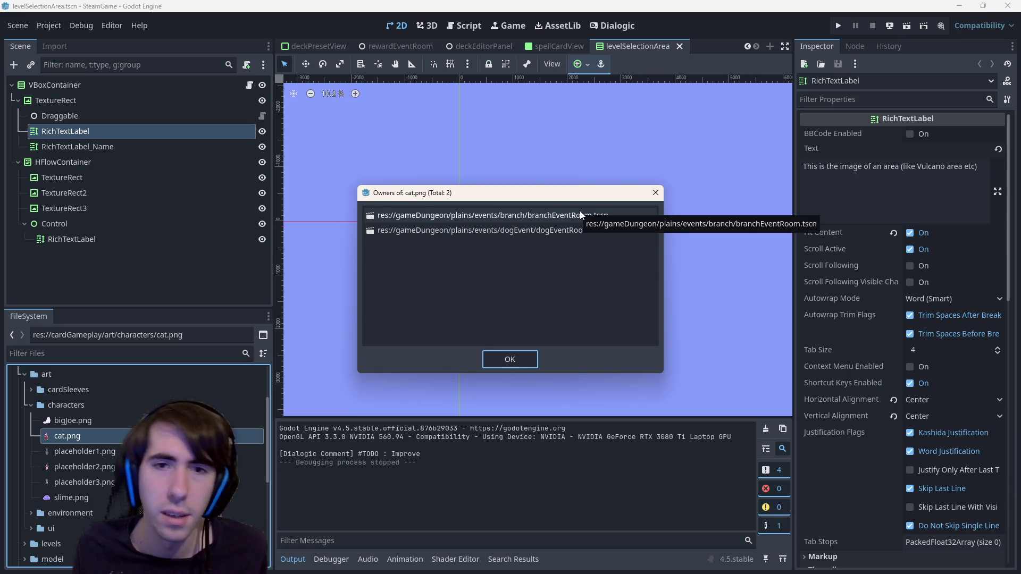
{"action": "left_click", "coordinate": [654, 192]}
Step: List placeholder1.png's owners and open deckEditorPanel from that list
{"action": "right_click", "coordinate": [114, 451]}
{"action": "left_click", "coordinate": [170, 356]}
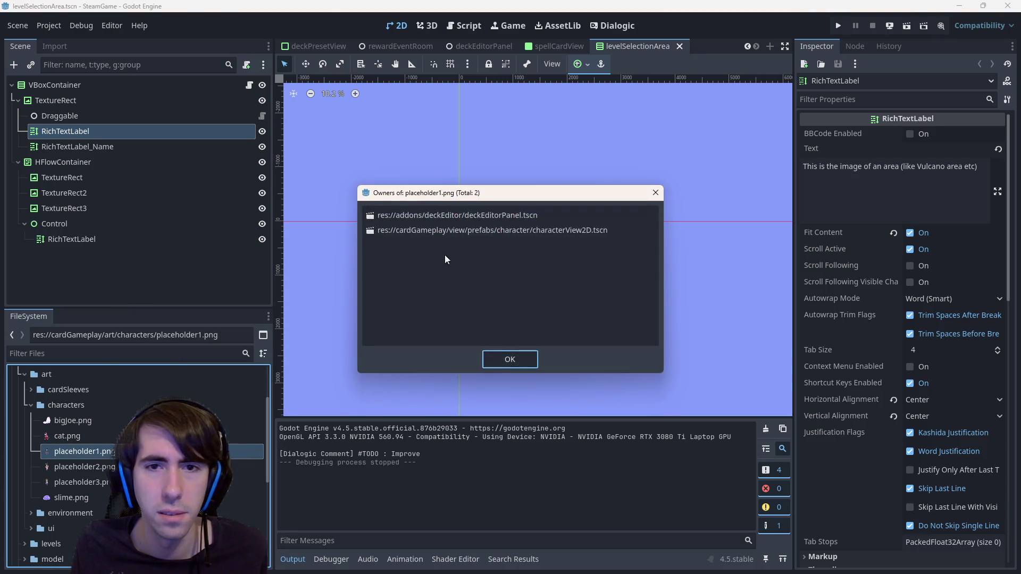
{"action": "double_click", "coordinate": [518, 221]}
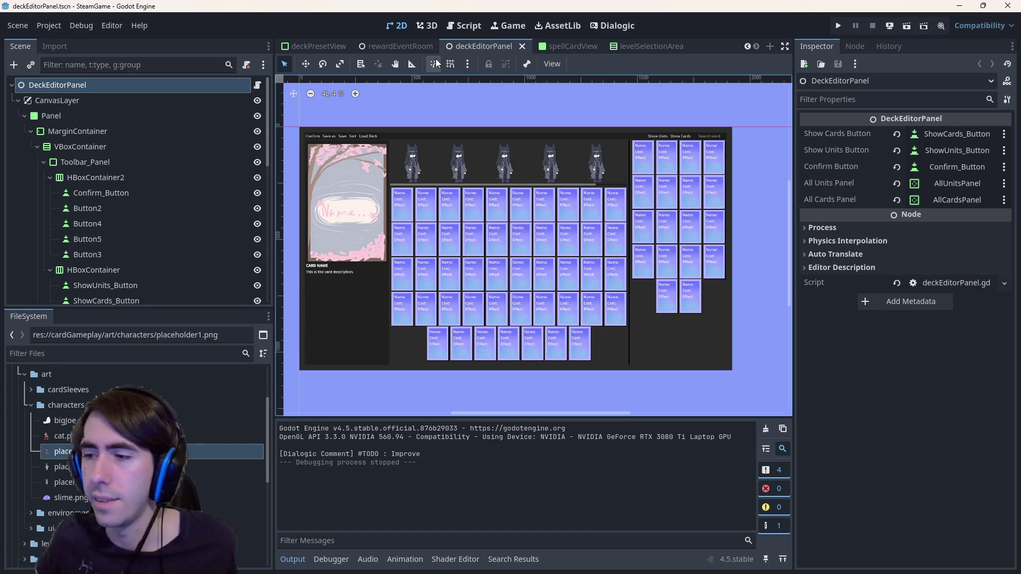
Step: Check the owner scenes of placeholder2.png, placeholder3.png and slime.png
{"action": "right_click", "coordinate": [112, 466]}
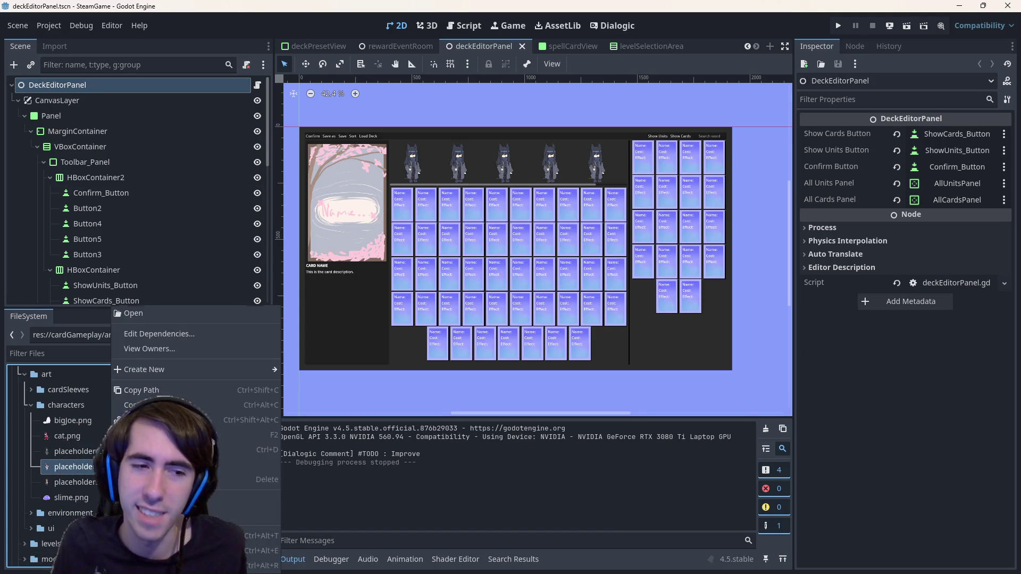
{"action": "left_click", "coordinate": [165, 351]}
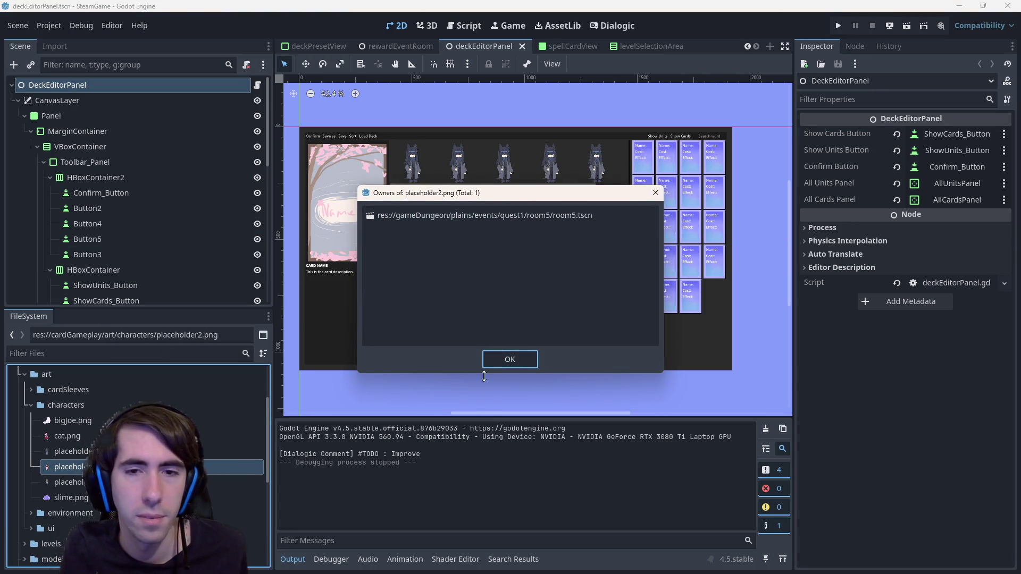
{"action": "left_click", "coordinate": [510, 359]}
{"action": "right_click", "coordinate": [188, 481]}
{"action": "left_click", "coordinate": [224, 349]}
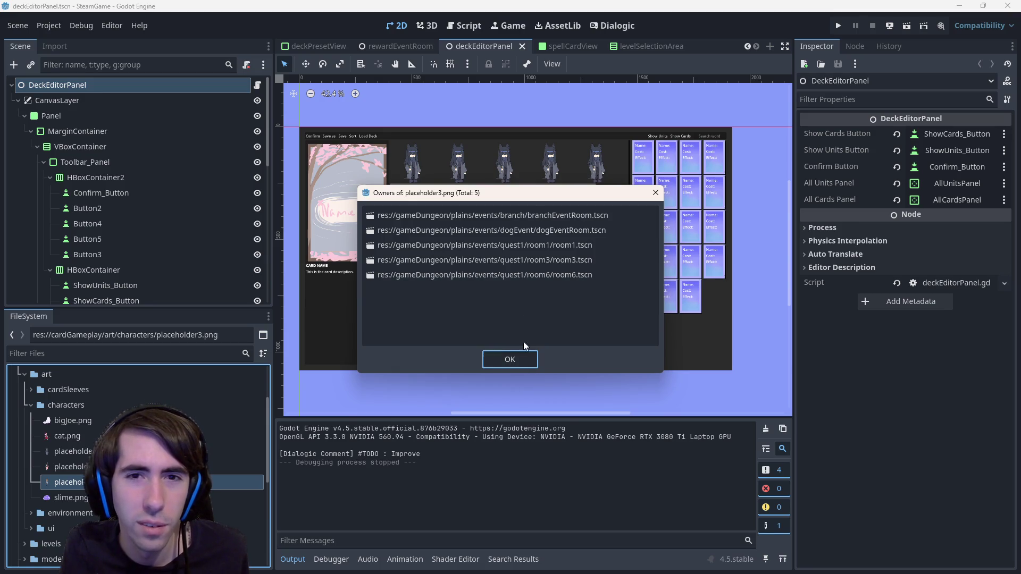
{"action": "left_click", "coordinate": [518, 359]}
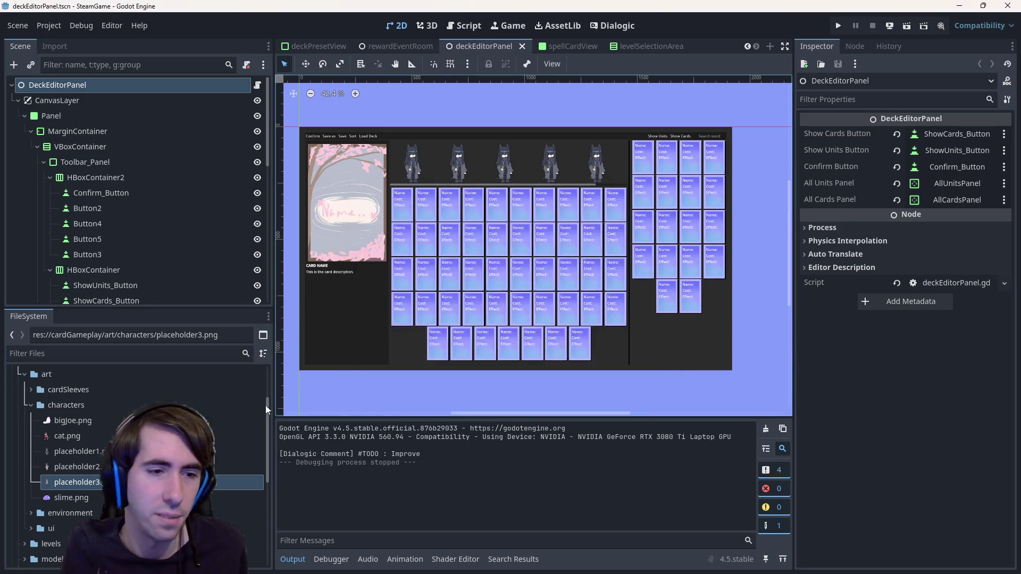
{"action": "left_click", "coordinate": [71, 497]}
{"action": "right_click", "coordinate": [102, 497]}
{"action": "left_click", "coordinate": [139, 347]}
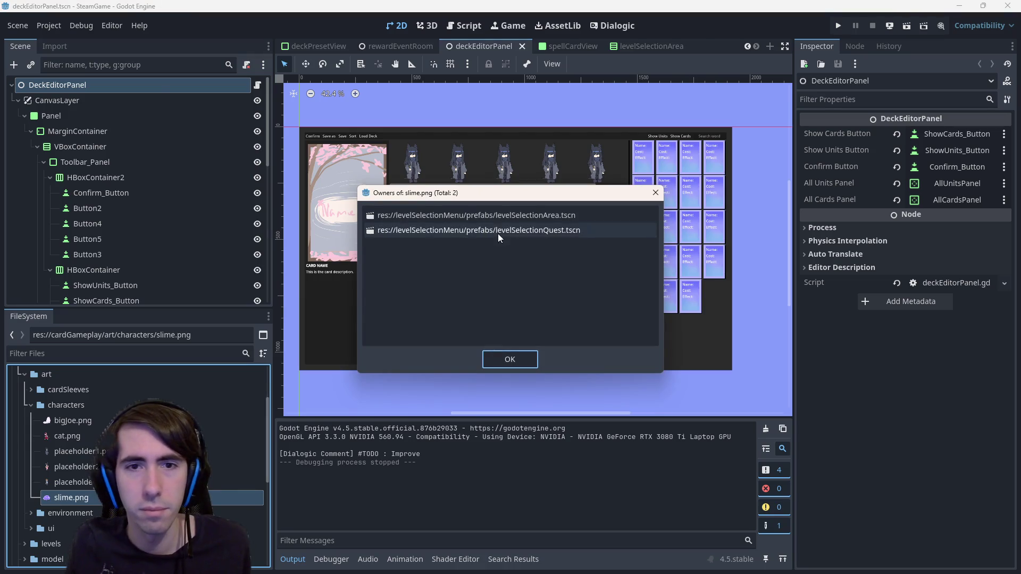
{"action": "left_click", "coordinate": [505, 364]}
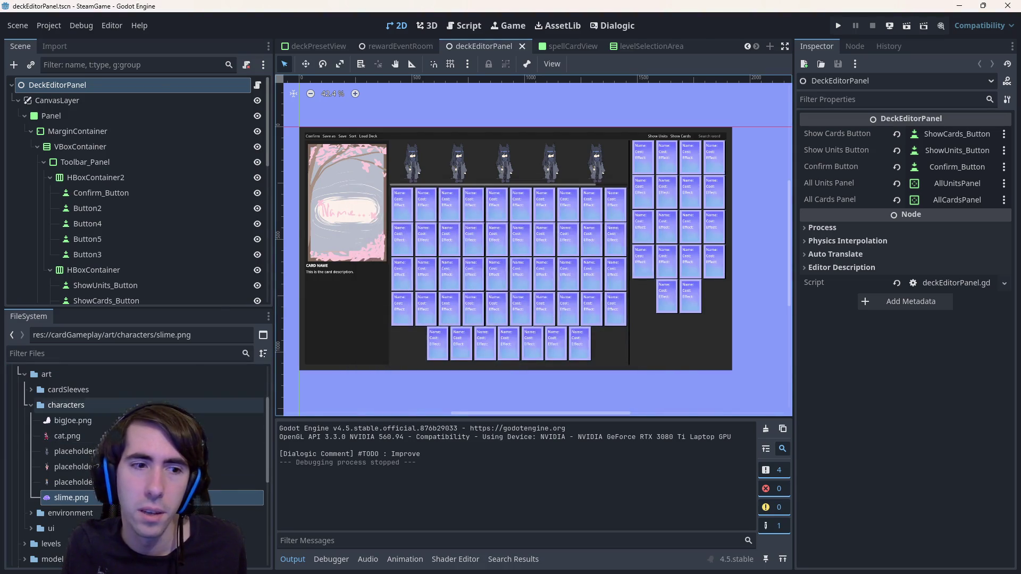
Step: List bigJoe.png's owners and open the characterJoinPanel scene
{"action": "right_click", "coordinate": [182, 420]}
{"action": "left_click", "coordinate": [253, 348]}
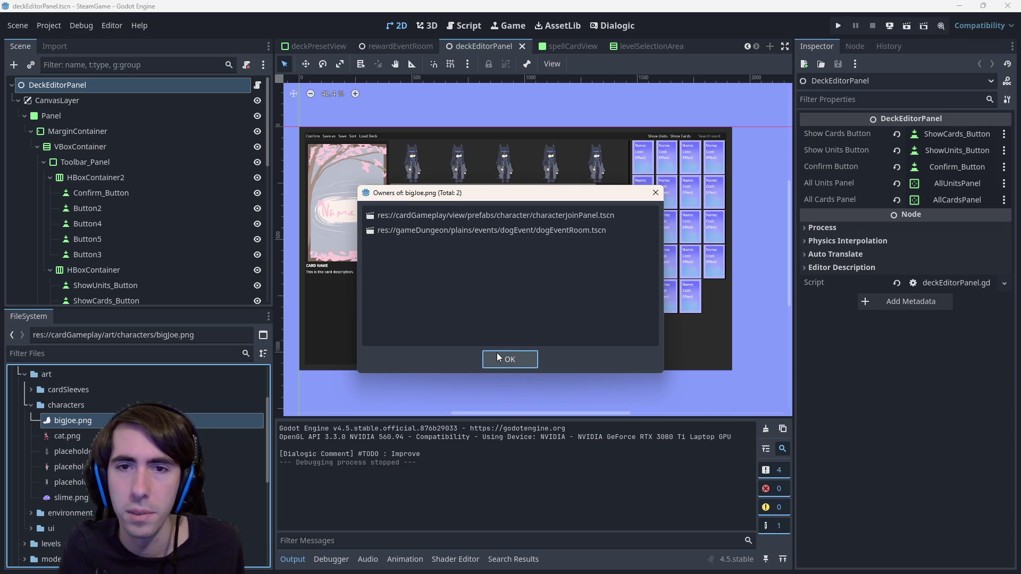
{"action": "left_click", "coordinate": [483, 215]}
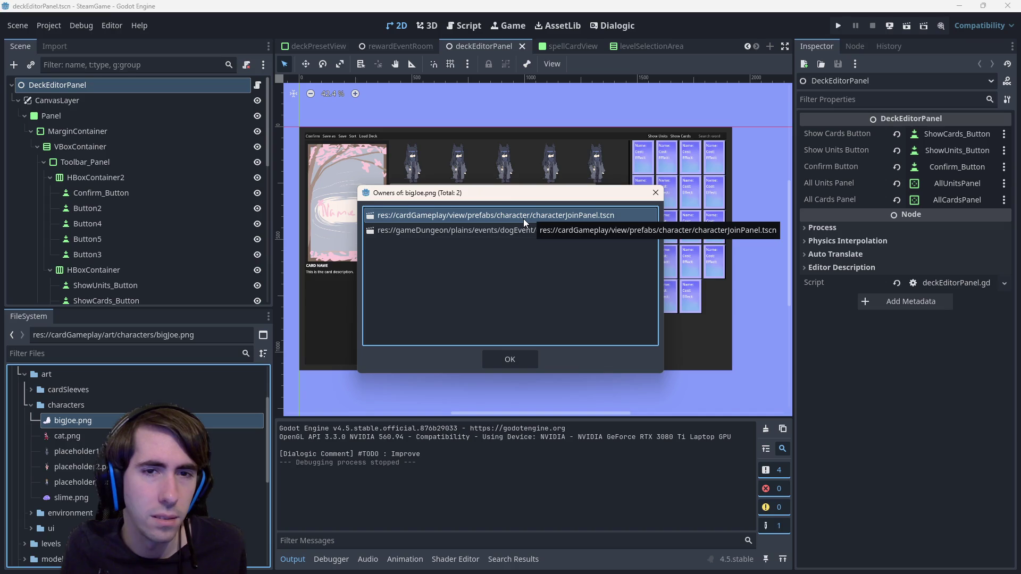
{"action": "double_click", "coordinate": [523, 214]}
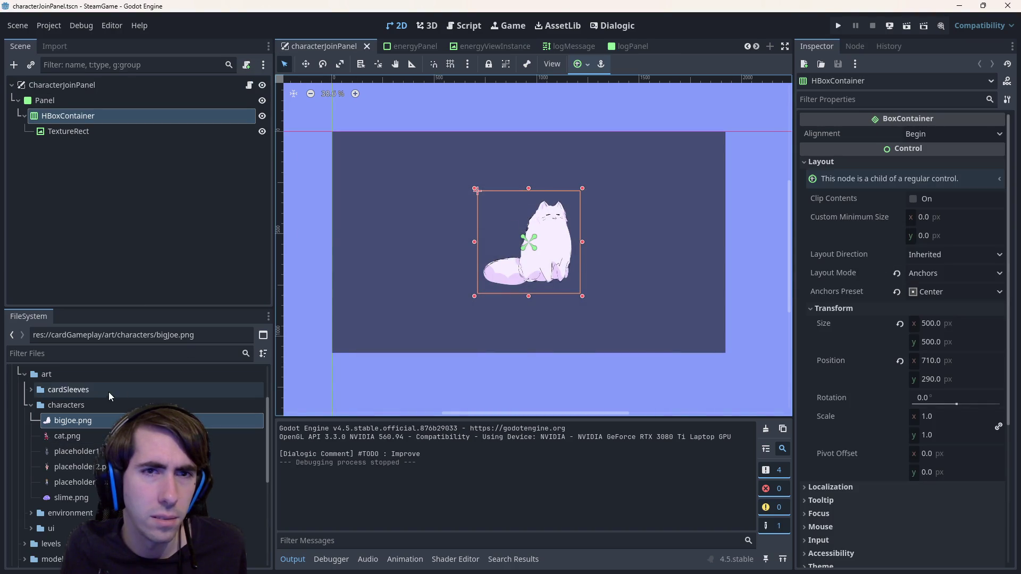
Step: Filter files for 'characterjoinpanel', select characterJoinPanel.tscn and inspect its TextureRect node
{"action": "scroll", "coordinate": [126, 393], "scroll_direction": "up", "scroll_amount": 3}
{"action": "scroll", "coordinate": [128, 410], "scroll_direction": "down", "scroll_amount": 5}
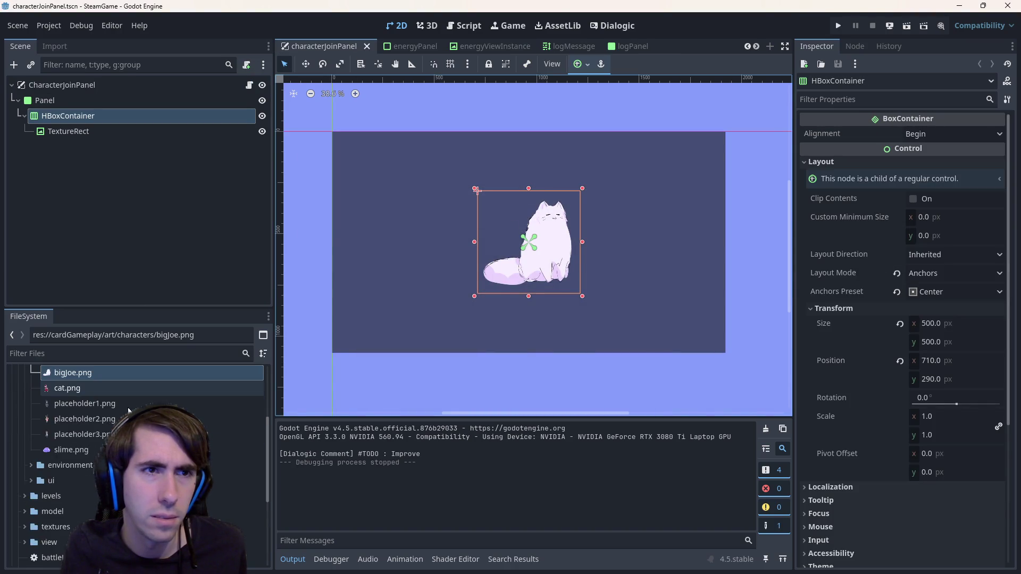
{"action": "scroll", "coordinate": [128, 407], "scroll_direction": "up", "scroll_amount": 3}
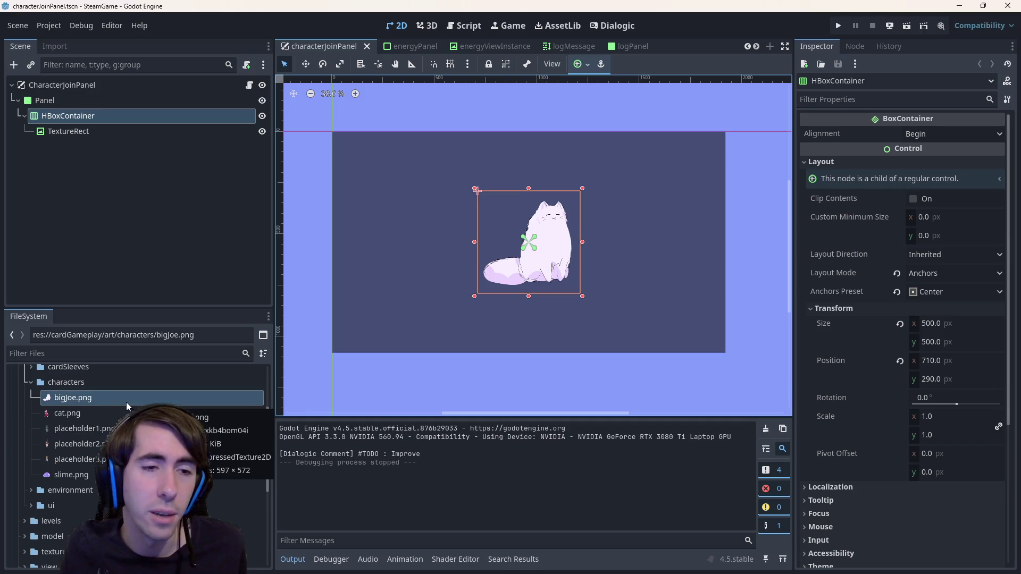
{"action": "scroll", "coordinate": [52, 385], "scroll_direction": "up", "scroll_amount": 3}
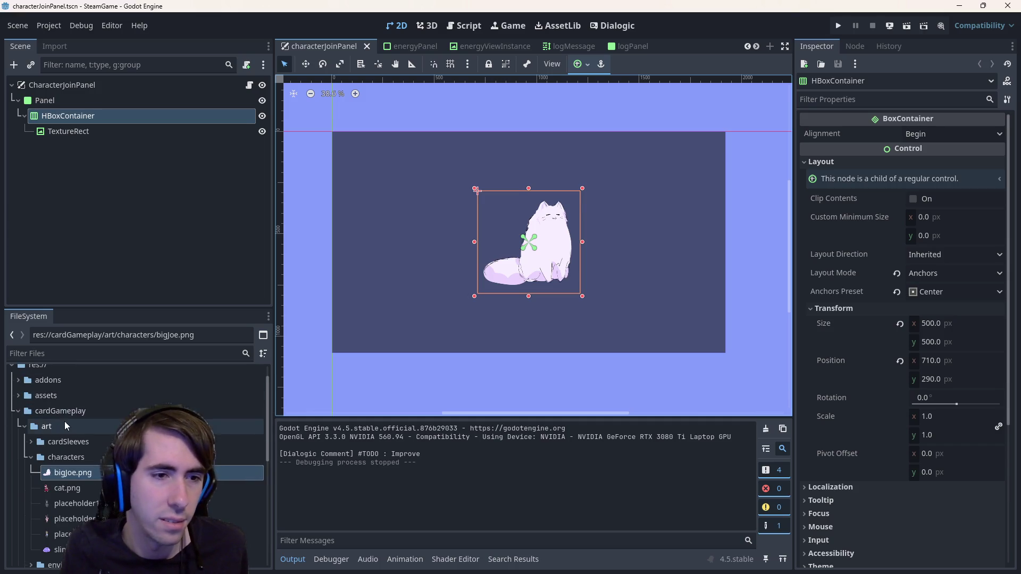
{"action": "scroll", "coordinate": [66, 423], "scroll_direction": "down", "scroll_amount": 5}
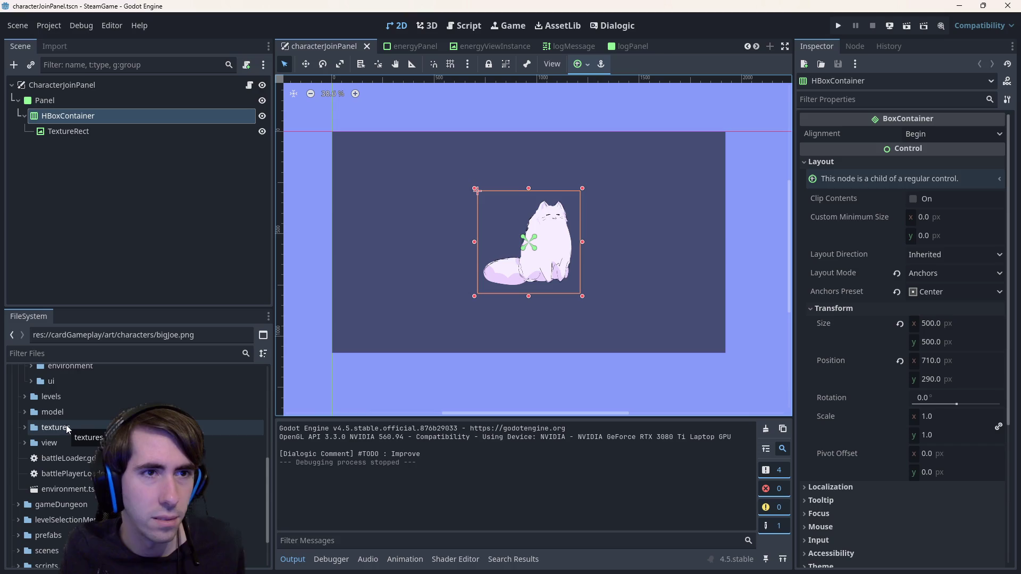
{"action": "scroll", "coordinate": [67, 428], "scroll_direction": "down", "scroll_amount": 4}
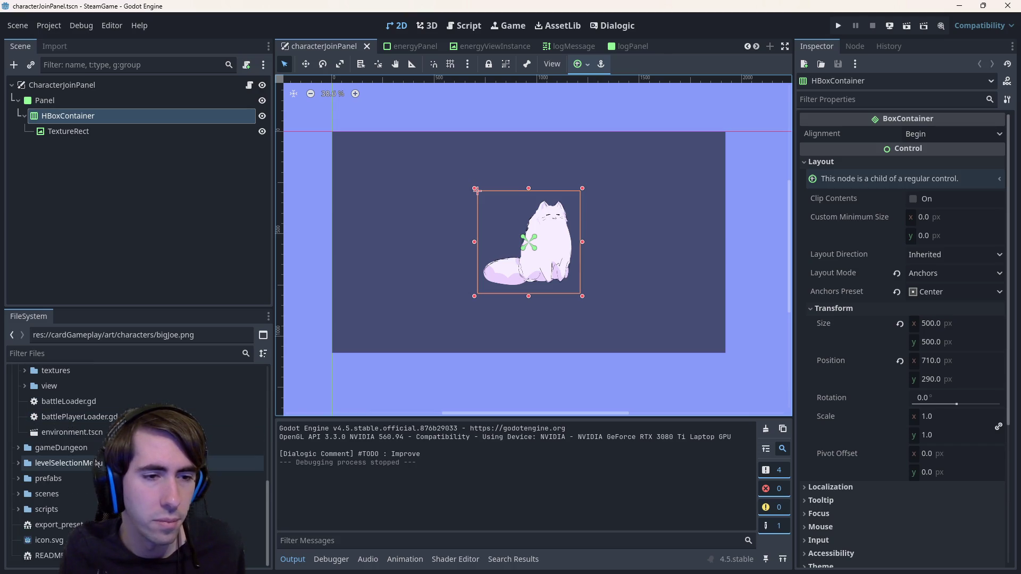
{"action": "left_click", "coordinate": [111, 354]}
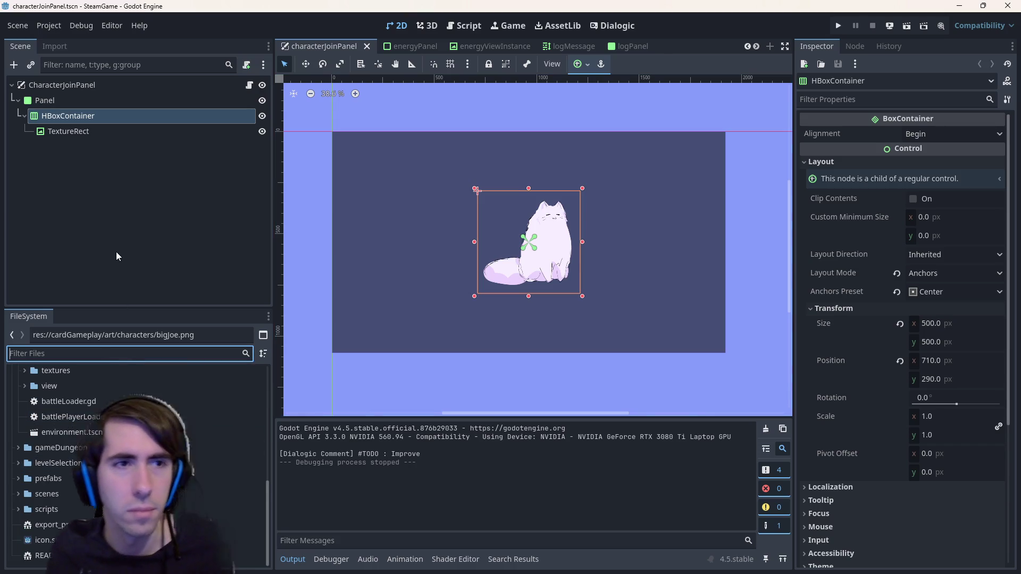
{"action": "type", "text": "characterjoinpanel"}
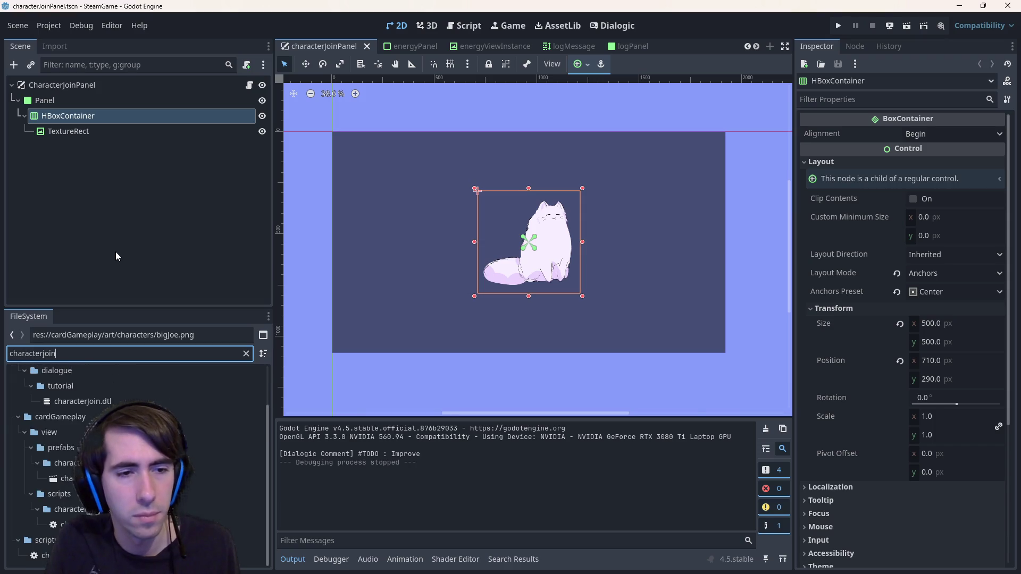
{"action": "left_click", "coordinate": [72, 466]}
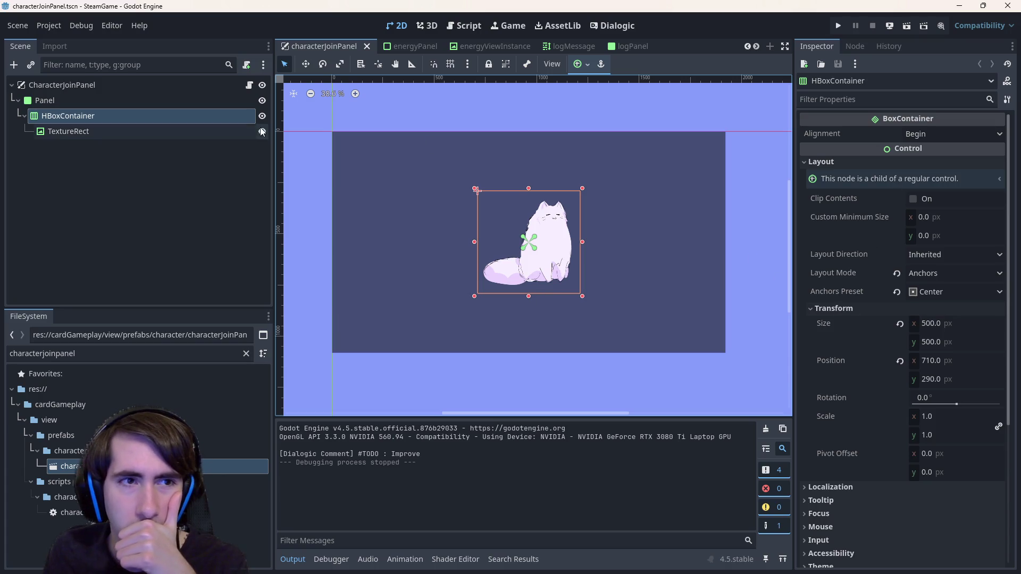
{"action": "left_click", "coordinate": [171, 134]}
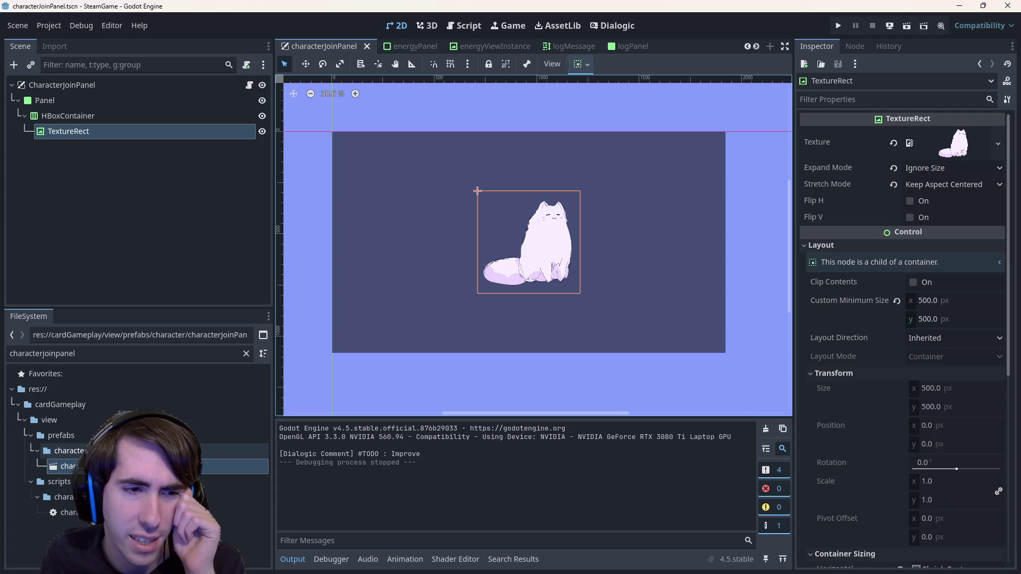
Step: Clear the file filter and expand the textures folder
{"action": "left_click", "coordinate": [246, 353]}
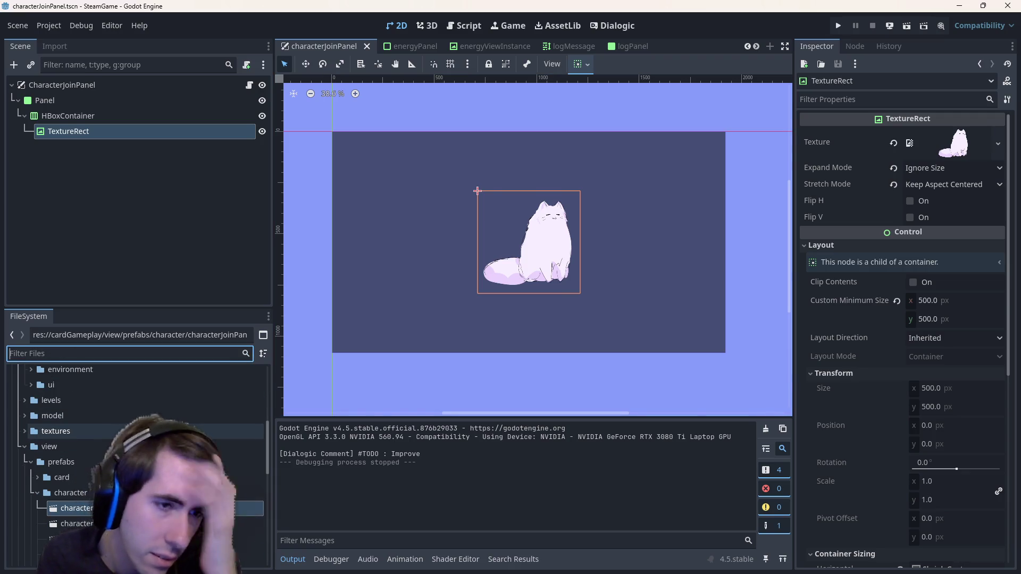
{"action": "scroll", "coordinate": [104, 441], "scroll_direction": "up", "scroll_amount": 5}
{"action": "scroll", "coordinate": [104, 441], "scroll_direction": "down", "scroll_amount": 2}
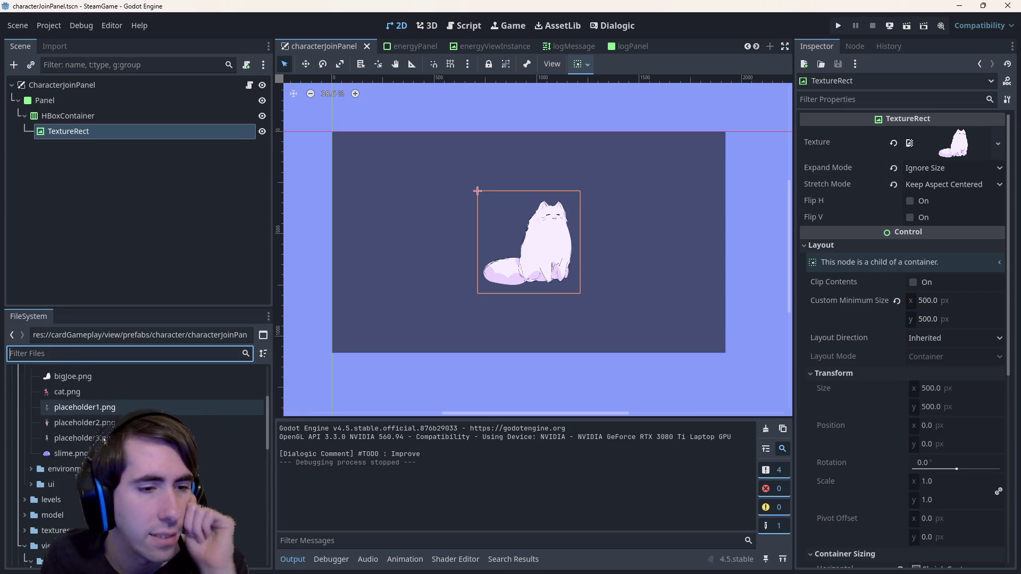
{"action": "scroll", "coordinate": [105, 442], "scroll_direction": "down", "scroll_amount": 1}
{"action": "double_click", "coordinate": [56, 505]}
{"action": "scroll", "coordinate": [56, 505], "scroll_direction": "down", "scroll_amount": 2}
Step: Rename StatusIconPlaceholder.png to statusIconPlaceholder.png, dismissing the stray duplicate prompts
{"action": "left_click", "coordinate": [64, 421]}
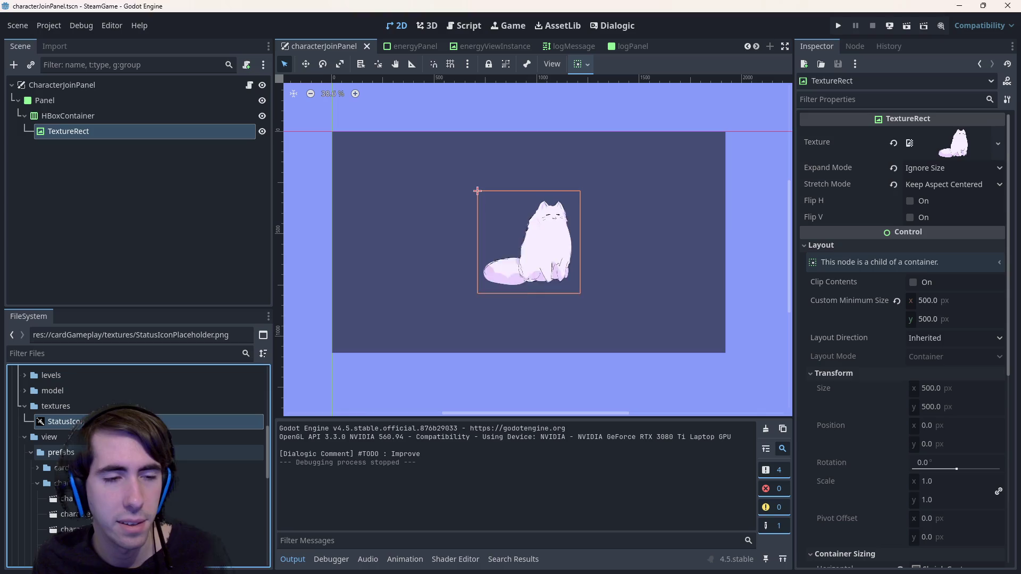
{"action": "key", "text": "ctrl+d"}
{"action": "key", "text": "Home"}
{"action": "key", "text": "Delete"}
{"action": "type", "text": "s"}
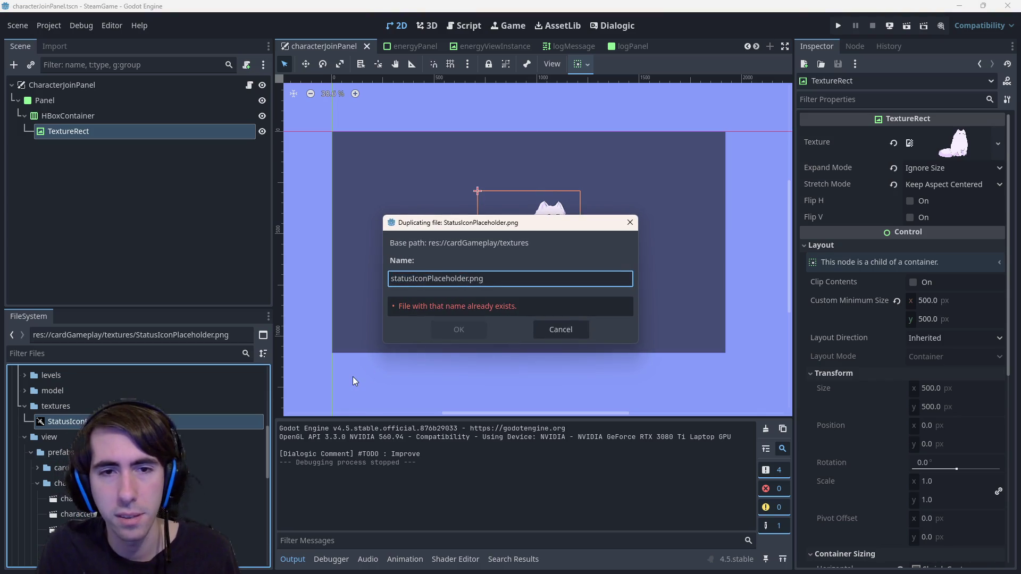
{"action": "key", "text": "Escape"}
{"action": "key", "text": "F2"}
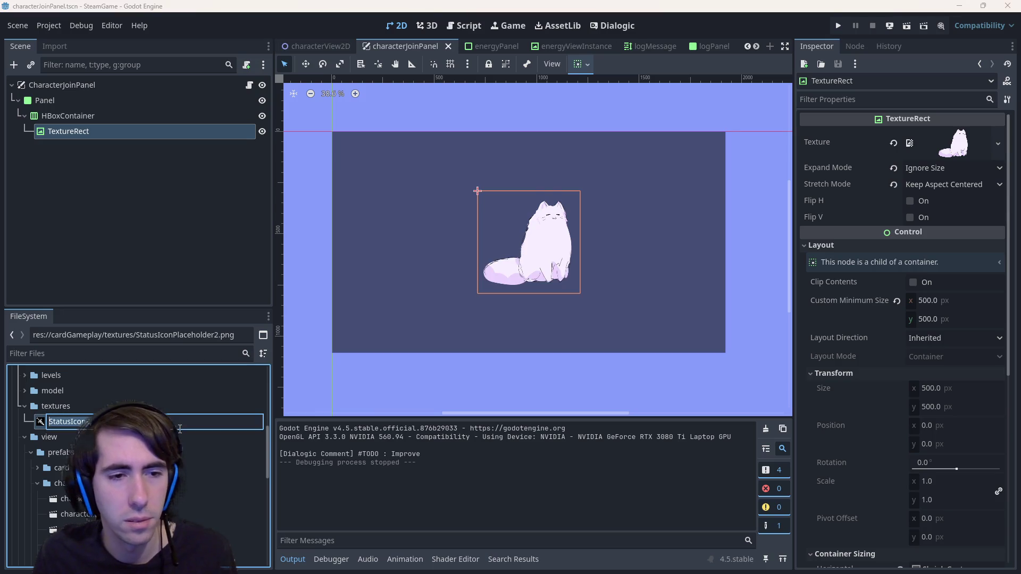
{"action": "key", "text": "Delete"}
{"action": "type", "text": "s"}
{"action": "key", "text": "Return"}
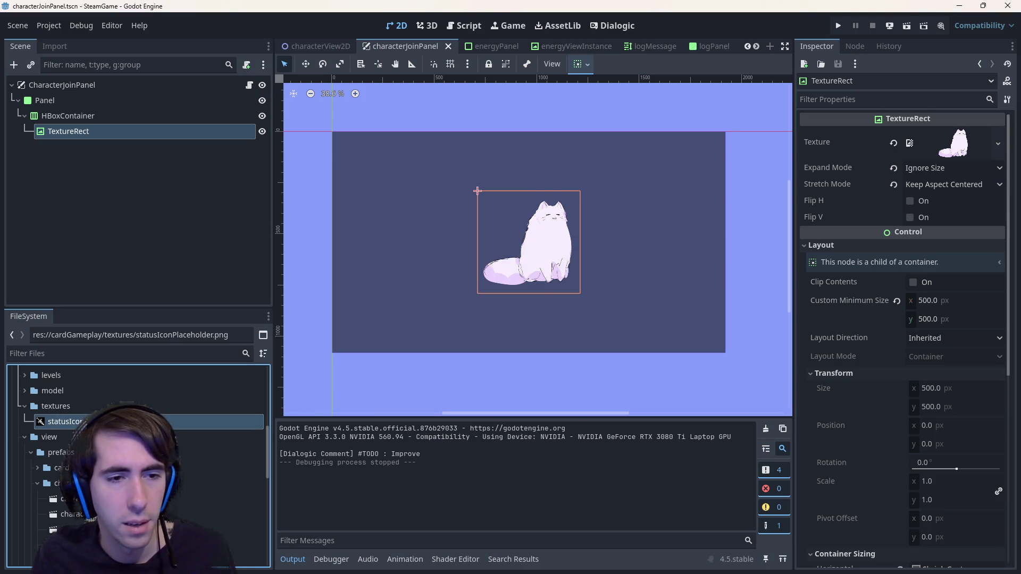
{"action": "key", "text": "ctrl+d"}
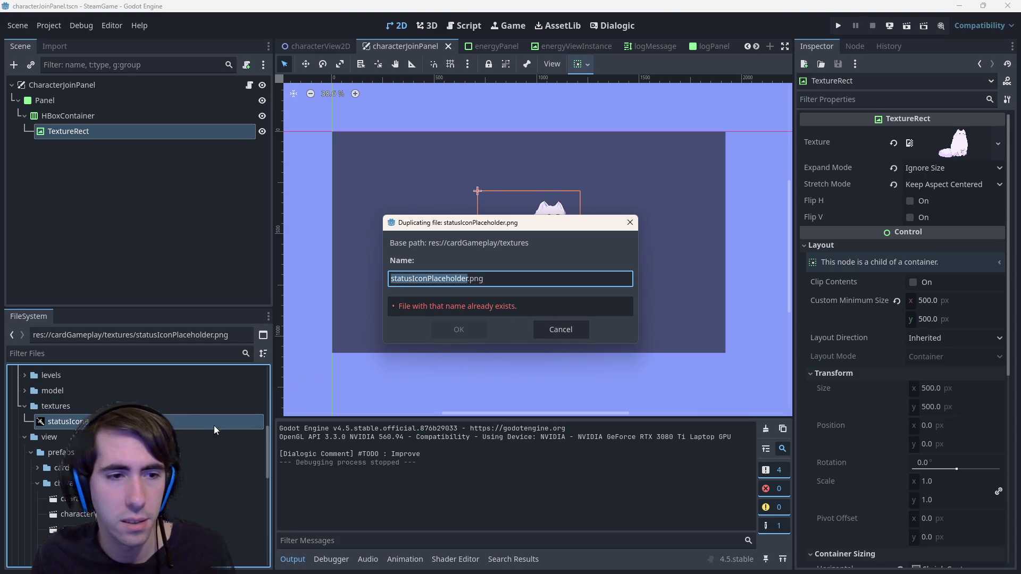
{"action": "key", "text": "Escape"}
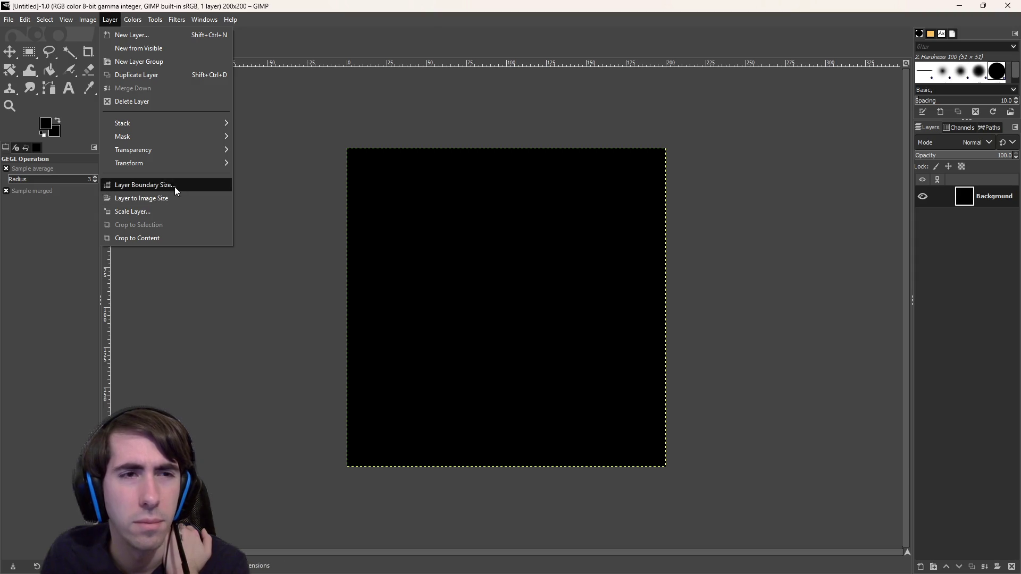
Step: Add an alpha channel and delete the black fill to make the 200×200 canvas transparent
{"action": "mouse_move", "coordinate": [181, 152]}
{"action": "left_click", "coordinate": [270, 149]}
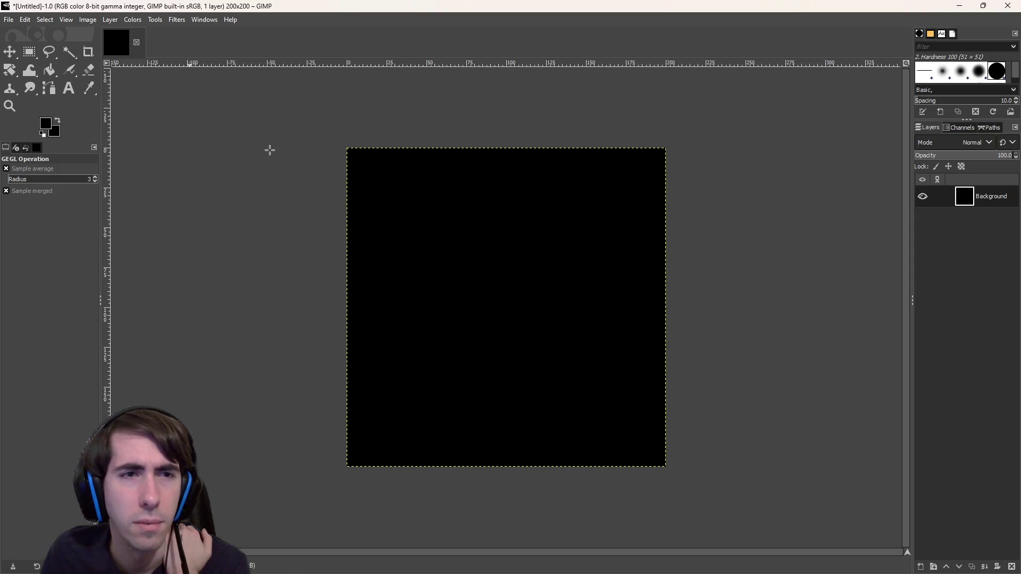
{"action": "left_click", "coordinate": [29, 52]}
{"action": "mouse_move", "coordinate": [293, 110]}
{"action": "left_mouse_down"}
{"action": "mouse_move", "coordinate": [698, 443]}
{"action": "mouse_move", "coordinate": [728, 491]}
{"action": "left_mouse_up"}
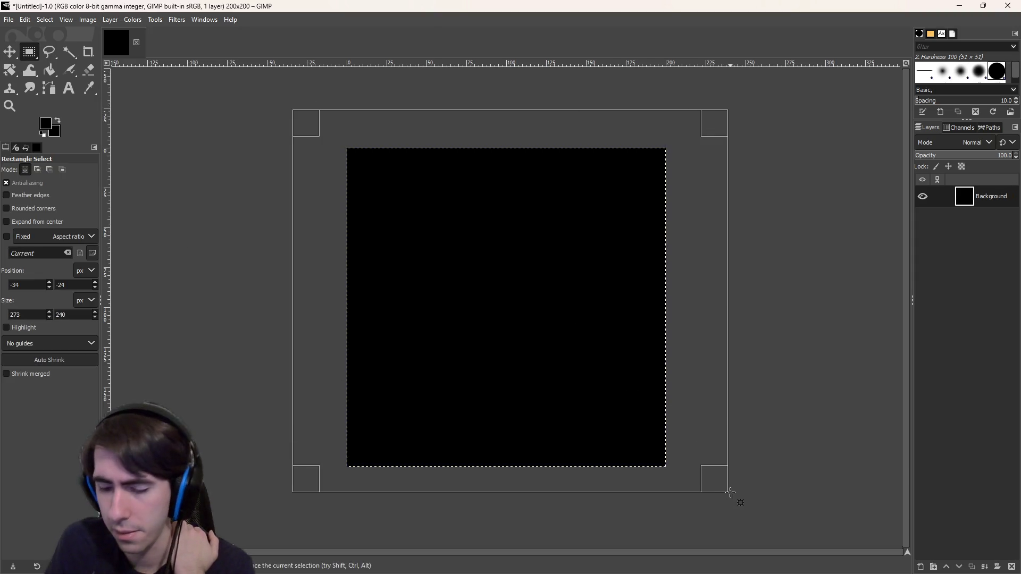
{"action": "key", "text": "Delete"}
{"action": "left_click", "coordinate": [203, 174]}
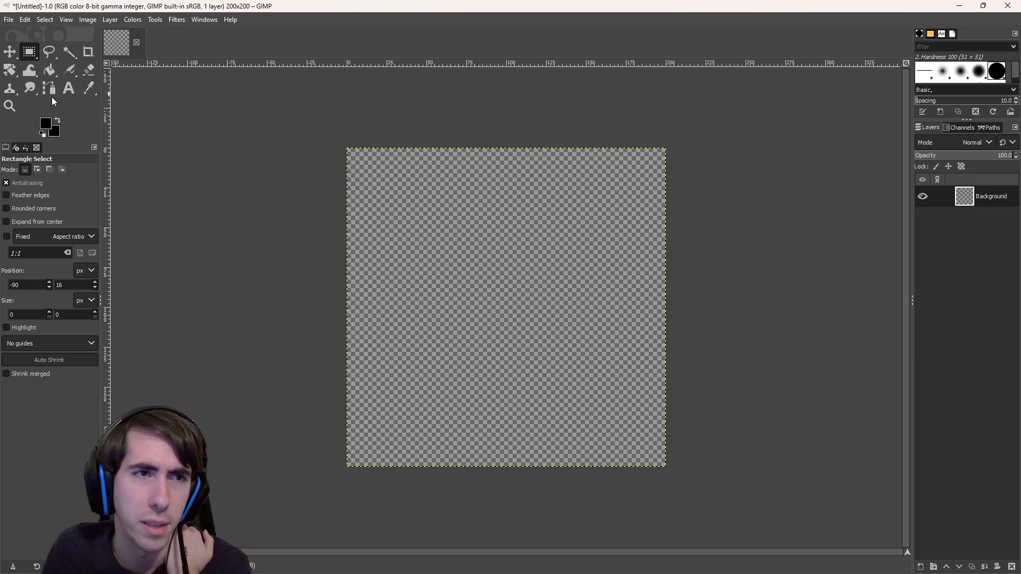
Step: Select the Pencil, undo a stray dab, reduce its size and make a test stroke
{"action": "mouse_move", "coordinate": [72, 76]}
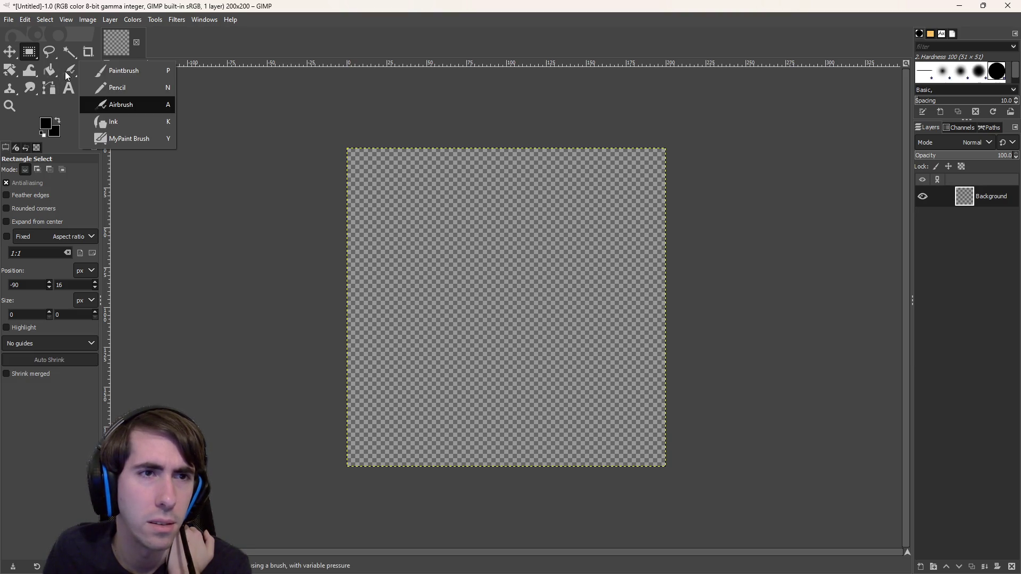
{"action": "left_click", "coordinate": [120, 79]}
{"action": "left_click", "coordinate": [418, 269]}
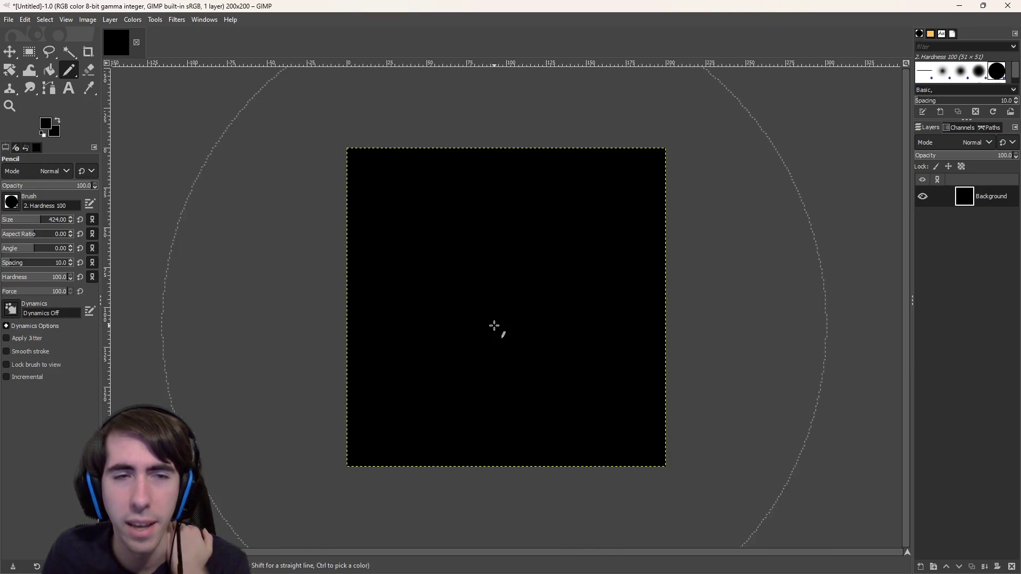
{"action": "key", "text": "ctrl+z"}
{"action": "left_click_drag", "start_coordinate": [47, 225], "coordinate": [24, 225]}
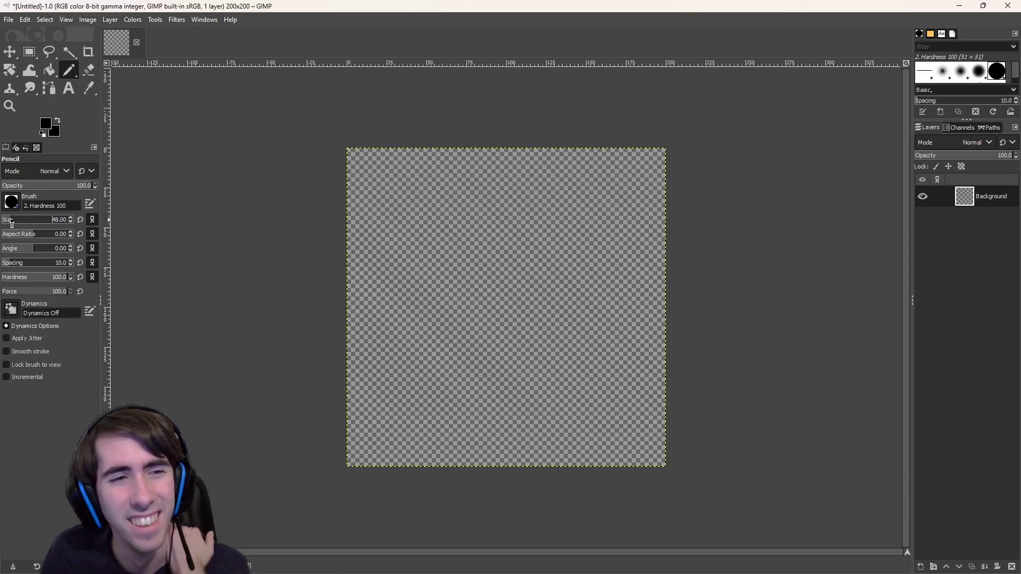
{"action": "mouse_move", "coordinate": [470, 286]}
{"action": "left_mouse_down"}
{"action": "mouse_move", "coordinate": [478, 239]}
{"action": "mouse_move", "coordinate": [468, 367]}
{"action": "left_mouse_up"}
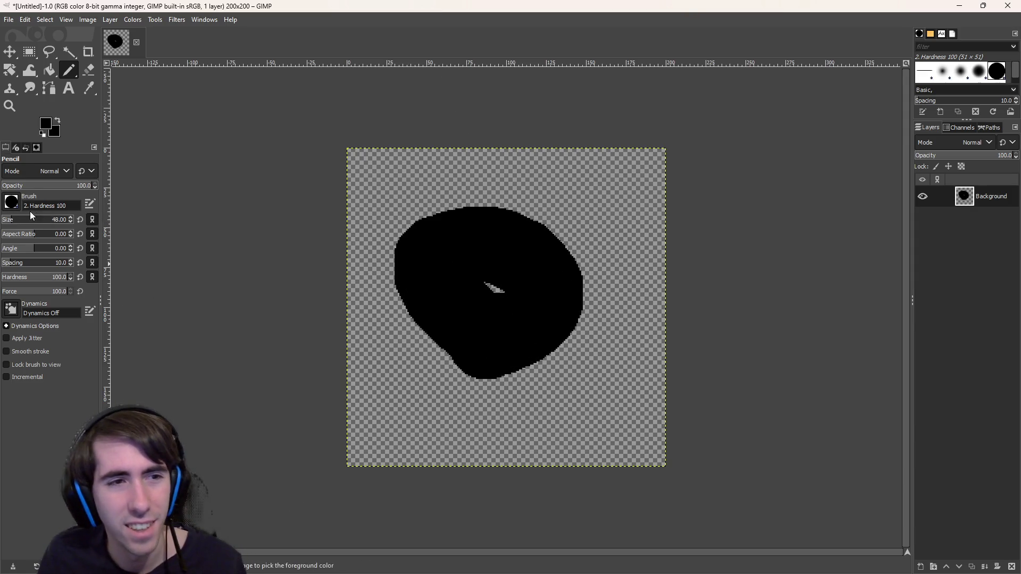
Step: Set the pencil size to 19 and draw the figure's head, undoing wobbly attempts
{"action": "key", "text": "ctrl+z"}
{"action": "left_click_drag", "start_coordinate": [5, 222], "coordinate": [8, 222]}
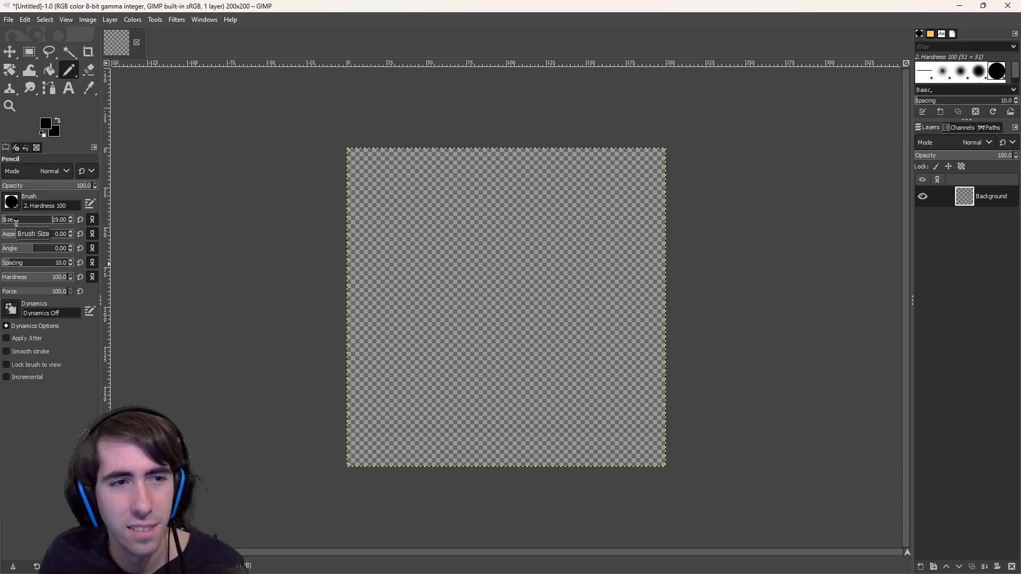
{"action": "mouse_move", "coordinate": [477, 303]}
{"action": "left_mouse_down"}
{"action": "mouse_move", "coordinate": [476, 210]}
{"action": "mouse_move", "coordinate": [496, 302]}
{"action": "mouse_move", "coordinate": [463, 186]}
{"action": "mouse_move", "coordinate": [506, 278]}
{"action": "mouse_move", "coordinate": [497, 303]}
{"action": "mouse_move", "coordinate": [512, 326]}
{"action": "mouse_move", "coordinate": [521, 420]}
{"action": "mouse_move", "coordinate": [593, 451]}
{"action": "left_mouse_up"}
{"action": "key", "text": "ctrl+z"}
{"action": "key", "text": "ctrl+z"}
{"action": "key", "text": "ctrl+z"}
{"action": "key", "text": "ctrl+z"}
{"action": "key", "text": "ctrl+z"}
{"action": "mouse_move", "coordinate": [492, 268]}
{"action": "left_mouse_down"}
{"action": "mouse_move", "coordinate": [527, 205]}
{"action": "mouse_move", "coordinate": [508, 278]}
{"action": "mouse_move", "coordinate": [485, 209]}
{"action": "mouse_move", "coordinate": [537, 392]}
{"action": "mouse_move", "coordinate": [489, 394]}
{"action": "mouse_move", "coordinate": [504, 345]}
{"action": "mouse_move", "coordinate": [365, 228]}
{"action": "left_mouse_up"}
{"action": "key", "text": "ctrl+z"}
{"action": "key", "text": "ctrl+z"}
Step: Draw the arms with a shorter right arm and fill the head solid black
{"action": "mouse_move", "coordinate": [511, 340]}
{"action": "left_mouse_down"}
{"action": "mouse_move", "coordinate": [410, 273]}
{"action": "mouse_move", "coordinate": [641, 252]}
{"action": "left_mouse_up"}
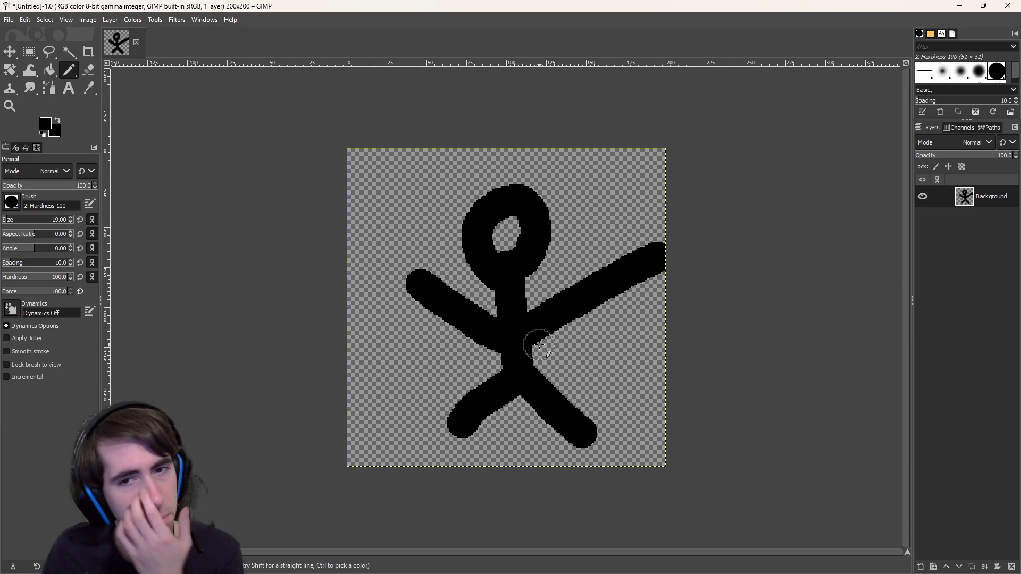
{"action": "key", "text": "ctrl+z"}
{"action": "left_click_drag", "start_coordinate": [530, 326], "coordinate": [586, 277]}
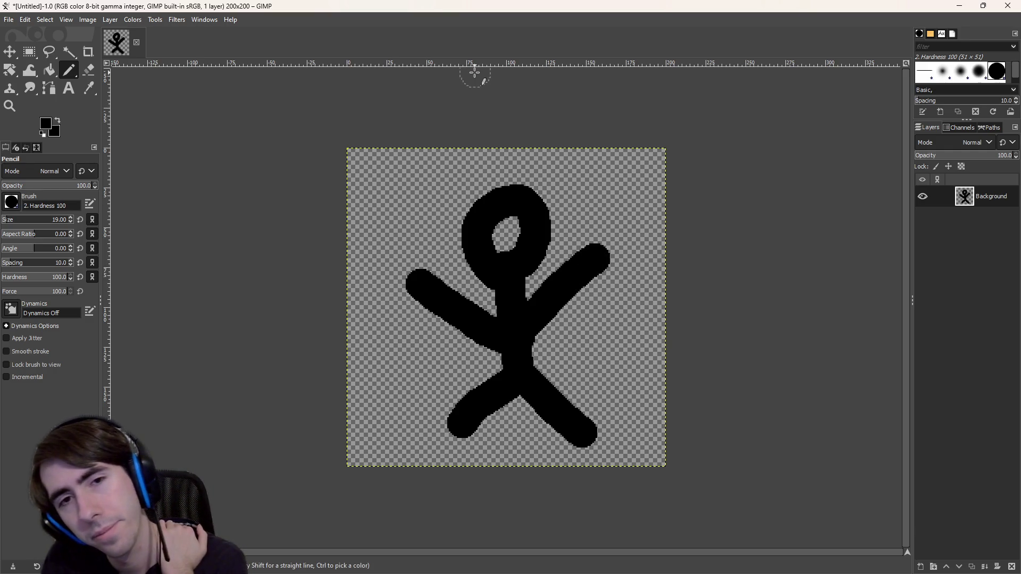
{"action": "mouse_move", "coordinate": [526, 224]}
{"action": "left_mouse_down"}
{"action": "mouse_move", "coordinate": [511, 221]}
{"action": "mouse_move", "coordinate": [503, 237]}
{"action": "left_mouse_up"}
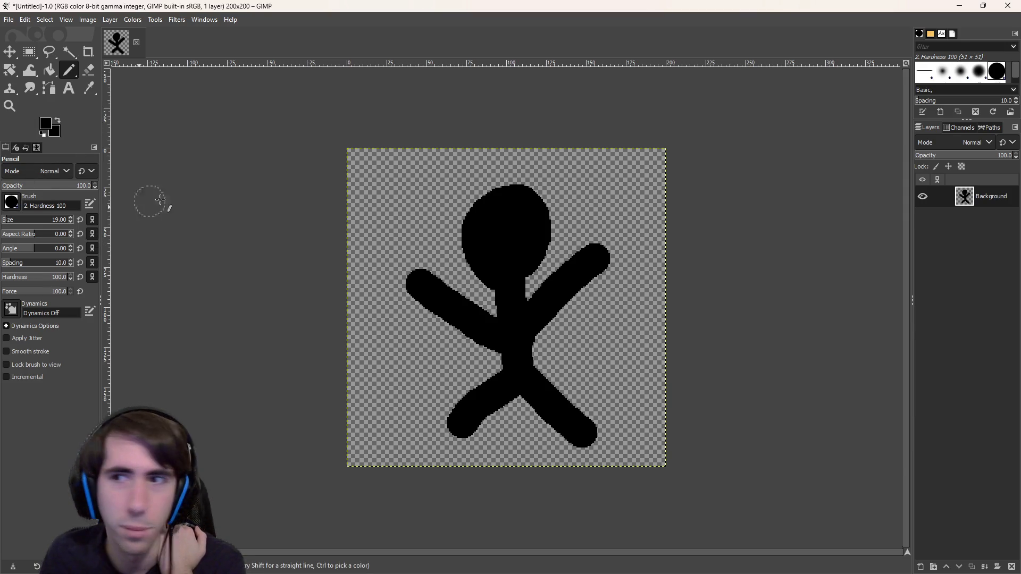
{"action": "left_click", "coordinate": [48, 125]}
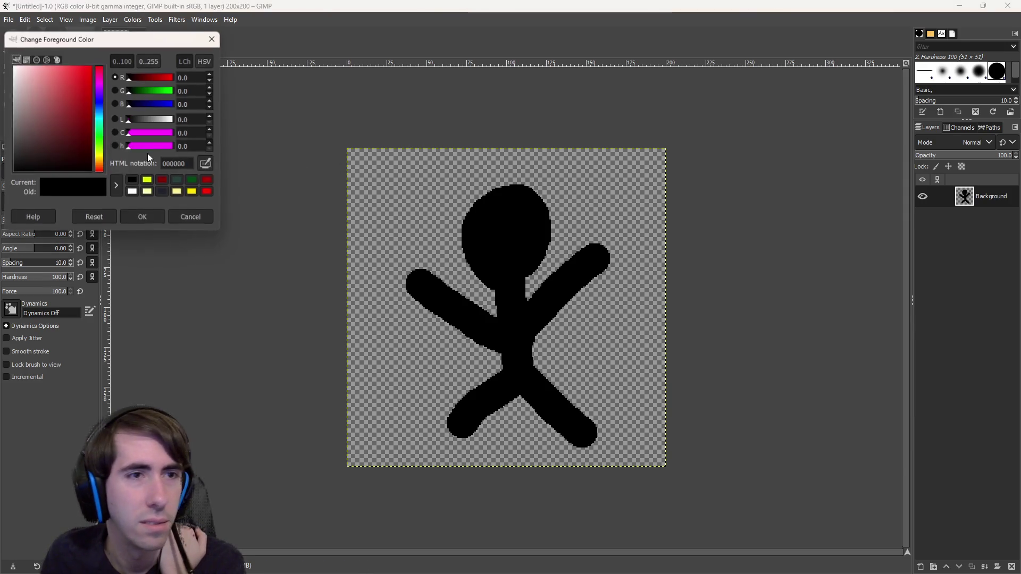
Step: Set the foreground colour to white, try painting two eyes, then undo them
{"action": "left_click_drag", "start_coordinate": [64, 104], "coordinate": [13, 67]}
{"action": "left_click", "coordinate": [146, 219]}
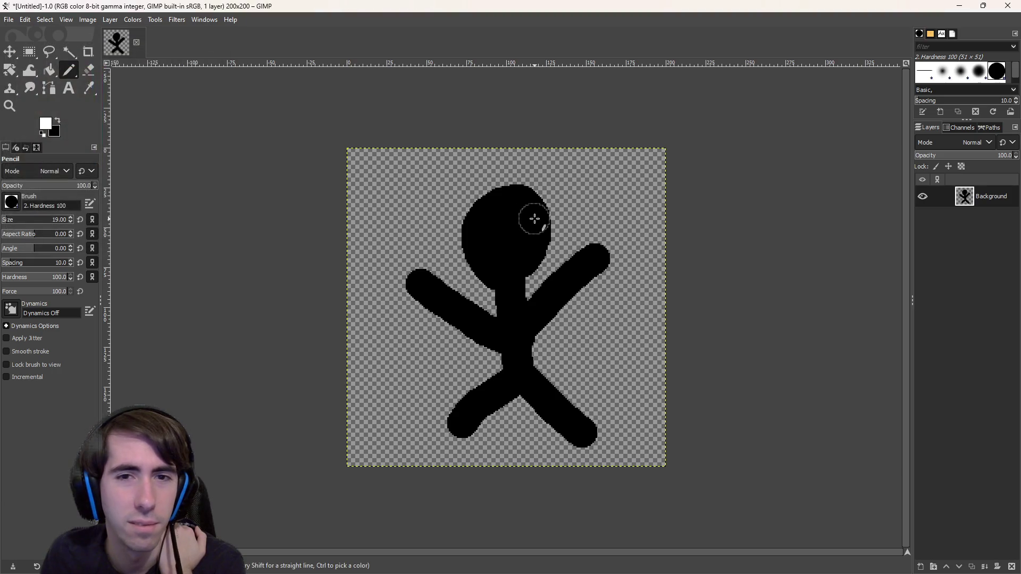
{"action": "left_click", "coordinate": [488, 229]}
{"action": "left_click", "coordinate": [526, 224]}
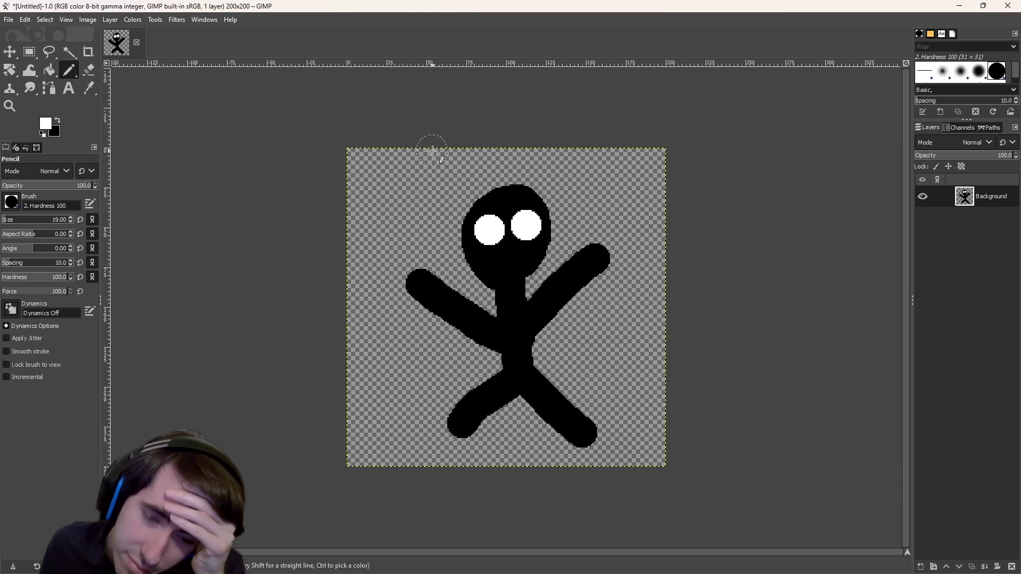
{"action": "key", "text": "ctrl+z"}
{"action": "key", "text": "ctrl+z"}
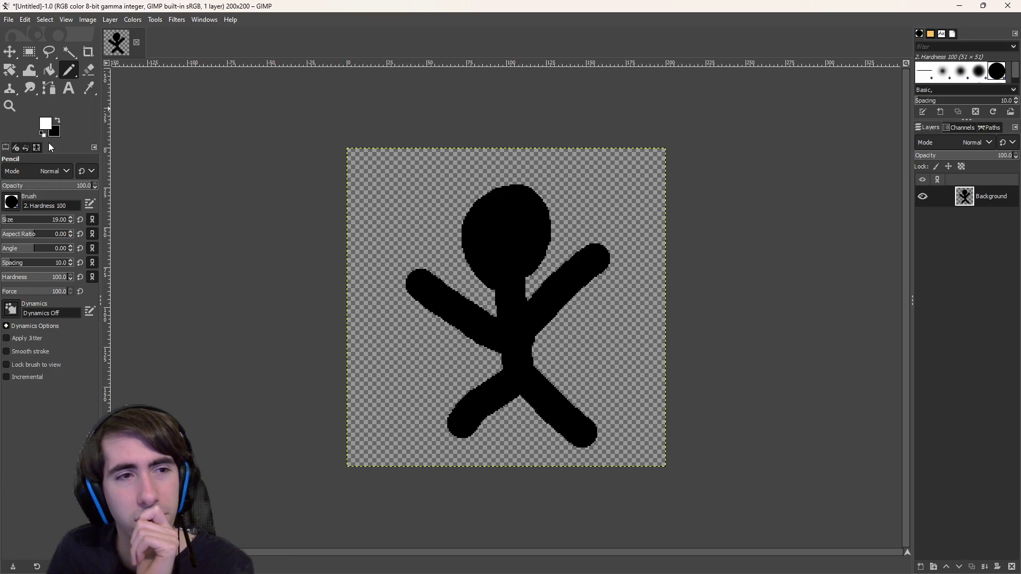
Step: Try a white oval in the head, then undo and redo back to the solid-headed figure
{"action": "left_click_drag", "start_coordinate": [506, 230], "coordinate": [506, 239]}
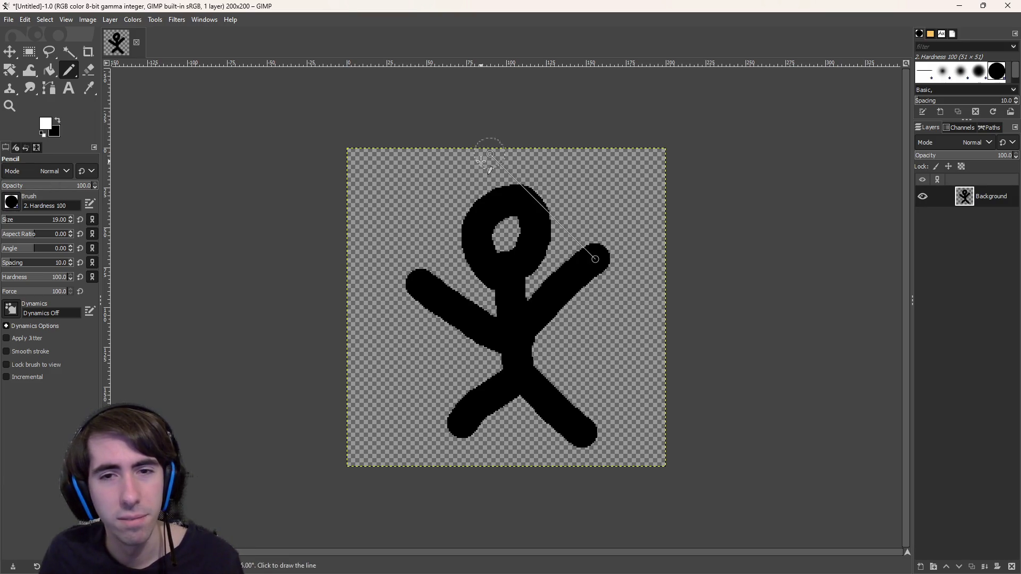
{"action": "key", "text": "ctrl+z"}
{"action": "key", "text": "shift"}
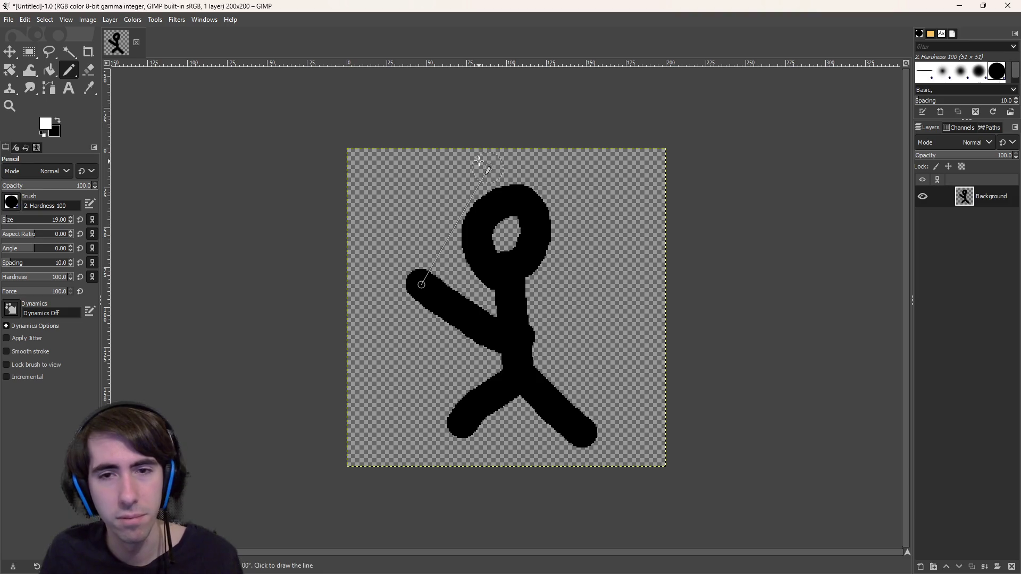
{"action": "key", "text": "ctrl+z"}
{"action": "key", "text": "ctrl+z"}
{"action": "key", "text": "ctrl+z"}
{"action": "key", "text": "ctrl+y"}
{"action": "key", "text": "ctrl+y"}
{"action": "key", "text": "ctrl+y"}
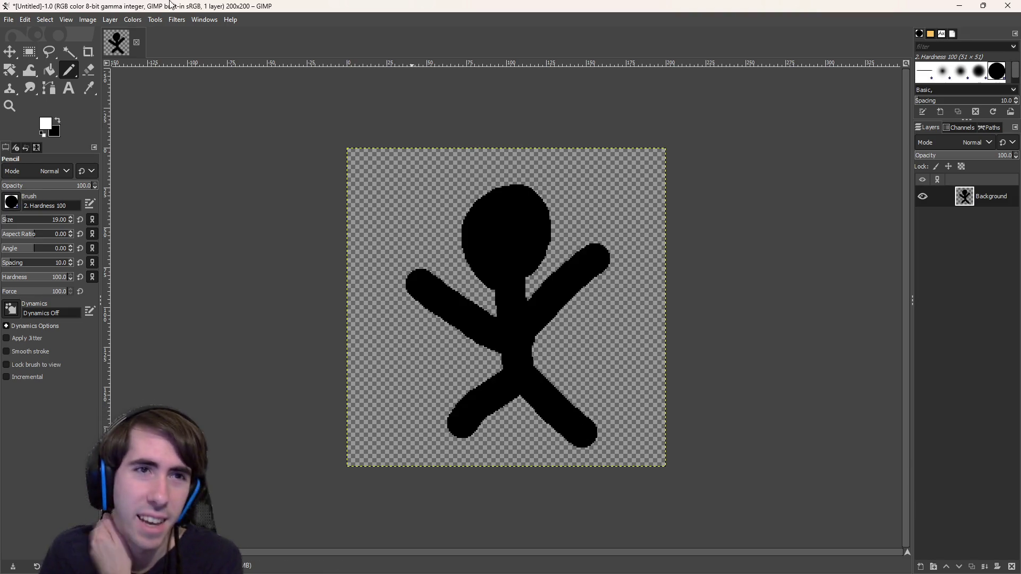
{"action": "key", "text": "alt+Tab"}
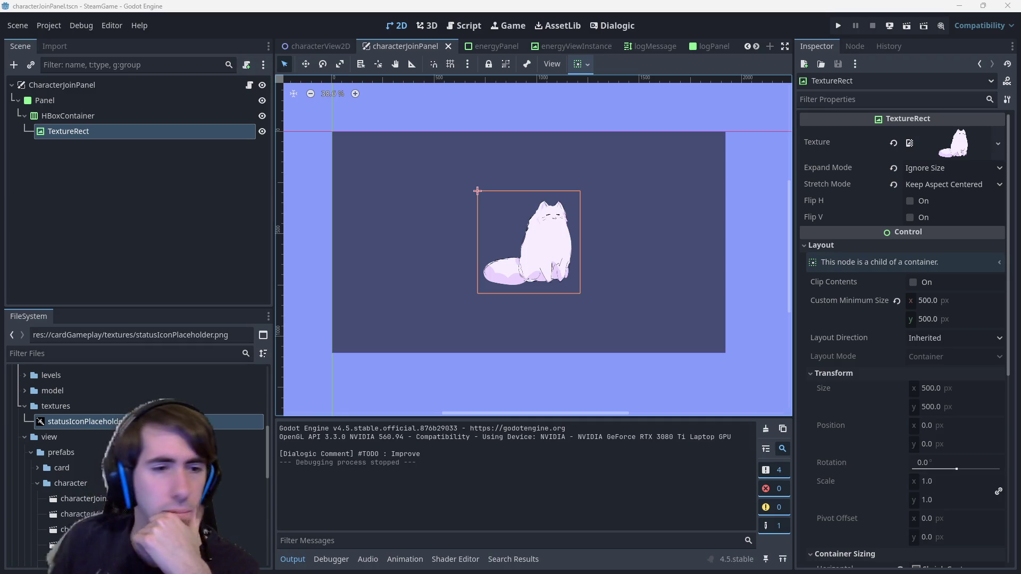
Step: Copy characterPlaceholder.png into the cardGameplay textures folder and refresh it in Godot
{"action": "right_click", "coordinate": [80, 406]}
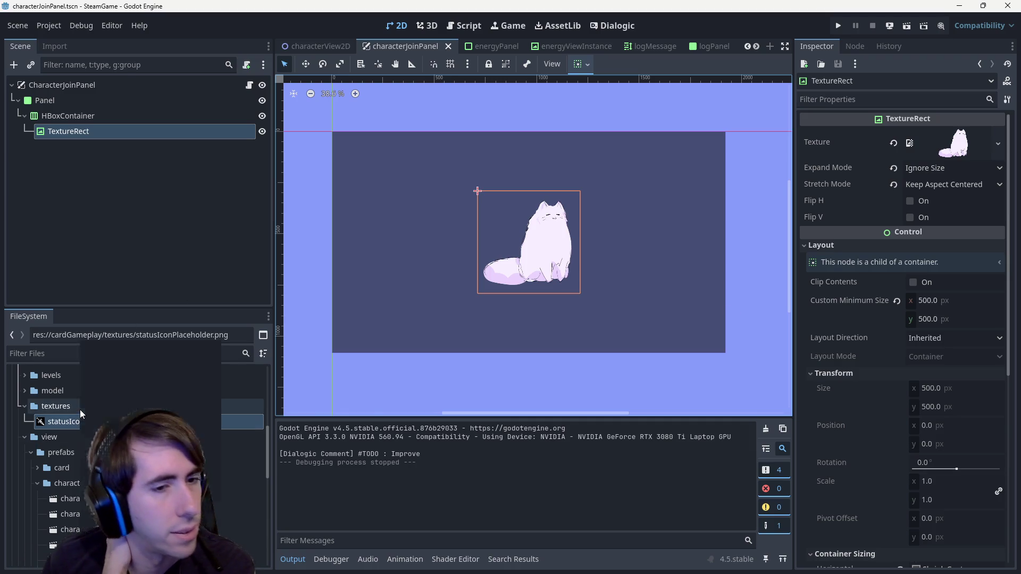
{"action": "key", "text": "Escape"}
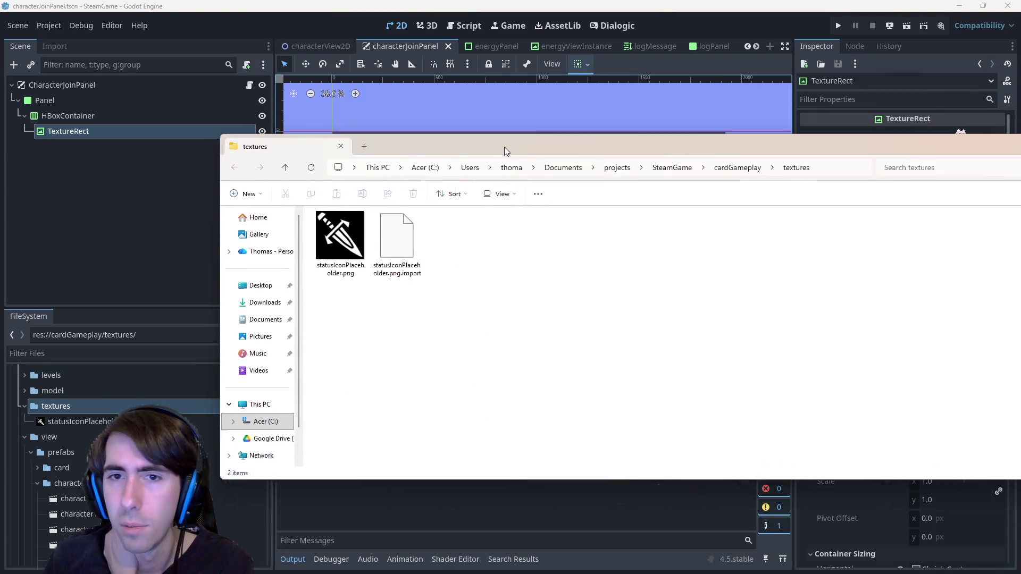
{"action": "mouse_move", "coordinate": [1020, 213]}
{"action": "left_mouse_down"}
{"action": "mouse_move", "coordinate": [585, 225]}
{"action": "mouse_move", "coordinate": [531, 285]}
{"action": "left_mouse_up"}
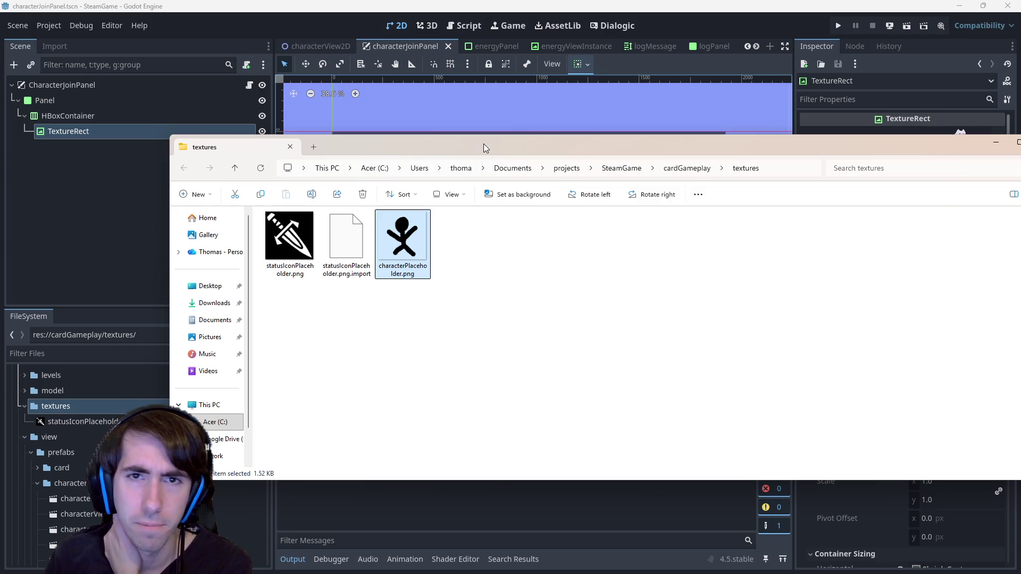
{"action": "left_click_drag", "start_coordinate": [486, 146], "coordinate": [930, 250]}
{"action": "left_click", "coordinate": [510, 495]}
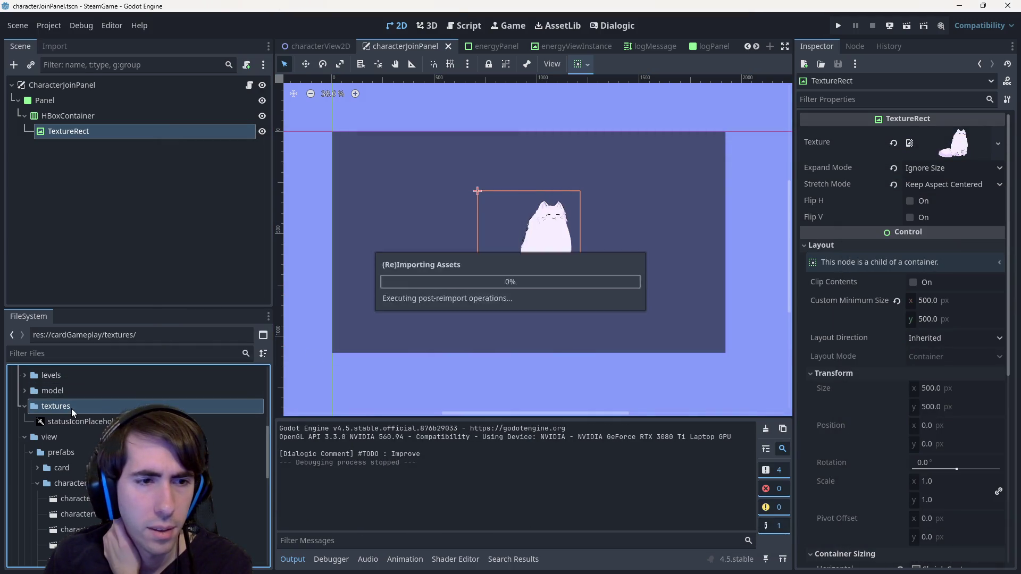
{"action": "left_click", "coordinate": [74, 436]}
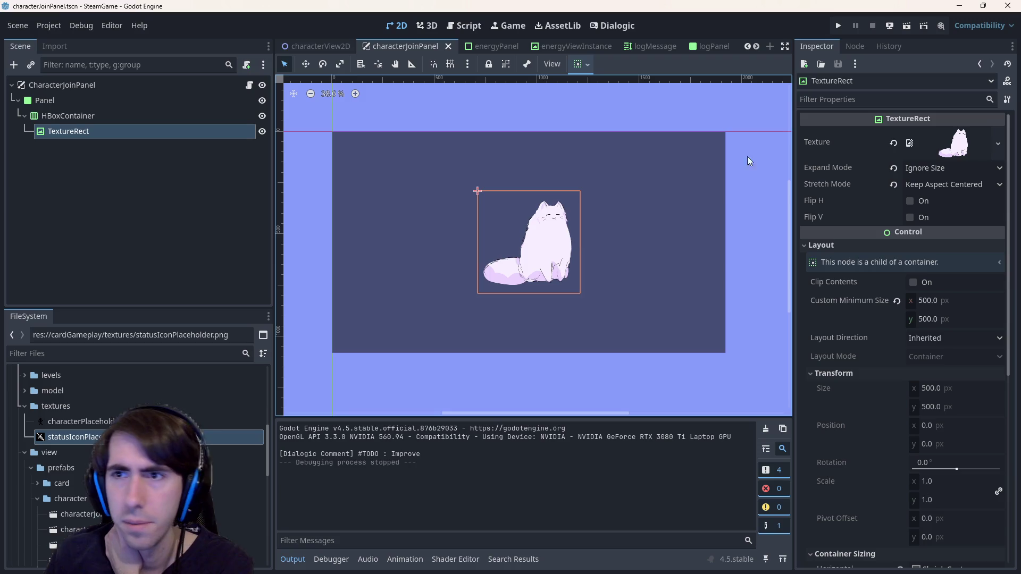
Step: Assign characterPlaceholder.png to the TextureRect's Texture and save characterJoinPanel
{"action": "left_click_drag", "start_coordinate": [80, 421], "coordinate": [936, 156]}
{"action": "key", "text": "ctrl+s"}
{"action": "scroll", "coordinate": [138, 468], "scroll_direction": "up", "scroll_amount": 6}
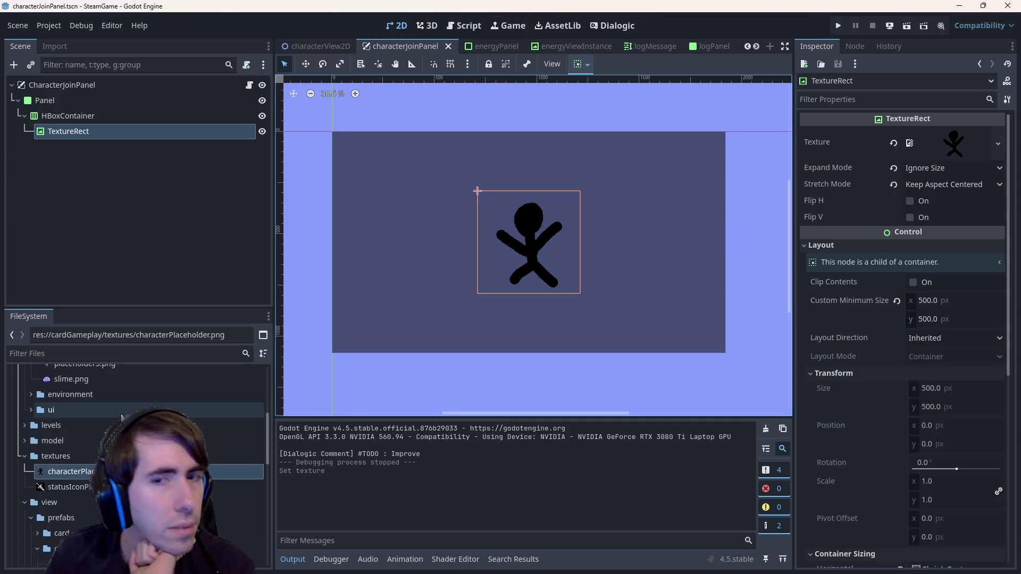
{"action": "scroll", "coordinate": [160, 500], "scroll_direction": "down", "scroll_amount": 6}
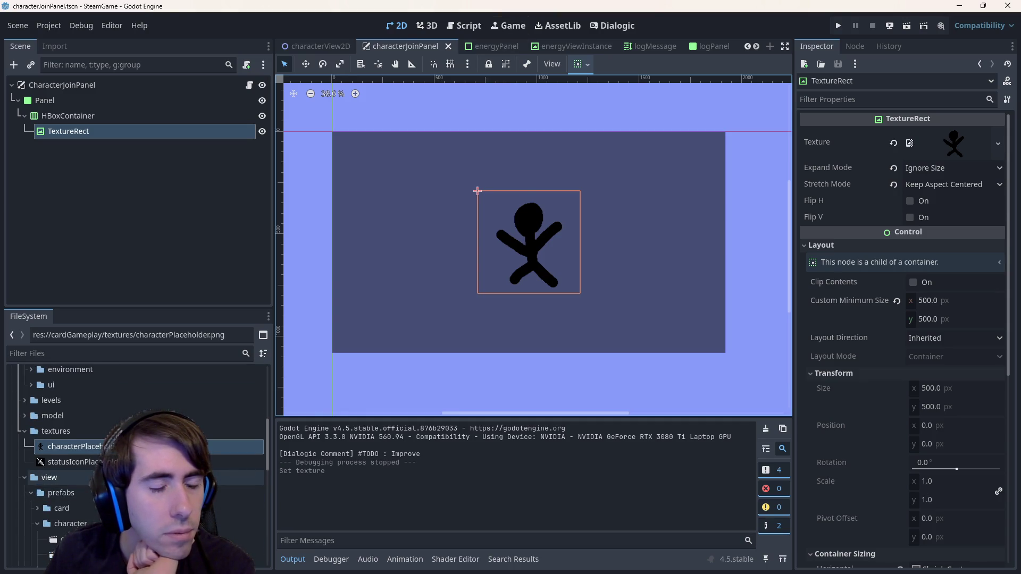
{"action": "scroll", "coordinate": [160, 462], "scroll_direction": "down", "scroll_amount": 5}
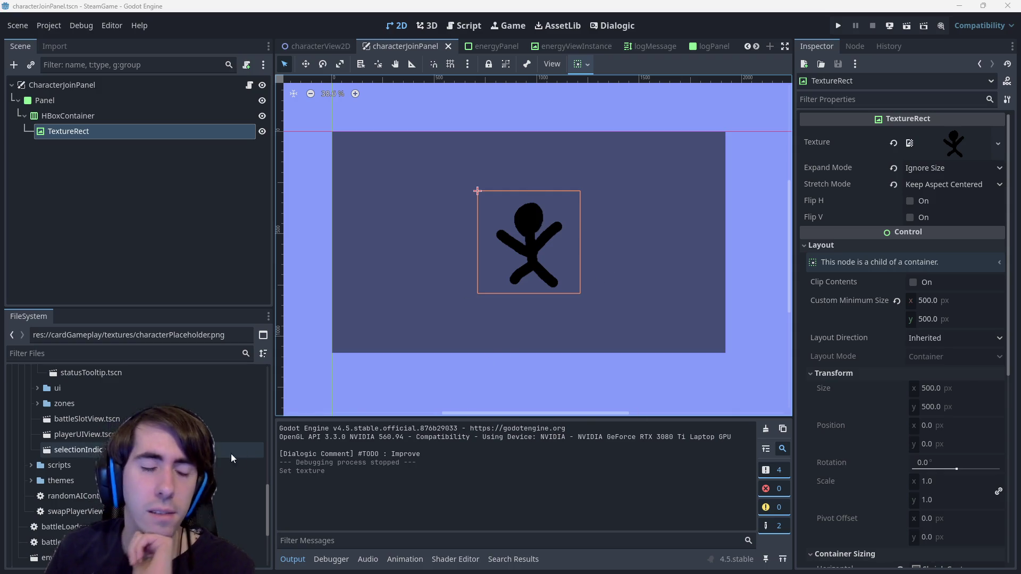
Step: Check the owner scenes of bigJoe.png, cat.png and placeholder1.png
{"action": "scroll", "coordinate": [205, 434], "scroll_direction": "up", "scroll_amount": 5}
{"action": "scroll", "coordinate": [133, 442], "scroll_direction": "up", "scroll_amount": 5}
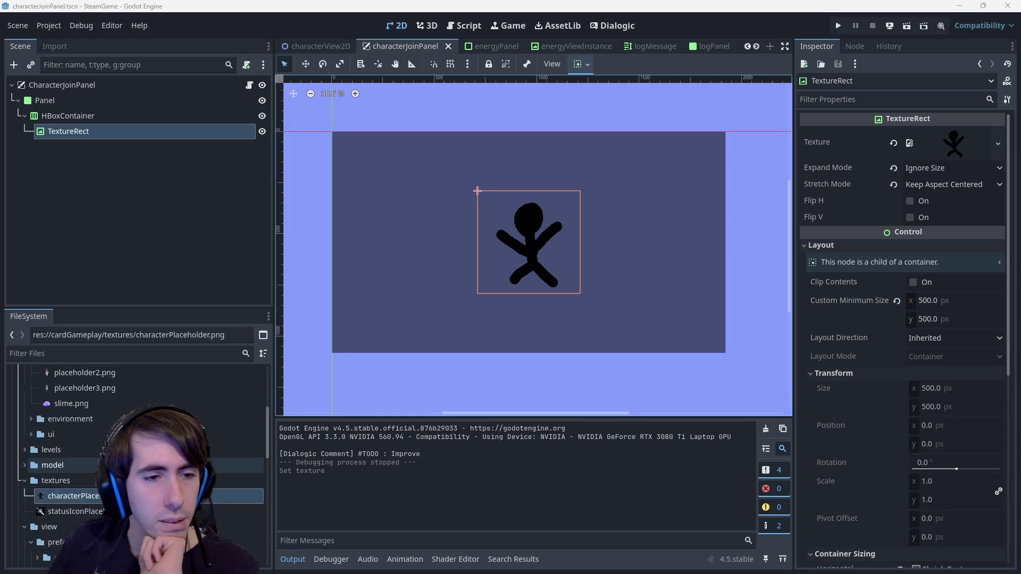
{"action": "right_click", "coordinate": [80, 452]}
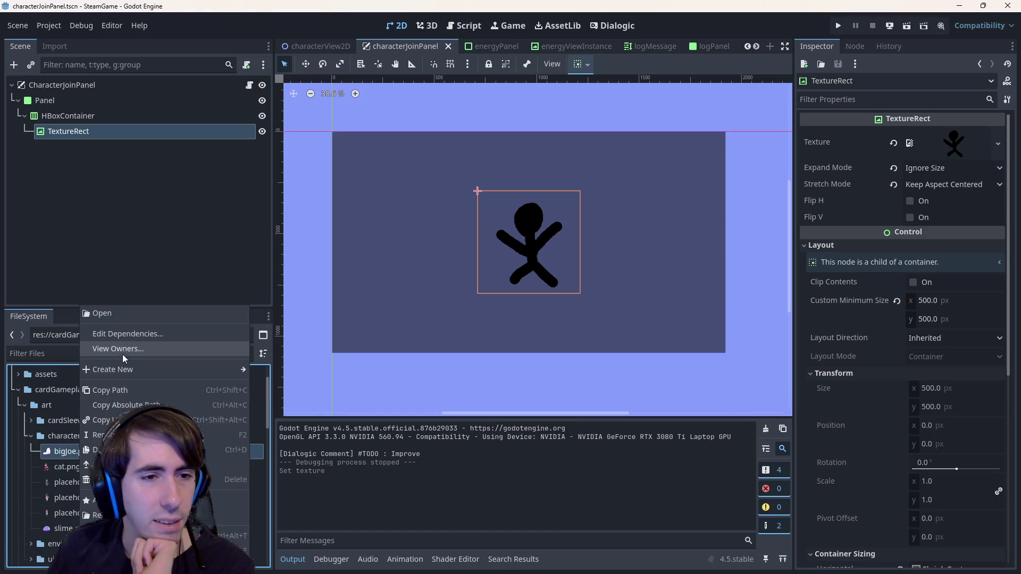
{"action": "left_click", "coordinate": [124, 346]}
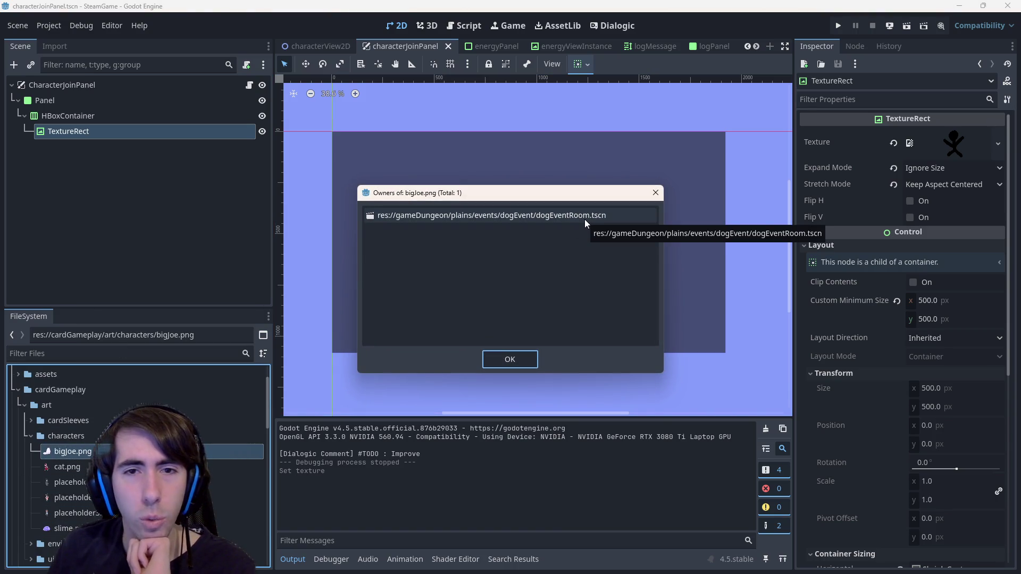
{"action": "left_click", "coordinate": [510, 359]}
{"action": "right_click", "coordinate": [175, 467]}
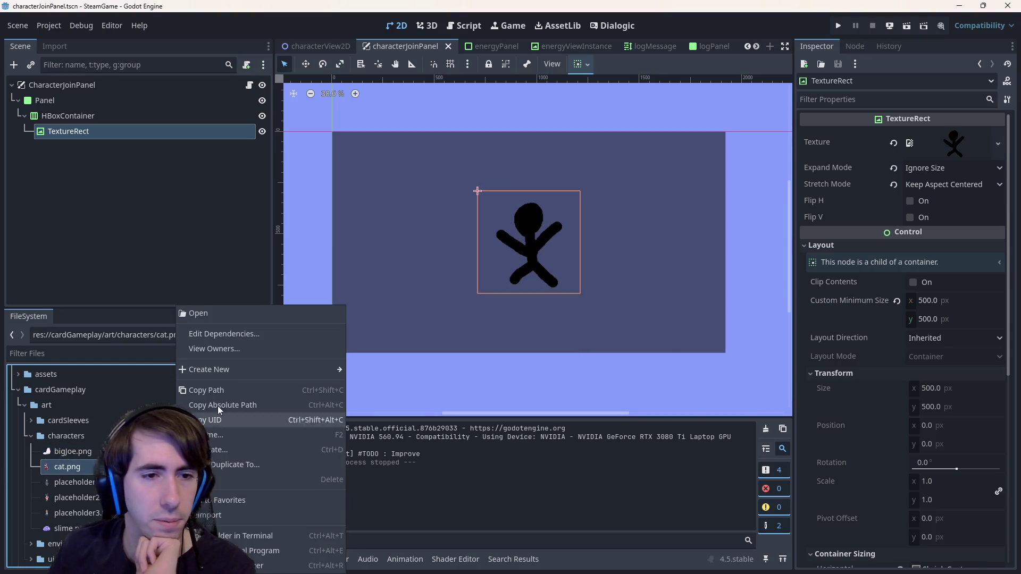
{"action": "left_click", "coordinate": [234, 360]}
{"action": "left_click", "coordinate": [510, 360]}
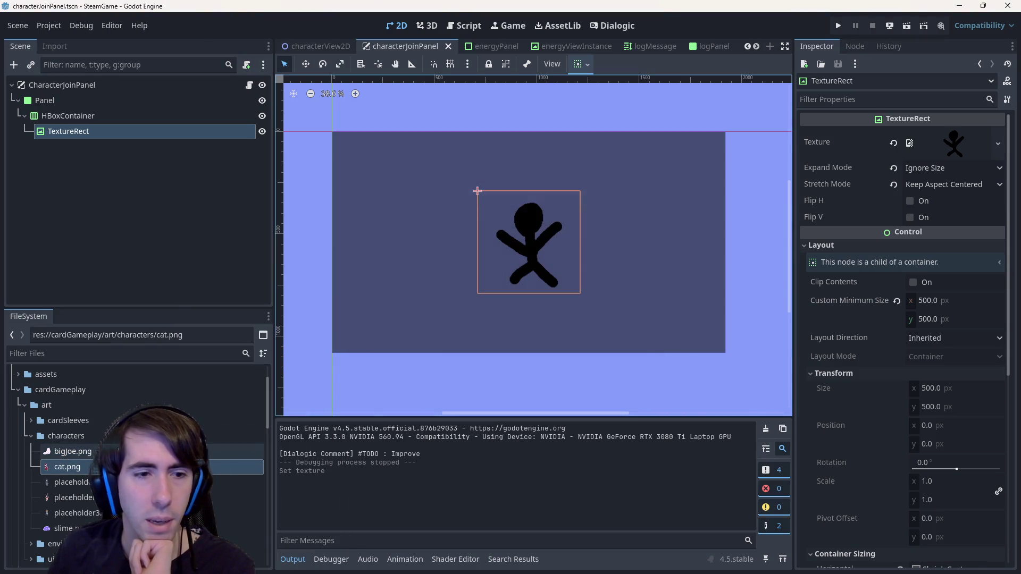
{"action": "right_click", "coordinate": [213, 481]}
{"action": "left_click", "coordinate": [239, 349]}
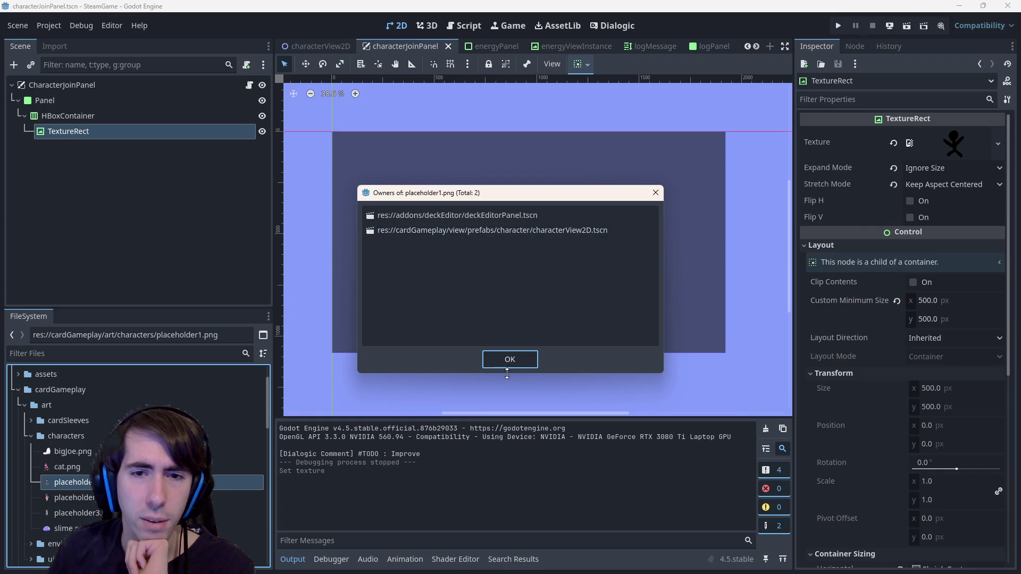
{"action": "left_click", "coordinate": [510, 359]}
Step: Check the owner scenes of placeholder2.png, placeholder3.png and slime.png
{"action": "right_click", "coordinate": [155, 497]}
{"action": "left_click", "coordinate": [203, 351]}
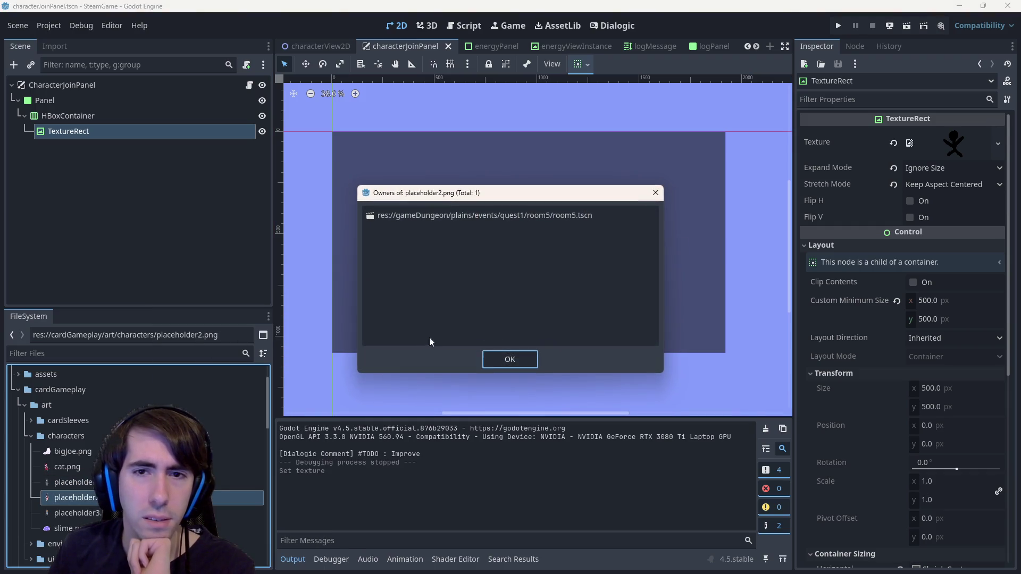
{"action": "left_click", "coordinate": [511, 358]}
{"action": "right_click", "coordinate": [166, 513]}
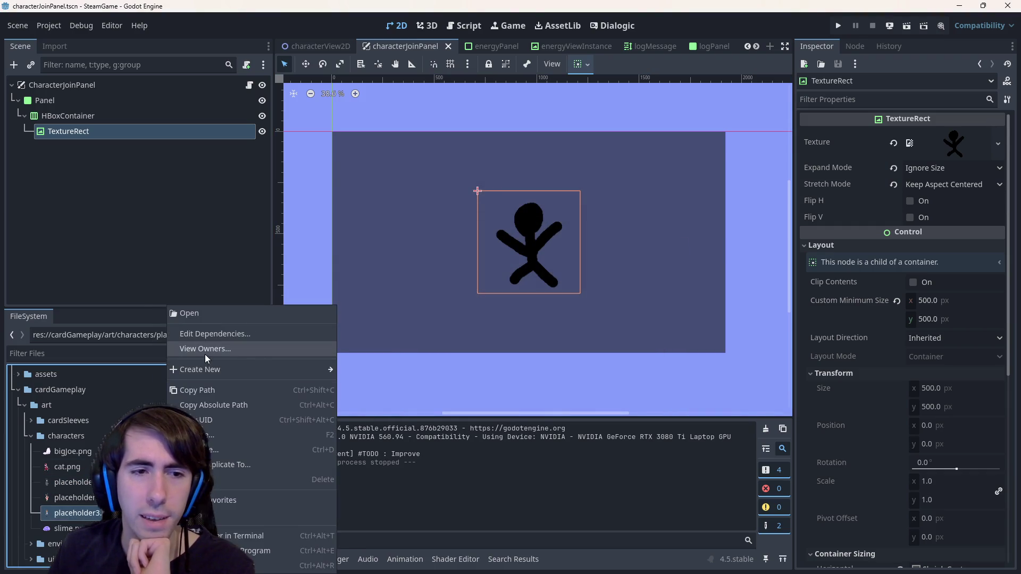
{"action": "left_click", "coordinate": [205, 349]}
{"action": "left_click", "coordinate": [509, 358]}
{"action": "right_click", "coordinate": [155, 497]}
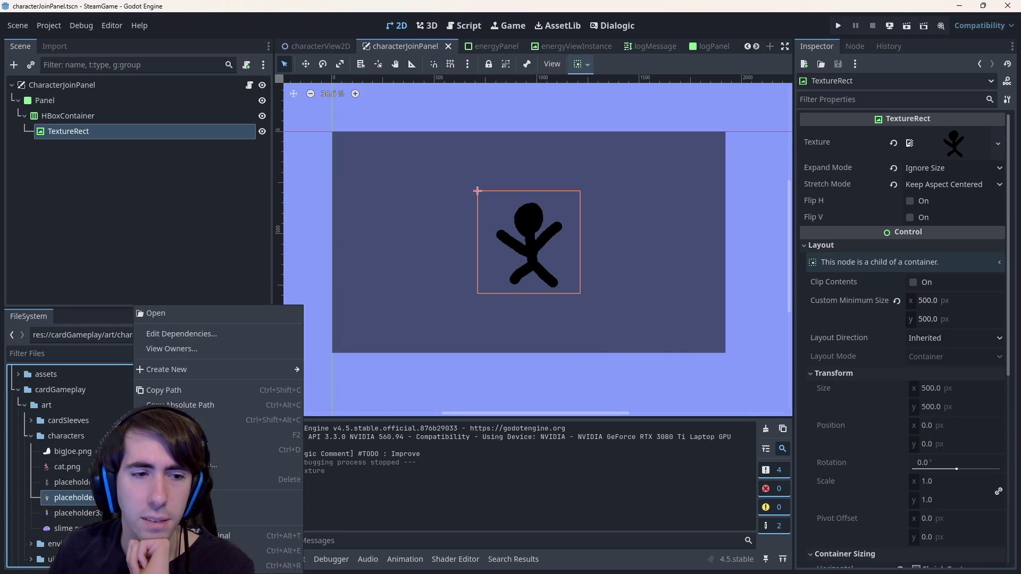
{"action": "left_click", "coordinate": [202, 348]}
{"action": "left_click", "coordinate": [487, 364]}
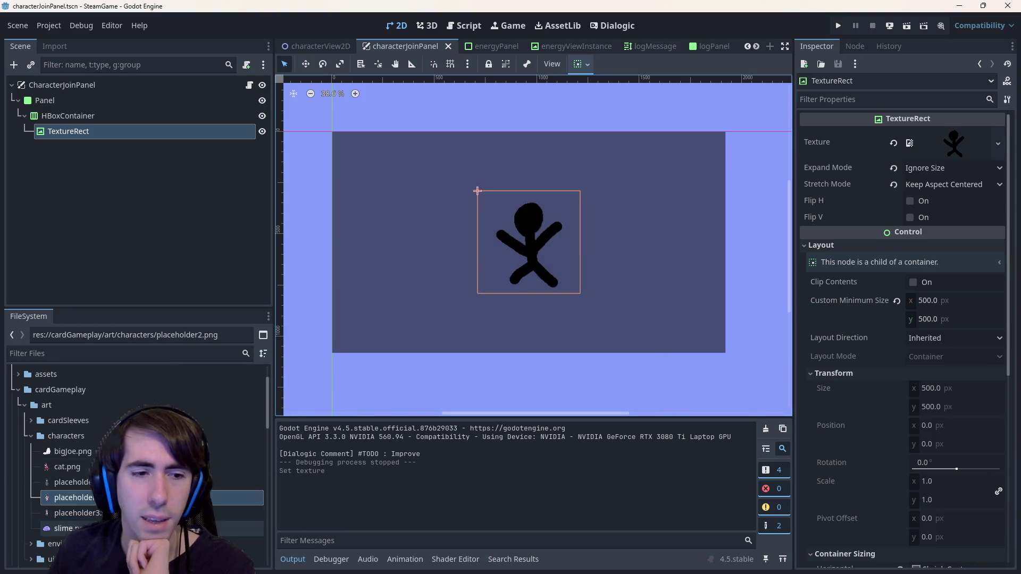
{"action": "right_click", "coordinate": [181, 528]}
{"action": "left_click", "coordinate": [202, 348]}
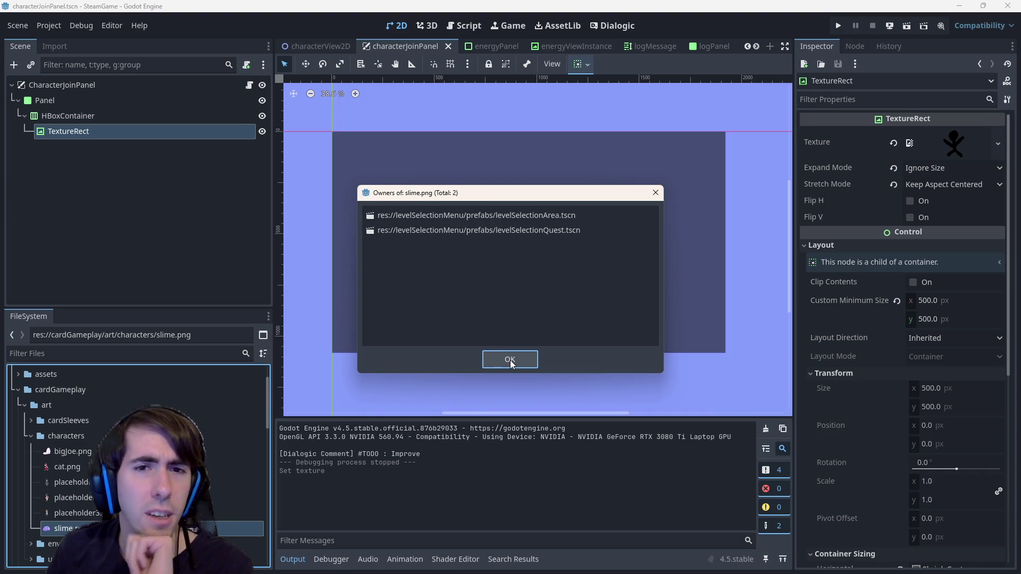
{"action": "left_click", "coordinate": [510, 362]}
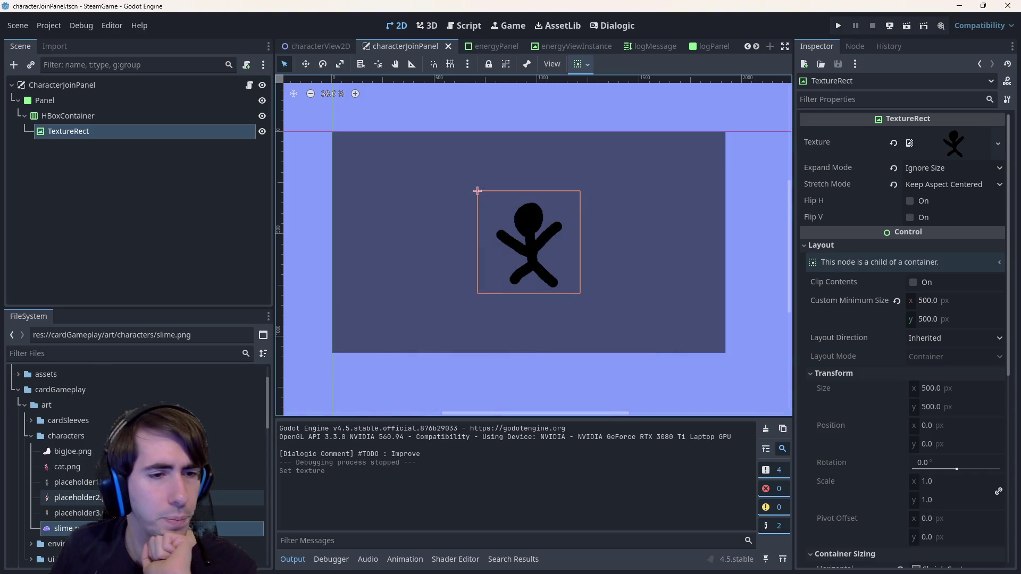
Step: From placeholder1.png's owners, open characterView2D and select its CharacterSprite node
{"action": "right_click", "coordinate": [136, 482]}
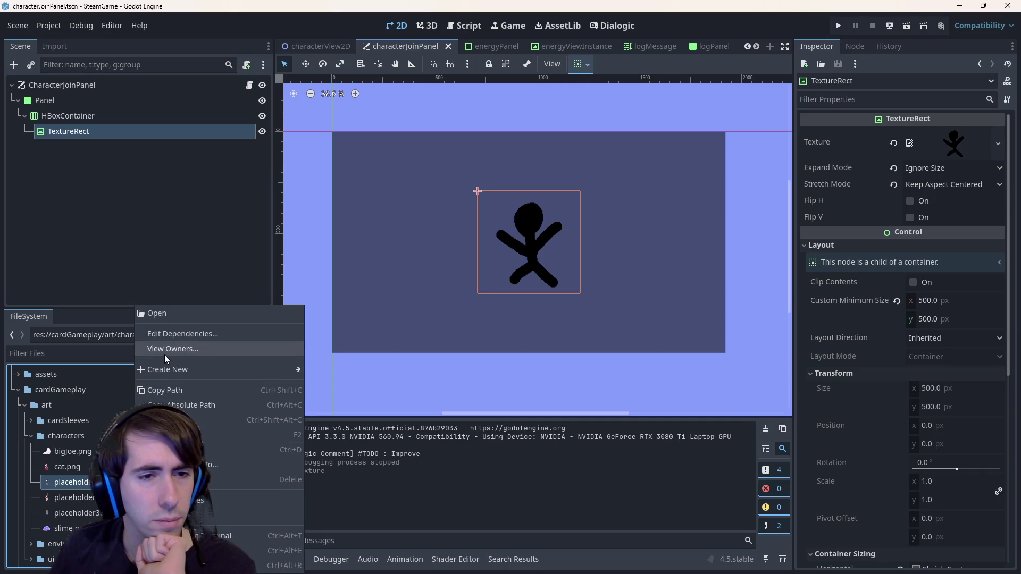
{"action": "left_click", "coordinate": [165, 348]}
{"action": "double_click", "coordinate": [476, 231]}
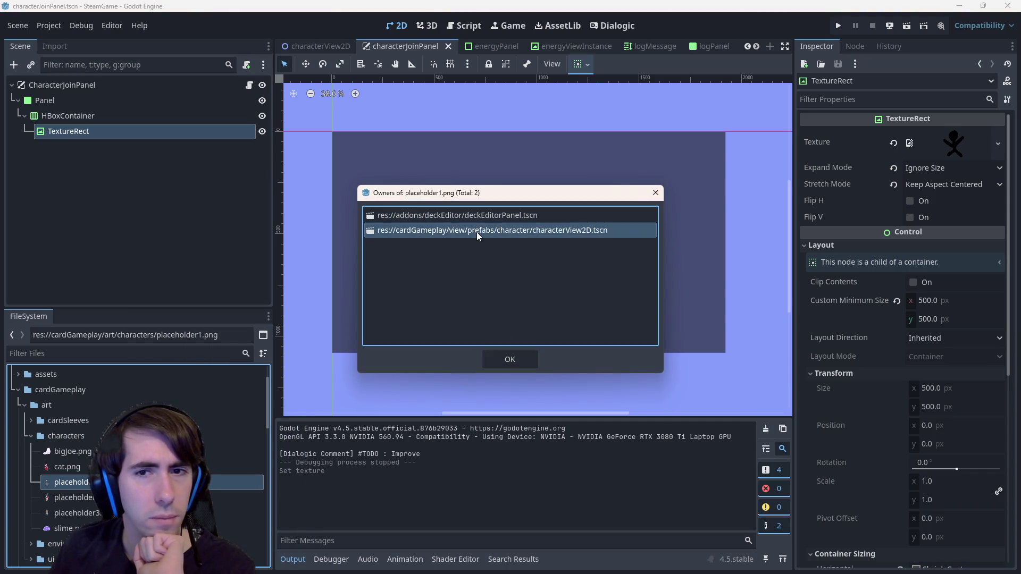
{"action": "left_click", "coordinate": [516, 229]}
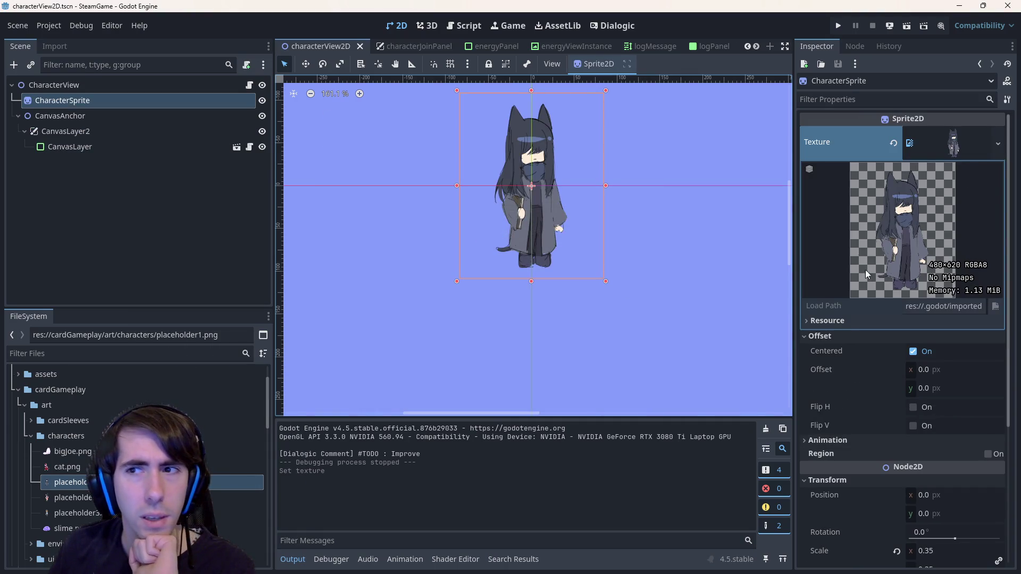
Step: Swap CharacterSprite's texture to characterPlaceholder.png through Quick Load, searching 'chara'
{"action": "left_click", "coordinate": [996, 151]}
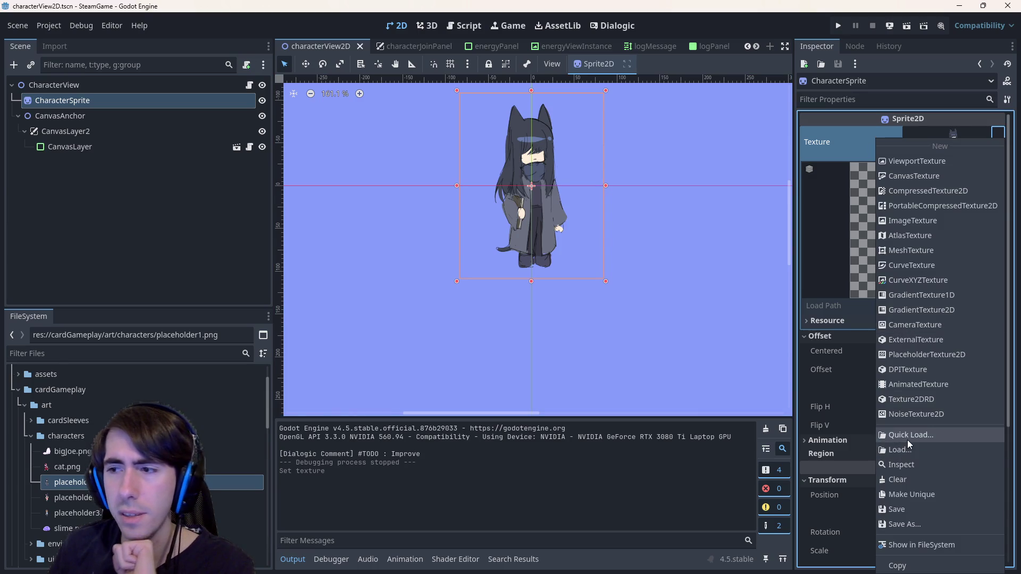
{"action": "left_click", "coordinate": [907, 439]}
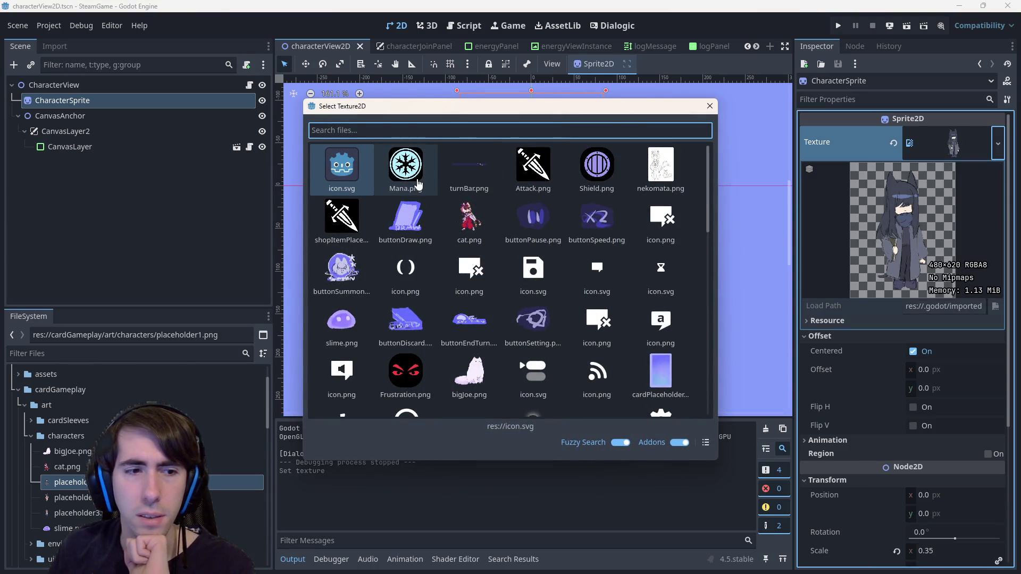
{"action": "type", "text": "chara"}
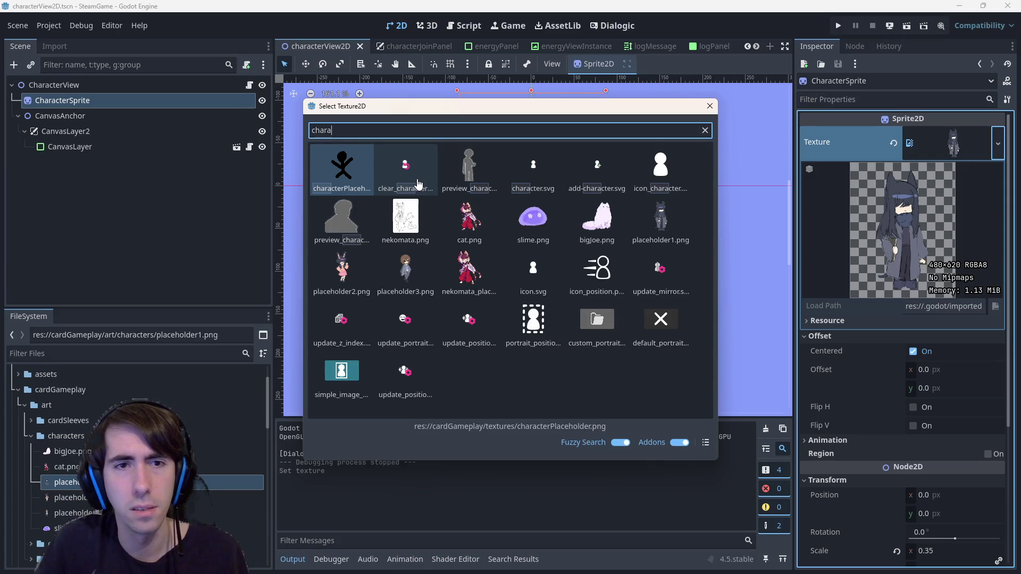
{"action": "double_click", "coordinate": [338, 169]}
Step: Undo and redo to compare the old and stick-figure images, and save characterView2D
{"action": "key", "text": "ctrl+z"}
{"action": "key", "text": "ctrl+shift+z"}
{"action": "key", "text": "ctrl+s"}
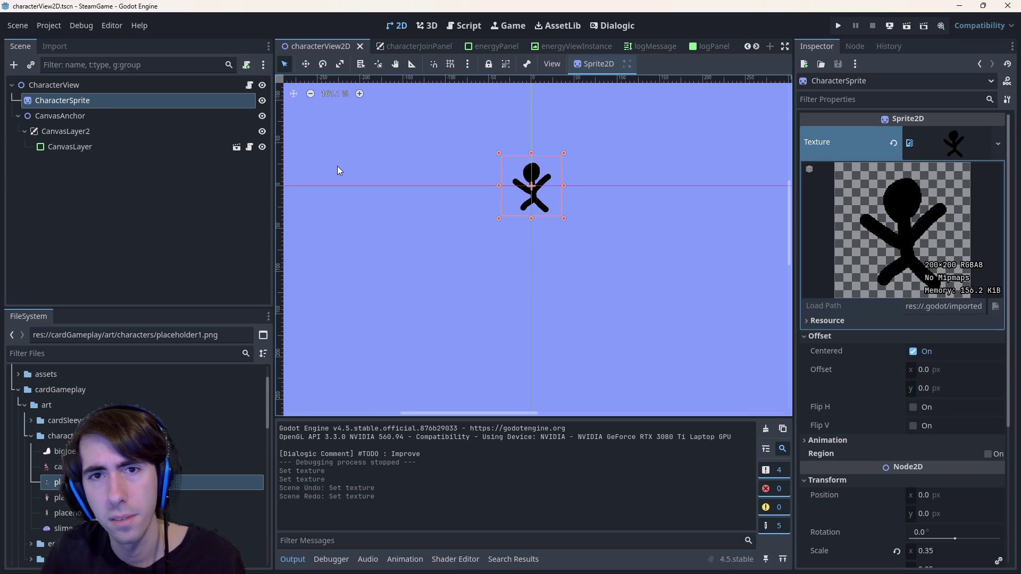
{"action": "key", "text": "ctrl+z"}
{"action": "key", "text": "ctrl+shift+z"}
{"action": "key", "text": "ctrl+s"}
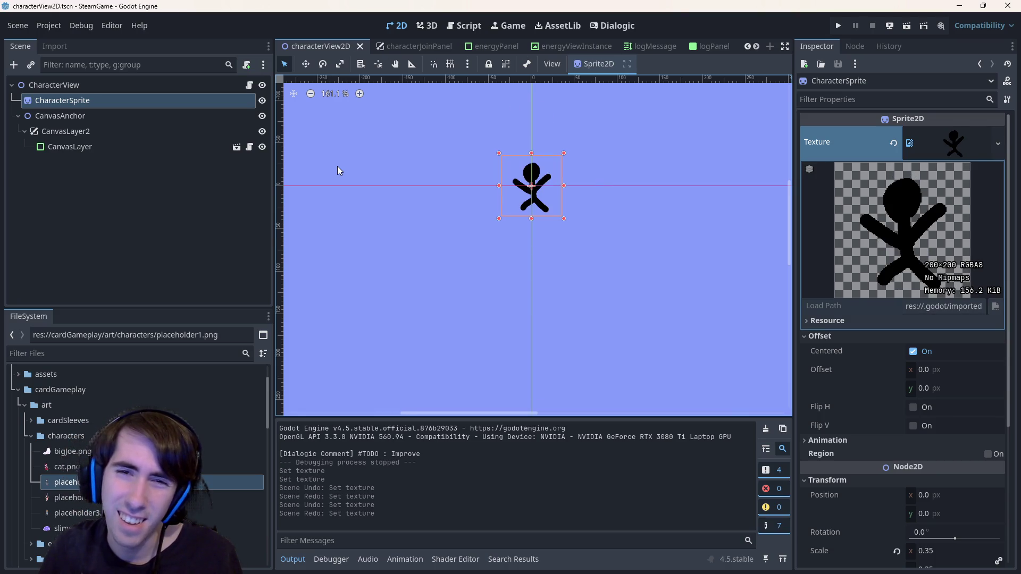
{"action": "key", "text": "ctrl+z"}
{"action": "key", "text": "ctrl+shift+z"}
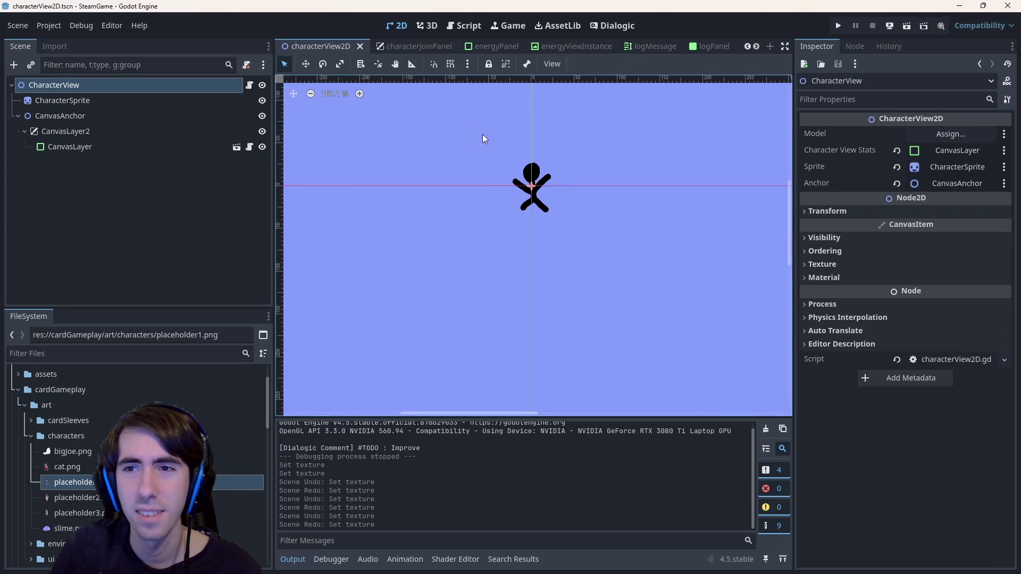
Step: Check where the sprite variable is used in the CharacterView script
{"action": "left_click", "coordinate": [248, 86]}
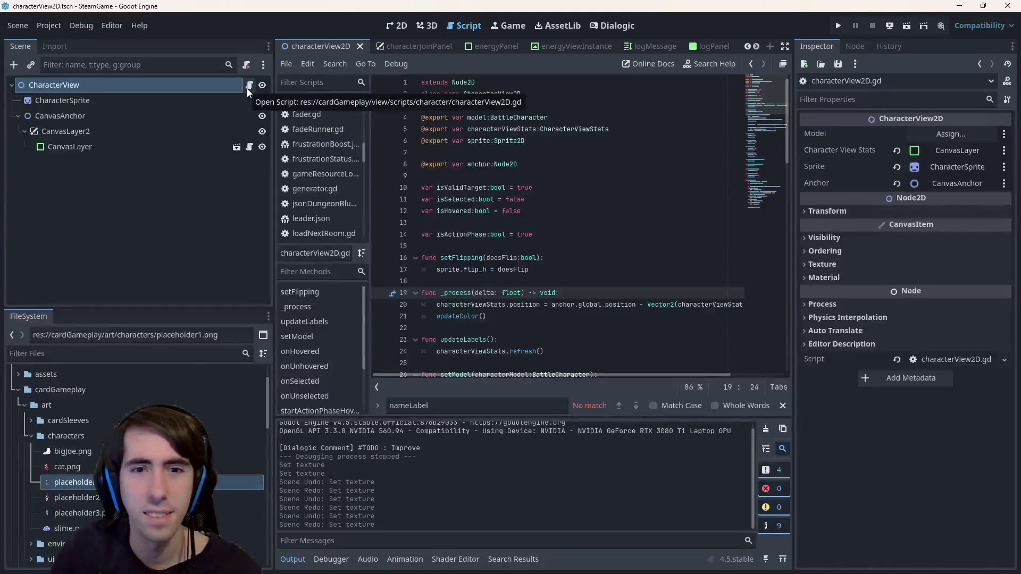
{"action": "double_click", "coordinate": [477, 141]}
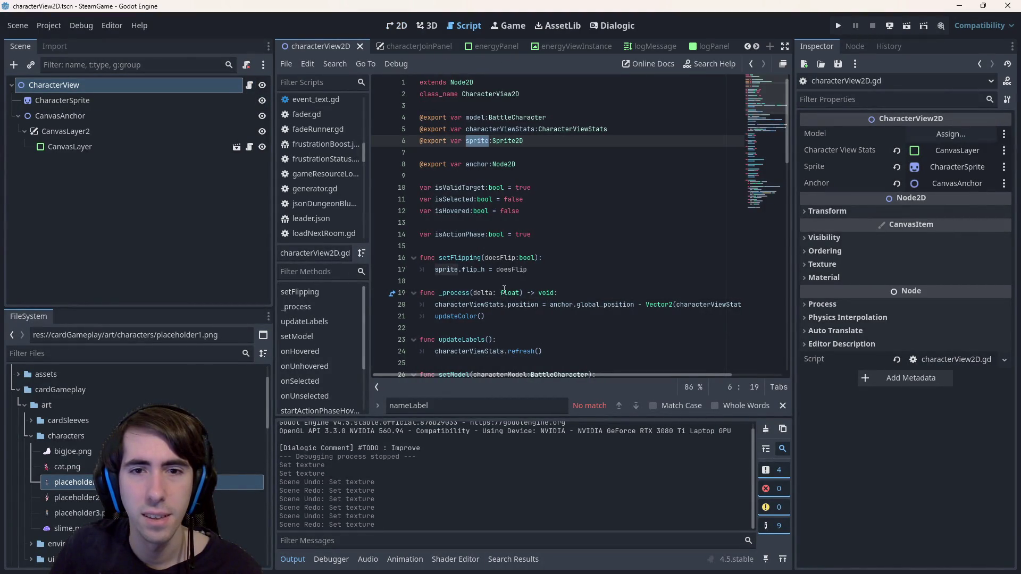
{"action": "scroll", "coordinate": [498, 281], "scroll_direction": "down", "scroll_amount": 5}
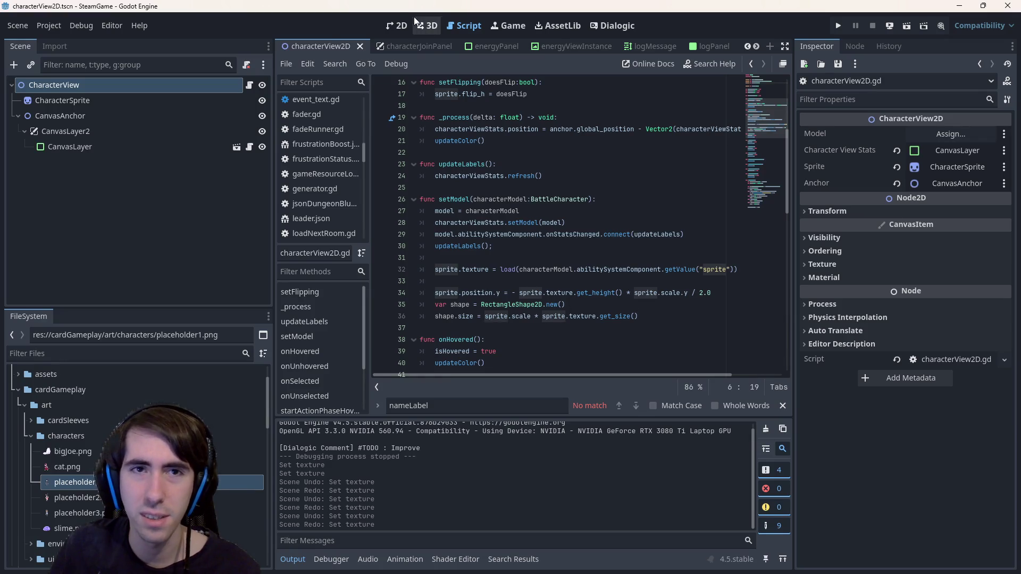
Step: Back in the 2D view, list the owners of placeholder1.png
{"action": "left_click", "coordinate": [398, 25]}
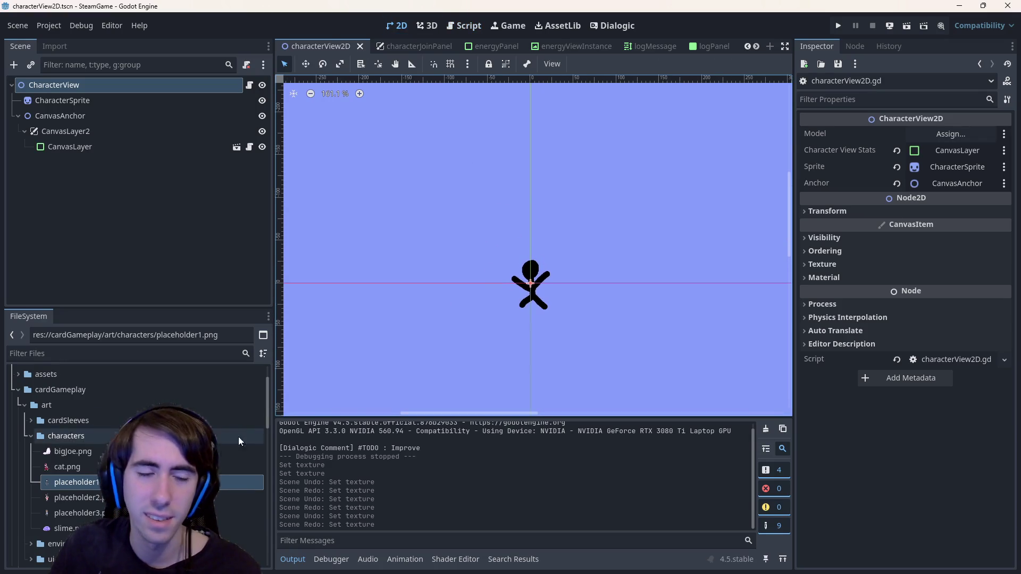
{"action": "right_click", "coordinate": [123, 481]}
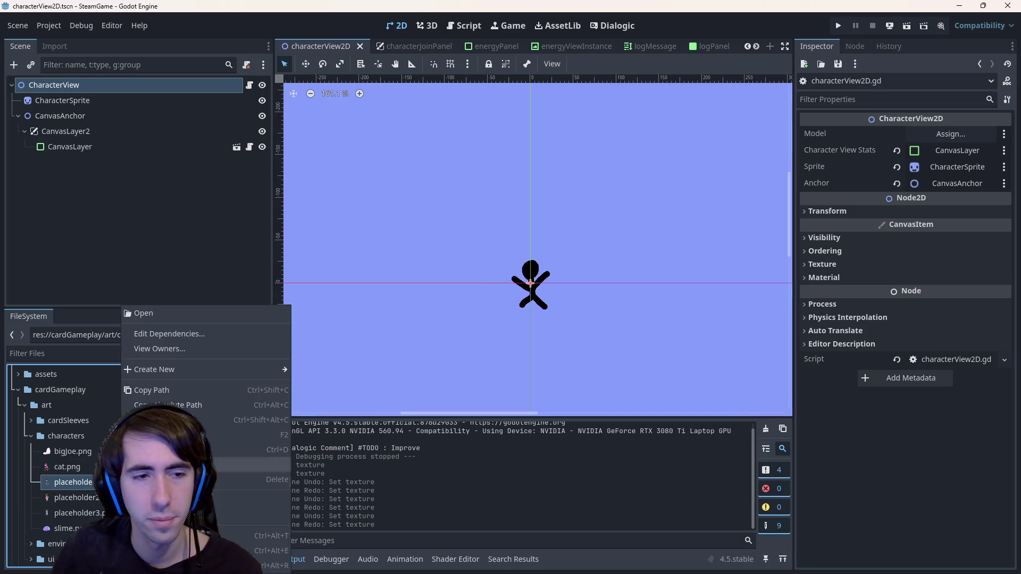
{"action": "left_click", "coordinate": [160, 349]}
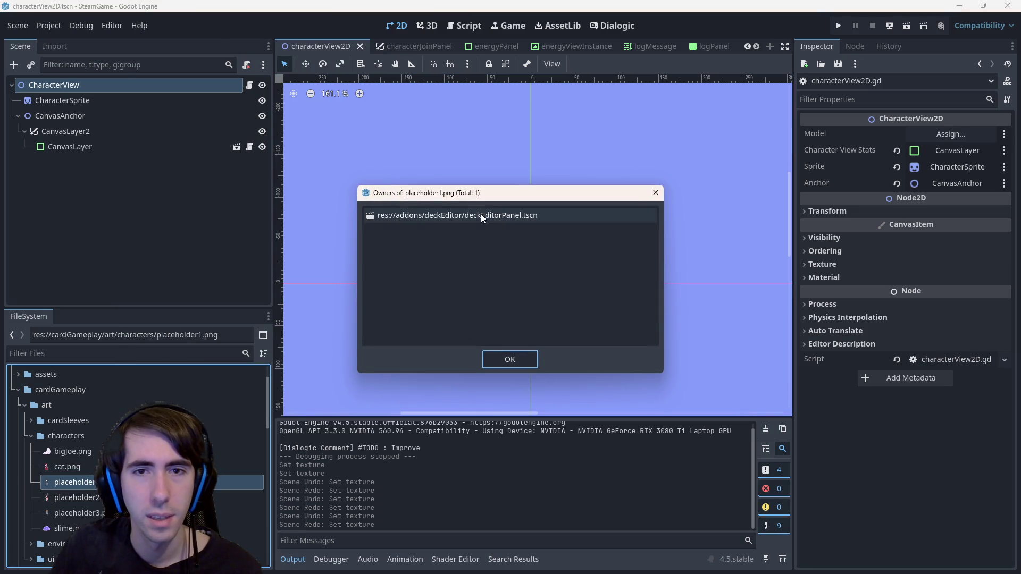
Step: Open the deckEditorPanel scene and recheck placeholder1.png's owners
{"action": "double_click", "coordinate": [438, 215]}
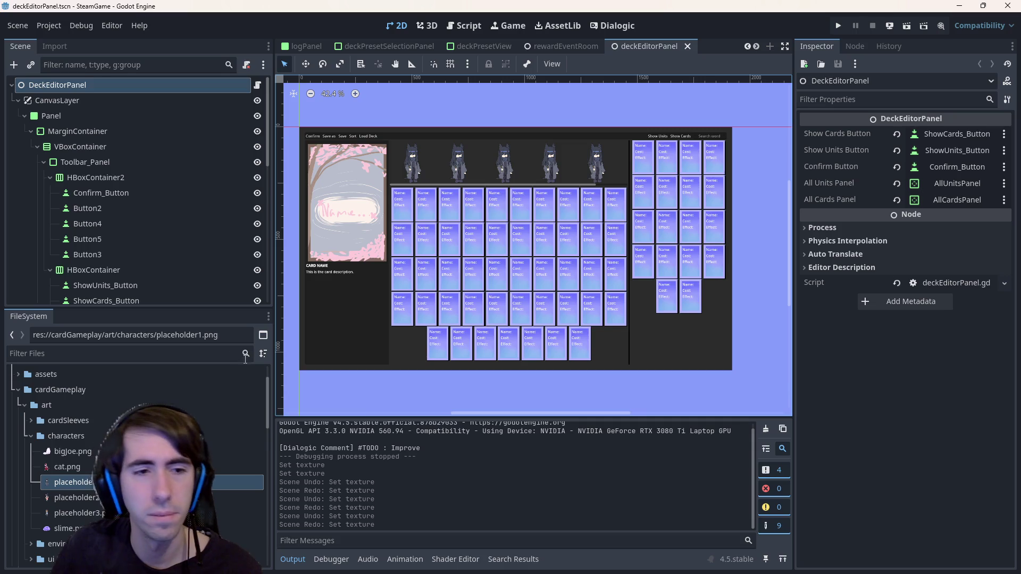
{"action": "right_click", "coordinate": [128, 481]}
{"action": "left_click", "coordinate": [157, 348]}
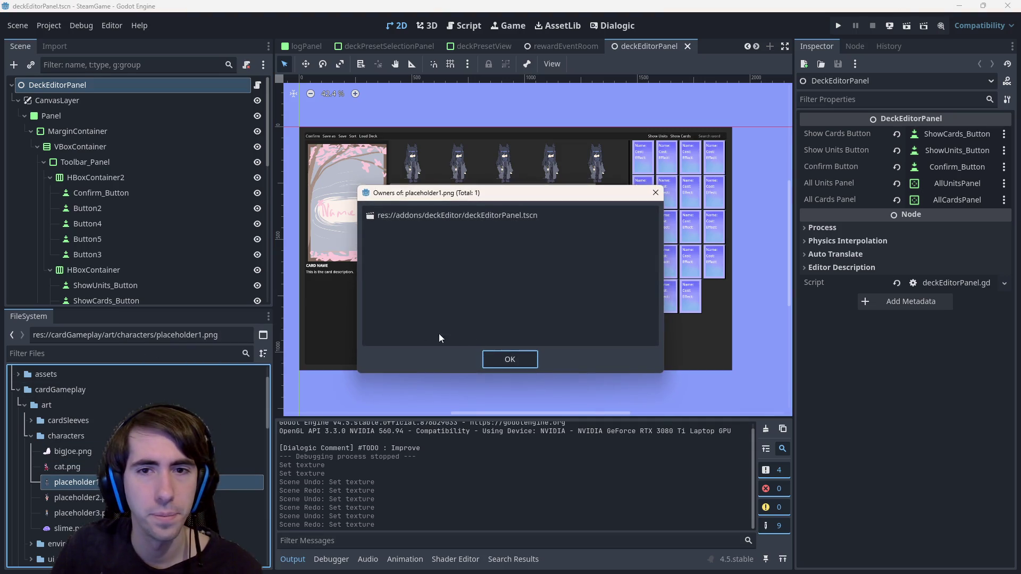
{"action": "left_click", "coordinate": [509, 358]}
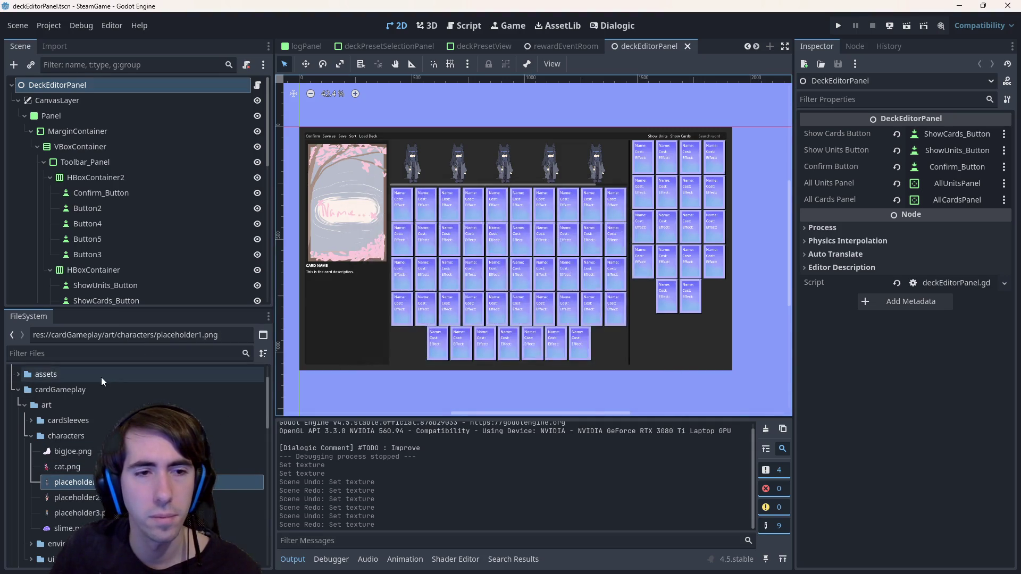
Step: Filter files for 'decked' to find deckEditorPanel.tscn, then clear the filter to show the deckEditor folder
{"action": "type", "text": "decks"}
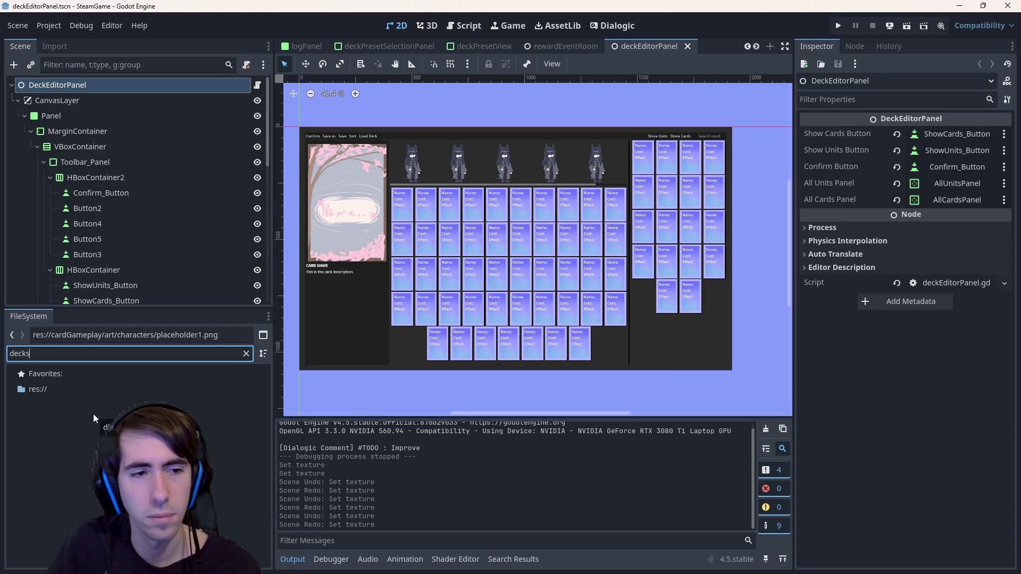
{"action": "type", "text": "ed"}
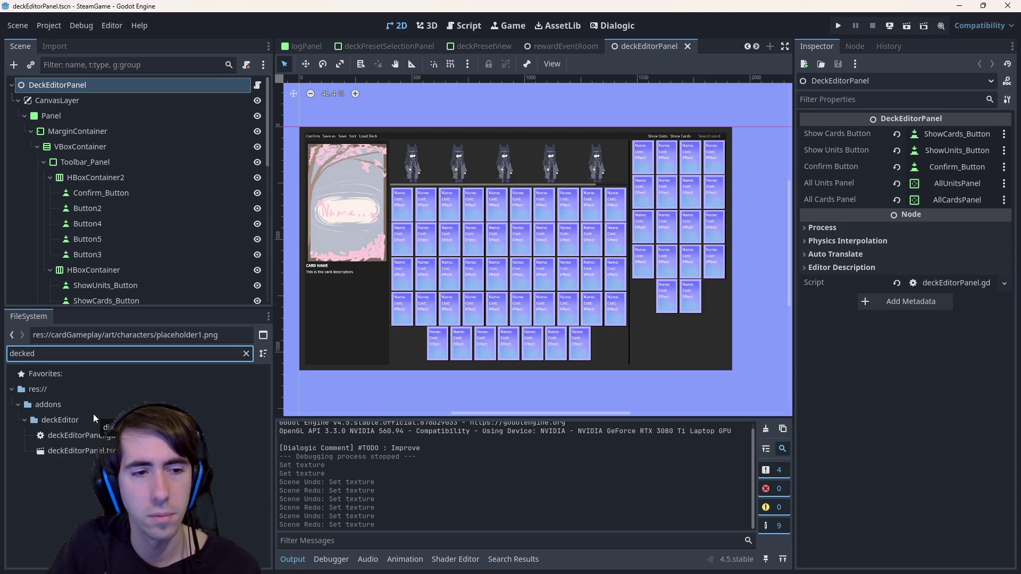
{"action": "left_click", "coordinate": [159, 450]}
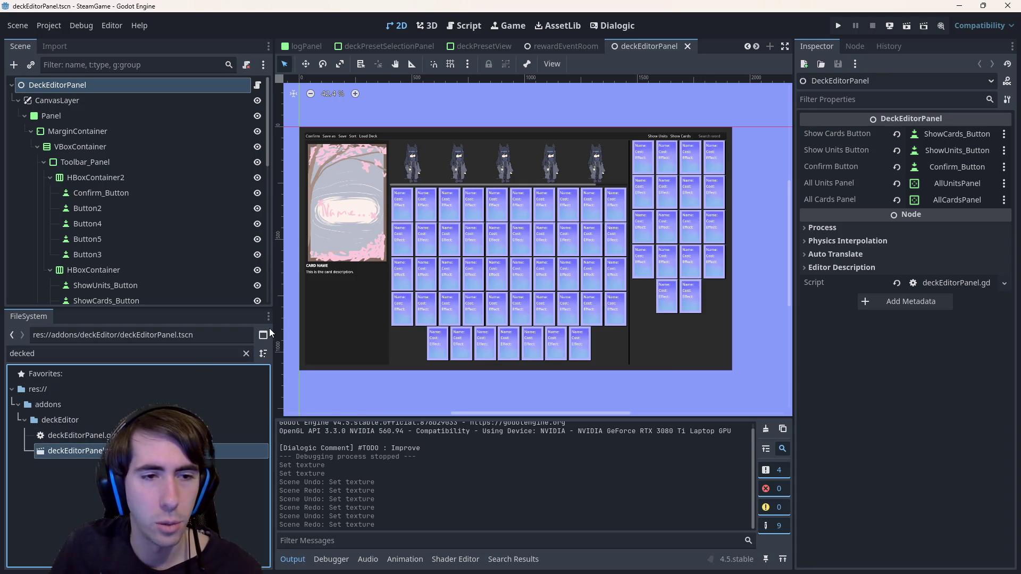
{"action": "left_click", "coordinate": [243, 358]}
{"action": "scroll", "coordinate": [82, 443], "scroll_direction": "up", "scroll_amount": 2}
{"action": "double_click", "coordinate": [81, 422]}
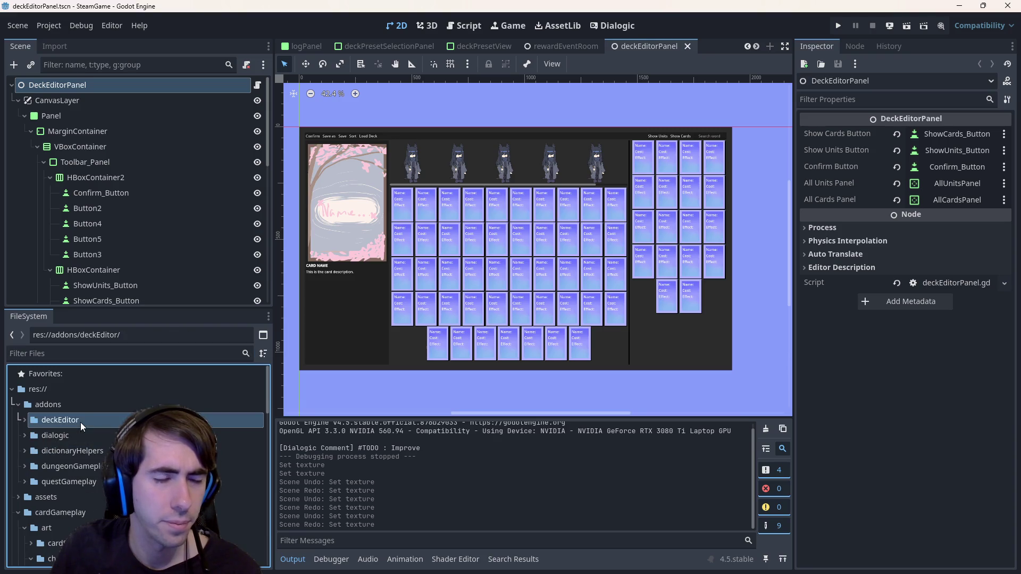
Step: Drop characterPlaceholder.png onto the five top-row TextureRect textures and save deckEditorPanel
{"action": "double_click", "coordinate": [75, 419]}
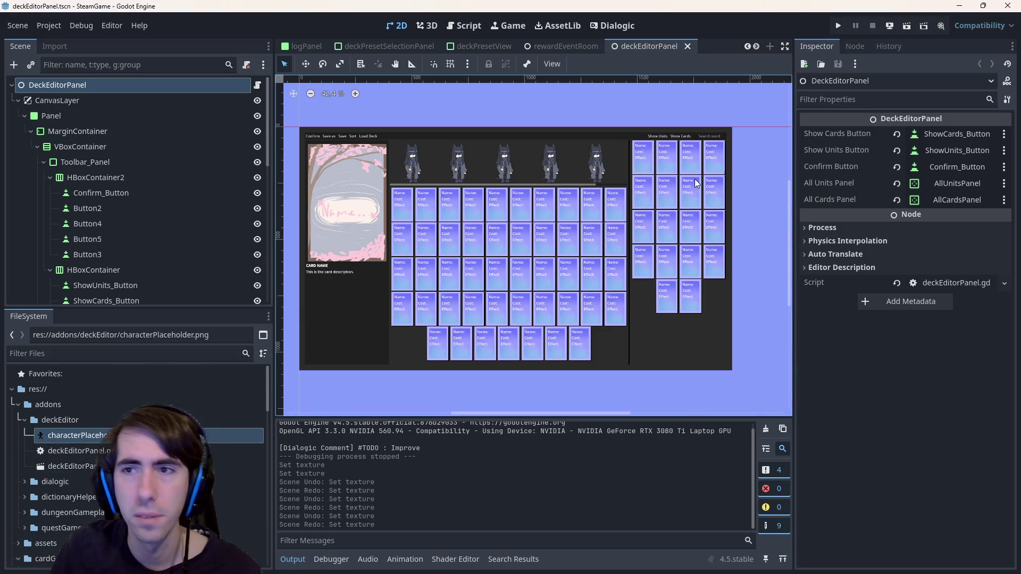
{"action": "left_click", "coordinate": [399, 169]}
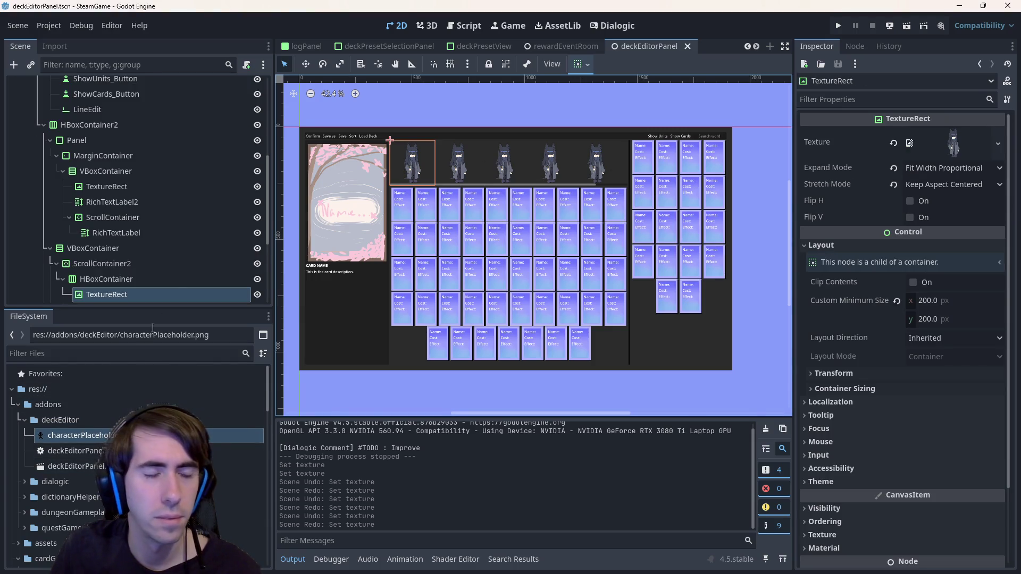
{"action": "mouse_move", "coordinate": [79, 435]}
{"action": "left_mouse_down"}
{"action": "mouse_move", "coordinate": [920, 145]}
{"action": "mouse_move", "coordinate": [897, 149]}
{"action": "left_mouse_up"}
{"action": "left_click", "coordinate": [480, 168]}
{"action": "left_click_drag", "start_coordinate": [210, 444], "coordinate": [919, 143]}
{"action": "left_click", "coordinate": [492, 168]}
{"action": "mouse_move", "coordinate": [220, 428]}
{"action": "left_mouse_down"}
{"action": "mouse_move", "coordinate": [585, 266]}
{"action": "mouse_move", "coordinate": [918, 144]}
{"action": "left_mouse_up"}
{"action": "left_click", "coordinate": [528, 169]}
{"action": "left_click_drag", "start_coordinate": [234, 435], "coordinate": [954, 144]}
{"action": "left_click", "coordinate": [595, 165]}
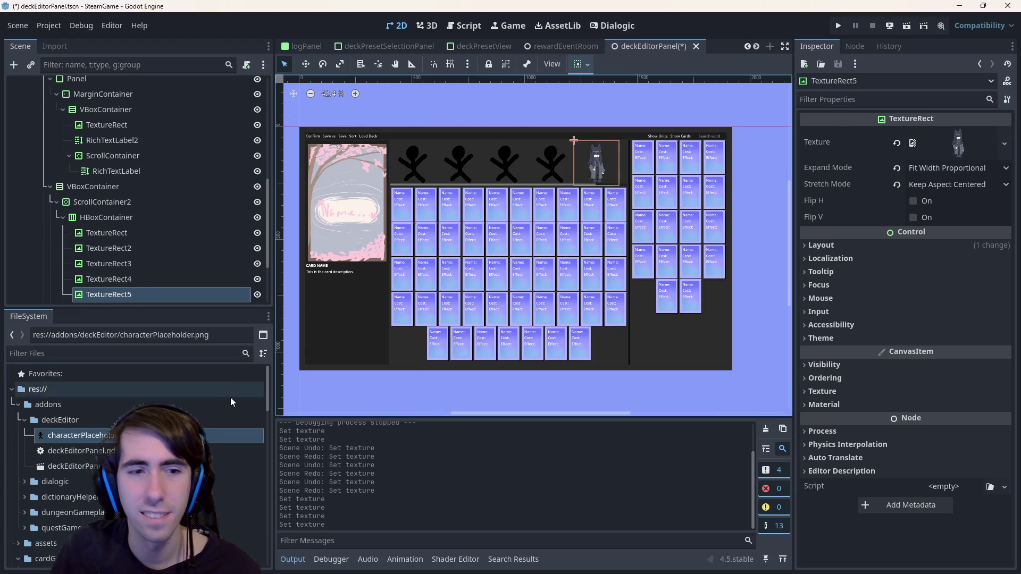
{"action": "left_click_drag", "start_coordinate": [214, 439], "coordinate": [927, 144]}
{"action": "key", "text": "ctrl+s"}
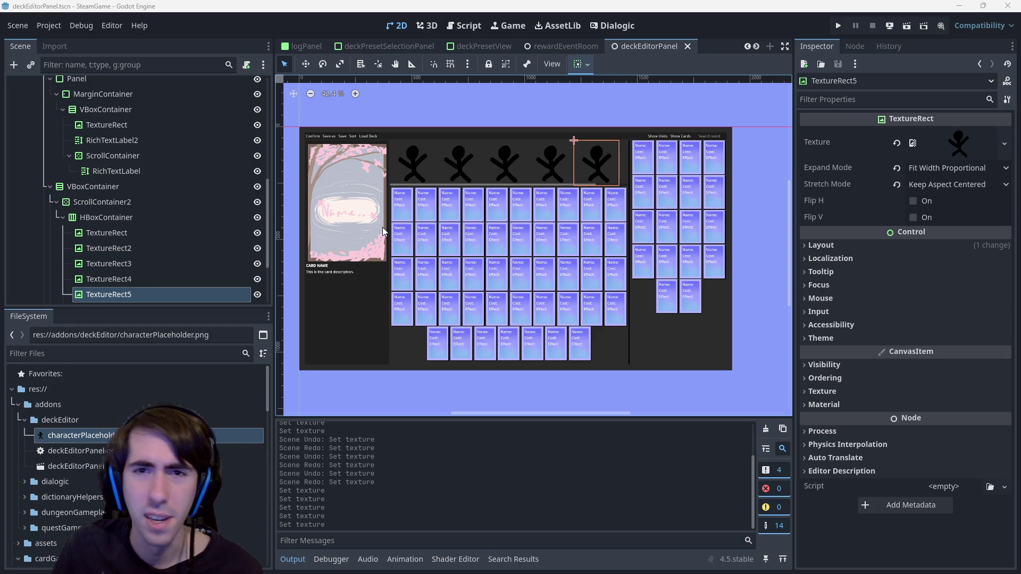
Step: Check which scenes use cat.png, bigJoe.png and placeholder1.png, then save again
{"action": "scroll", "coordinate": [87, 424], "scroll_direction": "down", "scroll_amount": 10}
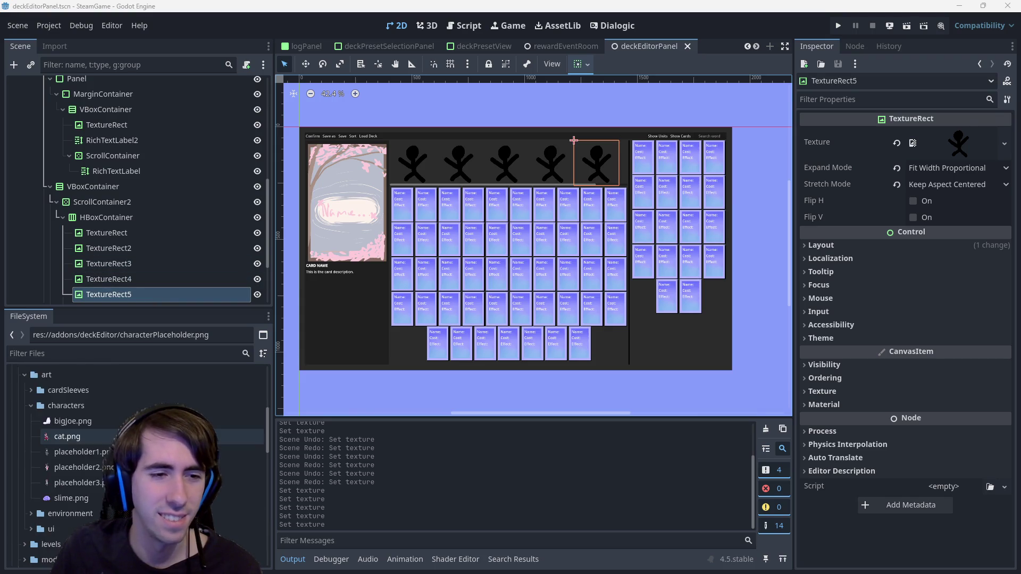
{"action": "right_click", "coordinate": [73, 408]}
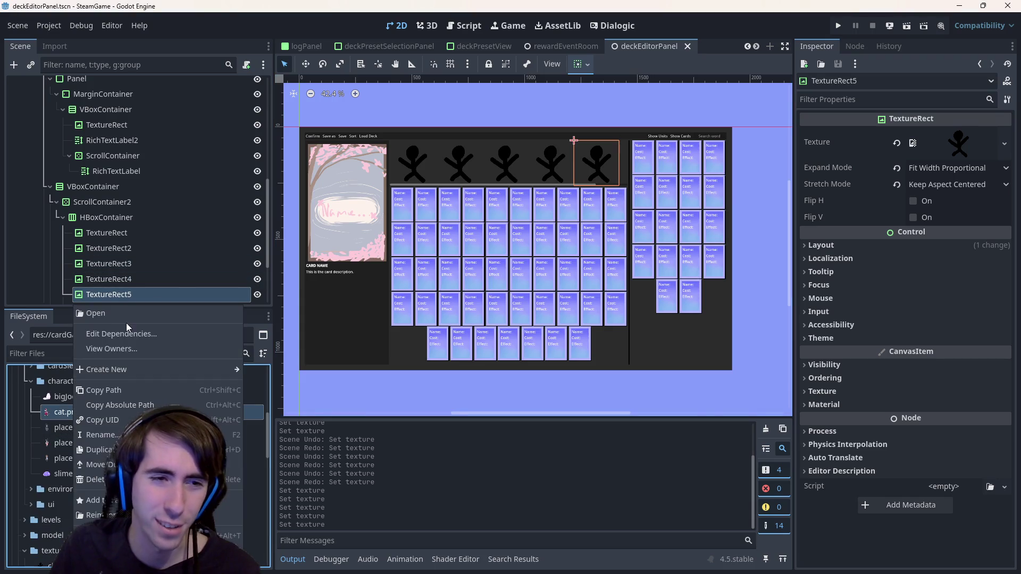
{"action": "left_click", "coordinate": [128, 348]}
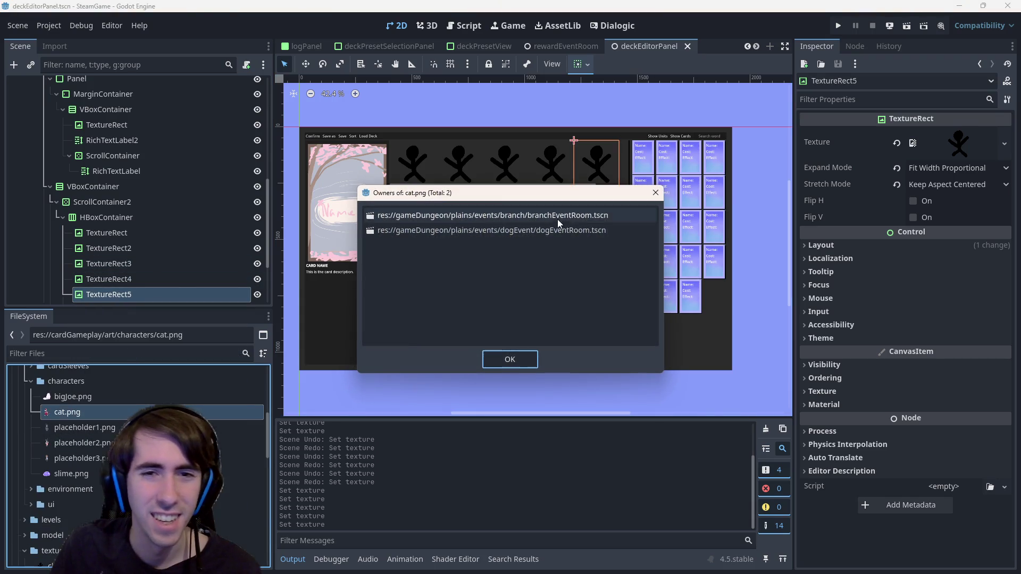
{"action": "left_click", "coordinate": [653, 192]}
{"action": "right_click", "coordinate": [72, 396]}
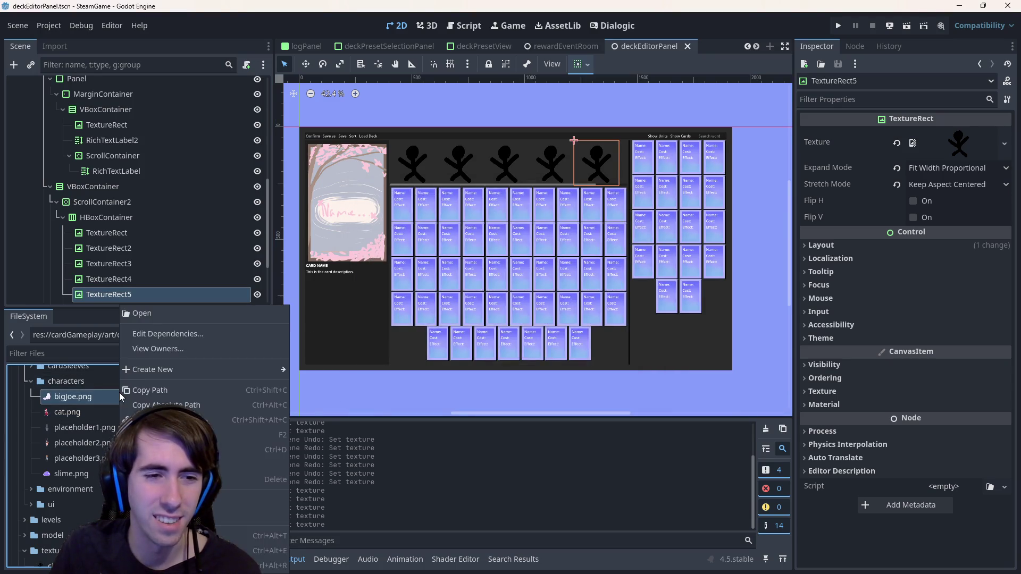
{"action": "left_click", "coordinate": [128, 348]}
{"action": "left_click", "coordinate": [654, 192]}
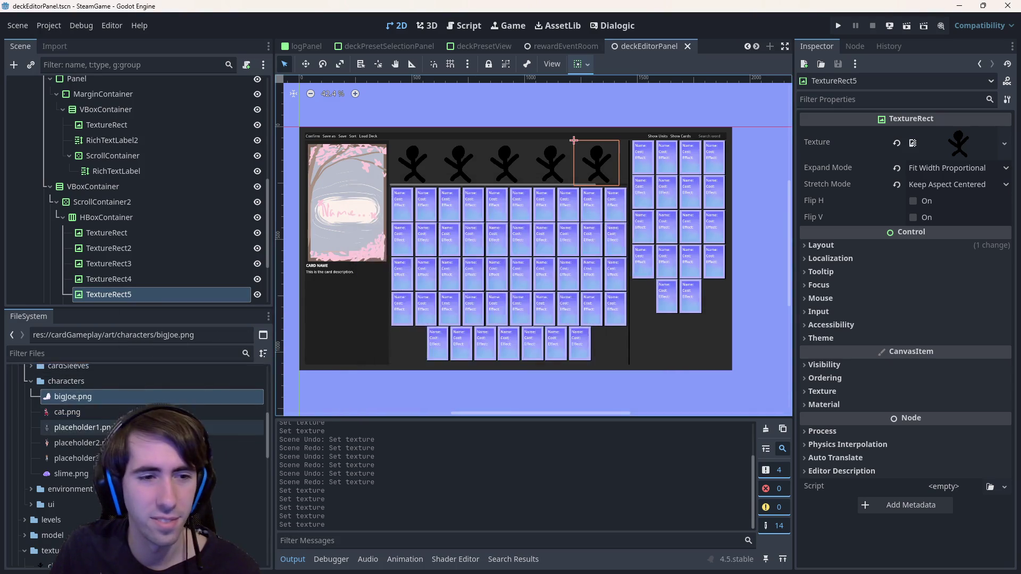
{"action": "right_click", "coordinate": [163, 427]}
{"action": "left_click", "coordinate": [213, 348]}
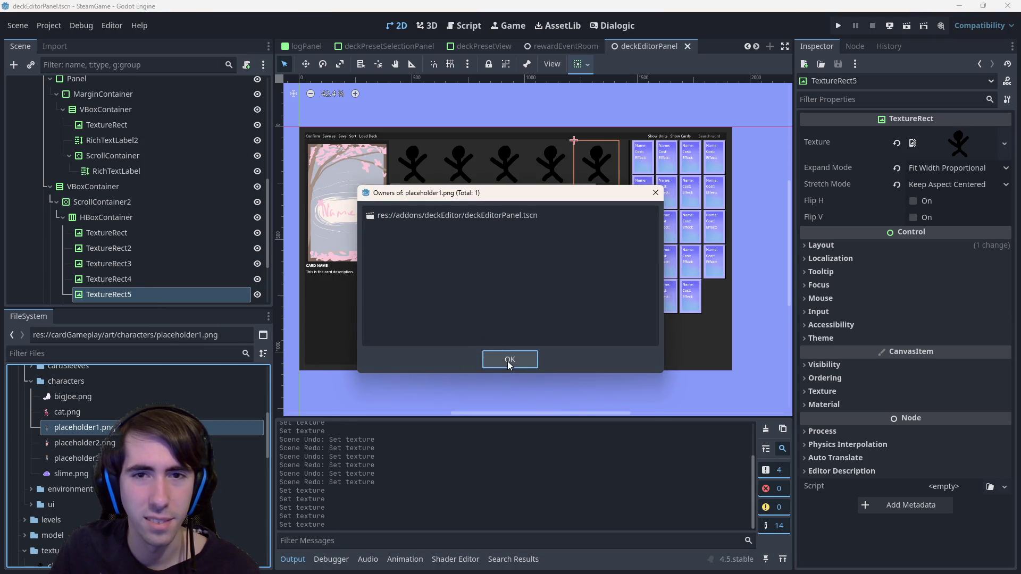
{"action": "left_click", "coordinate": [655, 192]}
{"action": "key", "text": "ctrl+s"}
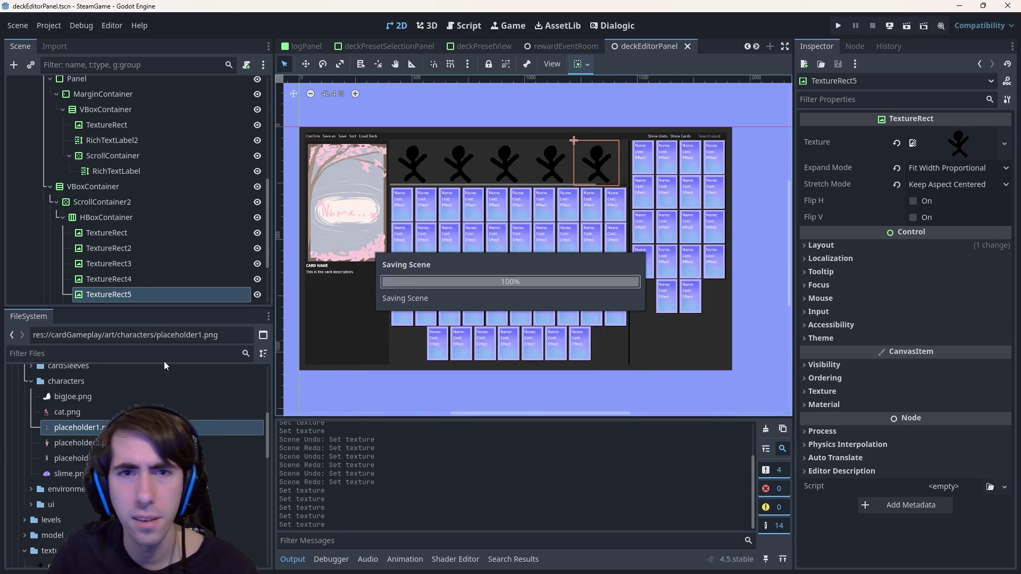
{"action": "scroll", "coordinate": [187, 237], "scroll_direction": "down", "scroll_amount": 2}
{"action": "left_click", "coordinate": [166, 254]}
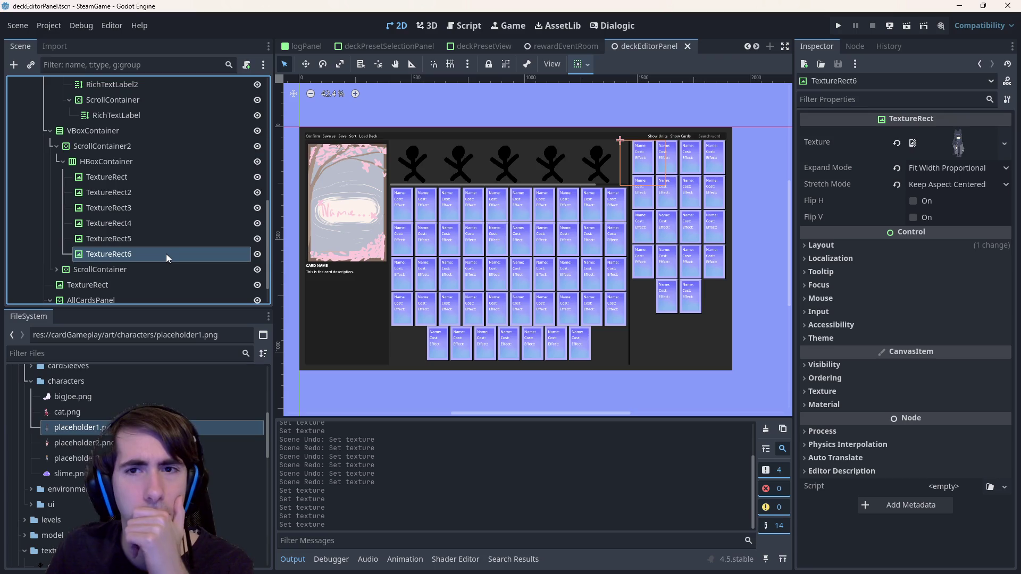
Step: Give TextureRect6 the characterPlaceholder texture, save, and recheck placeholder1.png's owners
{"action": "scroll", "coordinate": [107, 452], "scroll_direction": "up", "scroll_amount": 10}
{"action": "mouse_move", "coordinate": [74, 435]}
{"action": "left_mouse_down"}
{"action": "mouse_move", "coordinate": [957, 138]}
{"action": "mouse_move", "coordinate": [965, 153]}
{"action": "left_mouse_up"}
{"action": "key", "text": "ctrl+s"}
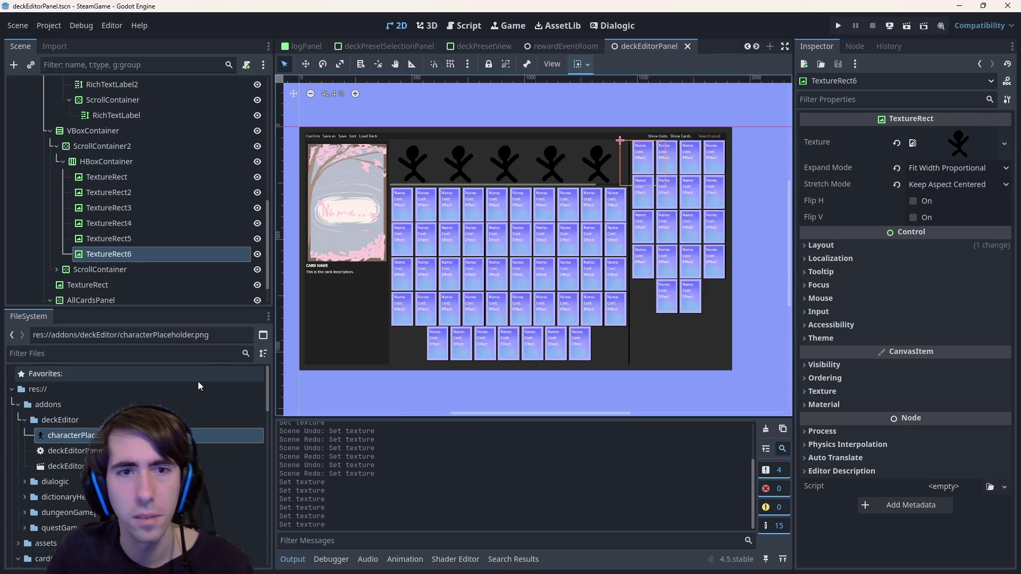
{"action": "scroll", "coordinate": [133, 463], "scroll_direction": "down", "scroll_amount": 5}
{"action": "right_click", "coordinate": [93, 477]}
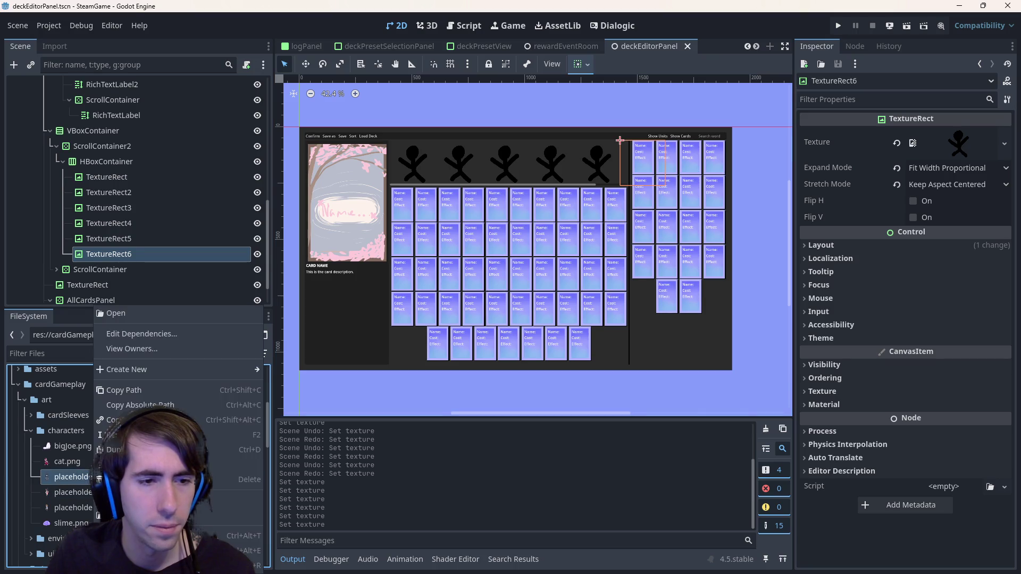
{"action": "left_click", "coordinate": [161, 346]}
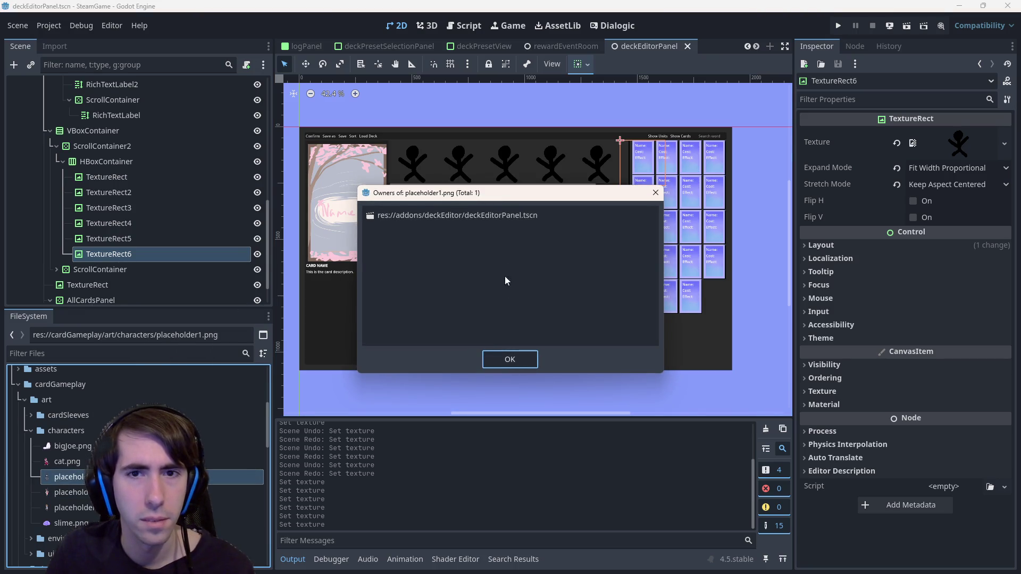
{"action": "double_click", "coordinate": [517, 216]}
Step: Expand the ScrollContainer and review the top-row TextureRect through TextureRect5 nodes
{"action": "scroll", "coordinate": [124, 279], "scroll_direction": "down", "scroll_amount": 2}
{"action": "left_click", "coordinate": [56, 232]}
{"action": "scroll", "coordinate": [115, 255], "scroll_direction": "down", "scroll_amount": 5}
{"action": "scroll", "coordinate": [117, 244], "scroll_direction": "up", "scroll_amount": 7}
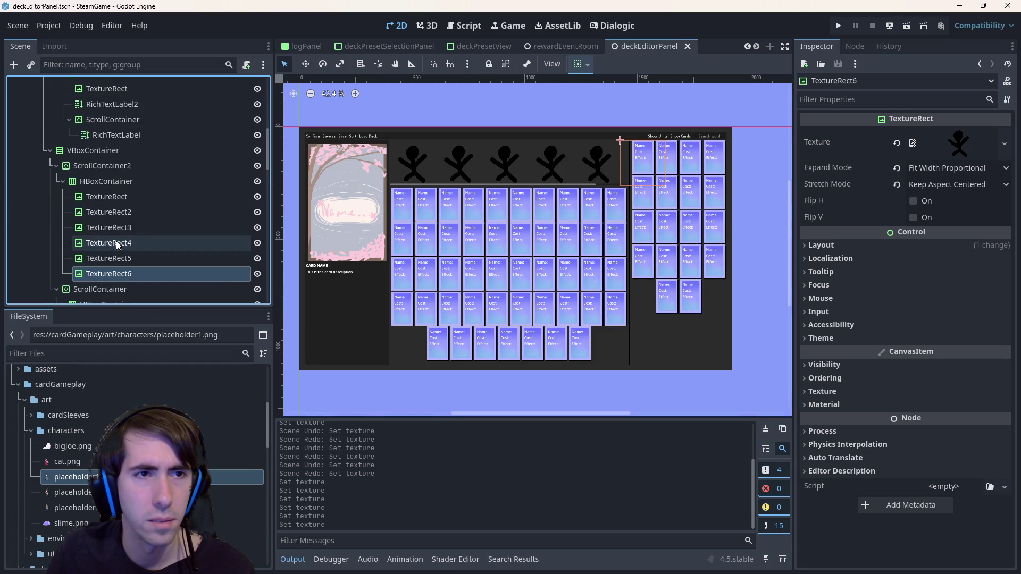
{"action": "scroll", "coordinate": [141, 134], "scroll_direction": "up", "scroll_amount": 3}
{"action": "scroll", "coordinate": [181, 240], "scroll_direction": "down", "scroll_amount": 5}
{"action": "left_click", "coordinate": [117, 204]}
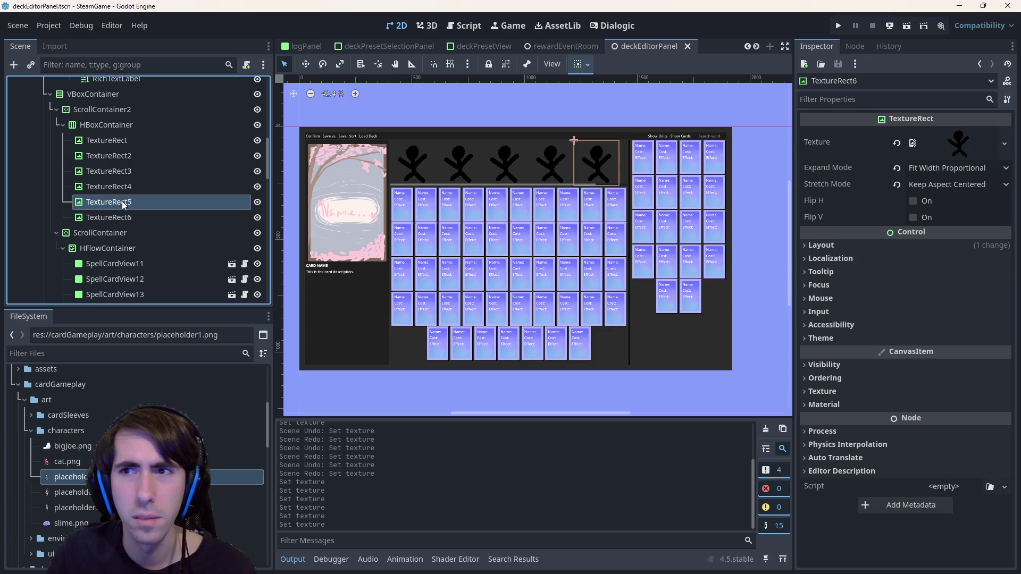
{"action": "left_click", "coordinate": [127, 187]}
{"action": "left_click", "coordinate": [130, 172]}
{"action": "left_click", "coordinate": [130, 155]}
{"action": "left_click", "coordinate": [120, 141]}
{"action": "scroll", "coordinate": [137, 183], "scroll_direction": "down", "scroll_amount": 5}
{"action": "scroll", "coordinate": [139, 187], "scroll_direction": "down", "scroll_amount": 20}
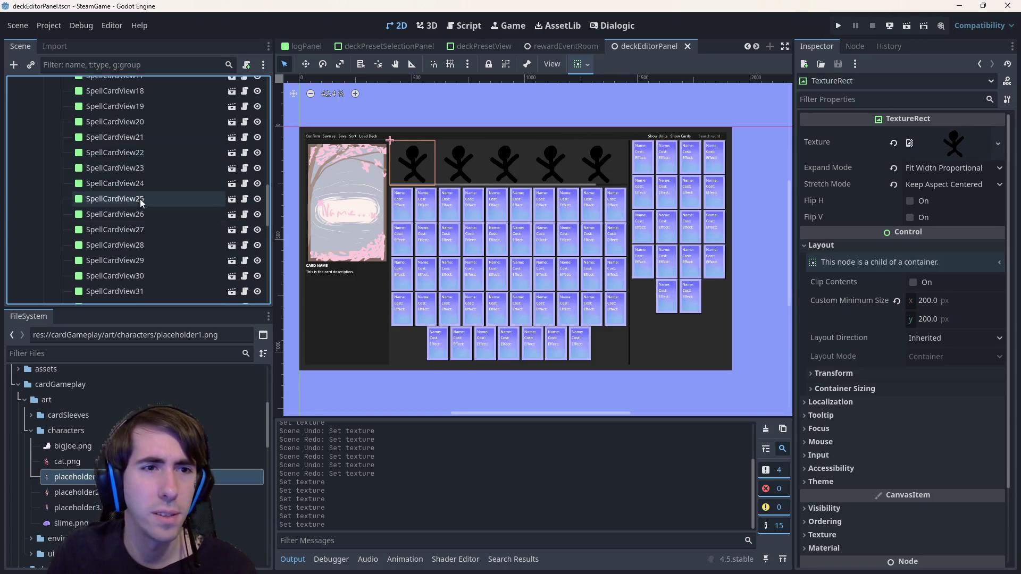
Step: Set AllUnitsPanel's TextureRect4 to characterPlaceholder.png and duplicate it repeatedly
{"action": "left_click", "coordinate": [49, 294]}
{"action": "scroll", "coordinate": [122, 213], "scroll_direction": "down", "scroll_amount": 6}
{"action": "left_click", "coordinate": [127, 156]}
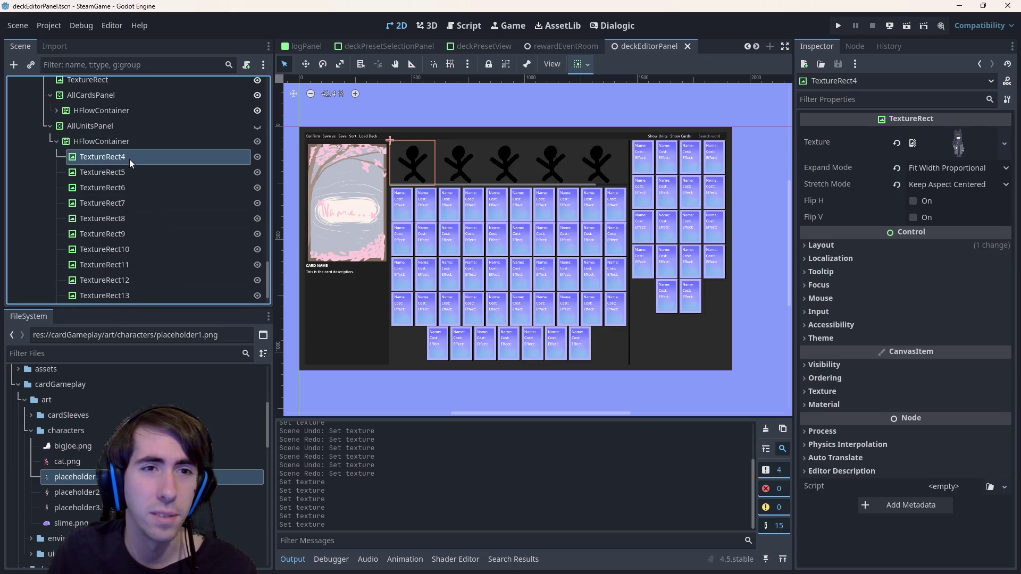
{"action": "scroll", "coordinate": [107, 452], "scroll_direction": "up", "scroll_amount": 5}
{"action": "mouse_move", "coordinate": [93, 411]}
{"action": "left_mouse_down"}
{"action": "mouse_move", "coordinate": [698, 267]}
{"action": "mouse_move", "coordinate": [952, 142]}
{"action": "left_mouse_up"}
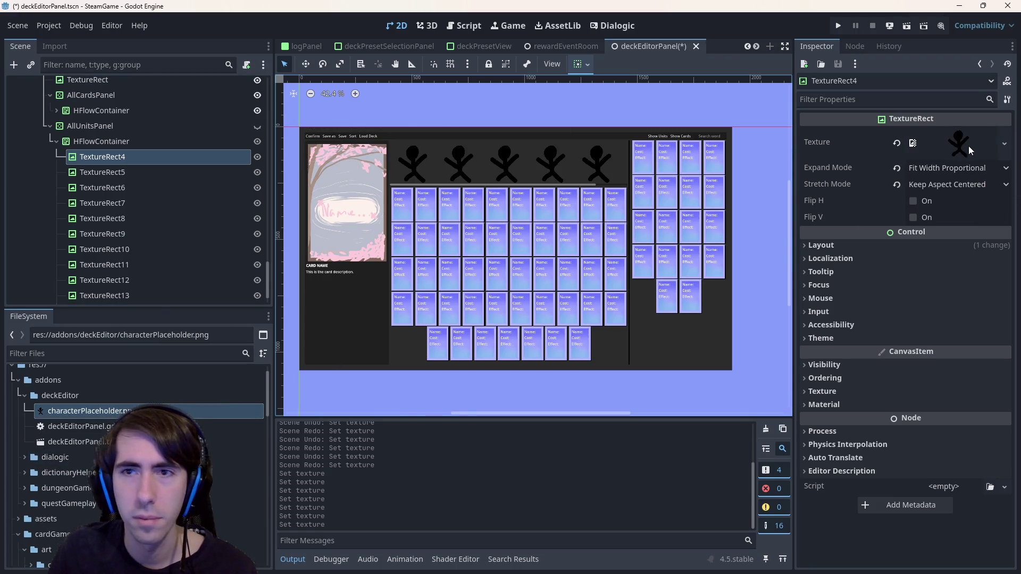
{"action": "scroll", "coordinate": [141, 170], "scroll_direction": "down", "scroll_amount": 2}
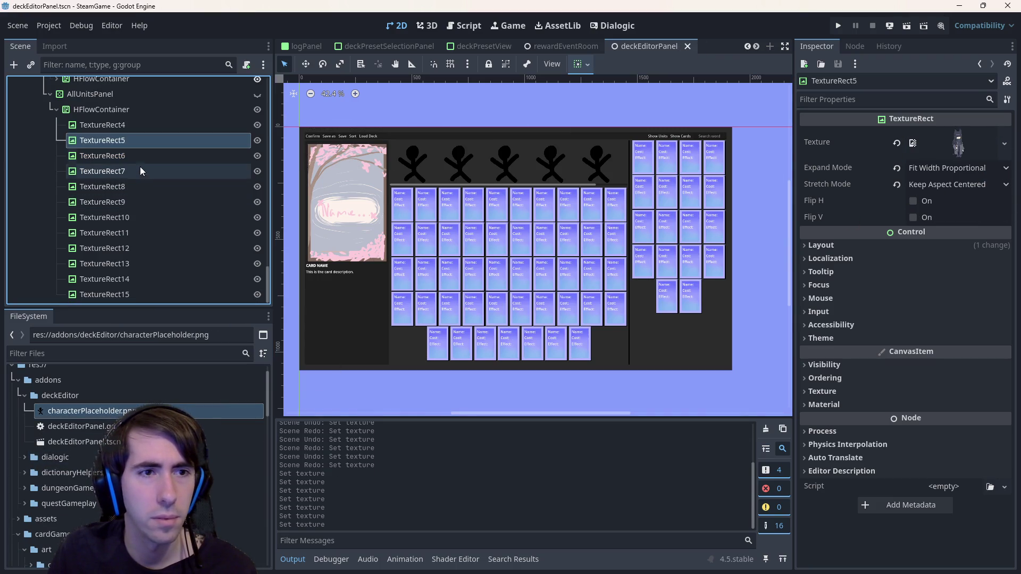
{"action": "key", "text": "ctrl+d"}
{"action": "key", "text": "ctrl+d"}
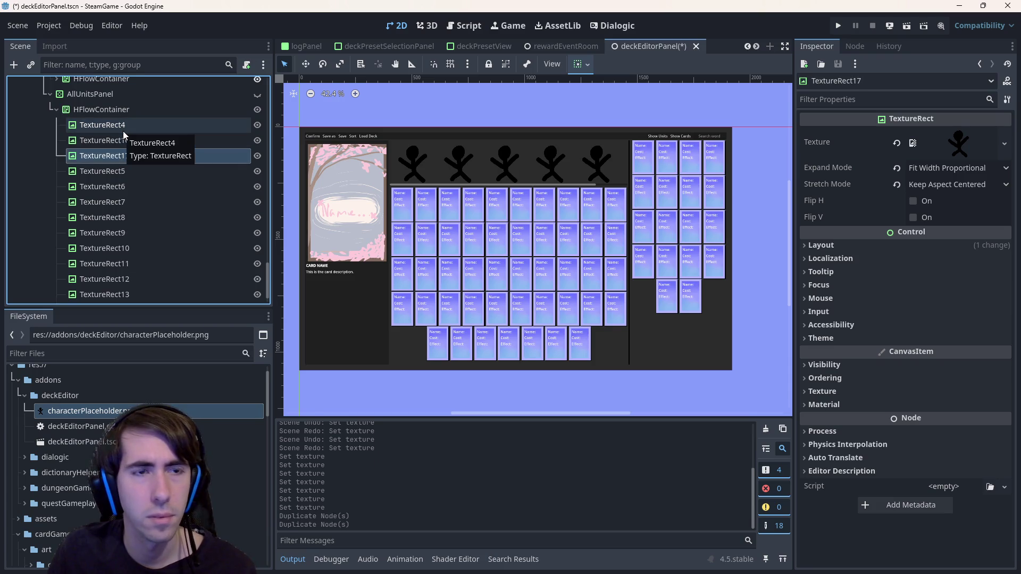
{"action": "key", "text": "ctrl+d"}
{"action": "key", "text": "ctrl+d"}
{"action": "key", "text": "ctrl+d"}
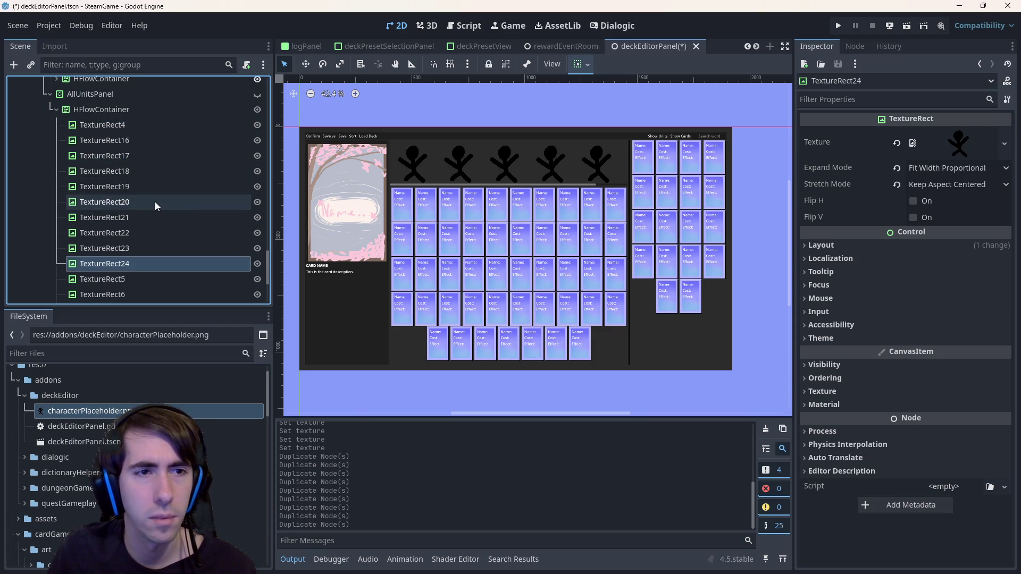
Step: Delete the old unit images TextureRect5–15 and inspect duplicates such as TextureRect18
{"action": "scroll", "coordinate": [141, 213], "scroll_direction": "down", "scroll_amount": 5}
{"action": "left_click", "coordinate": [115, 174]}
{"action": "scroll", "coordinate": [128, 229], "scroll_direction": "down", "scroll_amount": 2}
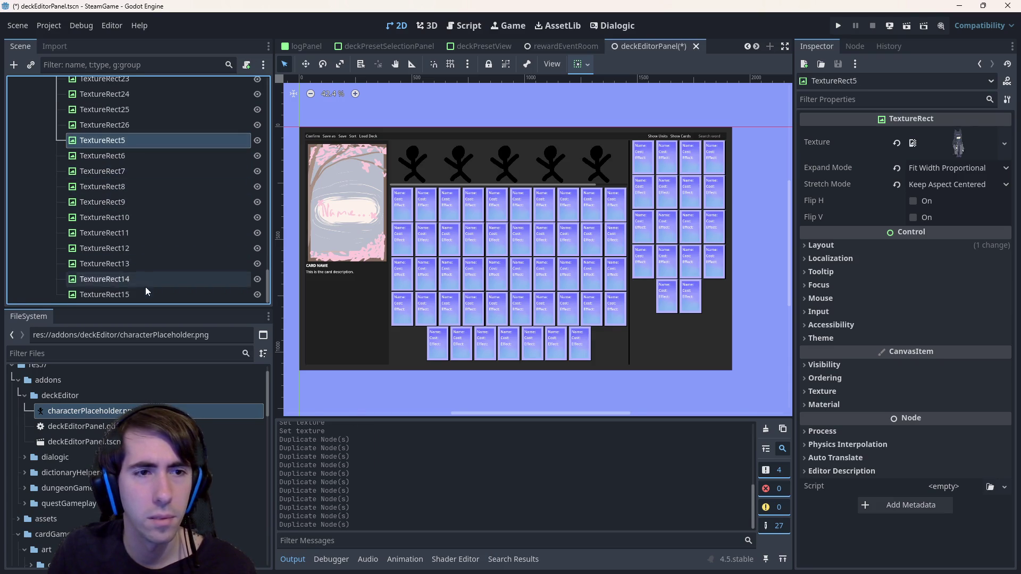
{"action": "left_click", "coordinate": [148, 295], "text": "shift"}
{"action": "key", "text": "Delete"}
{"action": "key", "text": "Return"}
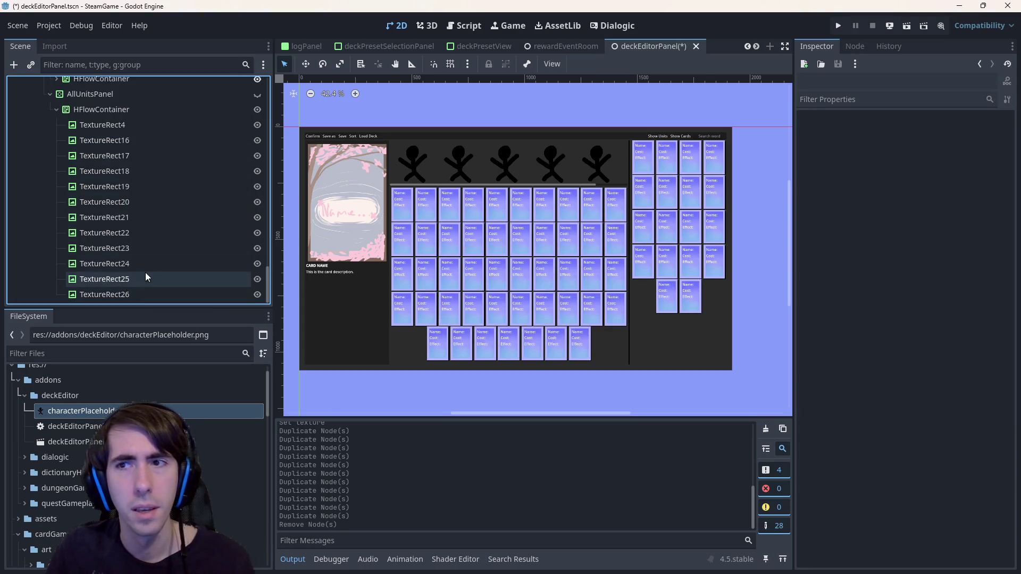
{"action": "left_click", "coordinate": [142, 243]}
{"action": "left_click", "coordinate": [136, 175]}
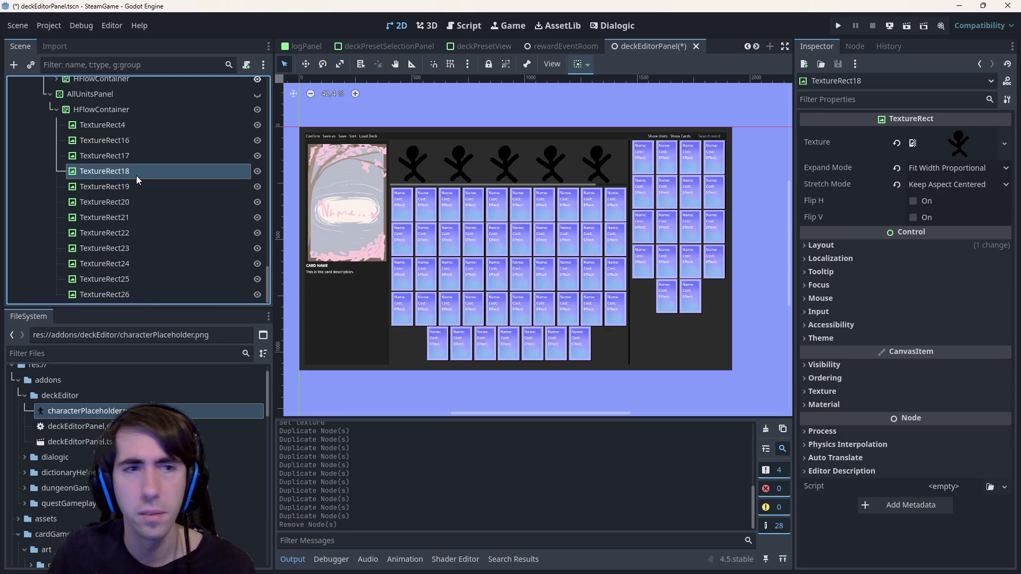
{"action": "scroll", "coordinate": [71, 471], "scroll_direction": "down", "scroll_amount": 5}
{"action": "right_click", "coordinate": [90, 452]}
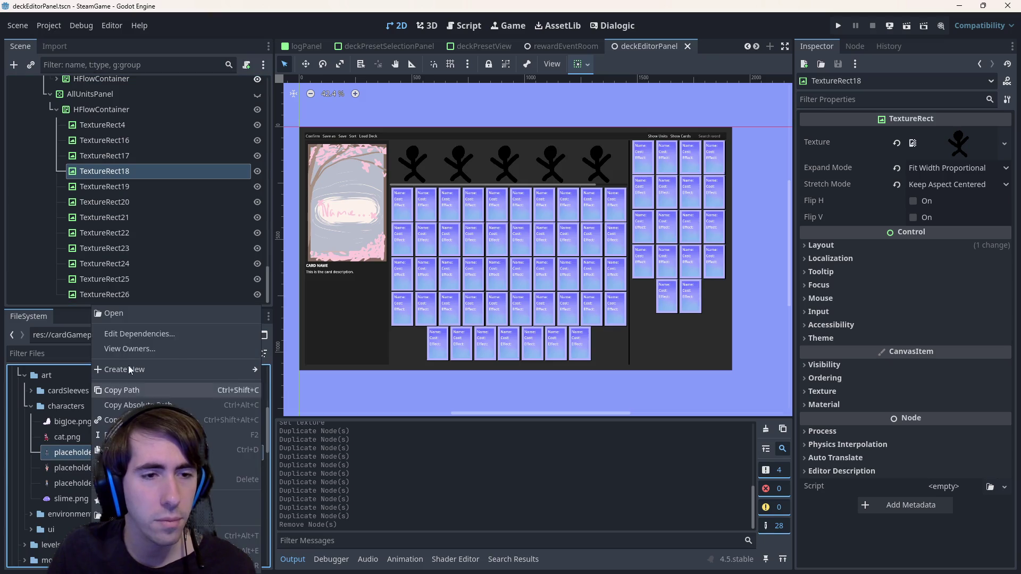
Step: Review the owners of cat.png, bigJoe.png, placeholder2.png and placeholder3.png in turn
{"action": "left_click", "coordinate": [152, 350]}
{"action": "left_click", "coordinate": [511, 357]}
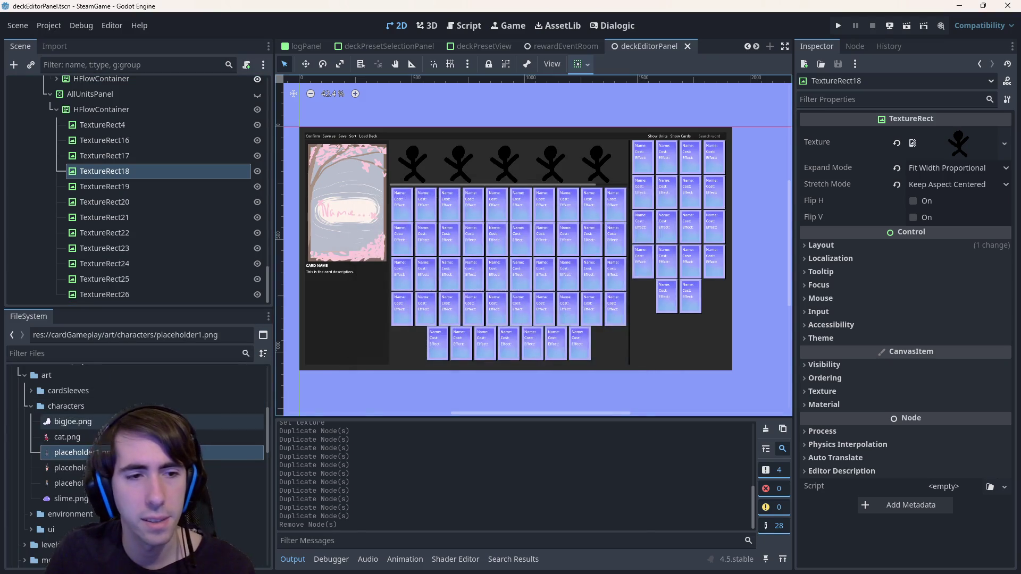
{"action": "right_click", "coordinate": [156, 436]}
{"action": "left_click", "coordinate": [191, 355]}
{"action": "left_click", "coordinate": [510, 358]}
{"action": "right_click", "coordinate": [113, 421]}
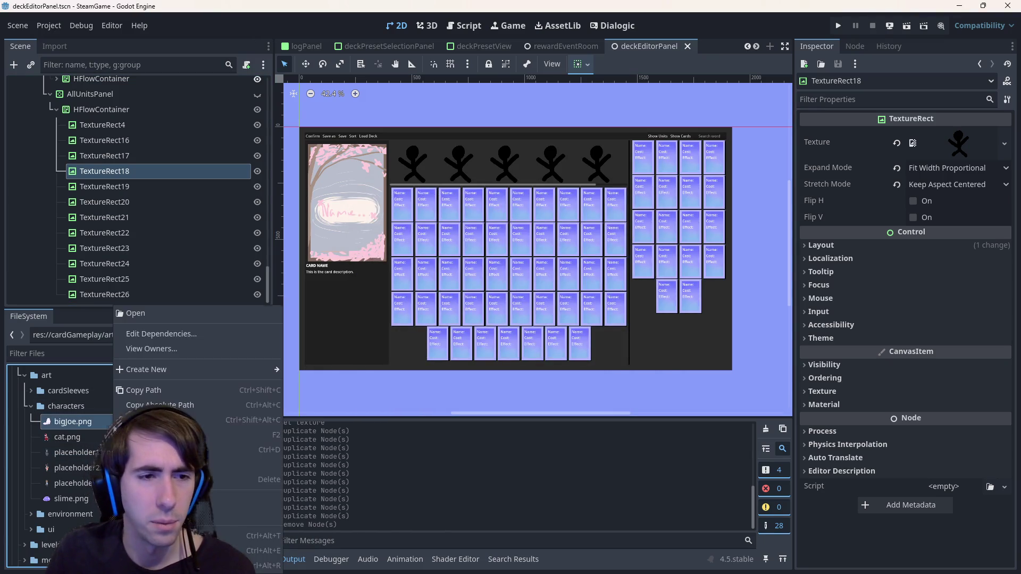
{"action": "left_click", "coordinate": [141, 350]}
{"action": "left_click", "coordinate": [520, 357]}
{"action": "right_click", "coordinate": [109, 468]}
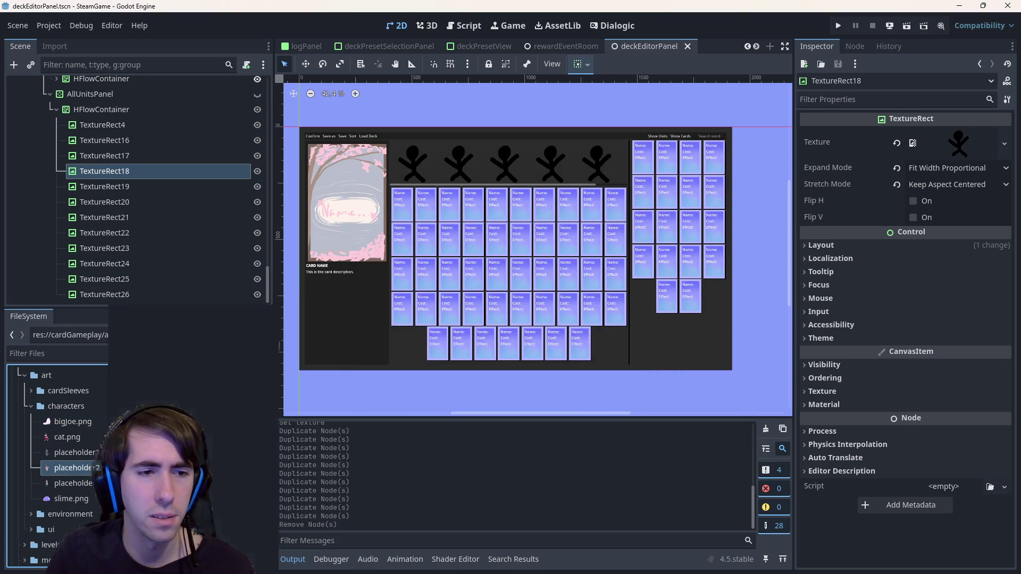
{"action": "left_click", "coordinate": [132, 350]}
{"action": "left_click", "coordinate": [510, 357]}
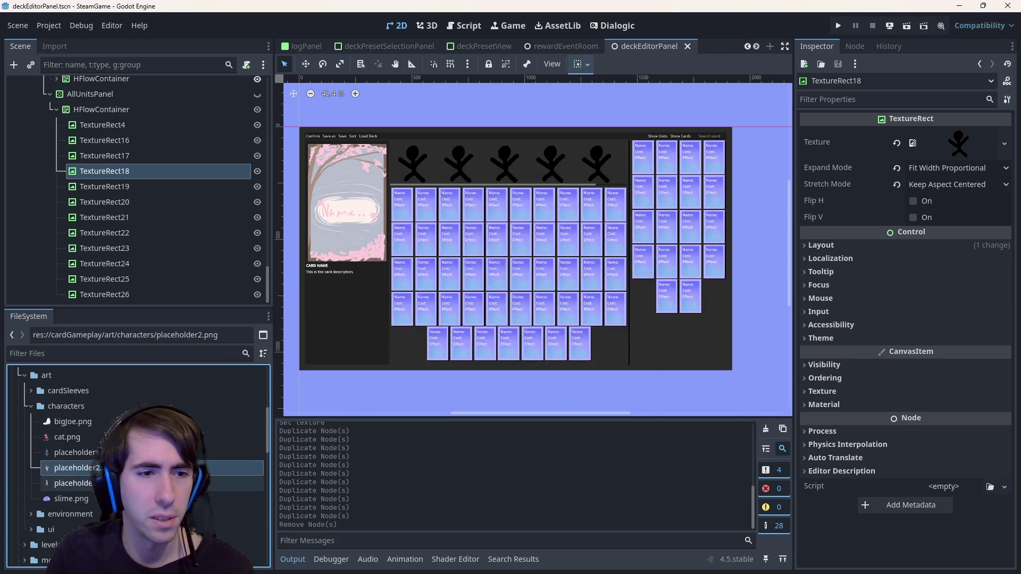
{"action": "right_click", "coordinate": [99, 482]}
{"action": "left_click", "coordinate": [145, 353]}
{"action": "left_click", "coordinate": [510, 358]}
Step: List slime.png's owners and open the levelSelectionArea scene from them
{"action": "right_click", "coordinate": [95, 499]}
{"action": "left_click", "coordinate": [136, 349]}
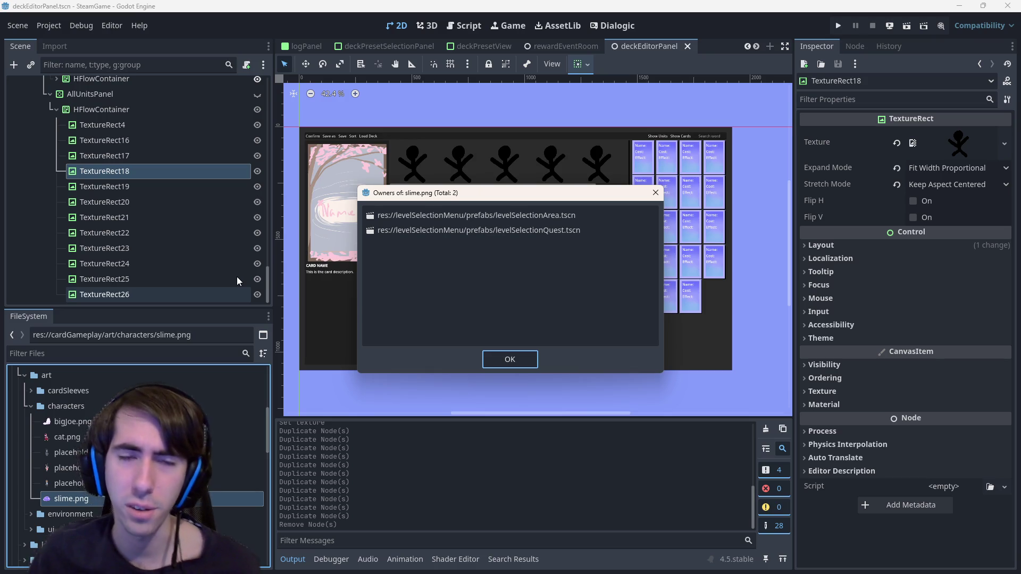
{"action": "left_click", "coordinate": [507, 359]}
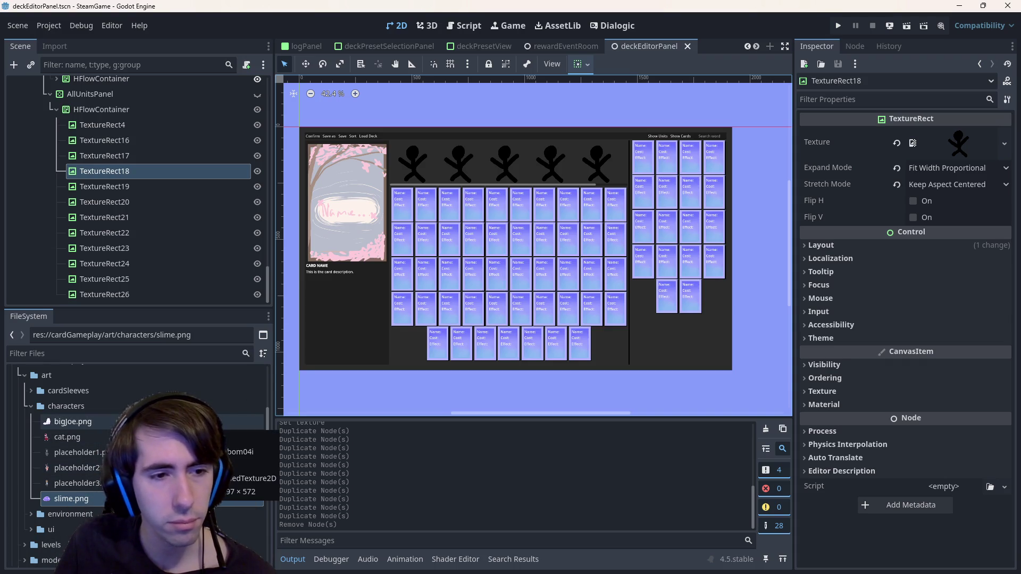
{"action": "right_click", "coordinate": [88, 498]}
{"action": "left_click", "coordinate": [136, 349]}
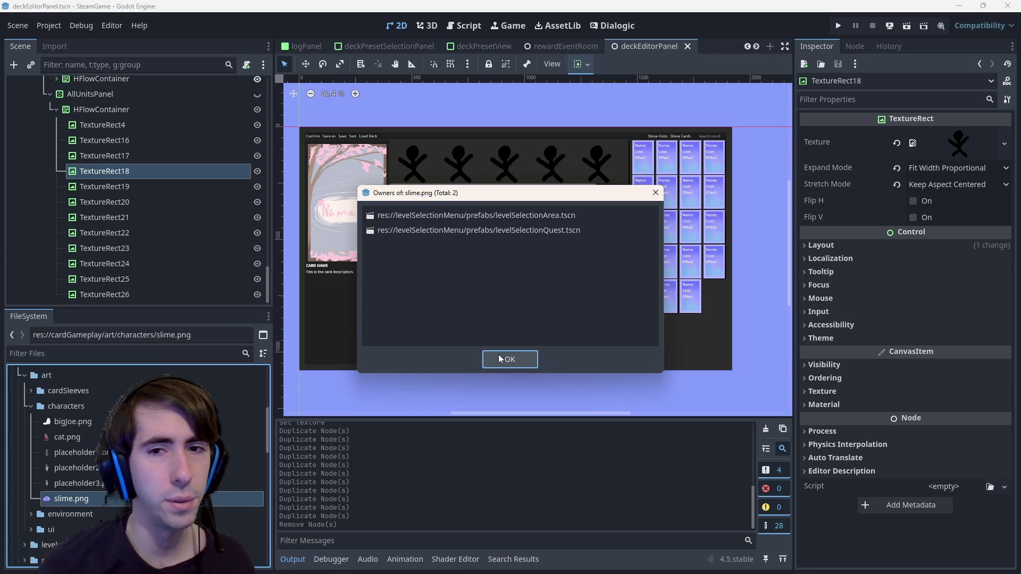
{"action": "left_click", "coordinate": [498, 354]}
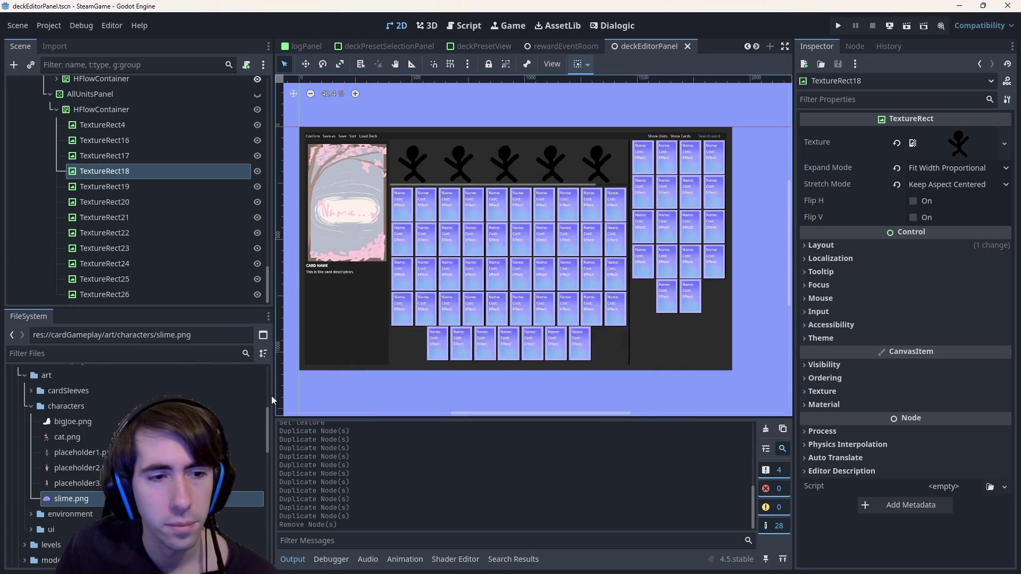
{"action": "right_click", "coordinate": [164, 498]}
{"action": "left_click", "coordinate": [223, 348]}
{"action": "left_click", "coordinate": [550, 216]}
{"action": "double_click", "coordinate": [550, 216]}
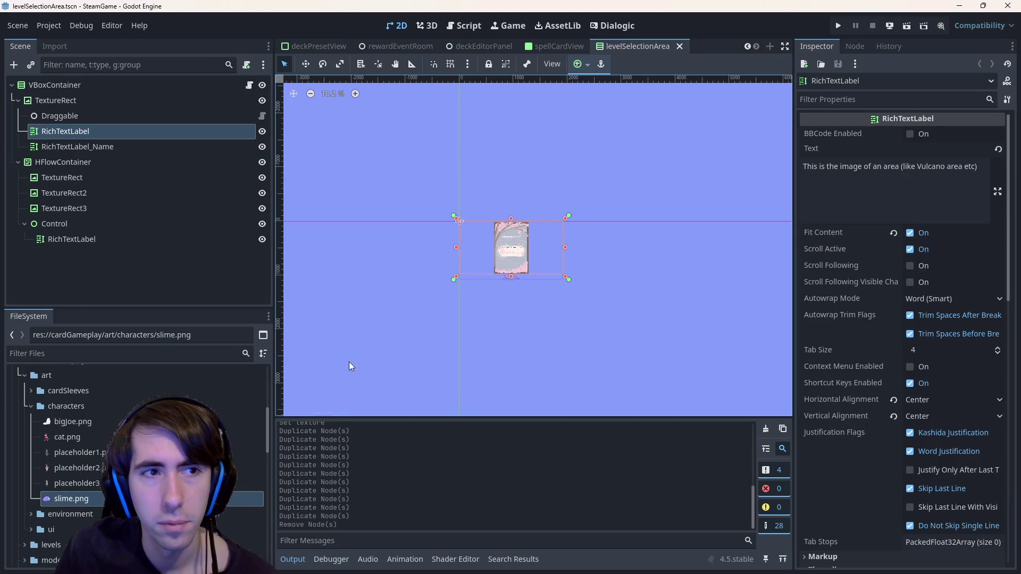
Step: Select the first slime icon beneath the area card in levelSelectionArea
{"action": "scroll", "coordinate": [478, 239], "scroll_direction": "up", "scroll_amount": 8}
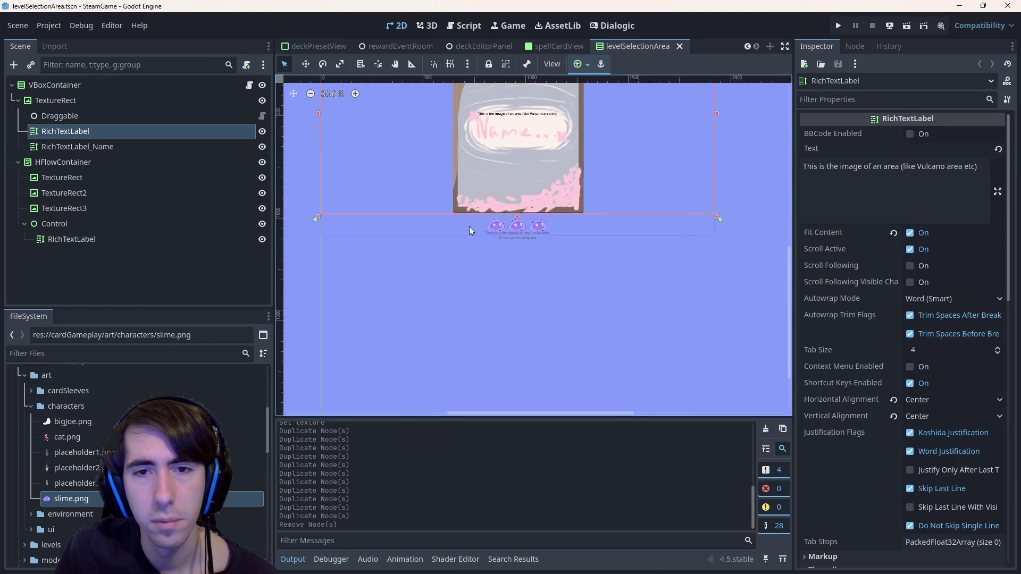
{"action": "right_click", "coordinate": [162, 499]}
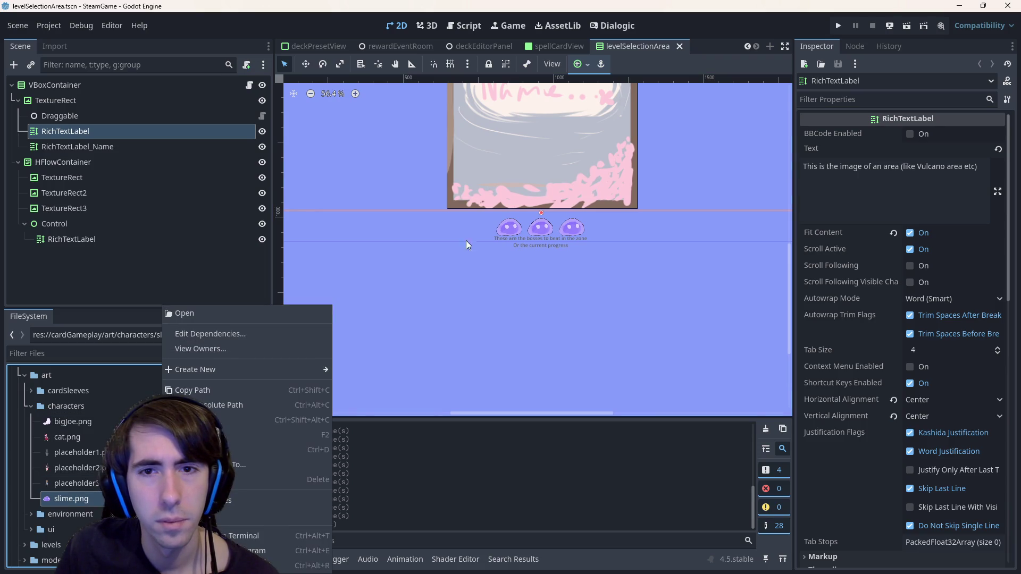
{"action": "left_click", "coordinate": [505, 230]}
{"action": "left_click", "coordinate": [508, 229]}
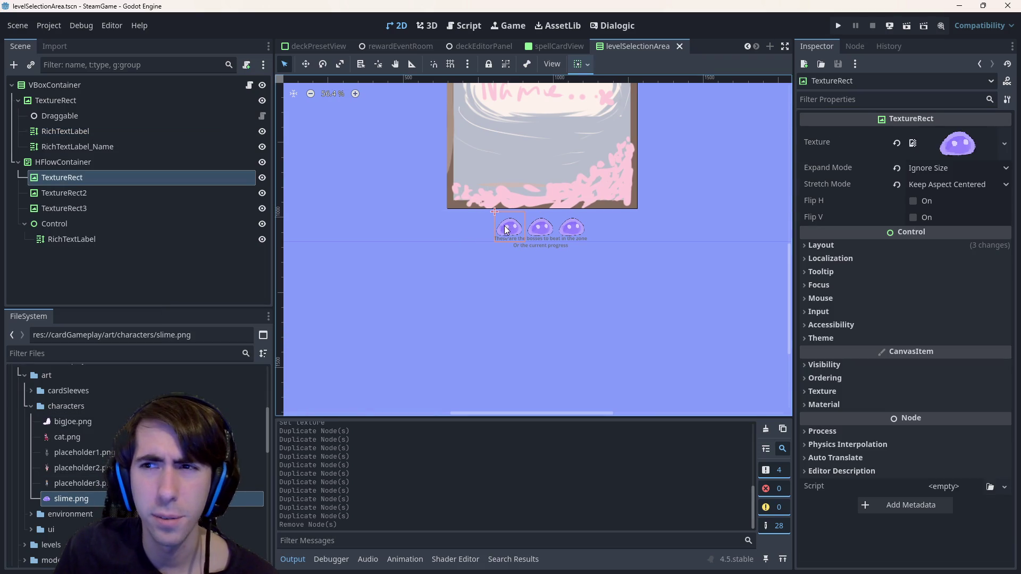
Step: Filter files for 'level select' to locate DeckIconPlaceholder.png in levelSelectionMenu
{"action": "left_click", "coordinate": [93, 178]}
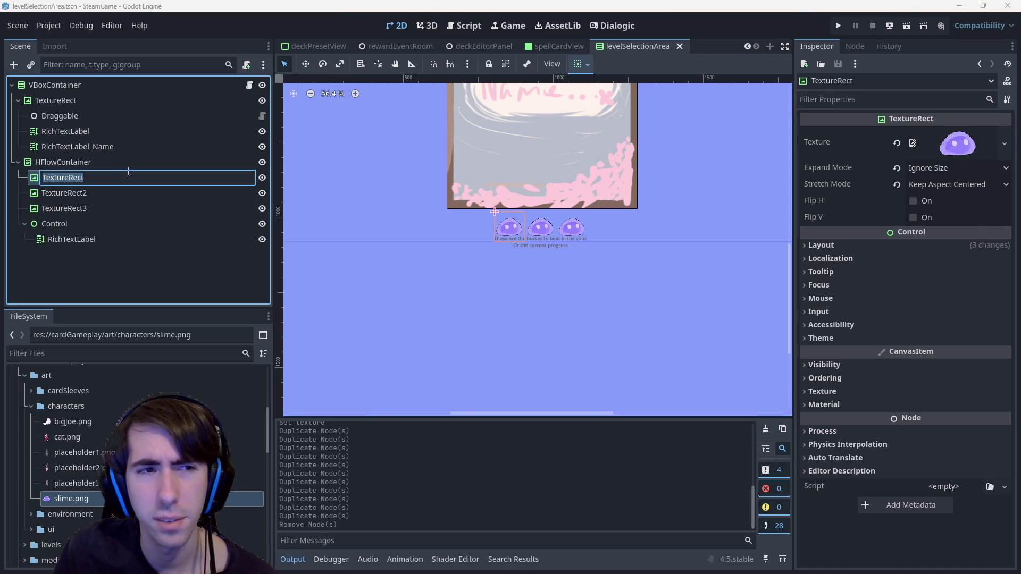
{"action": "key", "text": "Escape"}
{"action": "left_click", "coordinate": [142, 181]}
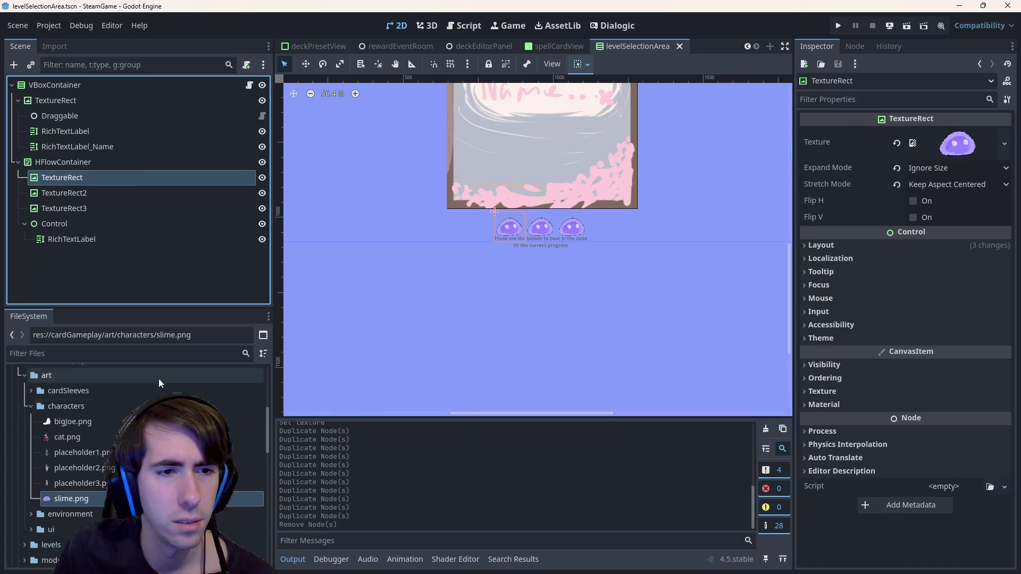
{"action": "left_click", "coordinate": [153, 354]}
{"action": "type", "text": "lev"}
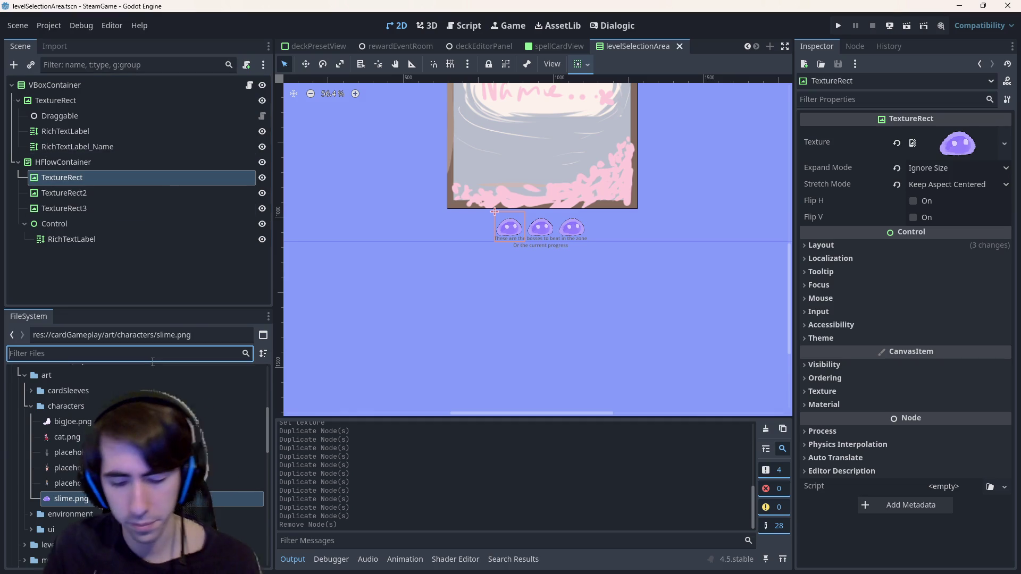
{"action": "type", "text": "el select"}
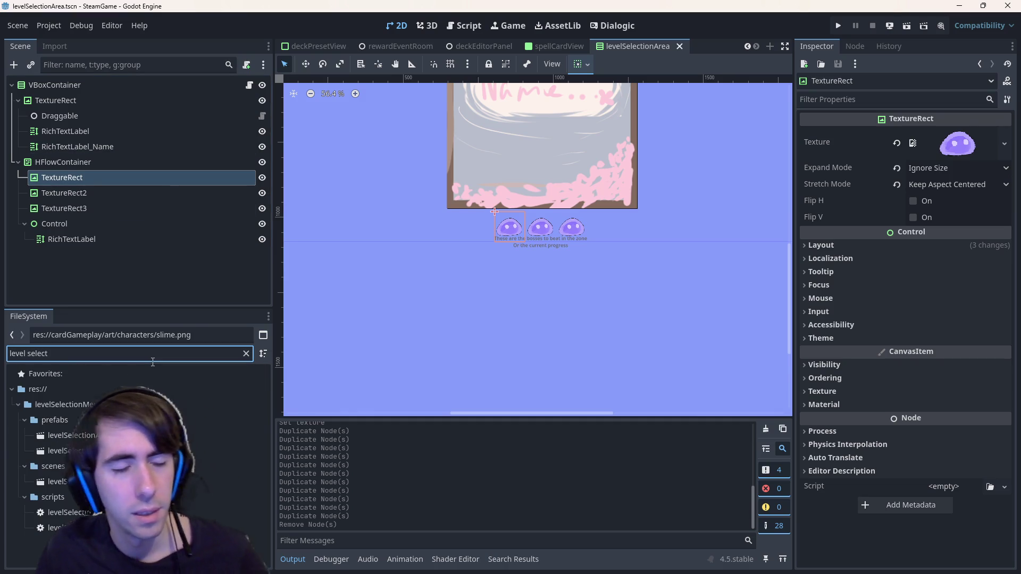
{"action": "left_click", "coordinate": [160, 404]}
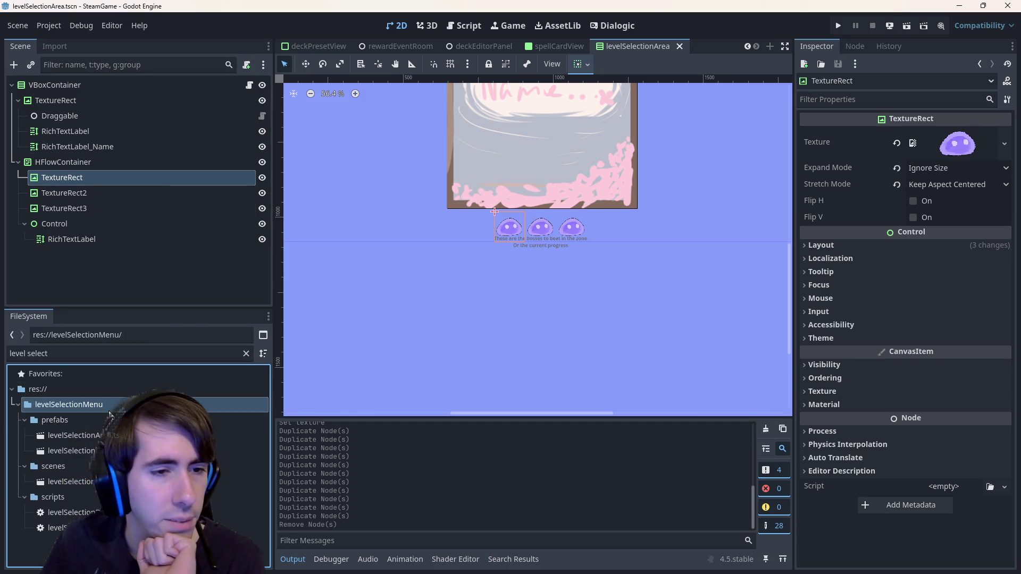
{"action": "left_click", "coordinate": [246, 354]}
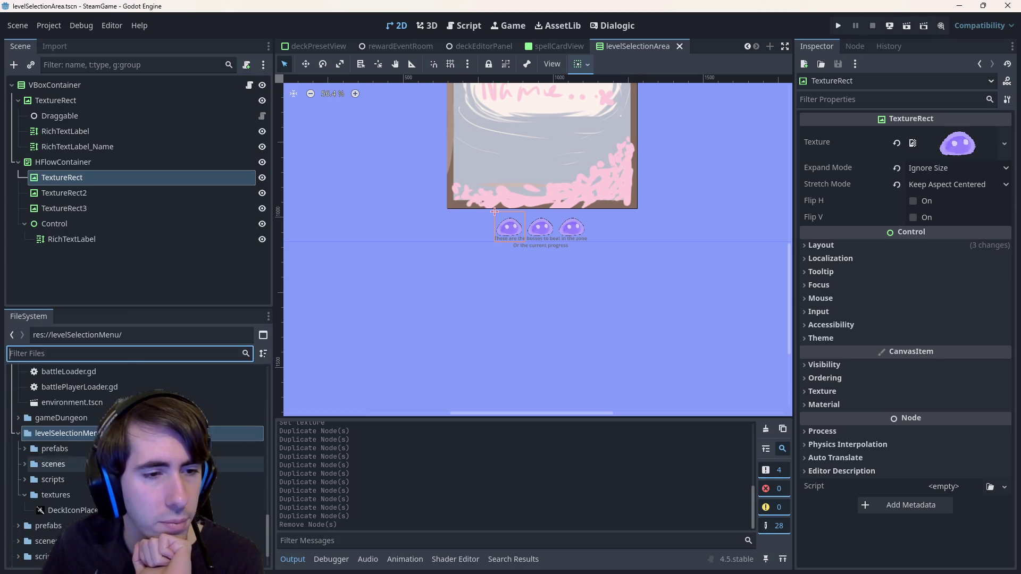
{"action": "scroll", "coordinate": [66, 460], "scroll_direction": "down", "scroll_amount": 1}
{"action": "left_click", "coordinate": [75, 488]}
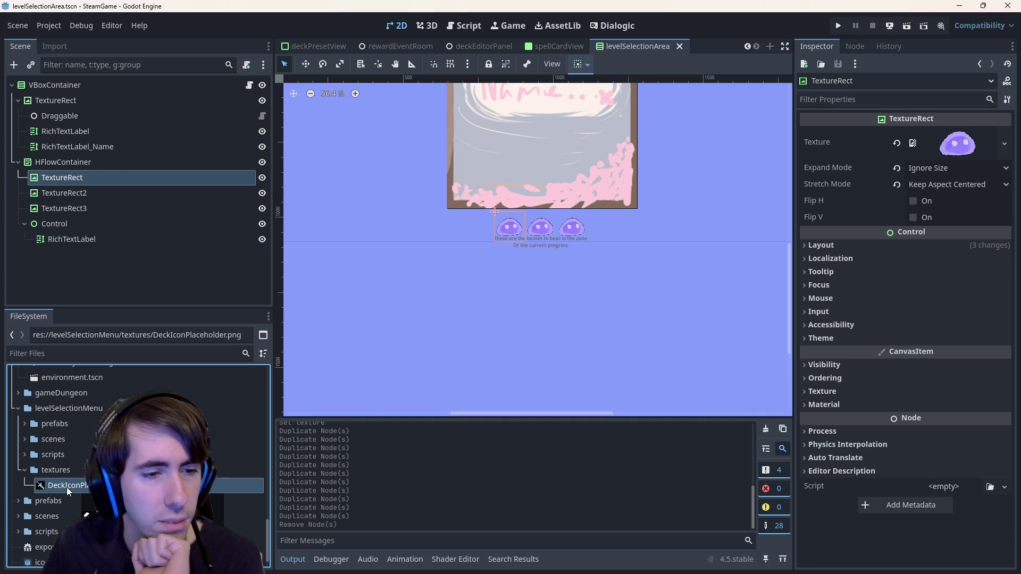
Step: Change the file name's capital D to lowercase, giving deckIconPlaceholder.png
{"action": "key", "text": "F2"}
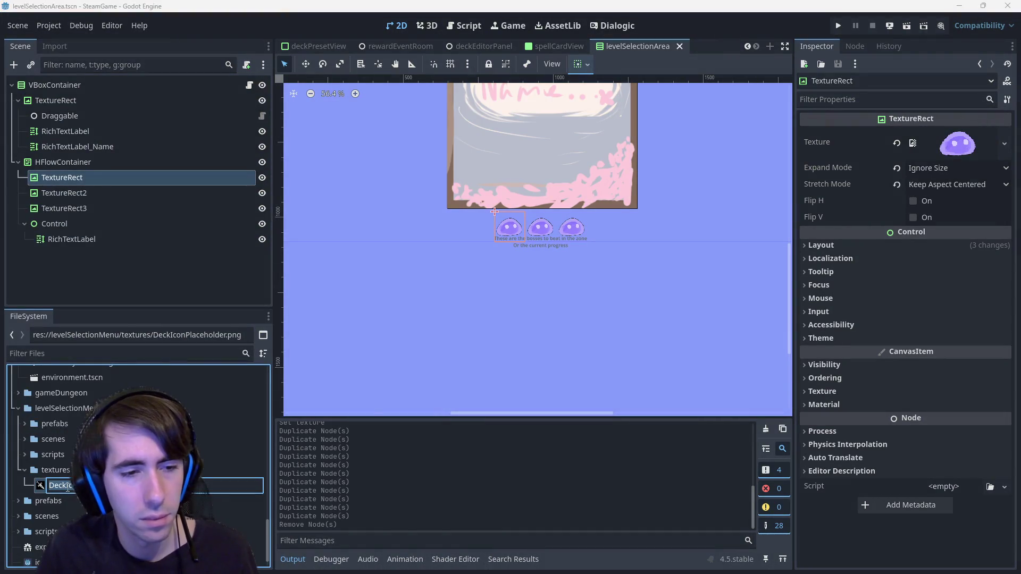
{"action": "key", "text": "Home"}
{"action": "key", "text": "Delete"}
{"action": "type", "text": "d"}
{"action": "key", "text": "Return"}
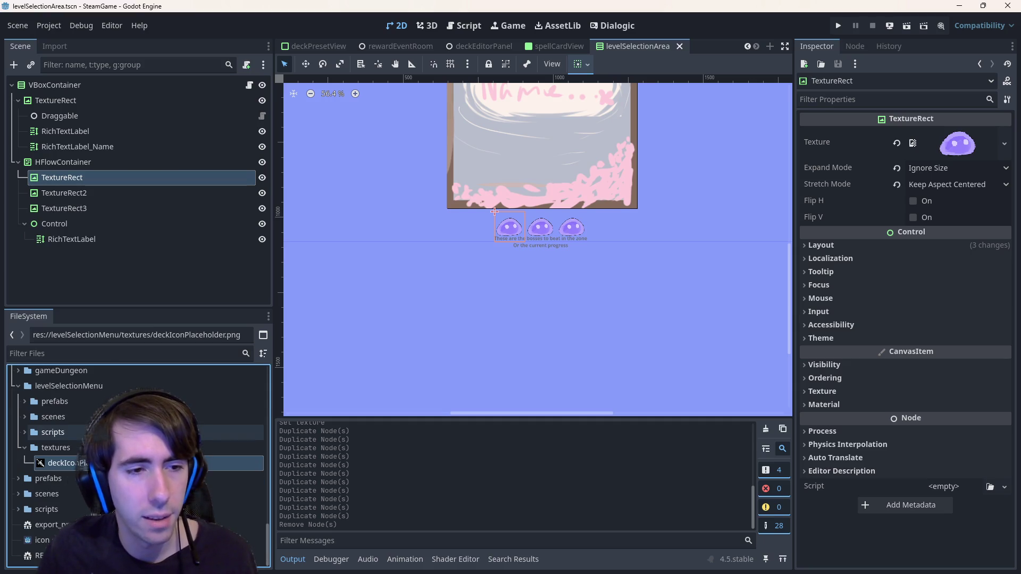
Step: Select slime.png in the characters folder
{"action": "scroll", "coordinate": [138, 463], "scroll_direction": "up", "scroll_amount": 5}
{"action": "scroll", "coordinate": [138, 462], "scroll_direction": "up", "scroll_amount": 5}
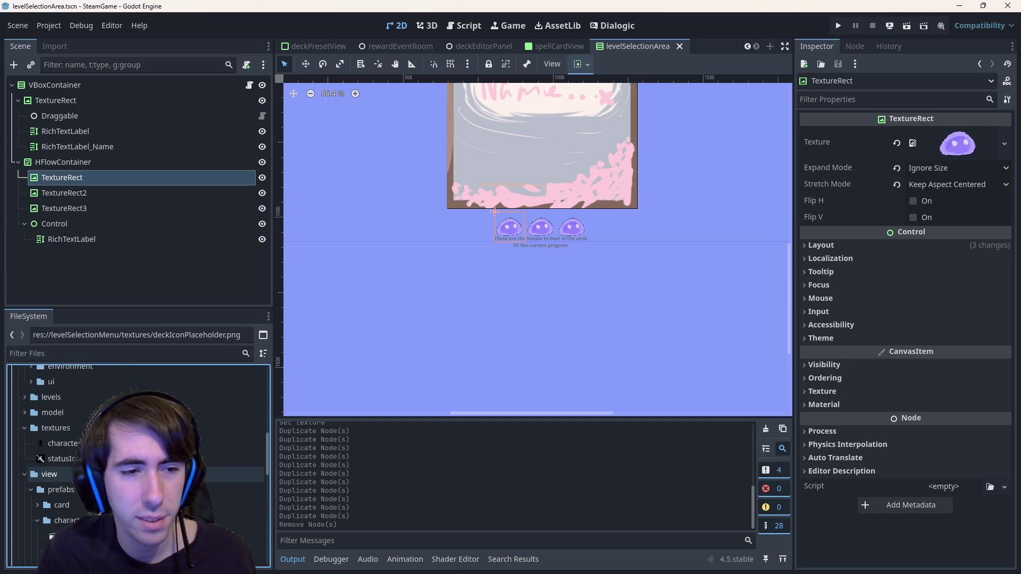
{"action": "scroll", "coordinate": [139, 462], "scroll_direction": "down", "scroll_amount": 5}
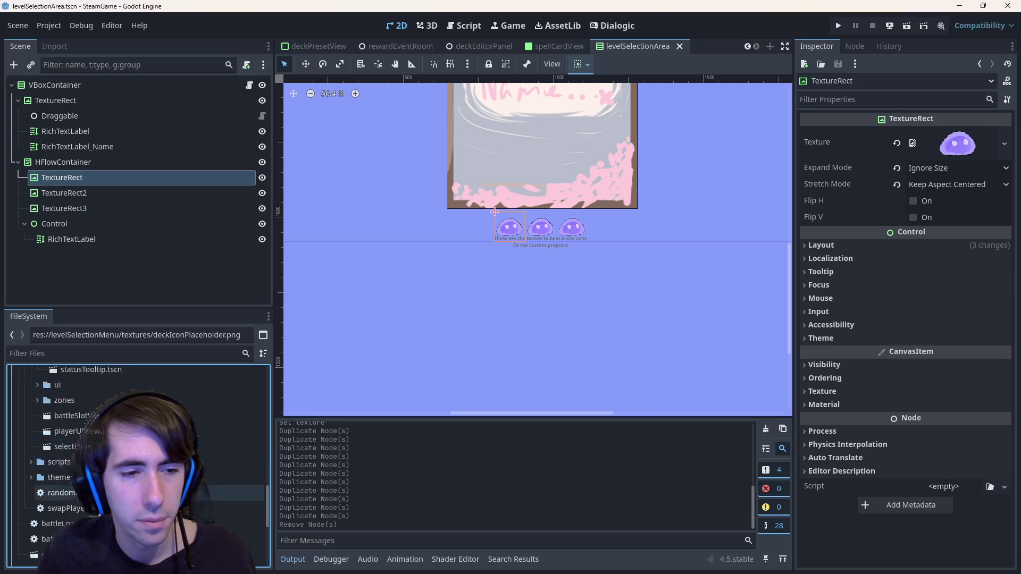
{"action": "scroll", "coordinate": [138, 462], "scroll_direction": "up", "scroll_amount": 3}
{"action": "left_click", "coordinate": [71, 375]}
{"action": "scroll", "coordinate": [138, 463], "scroll_direction": "up", "scroll_amount": 3}
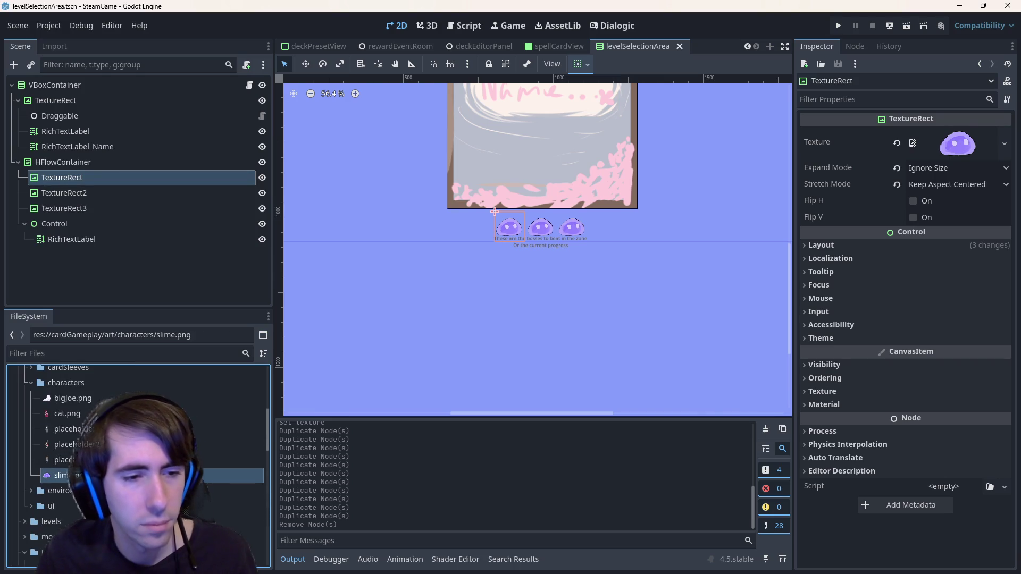
Step: Duplicate slime.png as bossIconPlaceholder.png in the level-selection textures and select the new file
{"action": "key", "text": "ctrl+d"}
{"action": "type", "text": "bossIconP.png"}
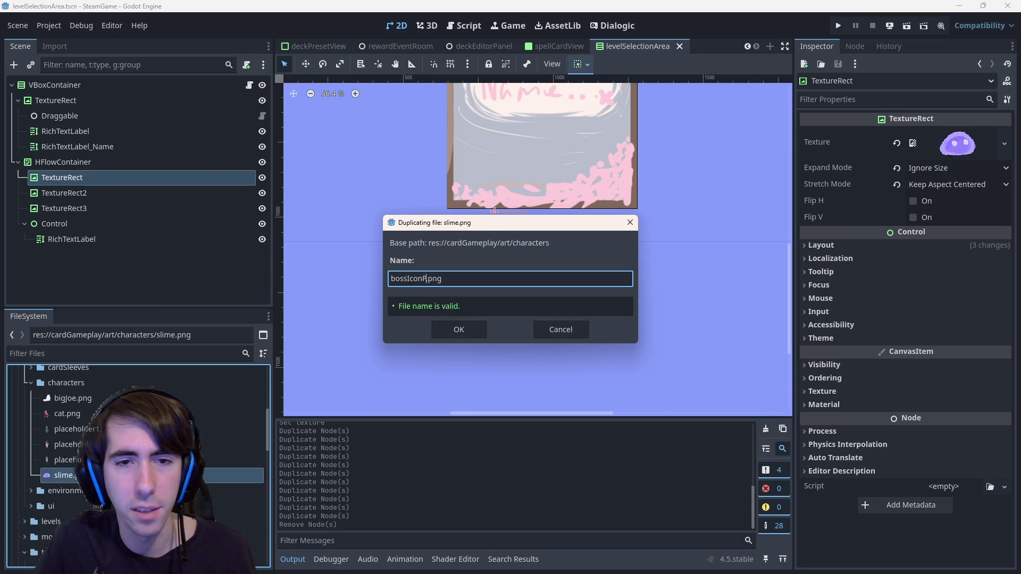
{"action": "type", "text": "er"}
{"action": "key", "text": "Return"}
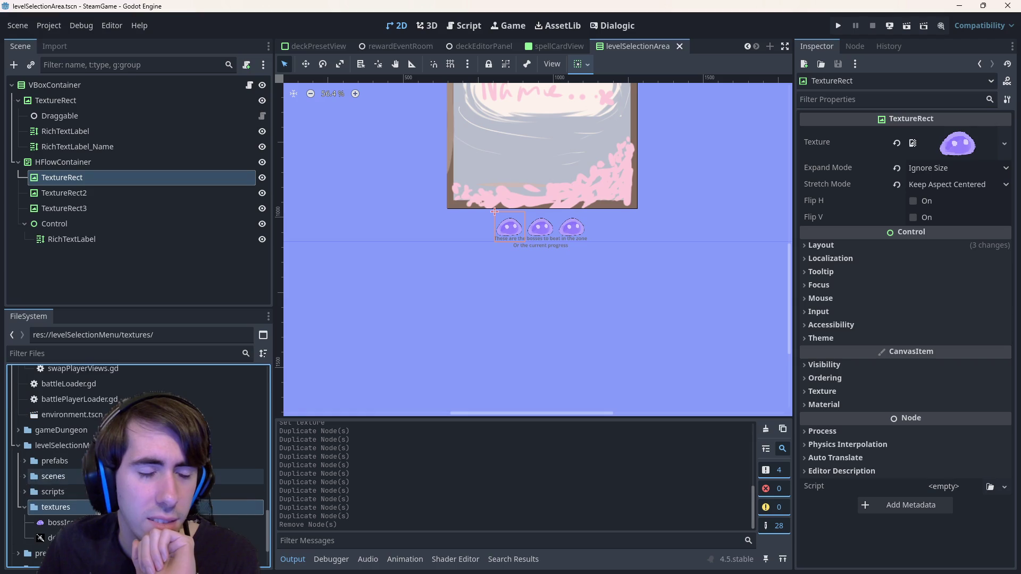
{"action": "scroll", "coordinate": [160, 470], "scroll_direction": "down", "scroll_amount": 1}
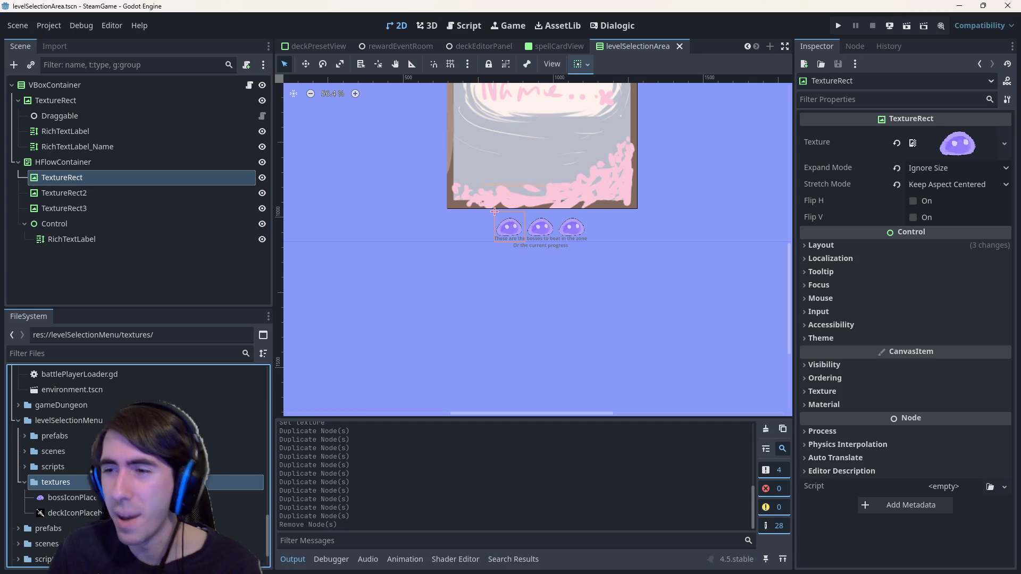
{"action": "left_click", "coordinate": [75, 498]}
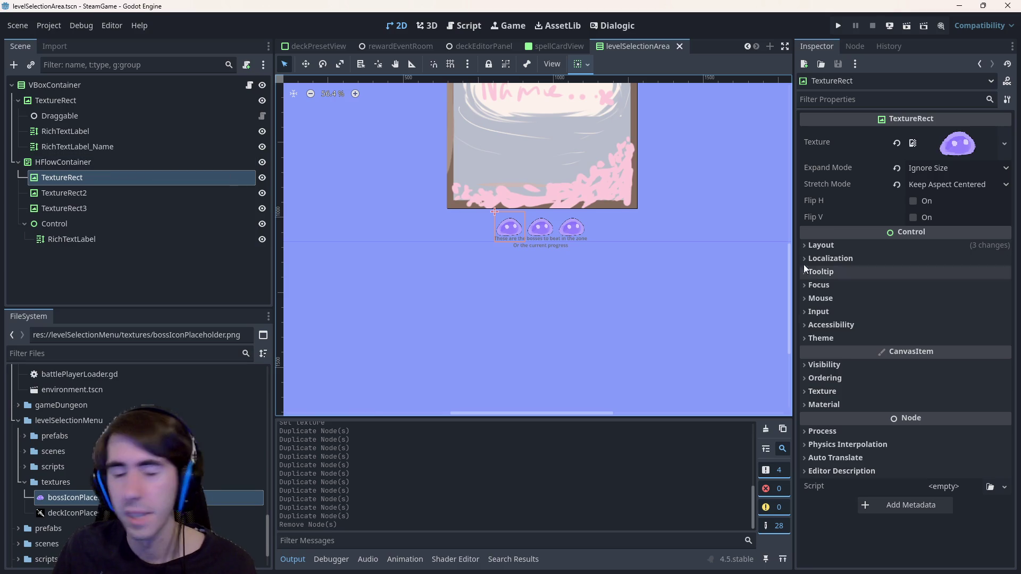
Step: Set bossIconPlaceholder.png as the texture of TextureRect, TextureRect2 and TextureRect3, then save the scene
{"action": "left_click", "coordinate": [145, 181]}
{"action": "mouse_move", "coordinate": [72, 497]}
{"action": "left_mouse_down"}
{"action": "mouse_move", "coordinate": [372, 319]}
{"action": "mouse_move", "coordinate": [957, 143]}
{"action": "left_mouse_up"}
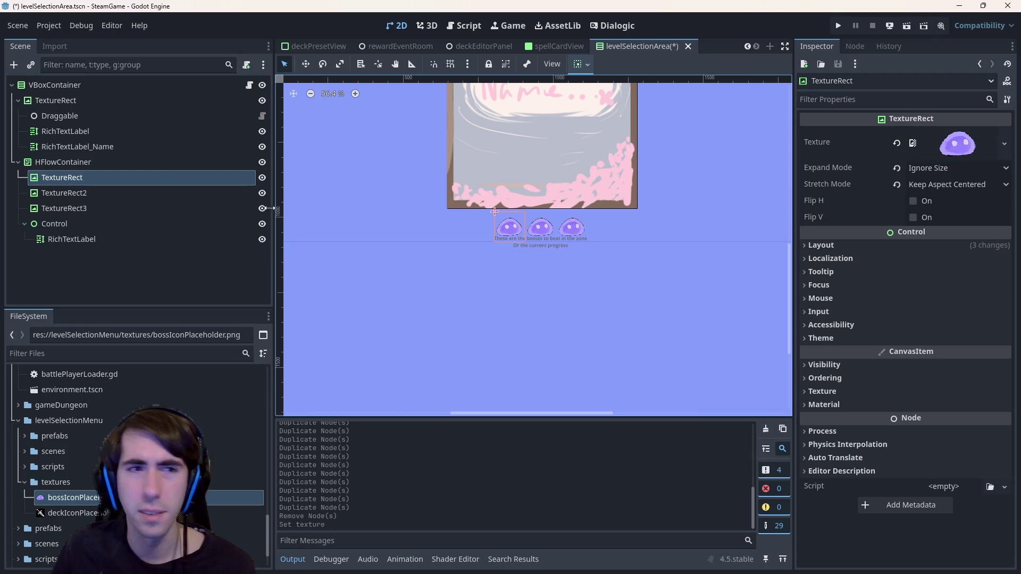
{"action": "left_click", "coordinate": [189, 193]}
{"action": "mouse_move", "coordinate": [71, 497]}
{"action": "left_mouse_down"}
{"action": "mouse_move", "coordinate": [564, 319]}
{"action": "mouse_move", "coordinate": [956, 144]}
{"action": "left_mouse_up"}
{"action": "left_click", "coordinate": [106, 208]}
{"action": "mouse_move", "coordinate": [72, 497]}
{"action": "left_mouse_down"}
{"action": "mouse_move", "coordinate": [410, 379]}
{"action": "mouse_move", "coordinate": [954, 145]}
{"action": "left_mouse_up"}
{"action": "key", "text": "ctrl+s"}
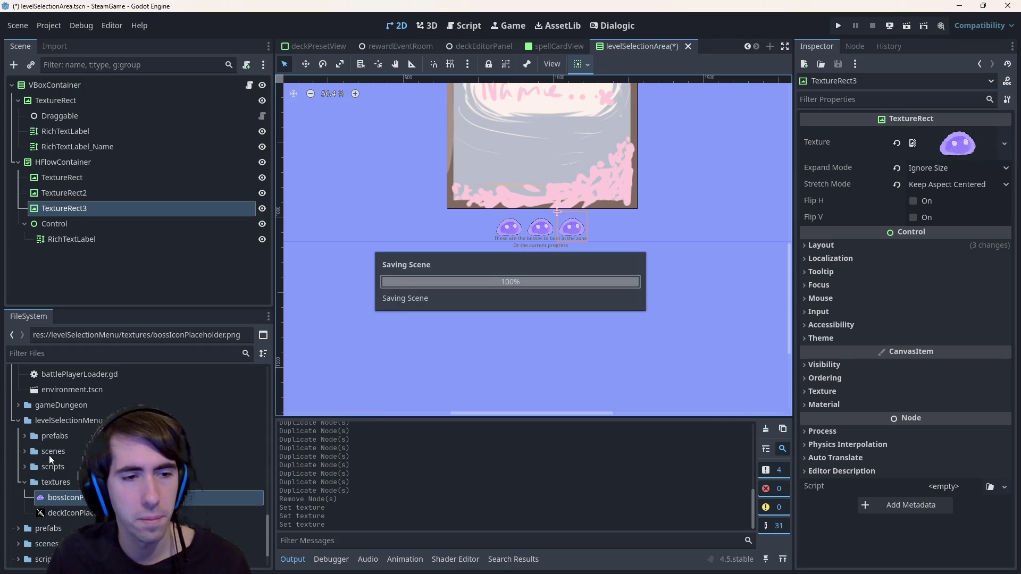
{"action": "scroll", "coordinate": [106, 478], "scroll_direction": "up", "scroll_amount": 5}
{"action": "scroll", "coordinate": [107, 479], "scroll_direction": "up", "scroll_amount": 8}
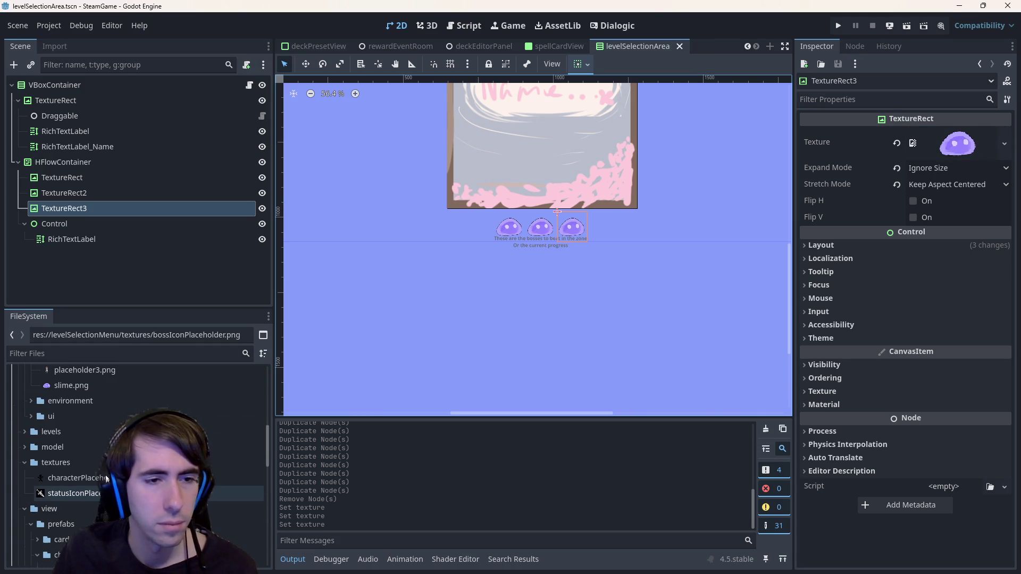
Step: List the owners of slime.png and open levelSelectionQuest.tscn, showing its Scouting quest card
{"action": "right_click", "coordinate": [122, 385]}
{"action": "left_click", "coordinate": [168, 346]}
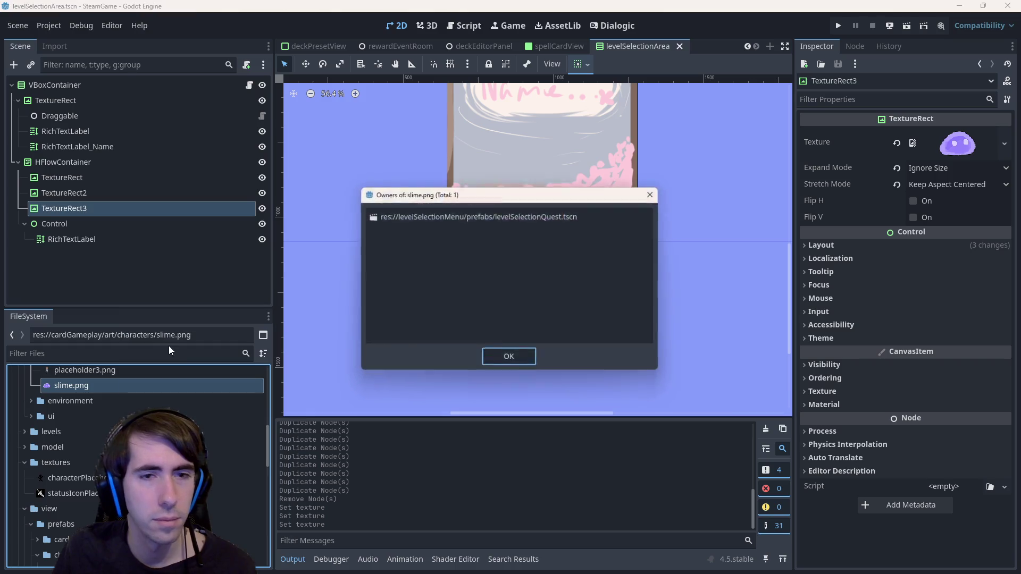
{"action": "double_click", "coordinate": [531, 220]}
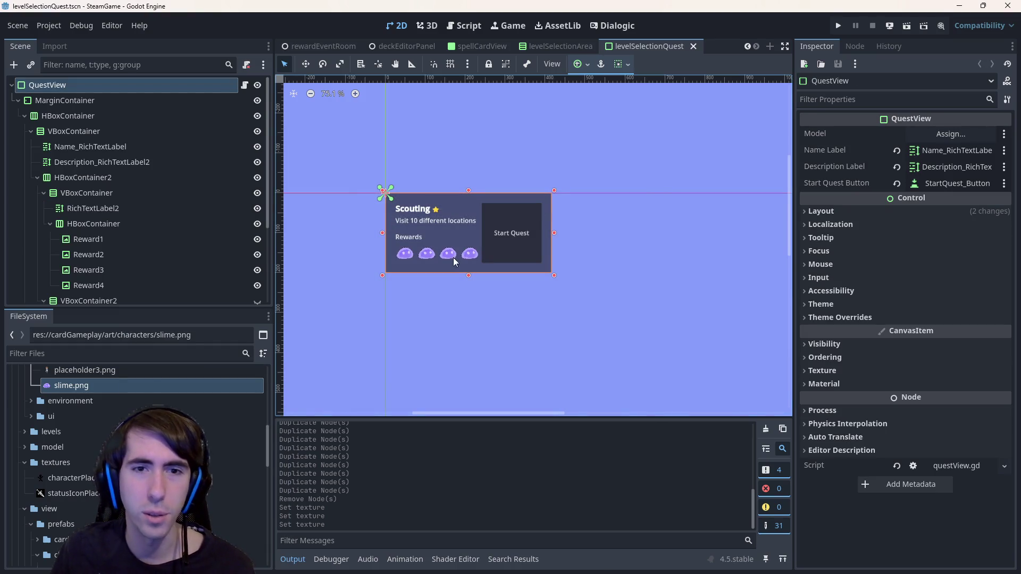
{"action": "scroll", "coordinate": [113, 505], "scroll_direction": "up", "scroll_amount": 3}
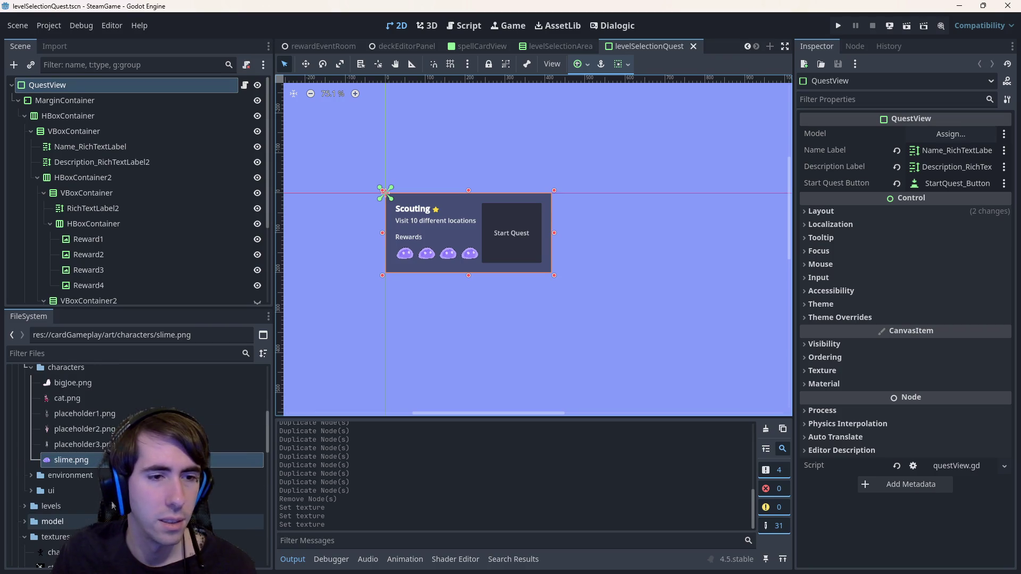
{"action": "scroll", "coordinate": [113, 505], "scroll_direction": "down", "scroll_amount": 4}
{"action": "scroll", "coordinate": [113, 505], "scroll_direction": "down", "scroll_amount": 2}
{"action": "scroll", "coordinate": [113, 505], "scroll_direction": "up", "scroll_amount": 6}
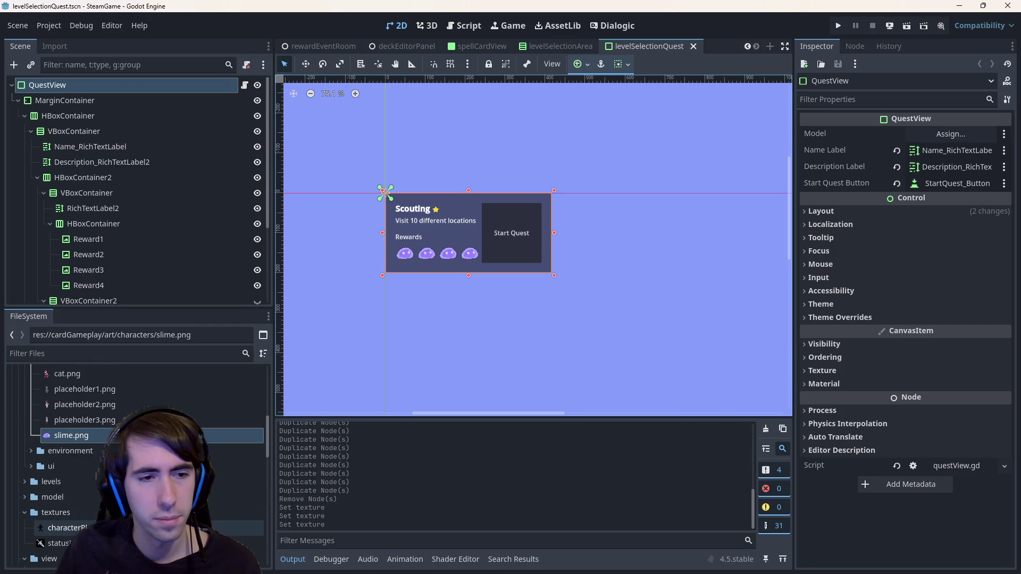
{"action": "scroll", "coordinate": [112, 505], "scroll_direction": "down", "scroll_amount": 8}
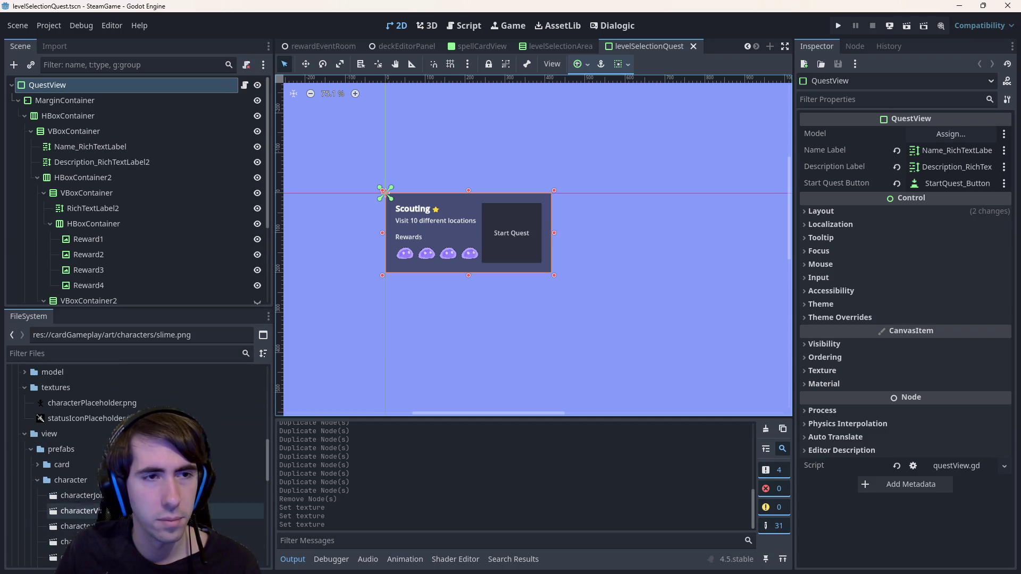
Step: Filter the FileSystem for questView to locate questView.gd, then clear the filter
{"action": "left_click", "coordinate": [104, 354]}
{"action": "type", "text": "questvie"}
{"action": "key", "text": "Down"}
{"action": "key", "text": "ctrl+BackSpace"}
Step: Start duplicating deckIconPlaceholder.png after abandoning a duplicate of bossIconPlaceholder.png
{"action": "left_click", "coordinate": [88, 470]}
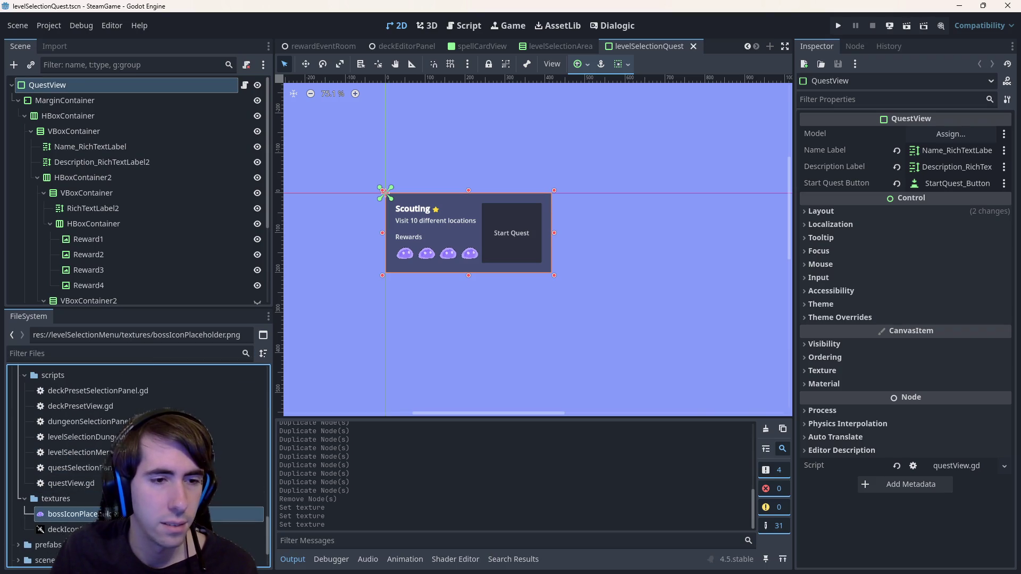
{"action": "key", "text": "ctrl+d"}
{"action": "left_click", "coordinate": [572, 331]}
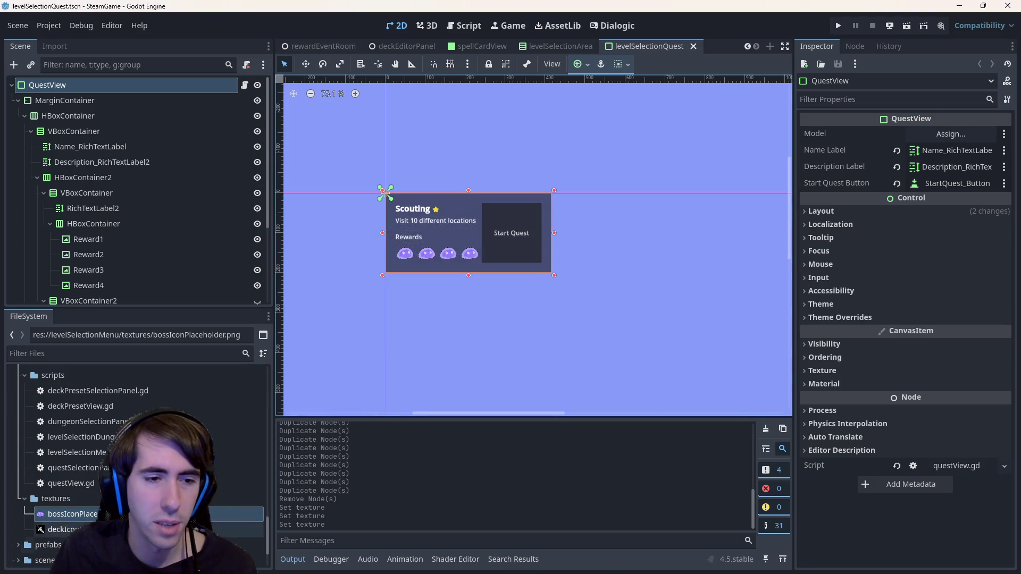
{"action": "key", "text": "Down"}
{"action": "key", "text": "ctrl+d"}
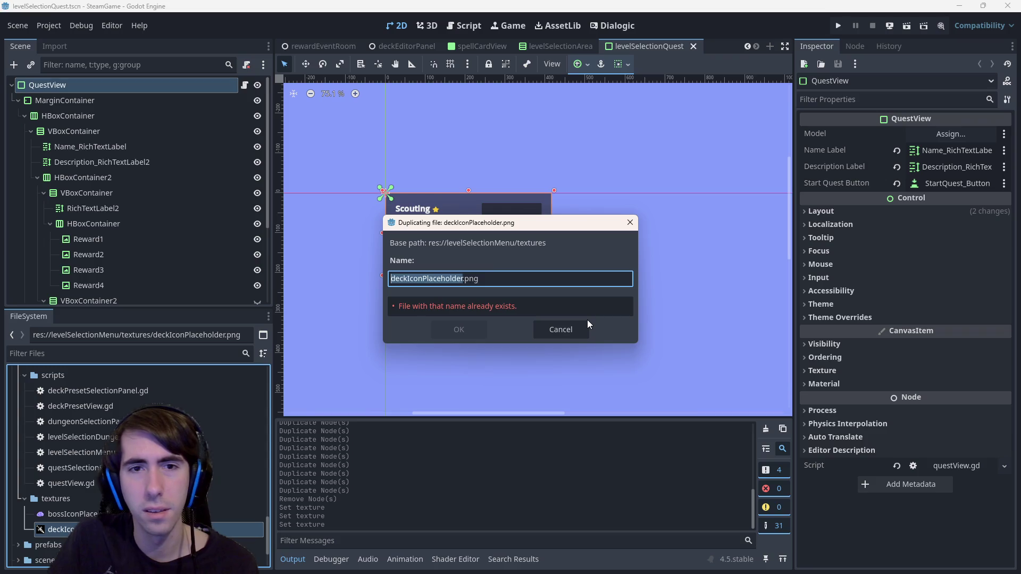
Step: Name the deckIconPlaceholder.png copy rewardIconPlaceholder.png and confirm the duplicate
{"action": "type", "text": "rewardIcon"}
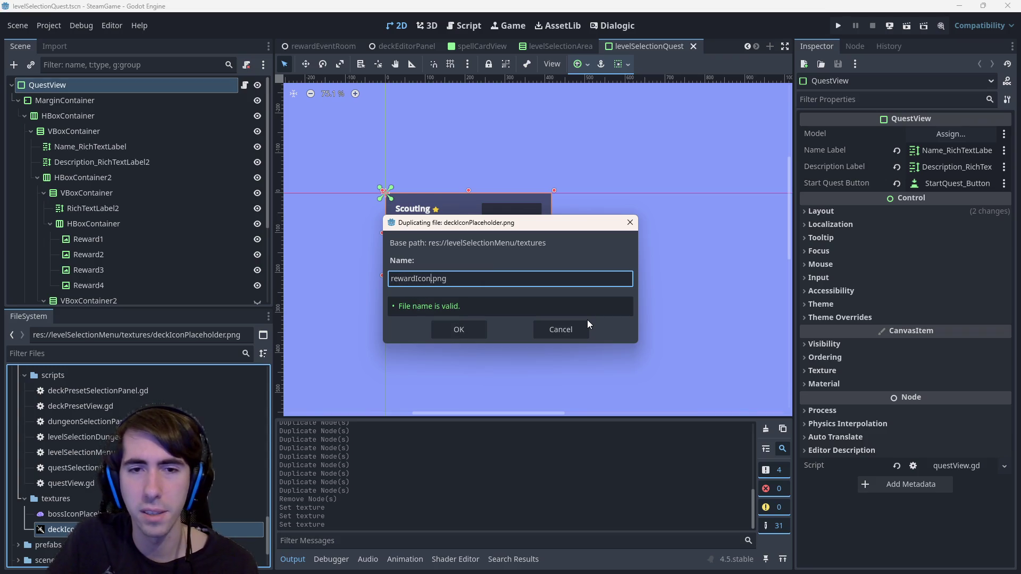
{"action": "mouse_move", "coordinate": [534, 227]}
{"action": "left_mouse_down"}
{"action": "mouse_move", "coordinate": [551, 292]}
{"action": "mouse_move", "coordinate": [552, 275]}
{"action": "left_mouse_up"}
{"action": "type", "text": "Plae"}
{"action": "key", "text": "BackSpace"}
{"action": "type", "text": "ceholder"}
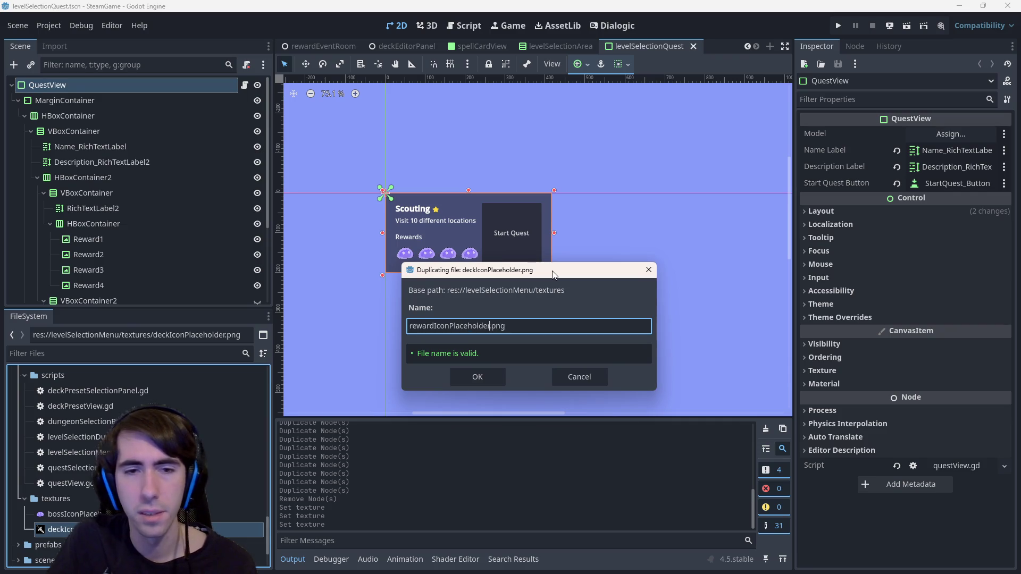
{"action": "key", "text": "Return"}
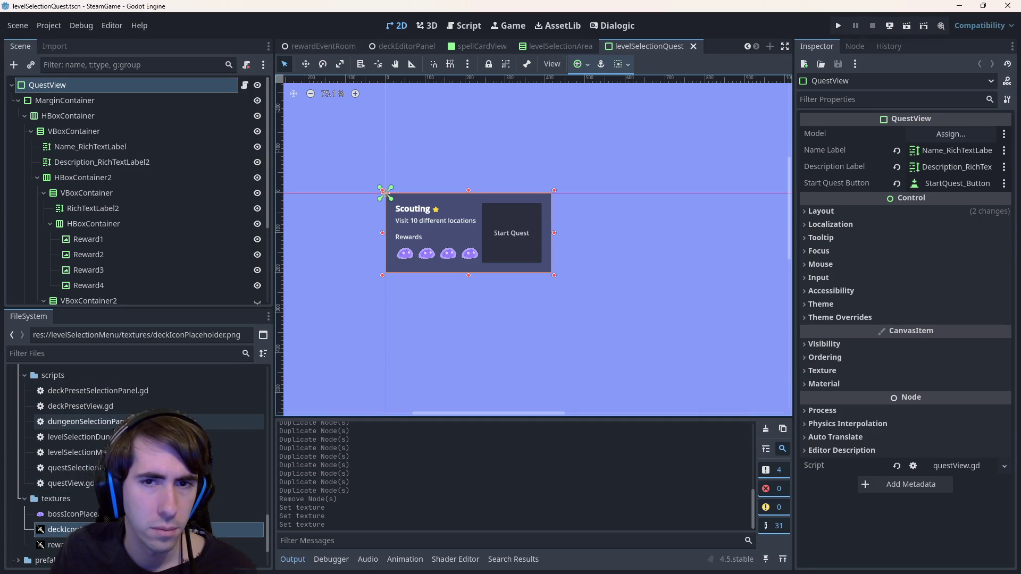
Step: Assign rewardIconPlaceholder.png to the Scouting quest's Reward1–Reward4 icons and save the levelSelectionQuest scene
{"action": "left_click", "coordinate": [401, 262]}
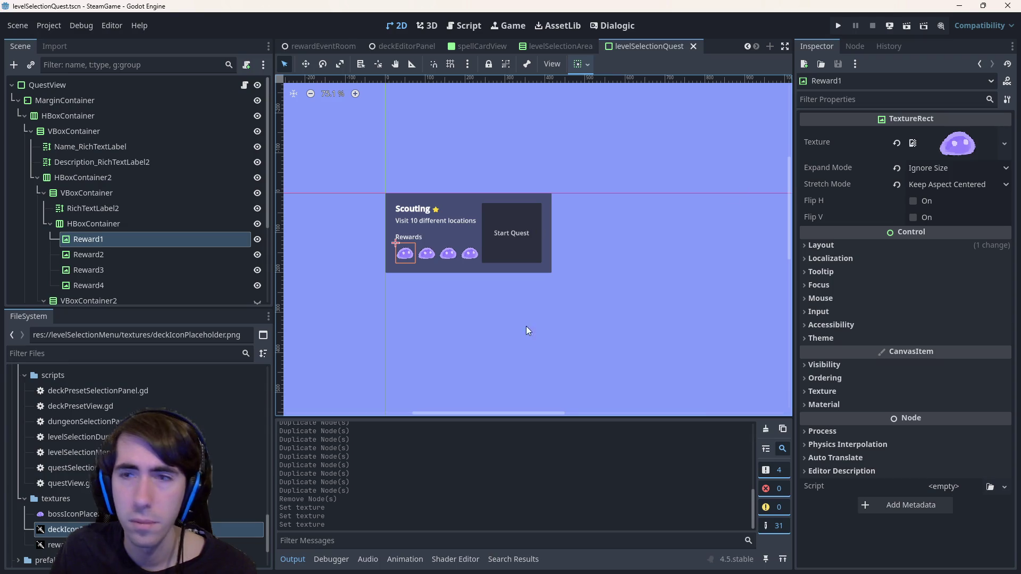
{"action": "mouse_move", "coordinate": [53, 544]}
{"action": "left_mouse_down"}
{"action": "mouse_move", "coordinate": [787, 117]}
{"action": "mouse_move", "coordinate": [951, 147]}
{"action": "left_mouse_up"}
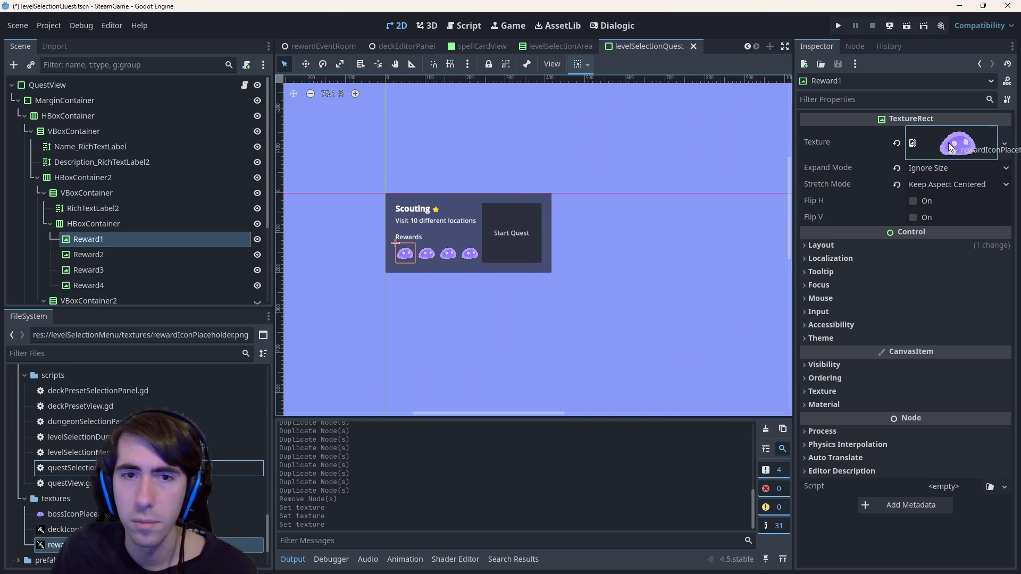
{"action": "left_click", "coordinate": [422, 258]}
{"action": "left_click_drag", "start_coordinate": [53, 544], "coordinate": [902, 184]}
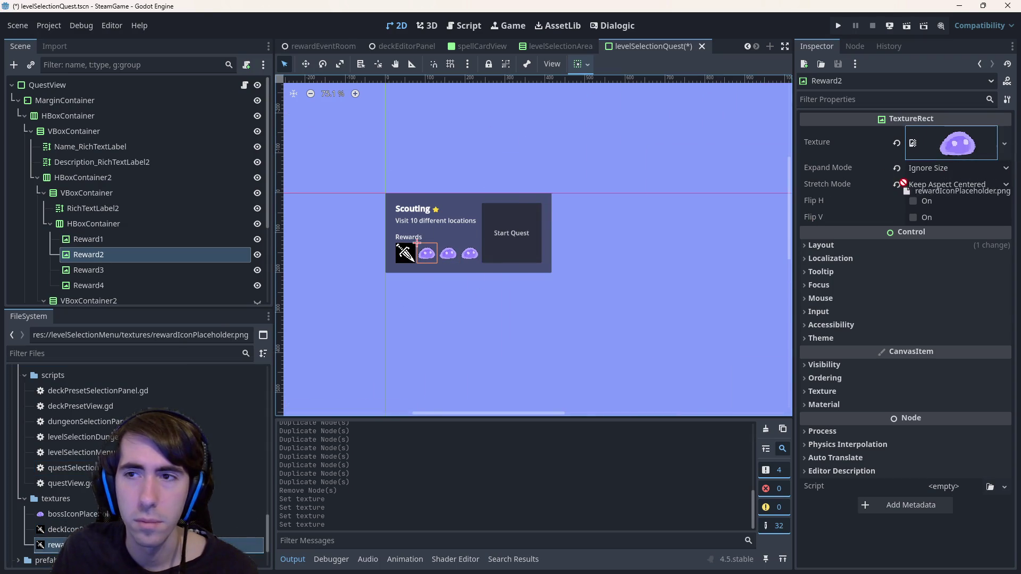
{"action": "left_click", "coordinate": [444, 255]}
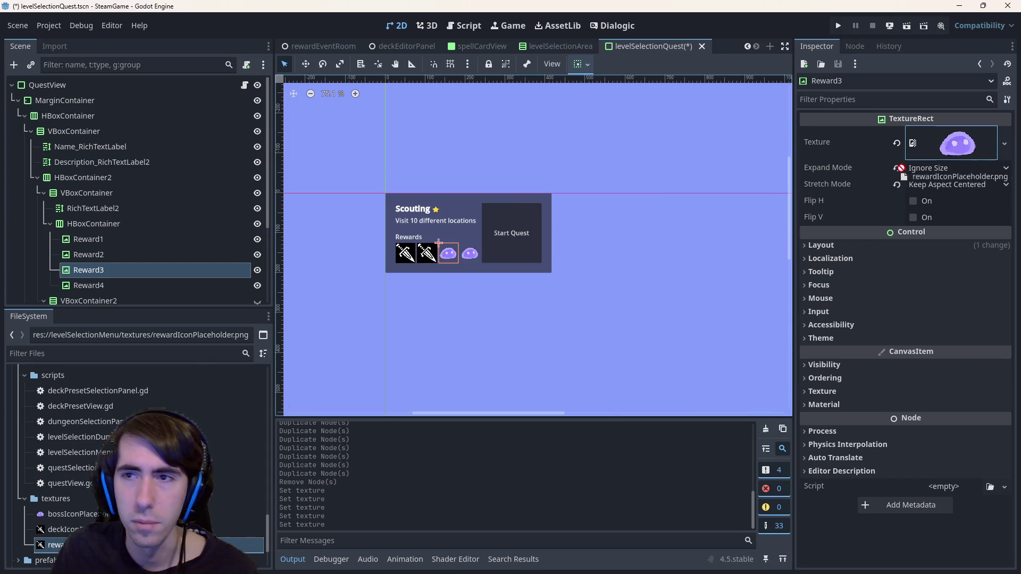
{"action": "left_click", "coordinate": [463, 259]}
{"action": "left_click_drag", "start_coordinate": [236, 544], "coordinate": [888, 167]}
{"action": "key", "text": "ctrl+s"}
{"action": "scroll", "coordinate": [147, 376], "scroll_direction": "up", "scroll_amount": 5}
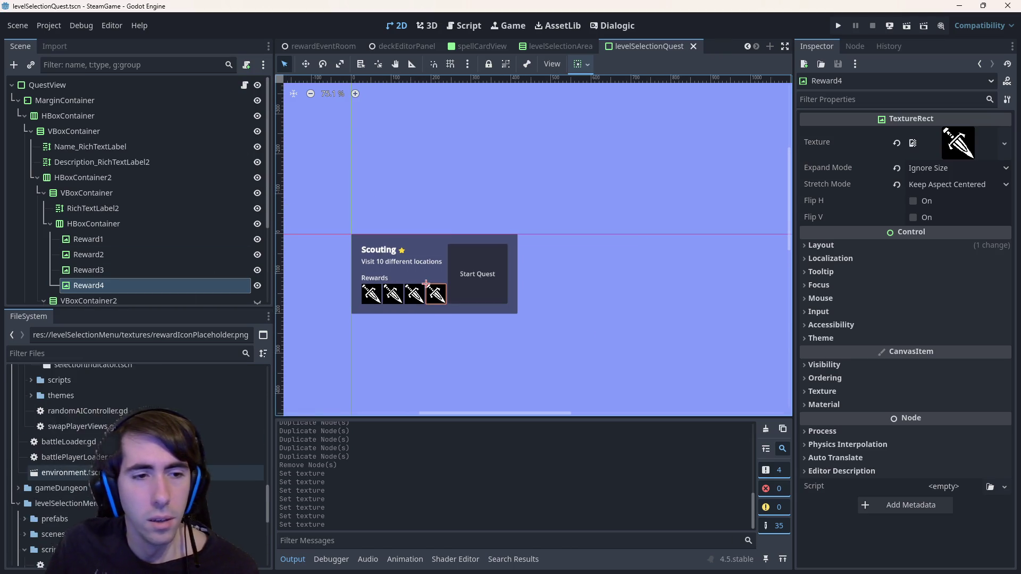
{"action": "right_click", "coordinate": [111, 468]}
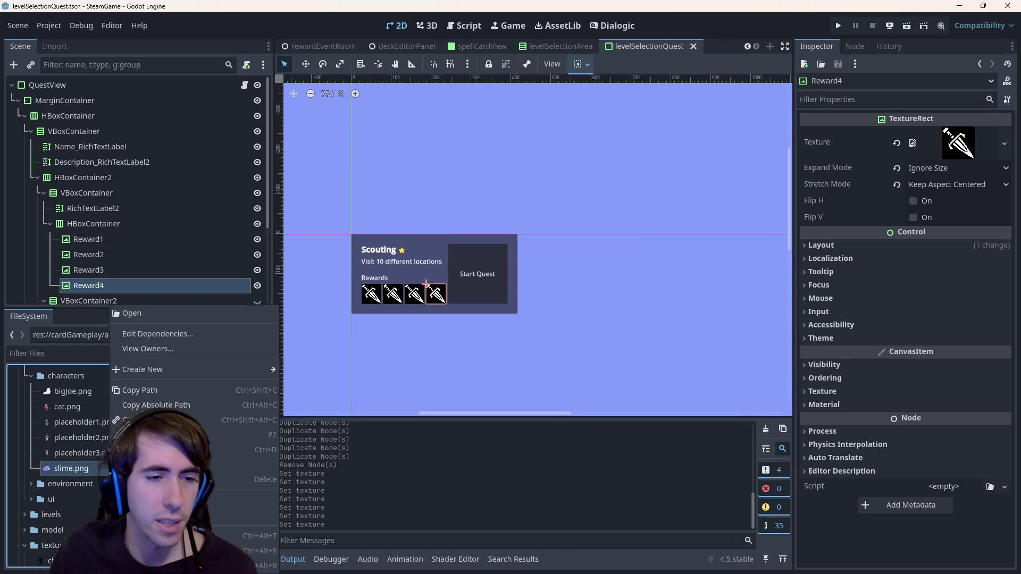
Step: Check which scenes still use slime.png, then close the owners list
{"action": "left_click", "coordinate": [171, 348]}
{"action": "left_click", "coordinate": [510, 358]}
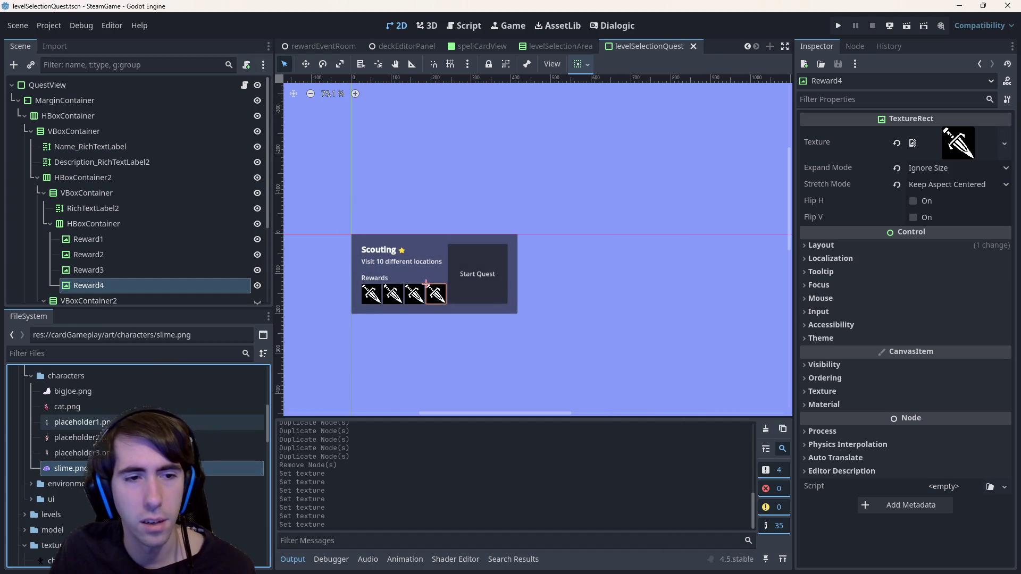
{"action": "right_click", "coordinate": [152, 468]}
{"action": "key", "text": "Escape"}
{"action": "scroll", "coordinate": [146, 231], "scroll_direction": "down", "scroll_amount": 5}
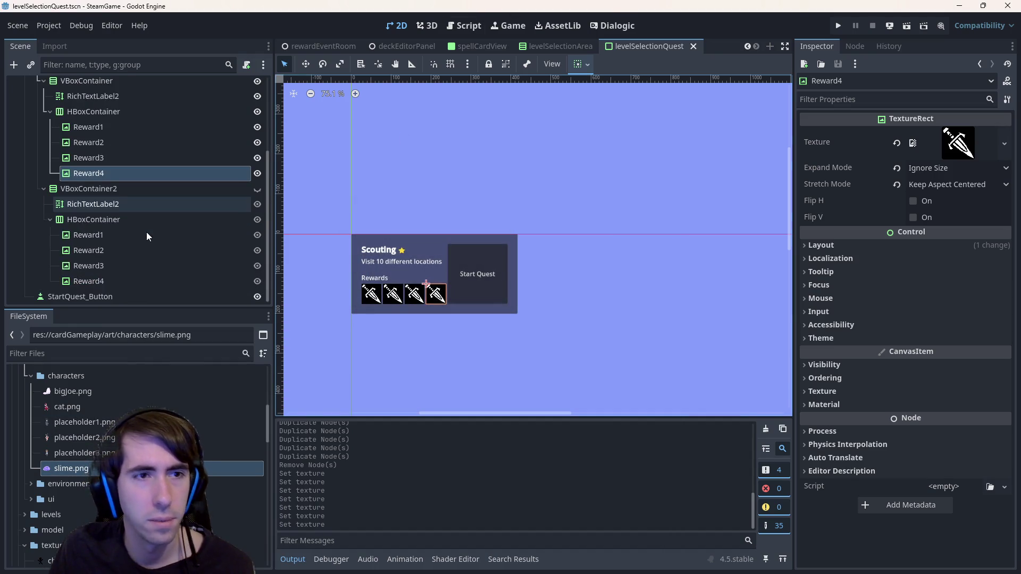
Step: Give the second group's Reward4 the statusIconPlaceholder.png texture and save the quest scene
{"action": "left_click", "coordinate": [141, 237]}
{"action": "scroll", "coordinate": [283, 270], "scroll_direction": "down", "scroll_amount": 4}
{"action": "scroll", "coordinate": [352, 325], "scroll_direction": "left", "scroll_amount": 3}
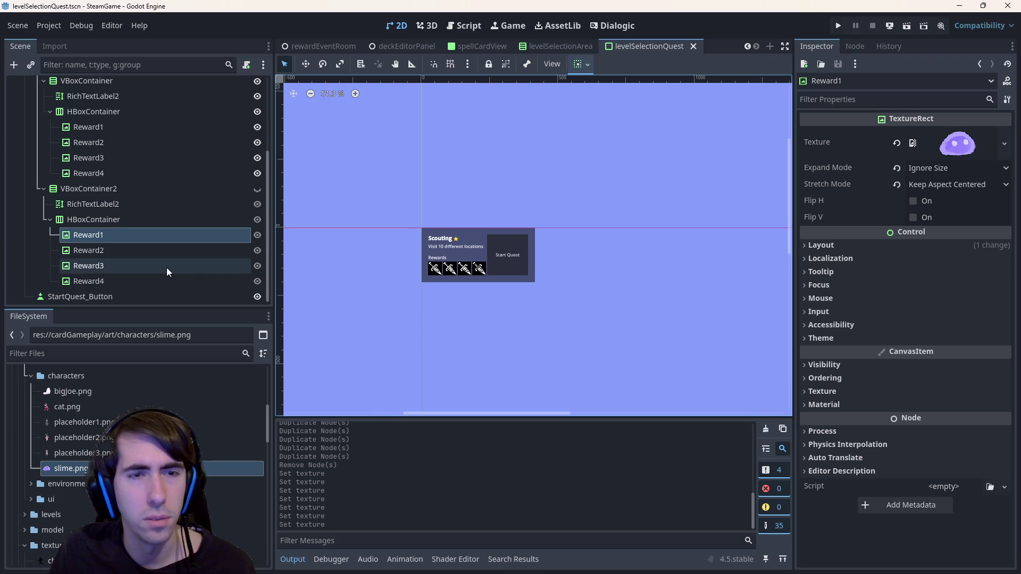
{"action": "left_click", "coordinate": [257, 187]}
{"action": "left_click", "coordinate": [257, 187]}
{"action": "left_click", "coordinate": [88, 280]}
{"action": "scroll", "coordinate": [106, 452], "scroll_direction": "down", "scroll_amount": 3}
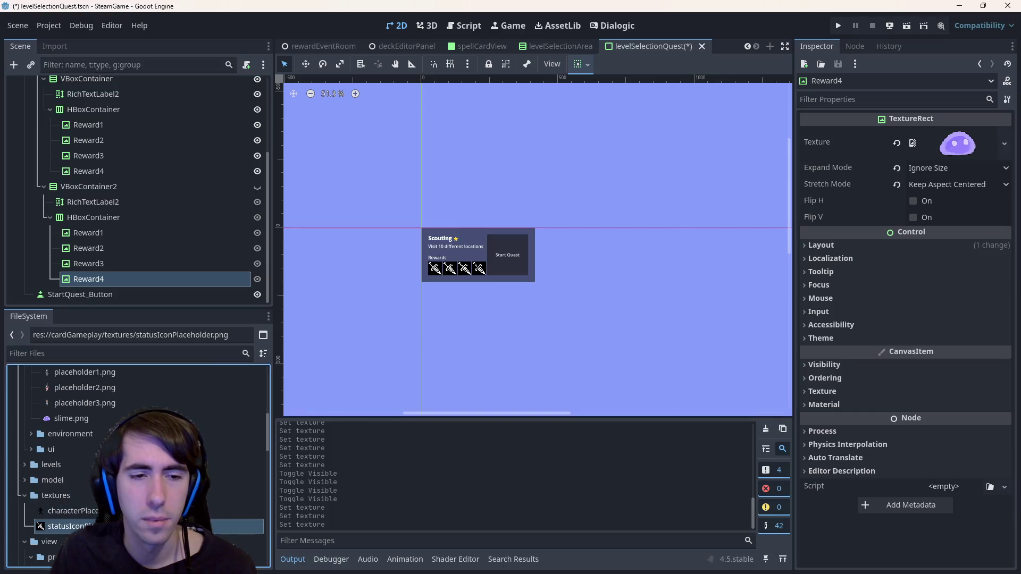
{"action": "left_click_drag", "start_coordinate": [64, 526], "coordinate": [981, 116]}
{"action": "key", "text": "ctrl+s"}
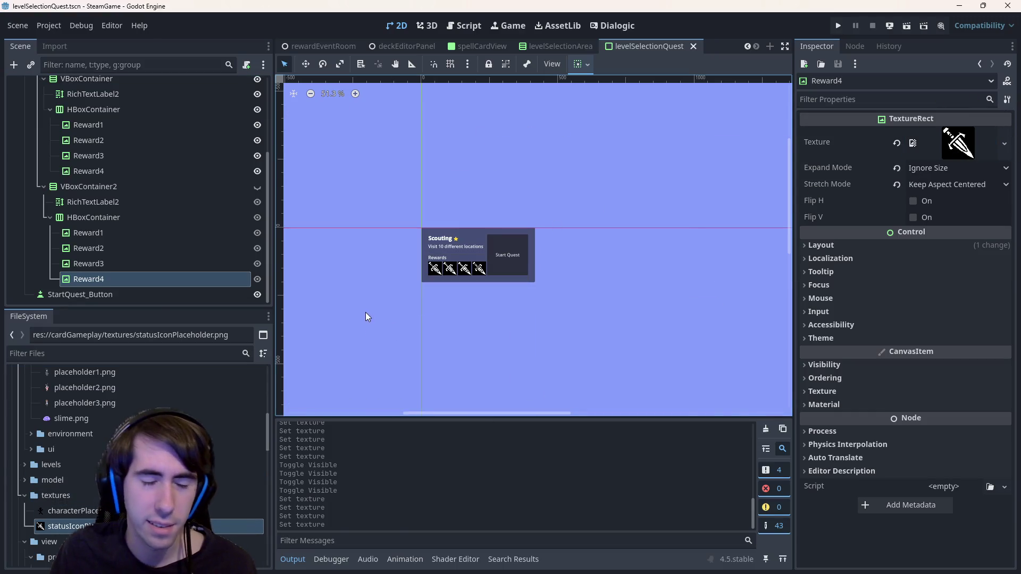
Step: View the owning scenes of a character image, placeholder3.png and the next placeholder image
{"action": "scroll", "coordinate": [133, 463], "scroll_direction": "up", "scroll_amount": 8}
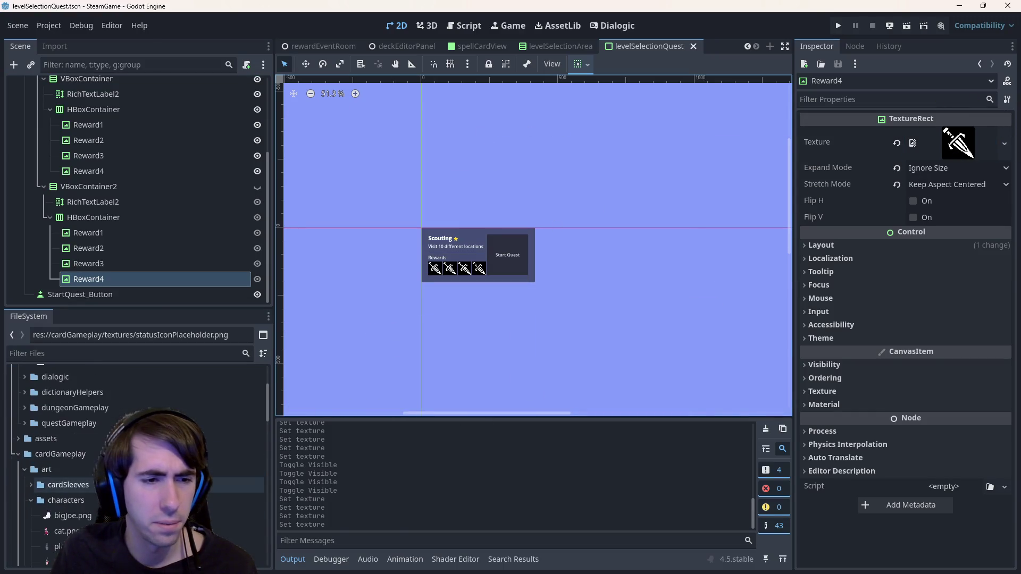
{"action": "scroll", "coordinate": [132, 462], "scroll_direction": "down", "scroll_amount": 2}
{"action": "right_click", "coordinate": [94, 420]}
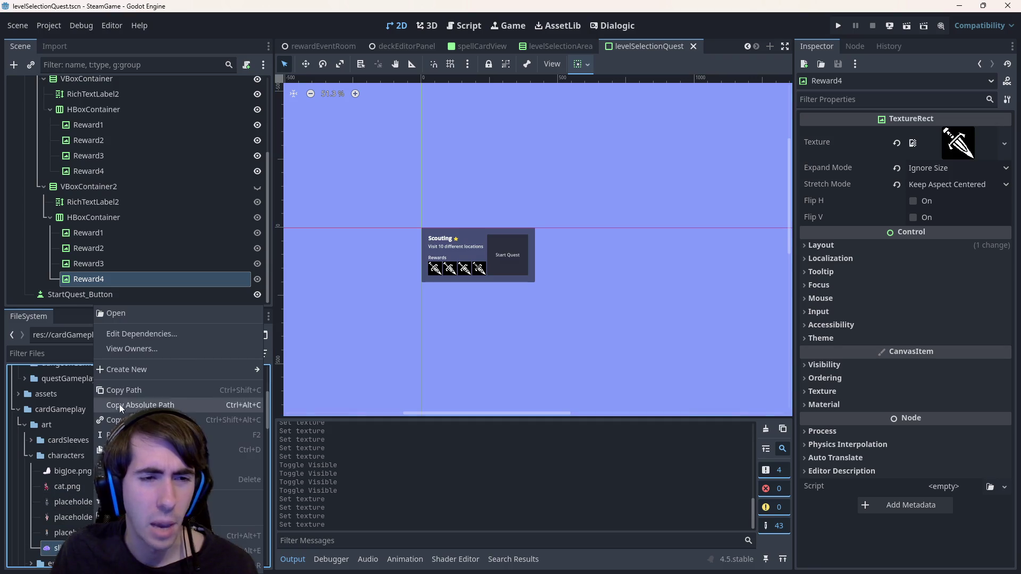
{"action": "left_click", "coordinate": [132, 349]}
{"action": "key", "text": "Escape"}
{"action": "right_click", "coordinate": [96, 532]}
{"action": "left_click", "coordinate": [132, 348]}
{"action": "key", "text": "Escape"}
{"action": "right_click", "coordinate": [121, 517]}
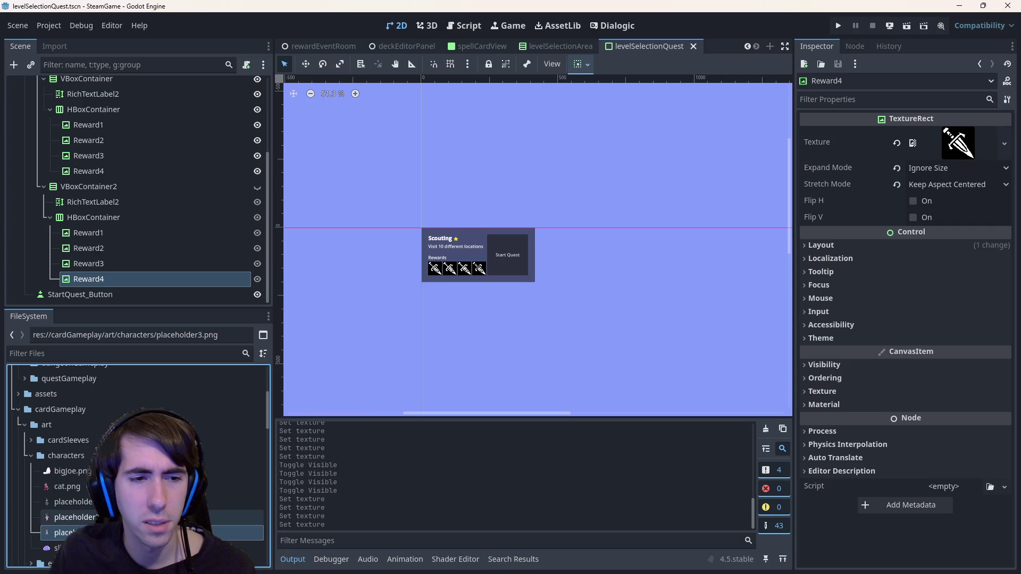
{"action": "left_click", "coordinate": [149, 349]}
{"action": "key", "text": "Escape"}
Step: View the owners of another placeholder, cat.png and bigJoe.png, then collapse the old characters folder
{"action": "right_click", "coordinate": [112, 501]}
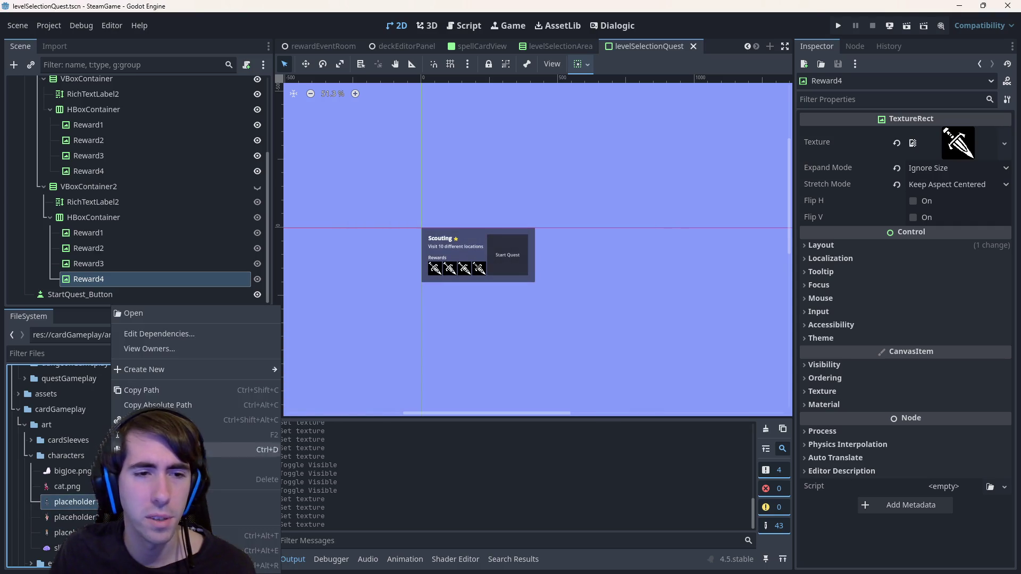
{"action": "left_click", "coordinate": [133, 349]}
{"action": "key", "text": "Escape"}
{"action": "right_click", "coordinate": [107, 487]}
{"action": "left_click", "coordinate": [138, 346]}
{"action": "key", "text": "Escape"}
{"action": "right_click", "coordinate": [106, 471]}
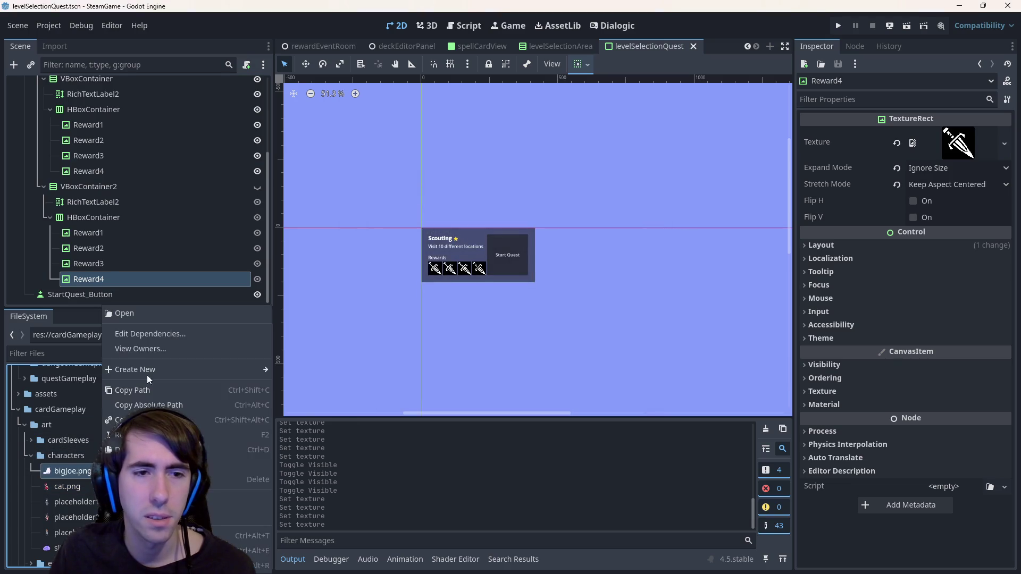
{"action": "left_click", "coordinate": [162, 342]}
{"action": "key", "text": "Escape"}
{"action": "double_click", "coordinate": [92, 458]}
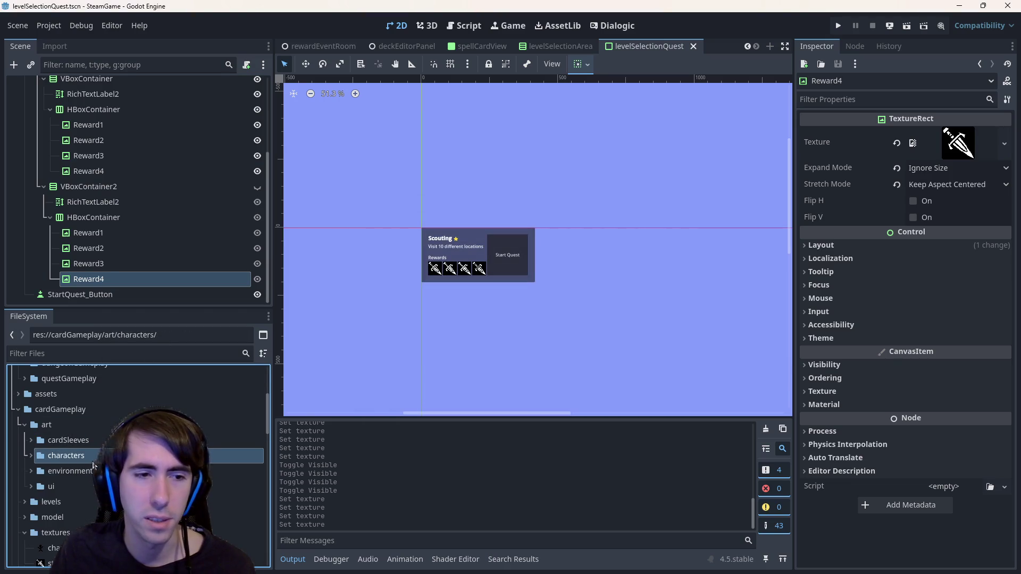
{"action": "scroll", "coordinate": [79, 459], "scroll_direction": "up", "scroll_amount": 5}
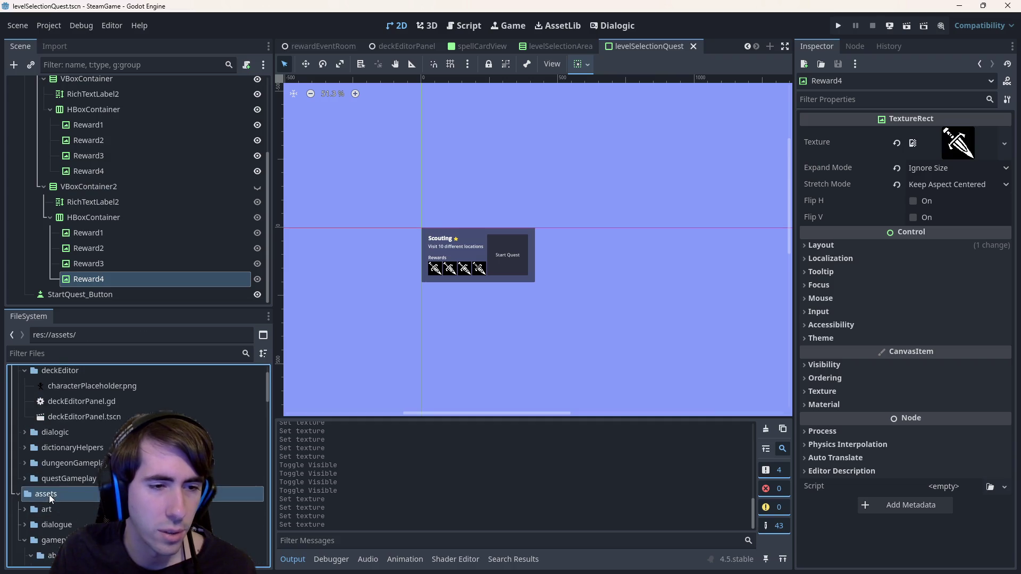
Step: Expand assets/art/characters, collapse the cards, status and art folders, and reopen the old characters folder
{"action": "scroll", "coordinate": [66, 426], "scroll_direction": "down", "scroll_amount": 5}
{"action": "double_click", "coordinate": [67, 433]}
{"action": "scroll", "coordinate": [67, 436], "scroll_direction": "down", "scroll_amount": 3}
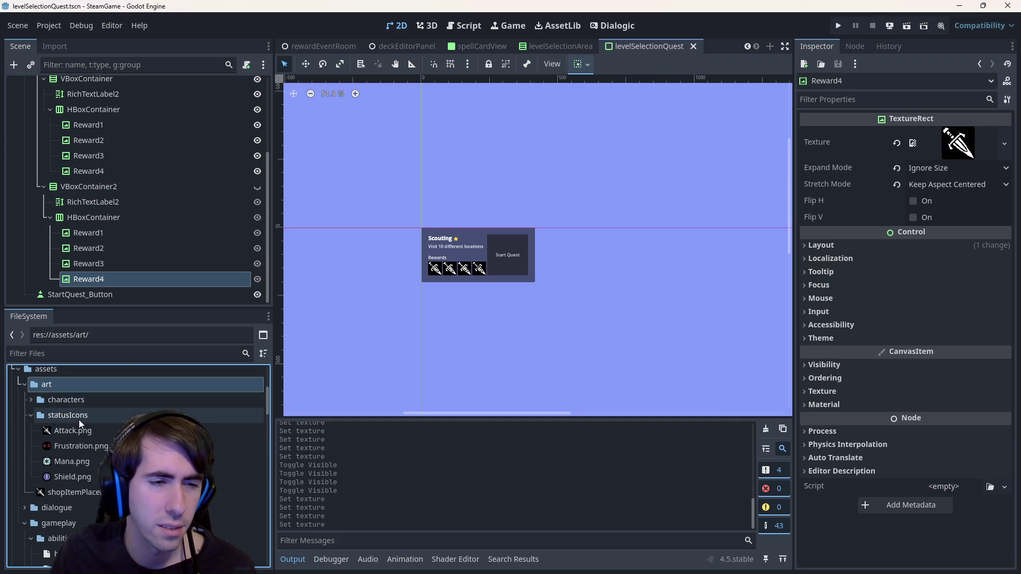
{"action": "double_click", "coordinate": [72, 399]}
{"action": "scroll", "coordinate": [72, 398], "scroll_direction": "down", "scroll_amount": 5}
{"action": "scroll", "coordinate": [72, 399], "scroll_direction": "up", "scroll_amount": 2}
{"action": "double_click", "coordinate": [73, 403]}
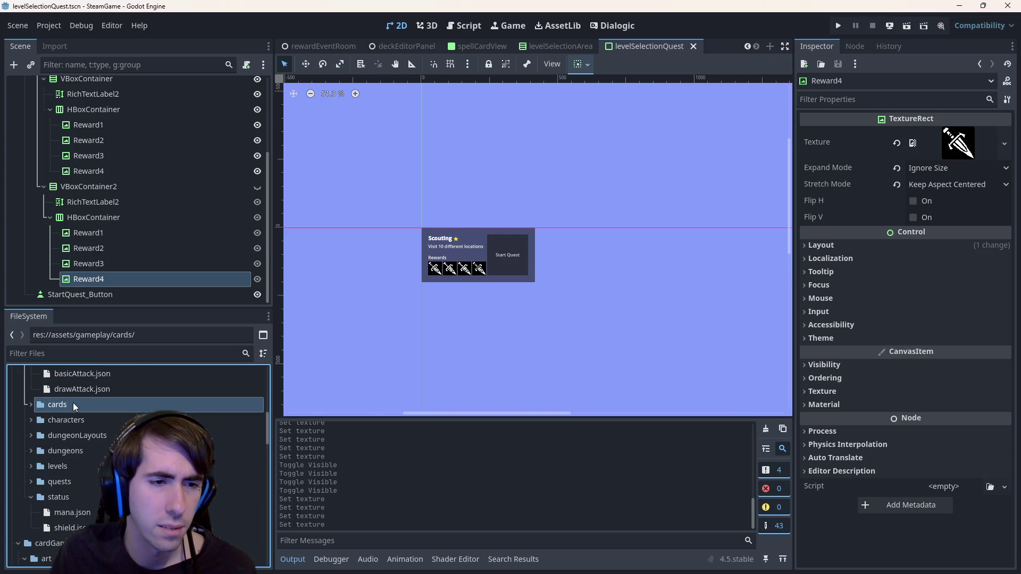
{"action": "scroll", "coordinate": [72, 403], "scroll_direction": "down", "scroll_amount": 5}
{"action": "double_click", "coordinate": [67, 423]}
{"action": "scroll", "coordinate": [66, 432], "scroll_direction": "down", "scroll_amount": 3}
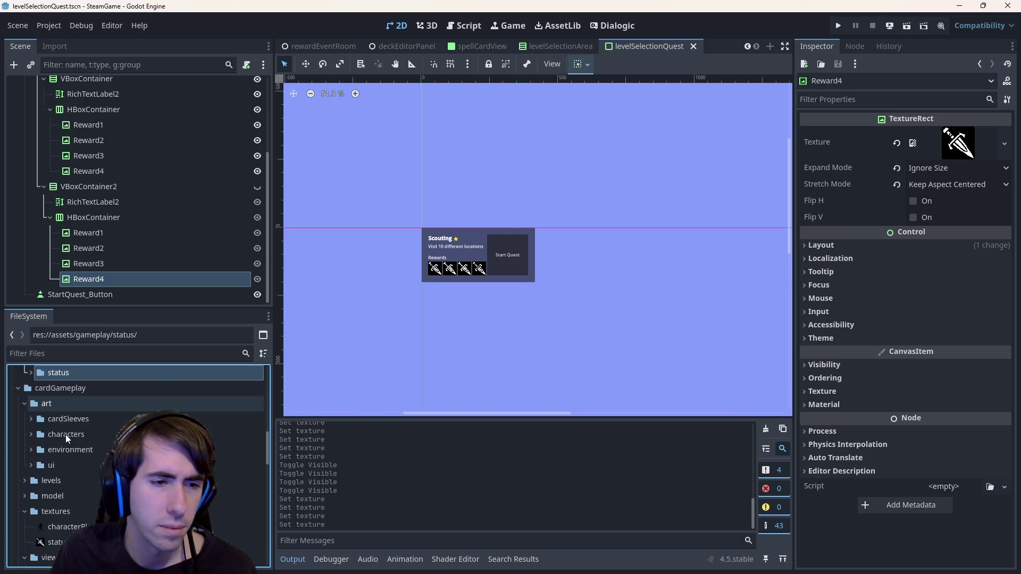
{"action": "double_click", "coordinate": [62, 409]}
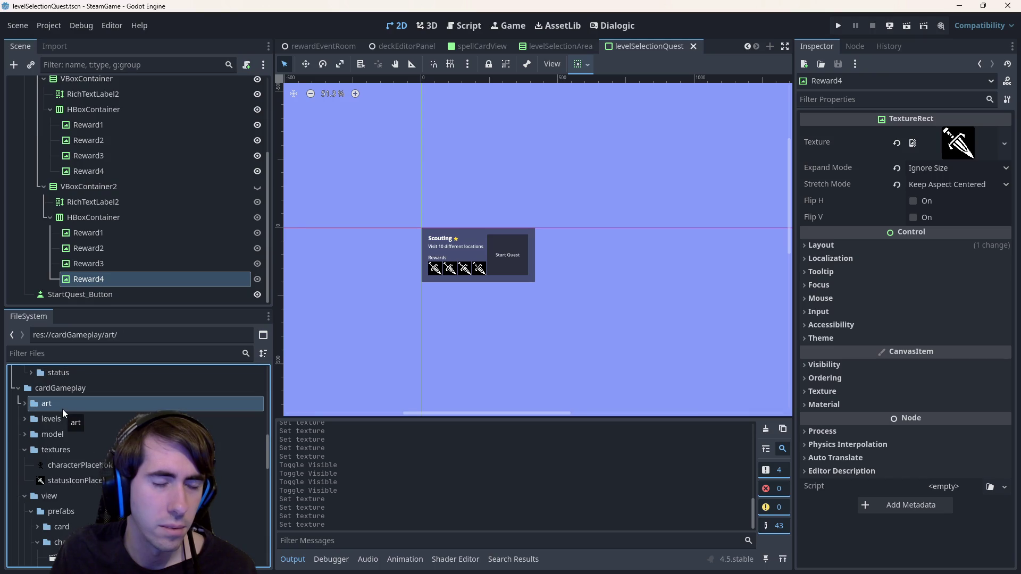
{"action": "double_click", "coordinate": [63, 409]}
Step: Move bigJoe.png through slime.png from cardGameplay/art/characters into assets/art/characters
{"action": "left_click", "coordinate": [71, 435]}
{"action": "scroll", "coordinate": [74, 435], "scroll_direction": "up", "scroll_amount": 5}
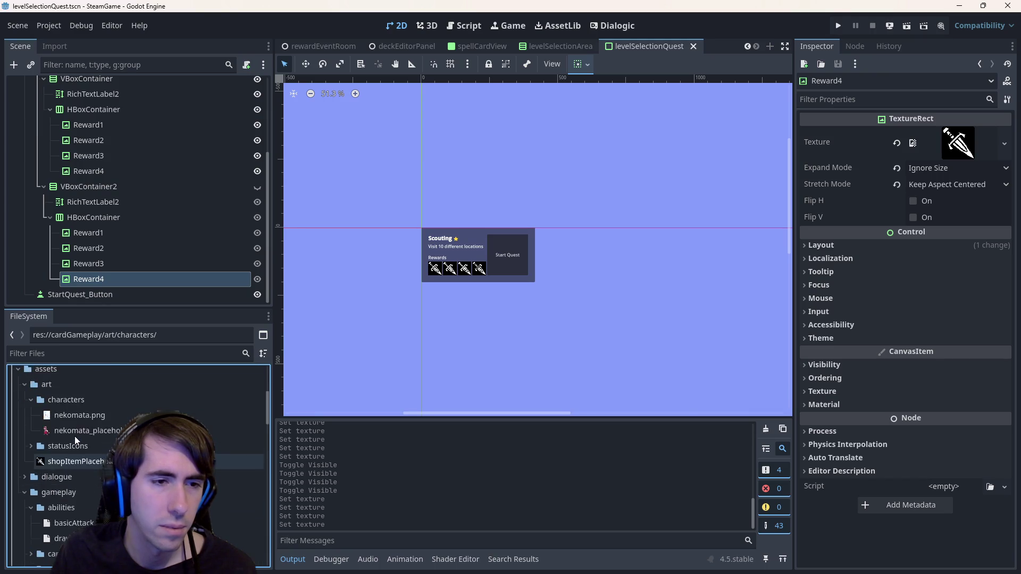
{"action": "scroll", "coordinate": [81, 437], "scroll_direction": "down", "scroll_amount": 3}
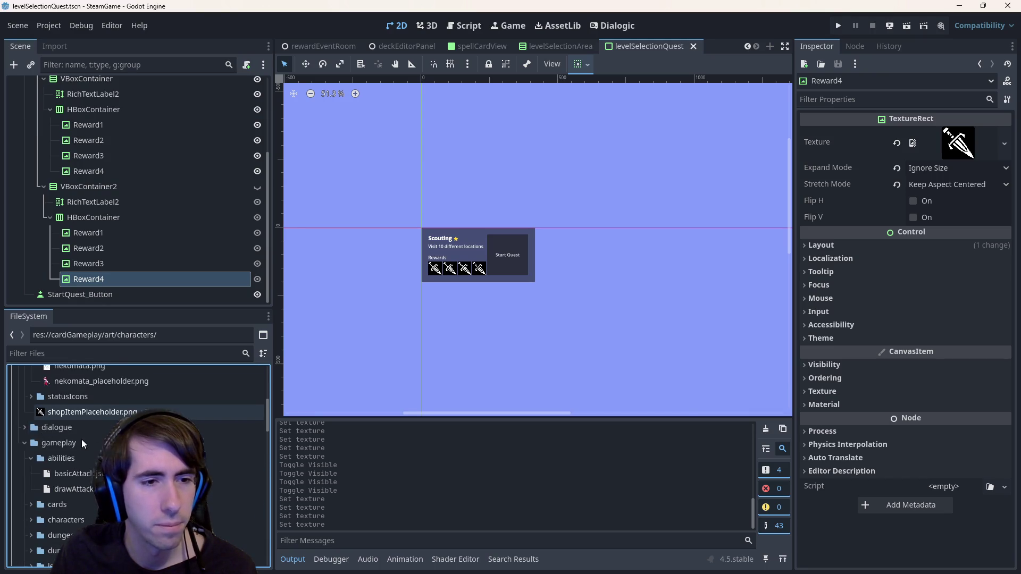
{"action": "scroll", "coordinate": [66, 480], "scroll_direction": "down", "scroll_amount": 5}
{"action": "scroll", "coordinate": [66, 531], "scroll_direction": "down", "scroll_amount": 5}
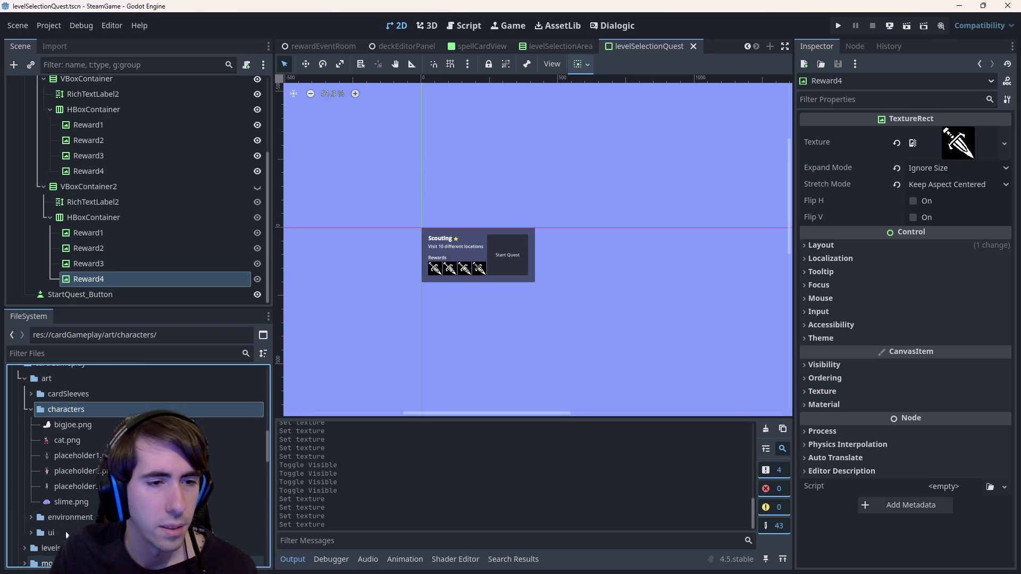
{"action": "scroll", "coordinate": [88, 483], "scroll_direction": "up", "scroll_amount": 5}
{"action": "scroll", "coordinate": [96, 409], "scroll_direction": "down", "scroll_amount": 5}
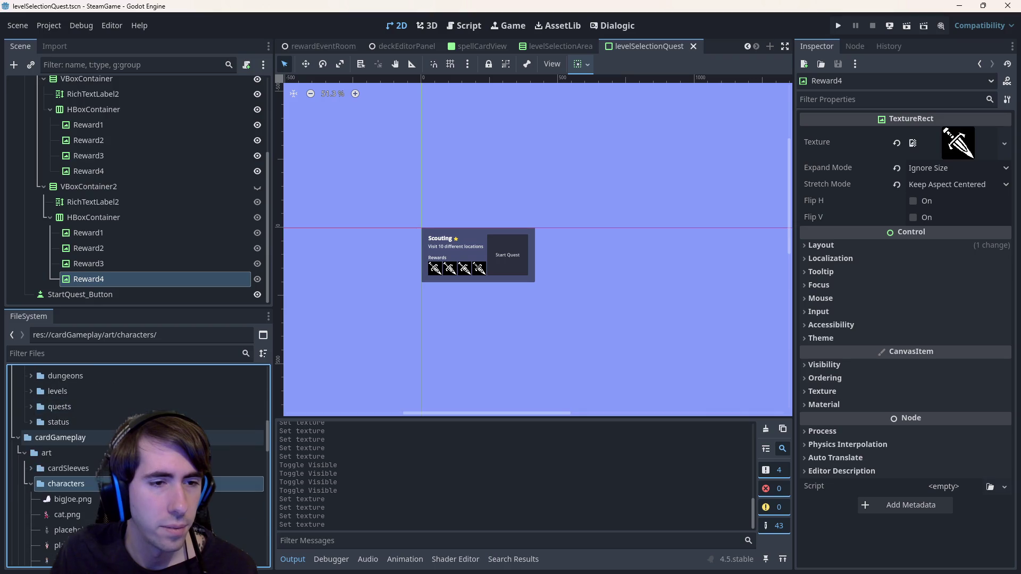
{"action": "scroll", "coordinate": [69, 438], "scroll_direction": "down", "scroll_amount": 3}
{"action": "left_click", "coordinate": [73, 424]}
{"action": "left_click", "coordinate": [72, 502], "text": "shift"}
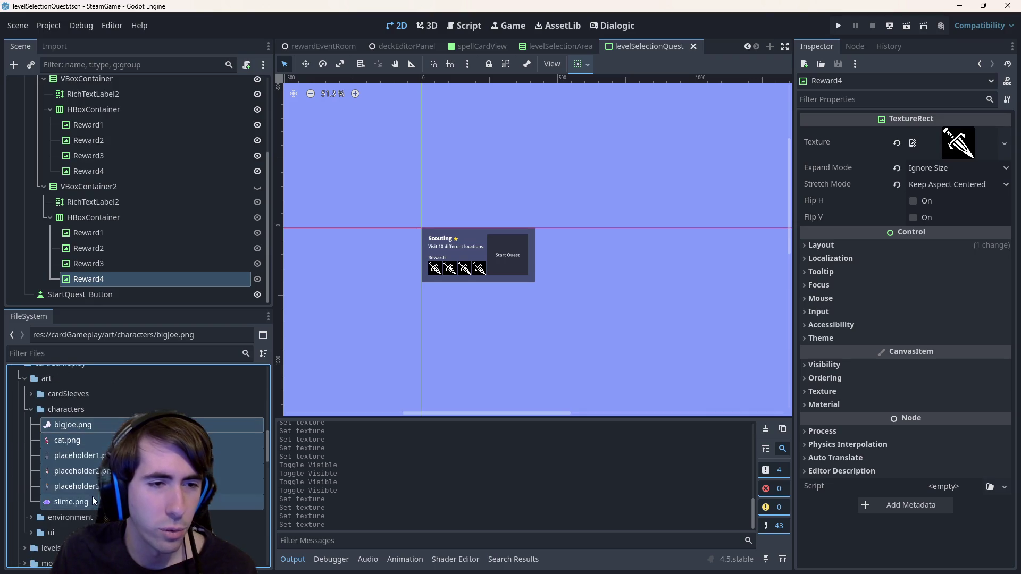
{"action": "scroll", "coordinate": [93, 515], "scroll_direction": "up", "scroll_amount": 3}
{"action": "mouse_move", "coordinate": [112, 408]}
{"action": "left_mouse_down"}
{"action": "mouse_move", "coordinate": [80, 372]}
{"action": "mouse_move", "coordinate": [76, 425]}
{"action": "left_mouse_up"}
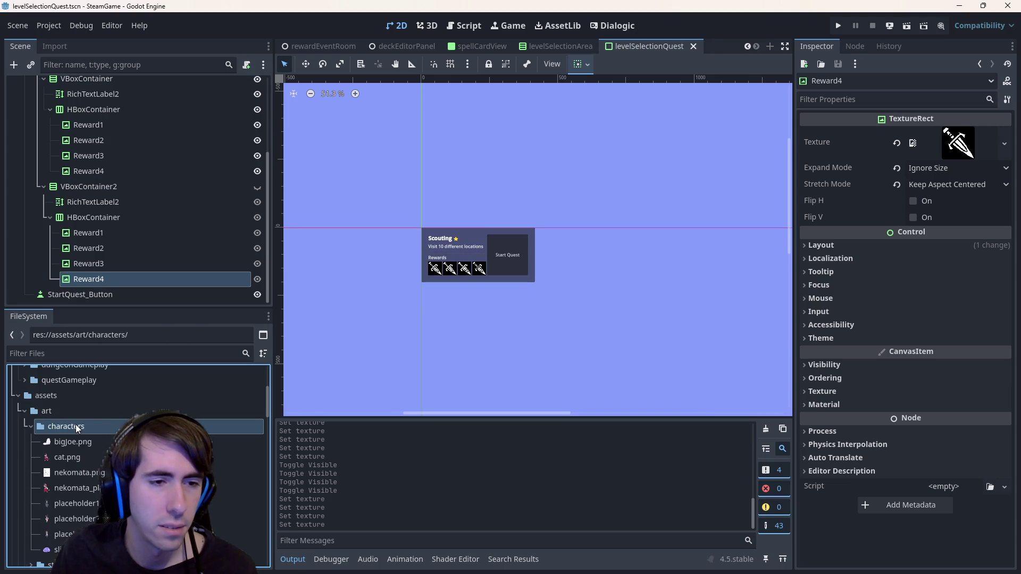
{"action": "scroll", "coordinate": [89, 455], "scroll_direction": "down", "scroll_amount": 2}
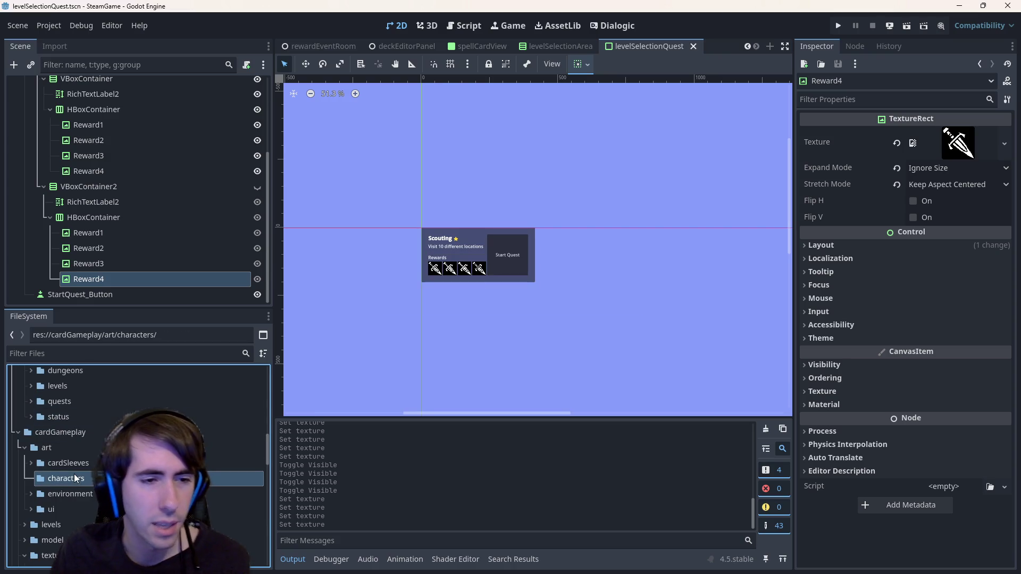
Step: Confirm the old cardGameplay/art/characters folder is empty and request its deletion
{"action": "key", "text": "Delete"}
{"action": "left_click", "coordinate": [581, 339]}
{"action": "right_click", "coordinate": [89, 481]}
{"action": "key", "text": "Escape"}
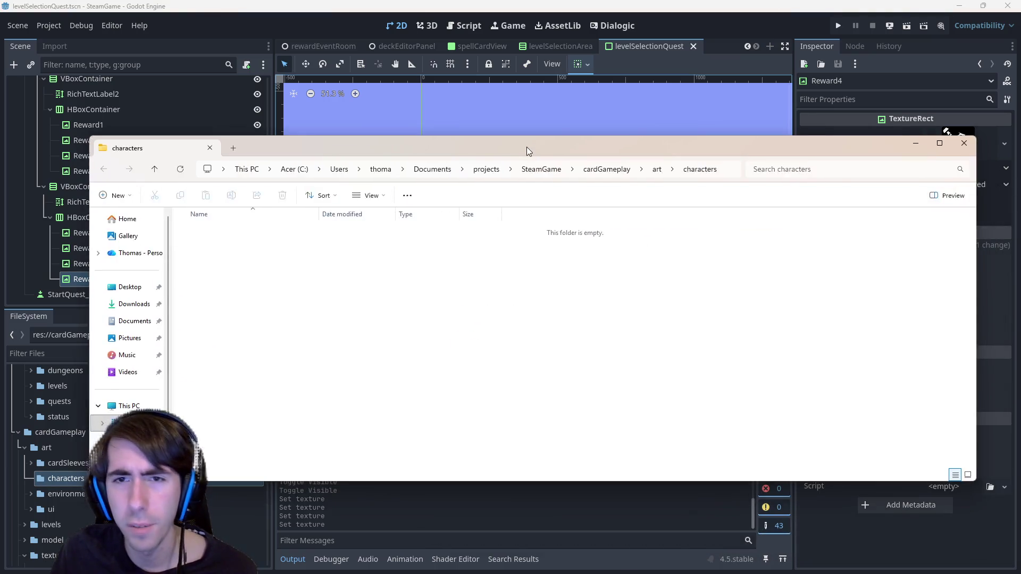
{"action": "left_click", "coordinate": [964, 139]}
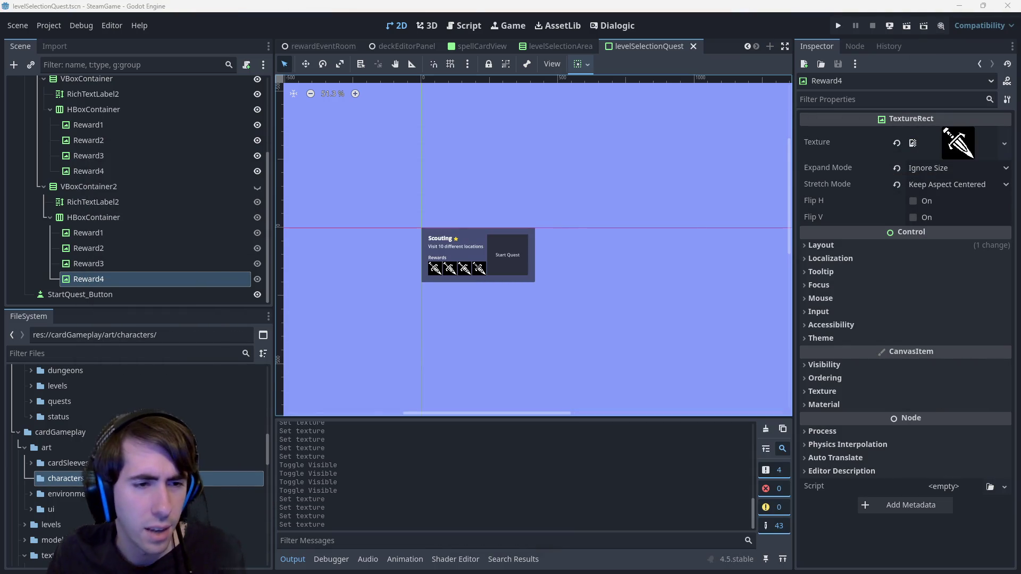
{"action": "key", "text": "Delete"}
Step: Delete the emptied cardGameplay/art/characters folder
{"action": "left_click", "coordinate": [446, 343]}
{"action": "scroll", "coordinate": [105, 460], "scroll_direction": "up", "scroll_amount": 5}
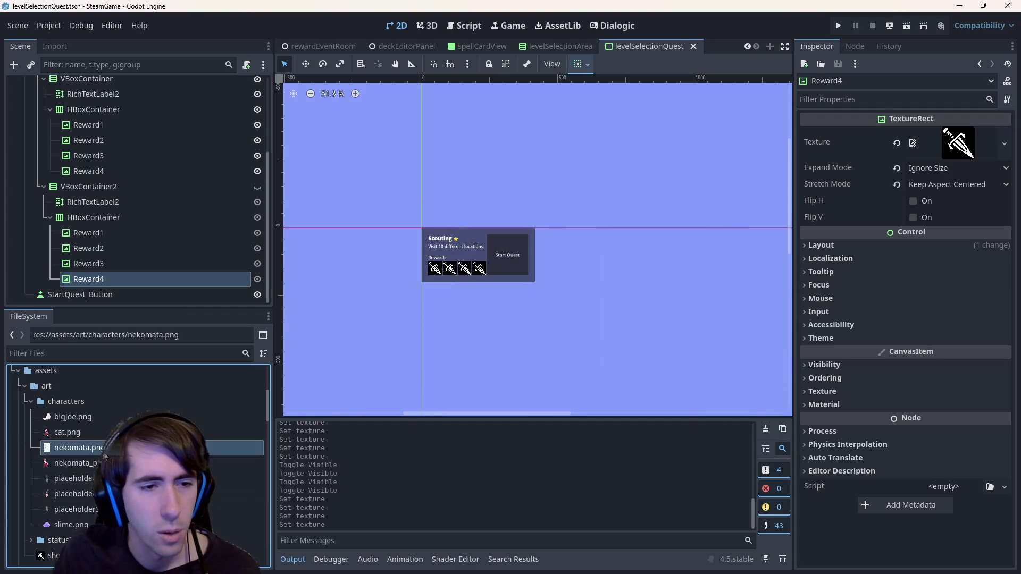
{"action": "left_click", "coordinate": [74, 478]}
{"action": "key", "text": "F2"}
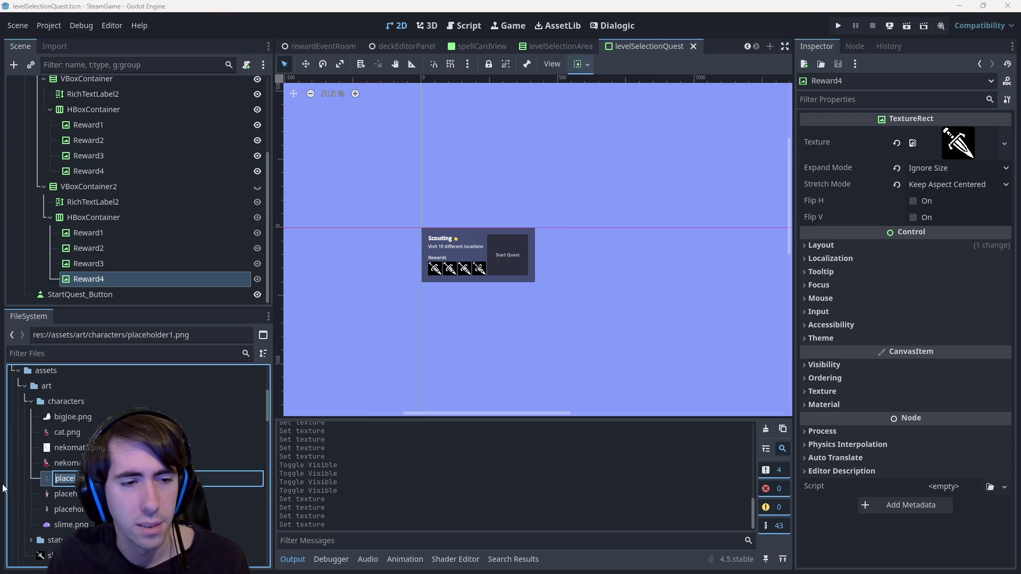
{"action": "scroll", "coordinate": [106, 457], "scroll_direction": "up", "scroll_amount": 4}
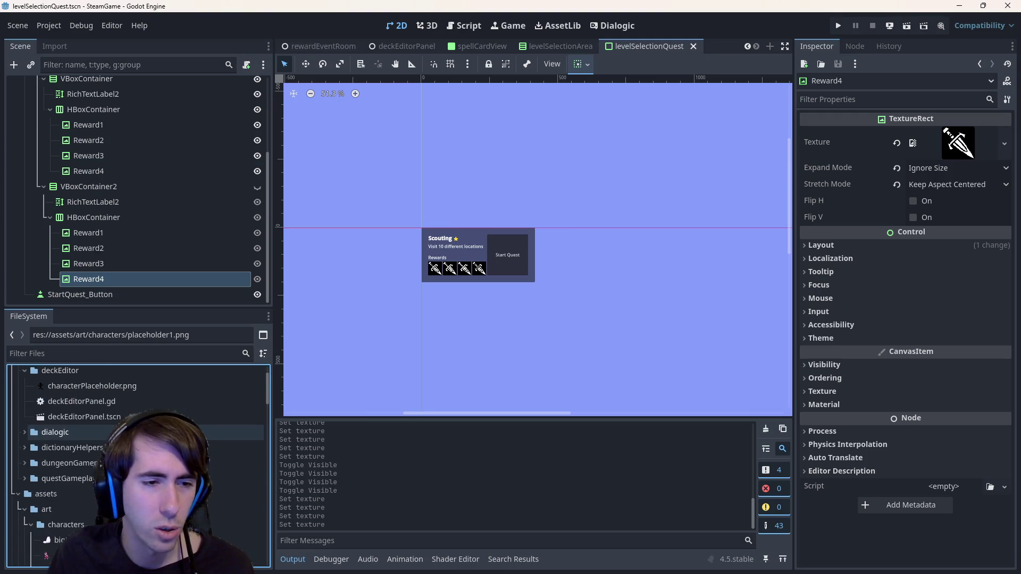
{"action": "scroll", "coordinate": [75, 459], "scroll_direction": "down", "scroll_amount": 8}
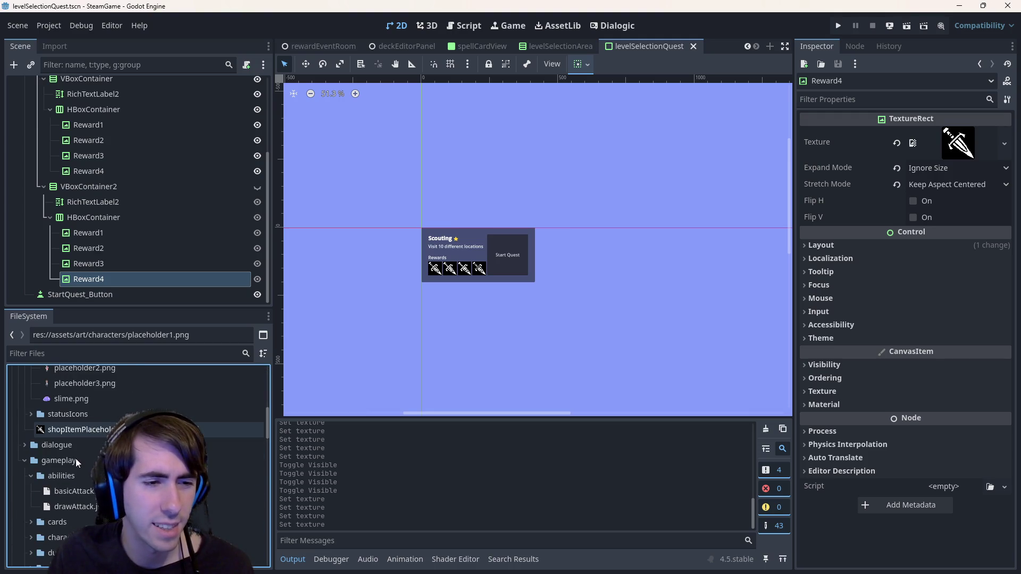
{"action": "scroll", "coordinate": [84, 480], "scroll_direction": "down", "scroll_amount": 1}
Step: Open bigJoe.json and replace its sprite path with bigJoe.png's new copied path
{"action": "double_click", "coordinate": [82, 487]}
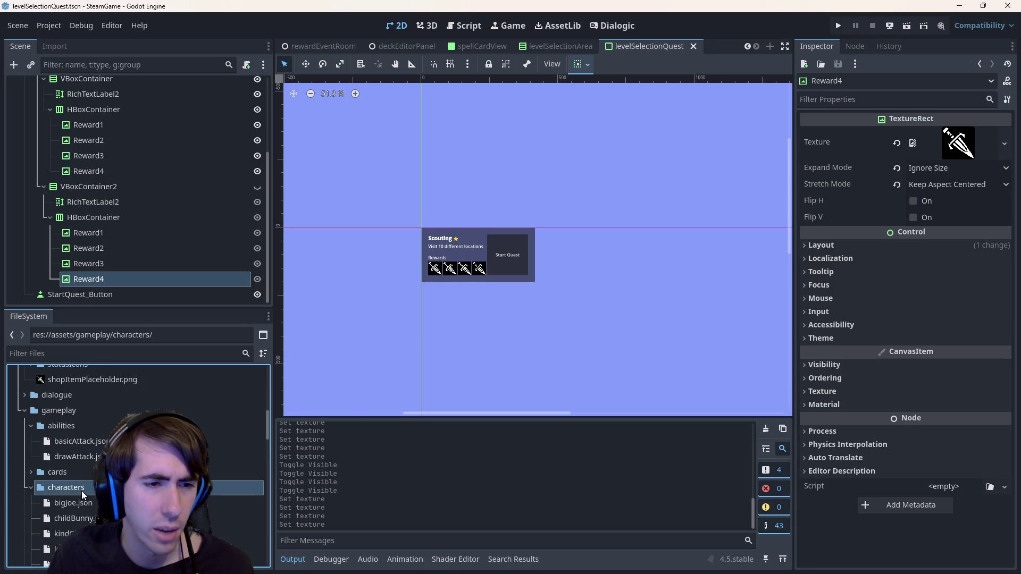
{"action": "double_click", "coordinate": [87, 505]}
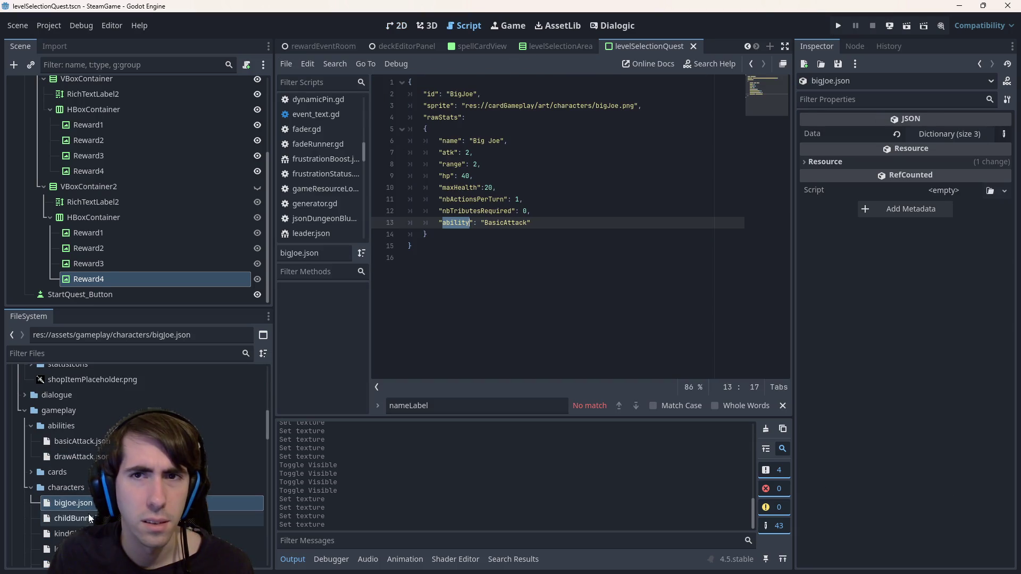
{"action": "scroll", "coordinate": [89, 514], "scroll_direction": "down", "scroll_amount": 2}
{"action": "scroll", "coordinate": [87, 513], "scroll_direction": "up", "scroll_amount": 3}
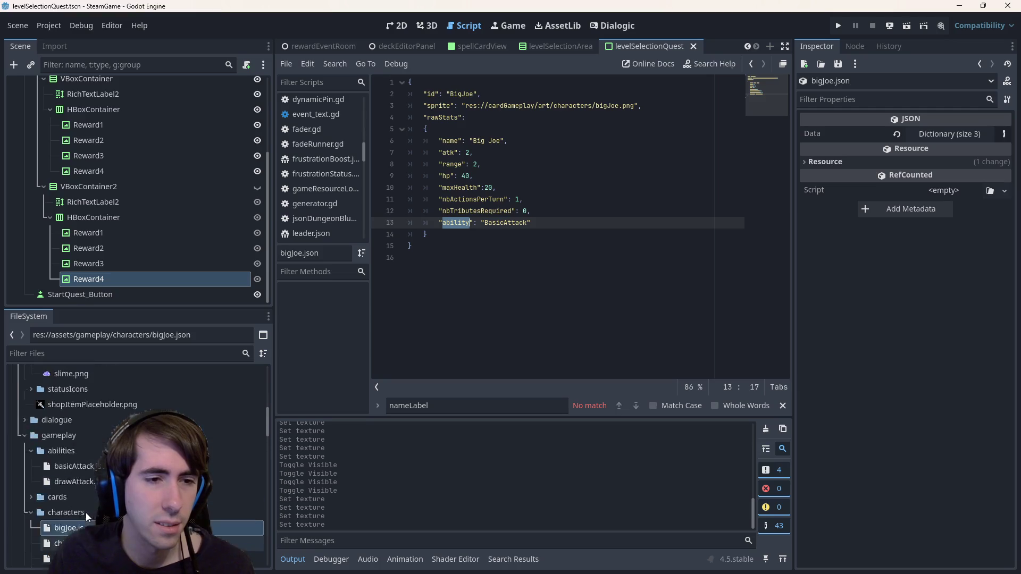
{"action": "scroll", "coordinate": [85, 512], "scroll_direction": "up", "scroll_amount": 5}
{"action": "right_click", "coordinate": [81, 439]}
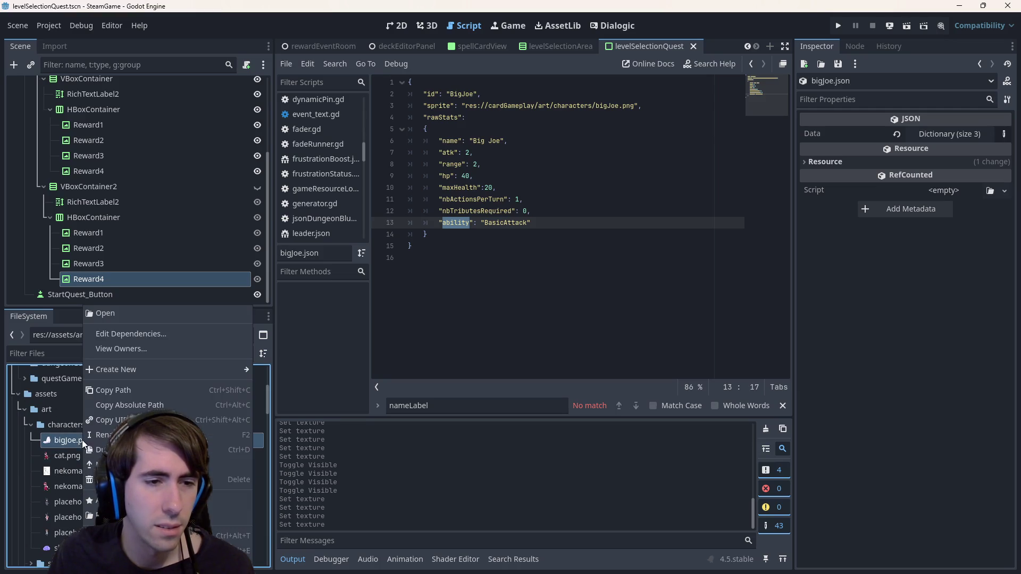
{"action": "left_click", "coordinate": [122, 390]}
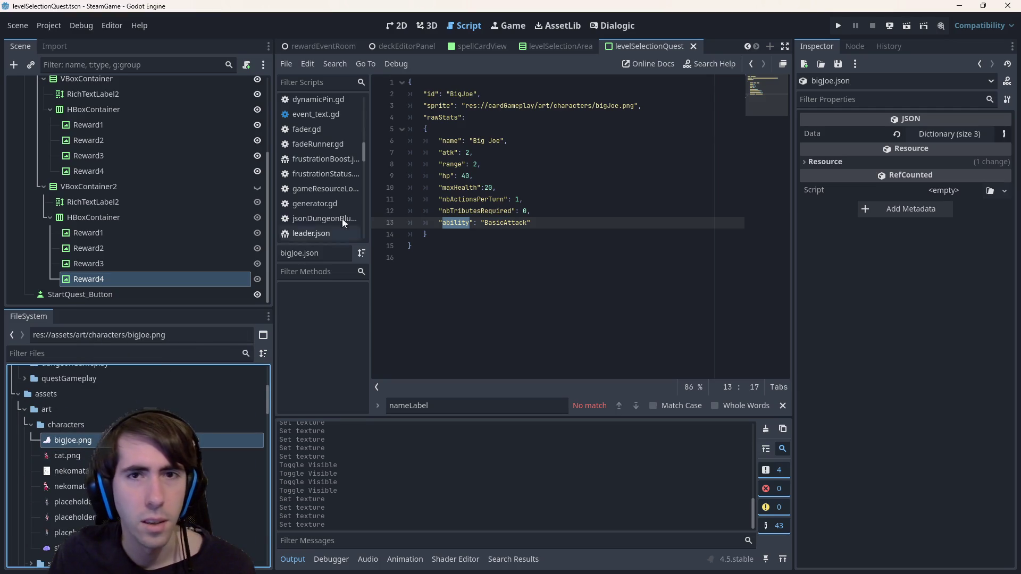
{"action": "left_click", "coordinate": [468, 106]}
{"action": "left_click_drag", "start_coordinate": [629, 112], "coordinate": [637, 113]}
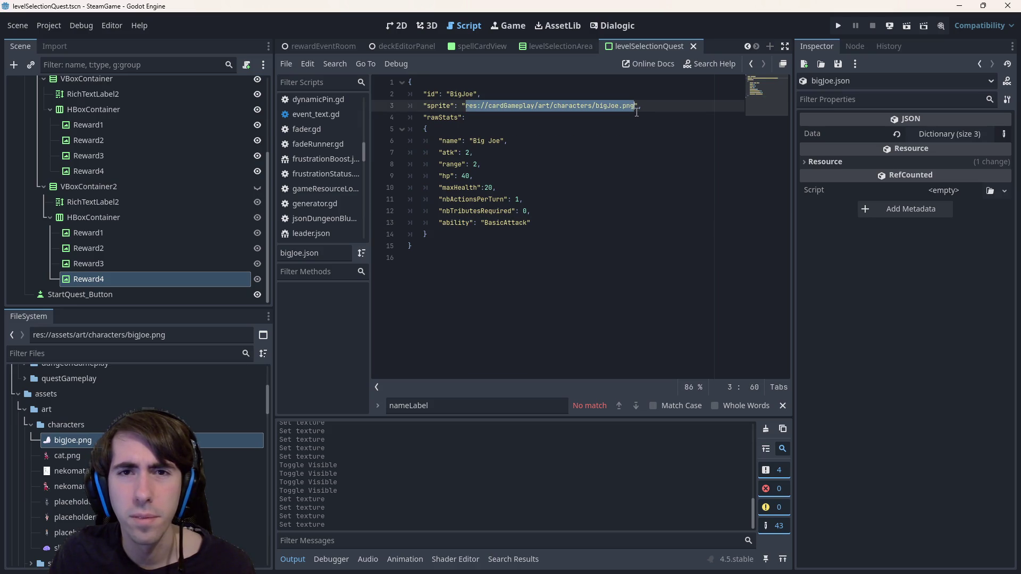
{"action": "right_click", "coordinate": [73, 458]}
{"action": "left_click", "coordinate": [113, 390]}
Step: Paste placeholder2.png's new path over the sprite value in childBunny.json
{"action": "scroll", "coordinate": [80, 478], "scroll_direction": "down", "scroll_amount": 10}
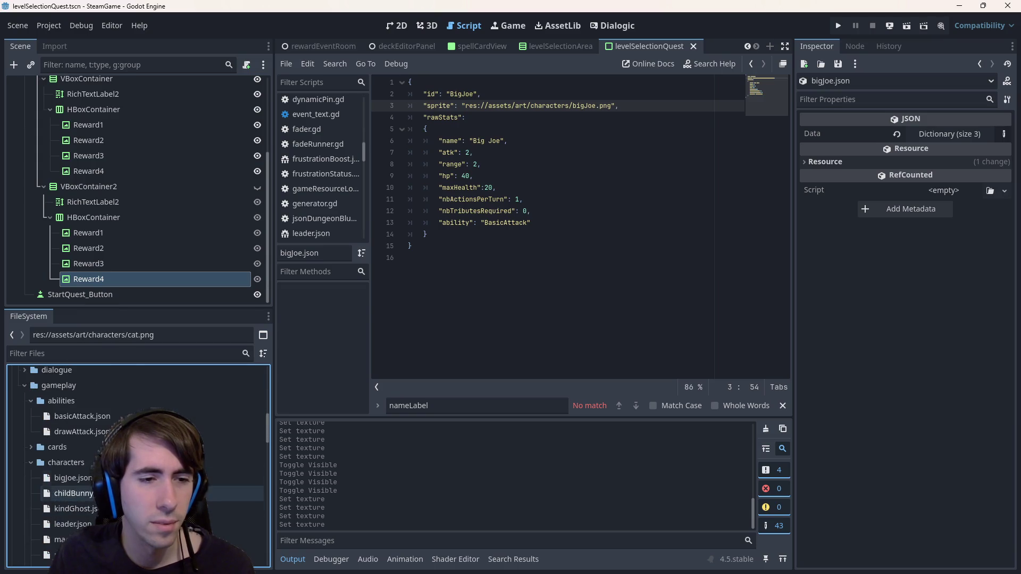
{"action": "double_click", "coordinate": [73, 494]}
{"action": "scroll", "coordinate": [80, 452], "scroll_direction": "up", "scroll_amount": 5}
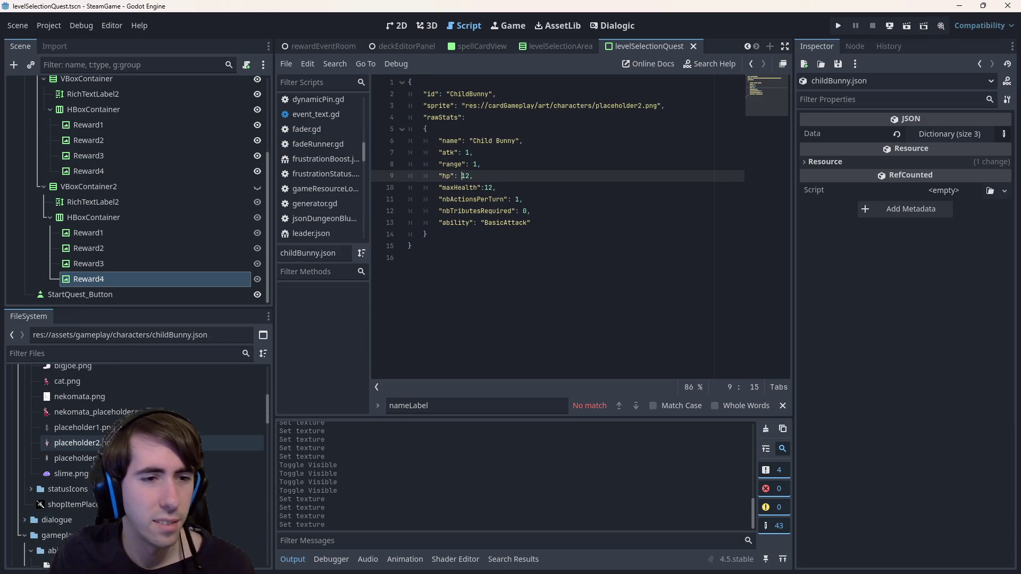
{"action": "right_click", "coordinate": [80, 442]}
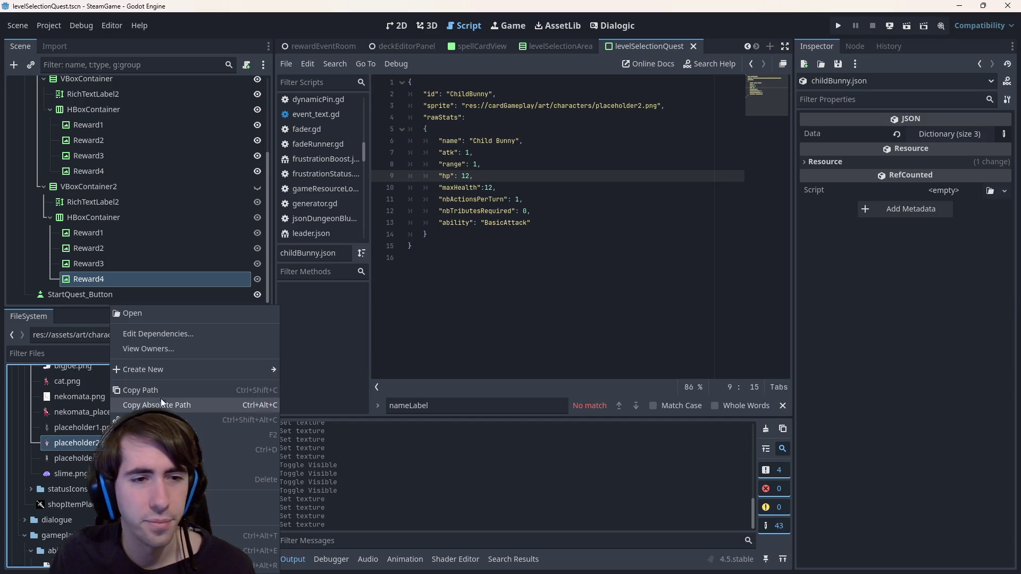
{"action": "left_click", "coordinate": [160, 390]}
{"action": "left_click_drag", "start_coordinate": [466, 105], "coordinate": [670, 103]}
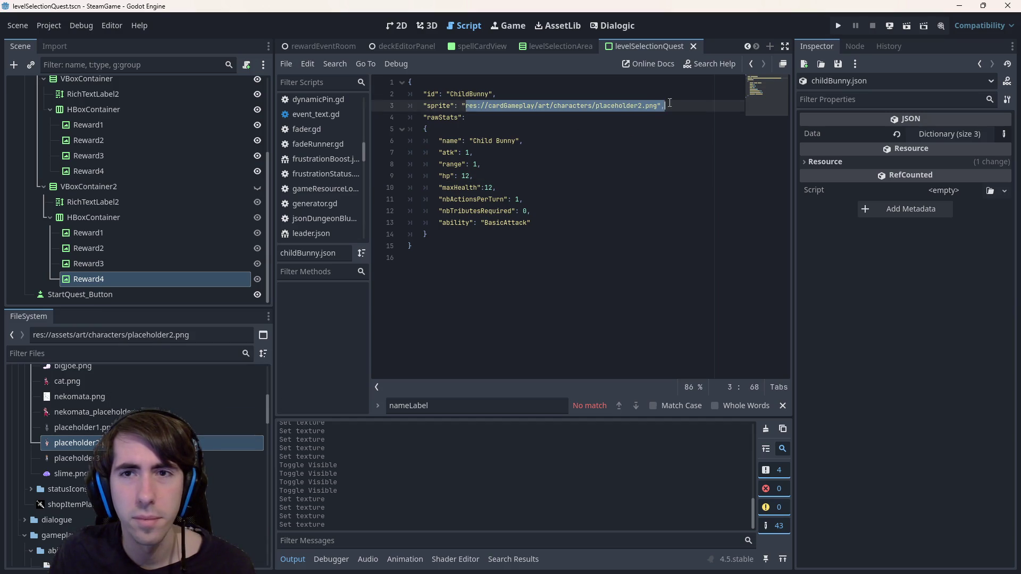
{"action": "key", "text": "ctrl+v"}
{"action": "scroll", "coordinate": [160, 478], "scroll_direction": "down", "scroll_amount": 5}
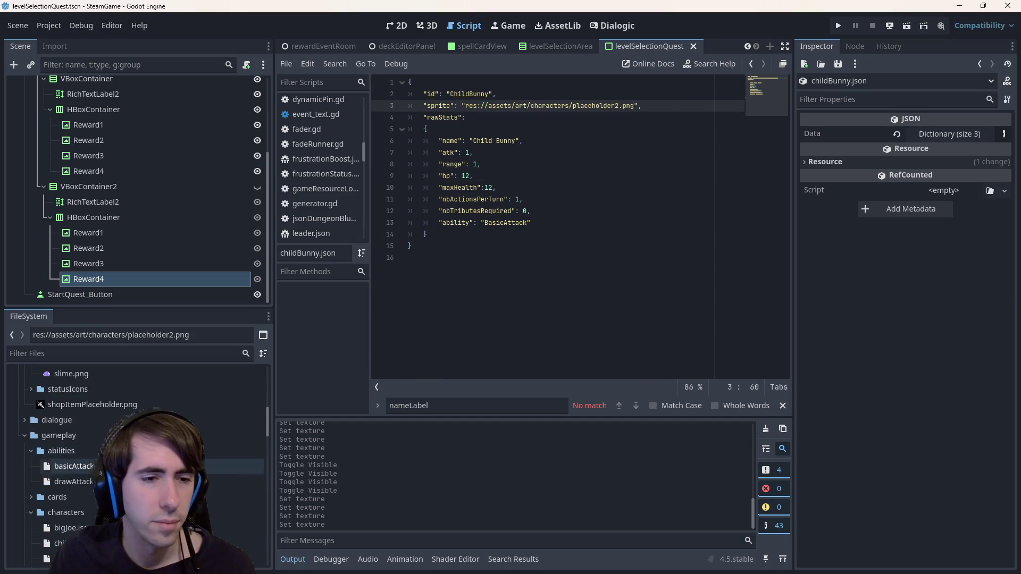
{"action": "double_click", "coordinate": [79, 558]}
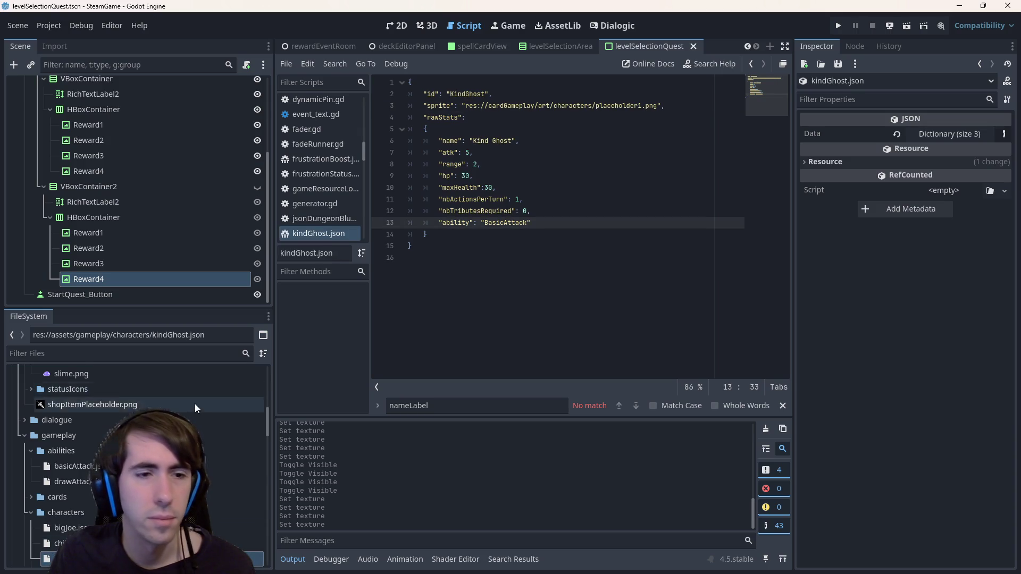
Step: Paste placeholder1.png's new path over KindGhost's sprite value
{"action": "scroll", "coordinate": [133, 451], "scroll_direction": "up", "scroll_amount": 3}
{"action": "right_click", "coordinate": [136, 428]}
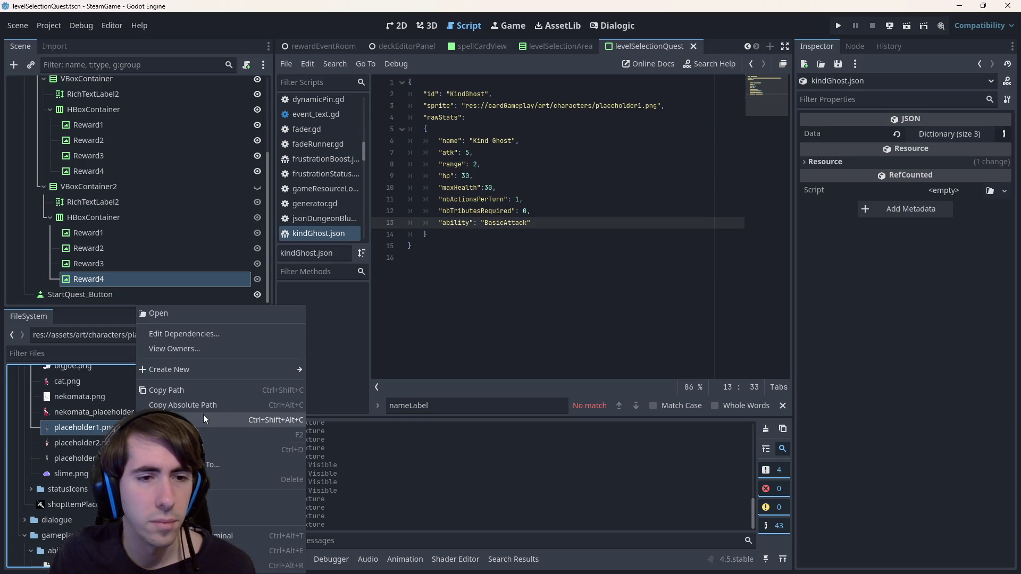
{"action": "left_click", "coordinate": [196, 391]}
{"action": "left_click_drag", "start_coordinate": [466, 106], "coordinate": [659, 109]}
{"action": "key", "text": "ctrl+v"}
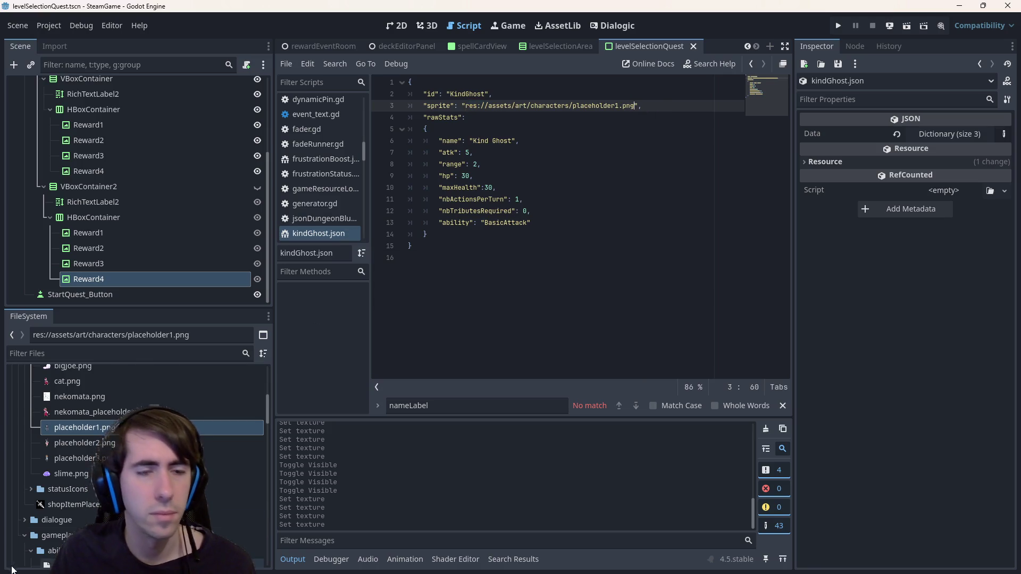
{"action": "scroll", "coordinate": [160, 452], "scroll_direction": "down", "scroll_amount": 3}
{"action": "scroll", "coordinate": [90, 478], "scroll_direction": "down", "scroll_amount": 3}
Step: Point leader.json's sprite to placeholder1.png's new path and save
{"action": "left_click", "coordinate": [87, 517]}
{"action": "left_click", "coordinate": [63, 534]}
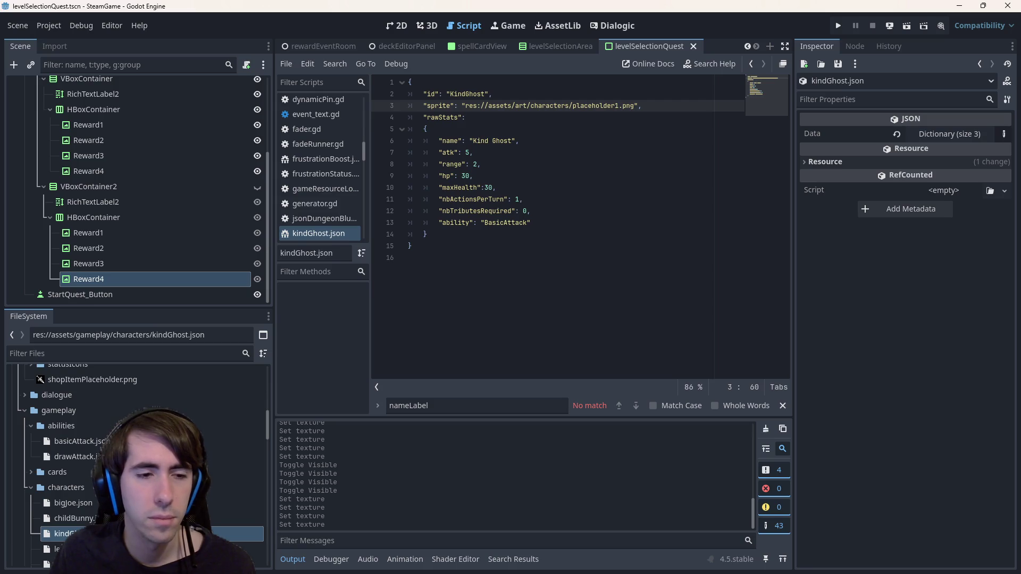
{"action": "scroll", "coordinate": [133, 468], "scroll_direction": "down", "scroll_amount": 2}
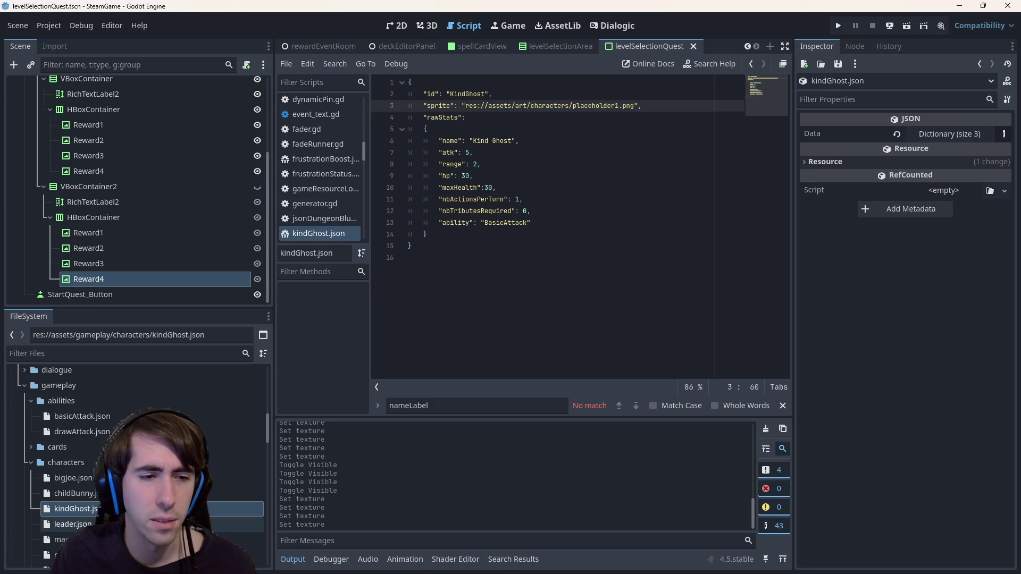
{"action": "left_click", "coordinate": [72, 524]}
{"action": "scroll", "coordinate": [133, 467], "scroll_direction": "up", "scroll_amount": 5}
{"action": "right_click", "coordinate": [130, 451]}
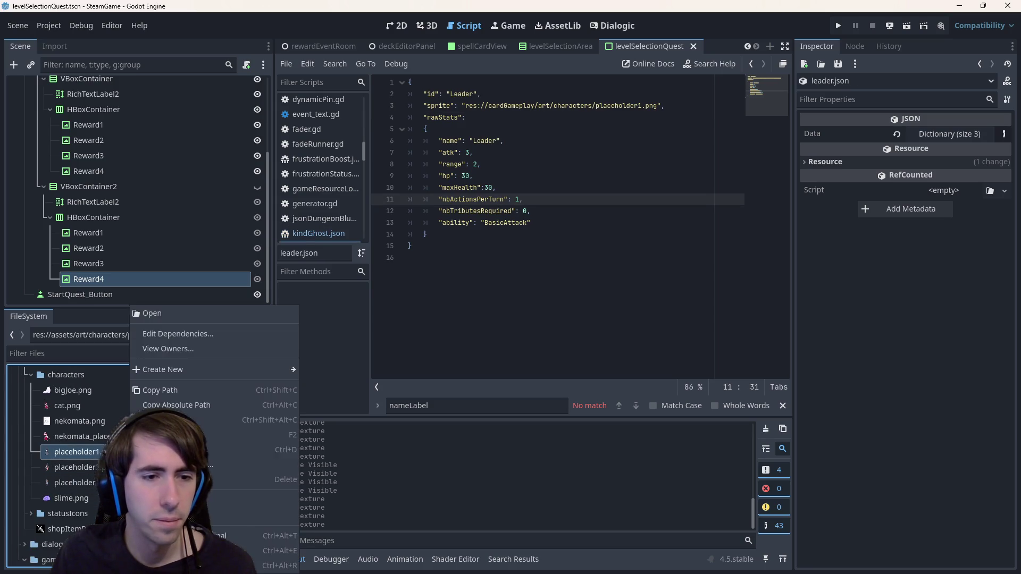
{"action": "left_click", "coordinate": [200, 387]}
{"action": "left_click", "coordinate": [480, 105]}
{"action": "left_click_drag", "start_coordinate": [480, 106], "coordinate": [663, 106]}
{"action": "key", "text": "ctrl+v"}
{"action": "key", "text": "ctrl+s"}
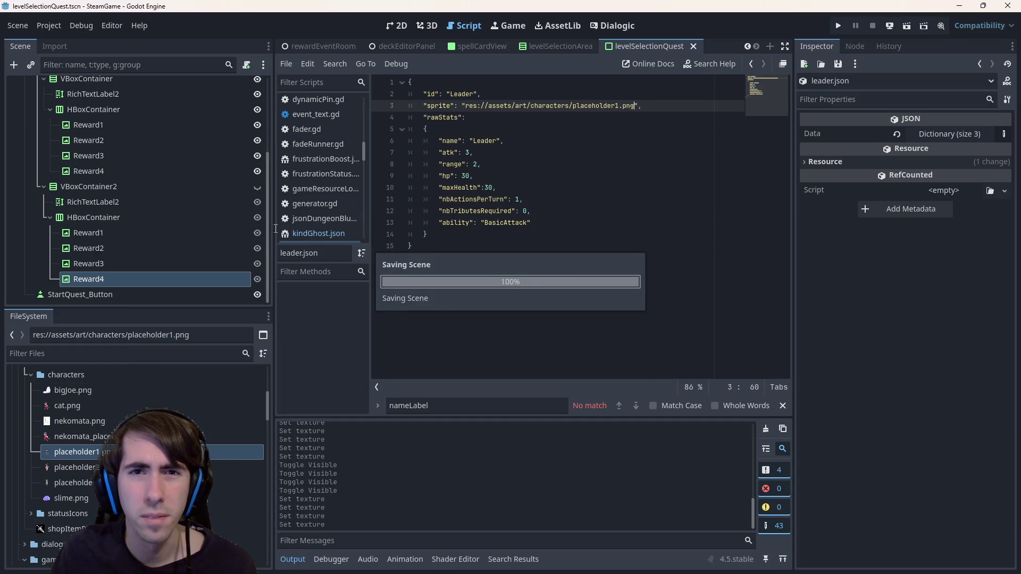
{"action": "scroll", "coordinate": [56, 480], "scroll_direction": "down", "scroll_amount": 10}
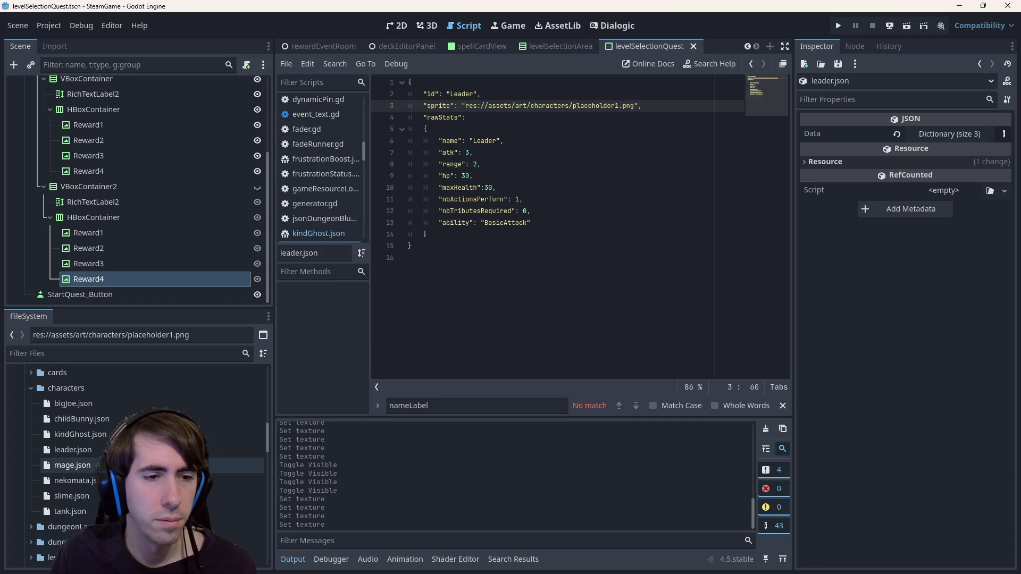
Step: Paste placeholder3.png's resource path into mage.json's sprite path
{"action": "double_click", "coordinate": [72, 465]}
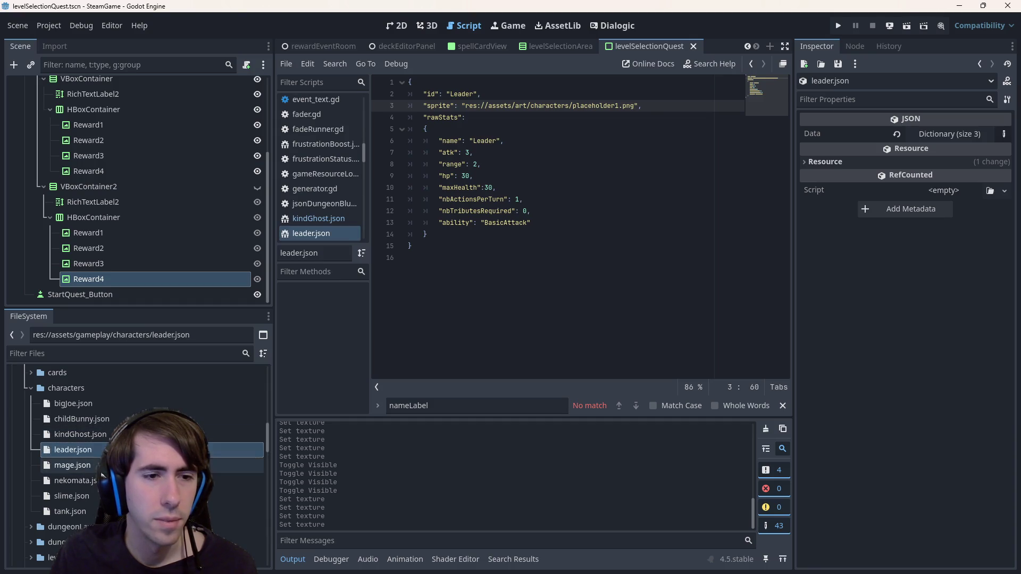
{"action": "scroll", "coordinate": [133, 451], "scroll_direction": "up", "scroll_amount": 5}
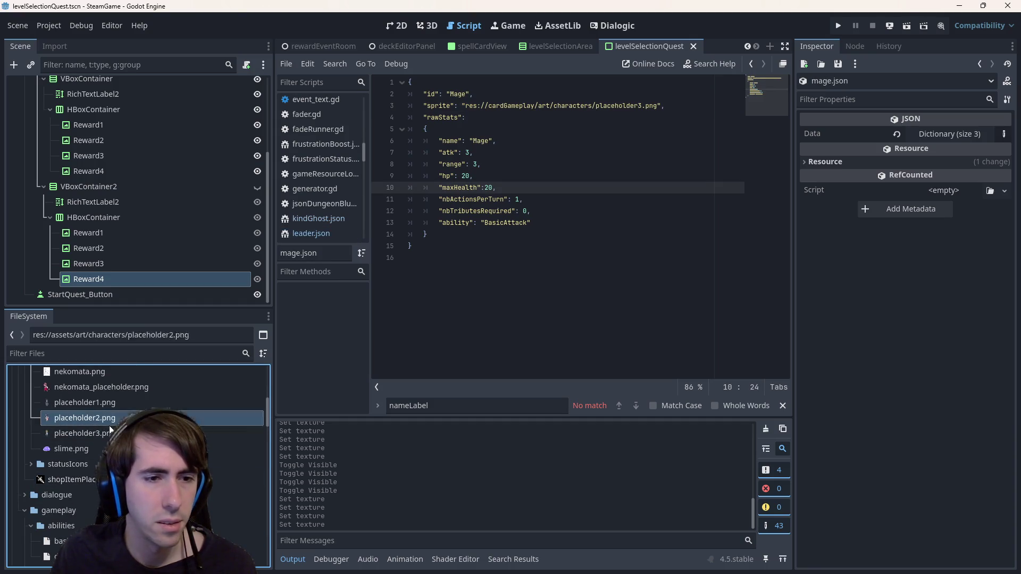
{"action": "right_click", "coordinate": [91, 433]}
{"action": "left_click", "coordinate": [159, 420]}
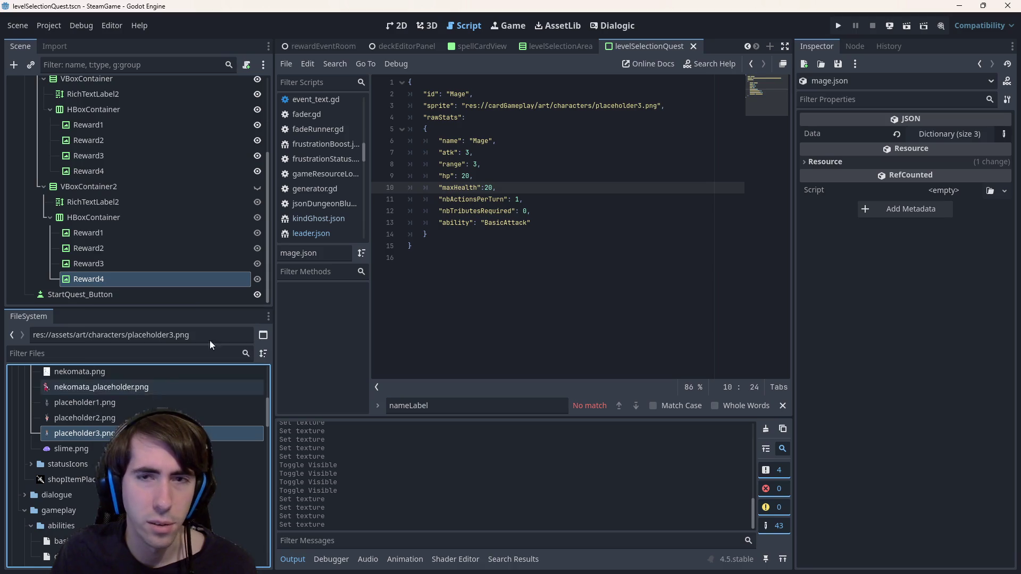
{"action": "left_click", "coordinate": [656, 106]}
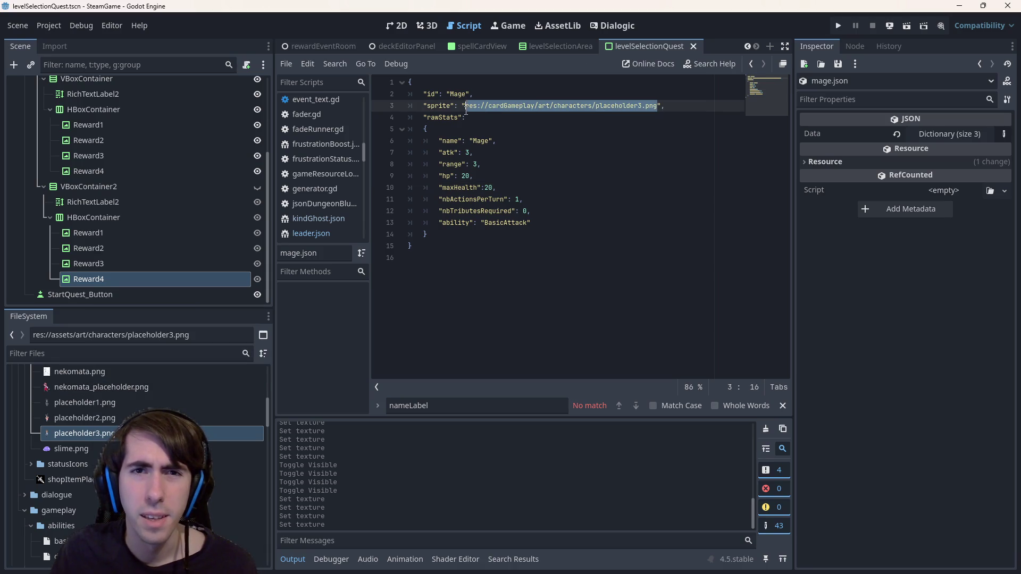
{"action": "key", "text": "ctrl+v"}
{"action": "scroll", "coordinate": [133, 452], "scroll_direction": "down", "scroll_amount": 3}
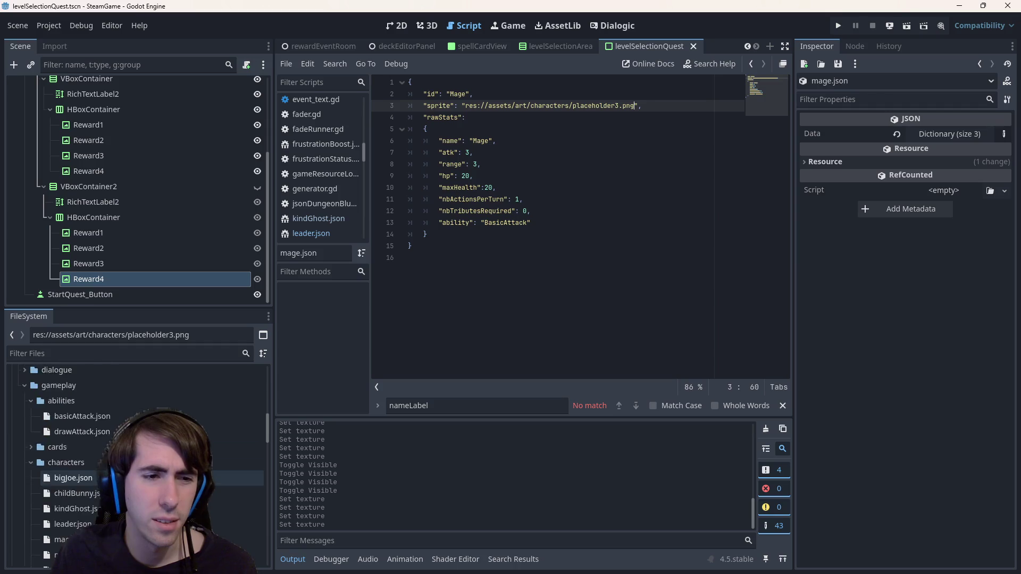
{"action": "scroll", "coordinate": [133, 468], "scroll_direction": "down", "scroll_amount": 3}
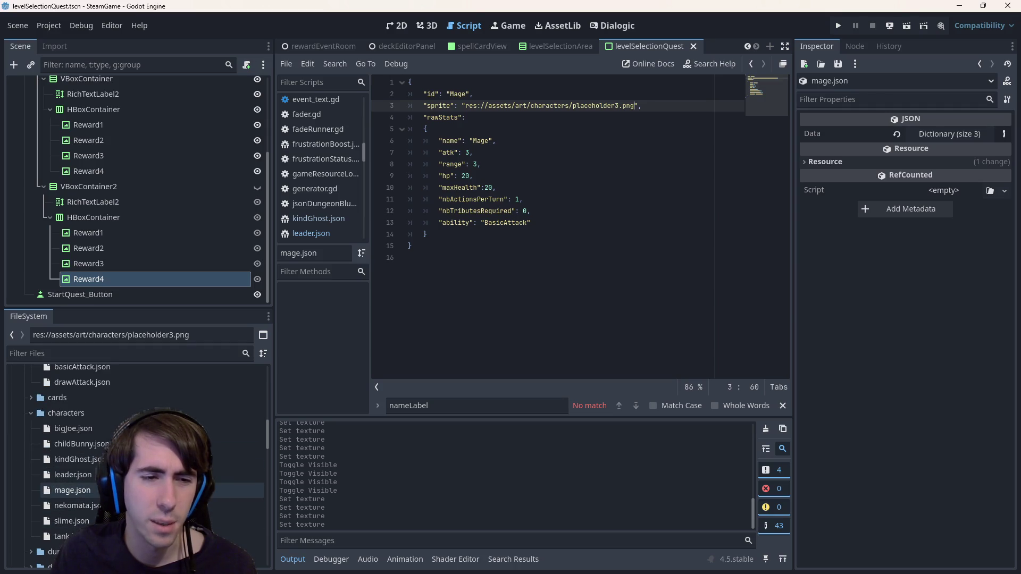
Step: Open nekomata.json, copy cat.png's path and select the old sprite path
{"action": "double_click", "coordinate": [160, 489]}
{"action": "double_click", "coordinate": [105, 505]}
{"action": "right_click", "coordinate": [105, 505]}
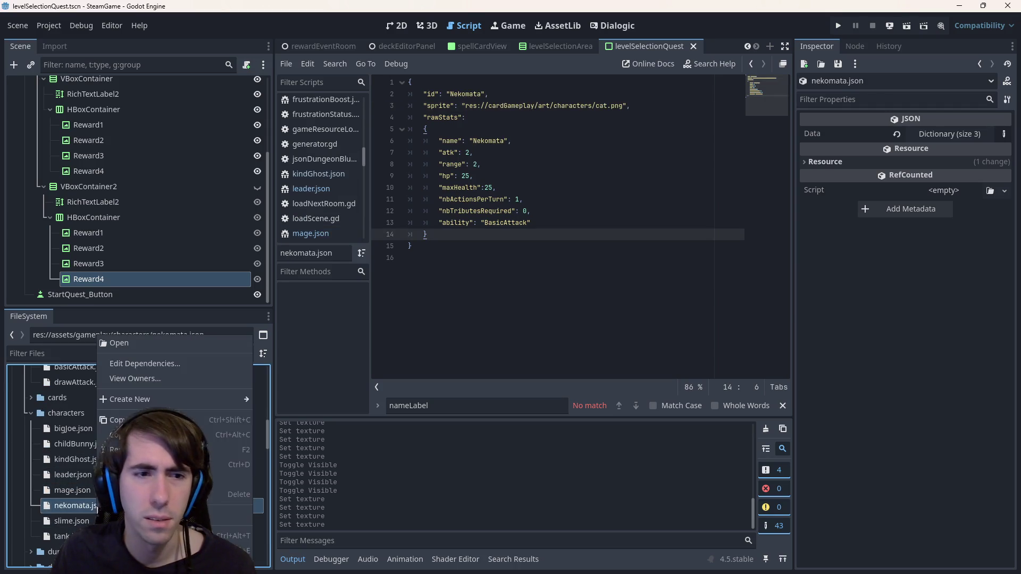
{"action": "key", "text": "Escape"}
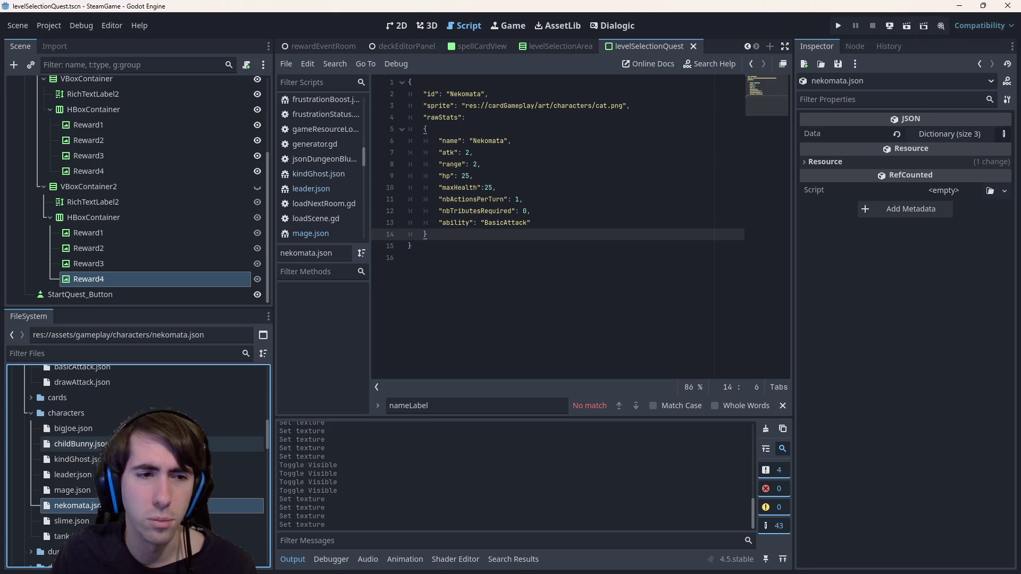
{"action": "scroll", "coordinate": [133, 444], "scroll_direction": "up", "scroll_amount": 5}
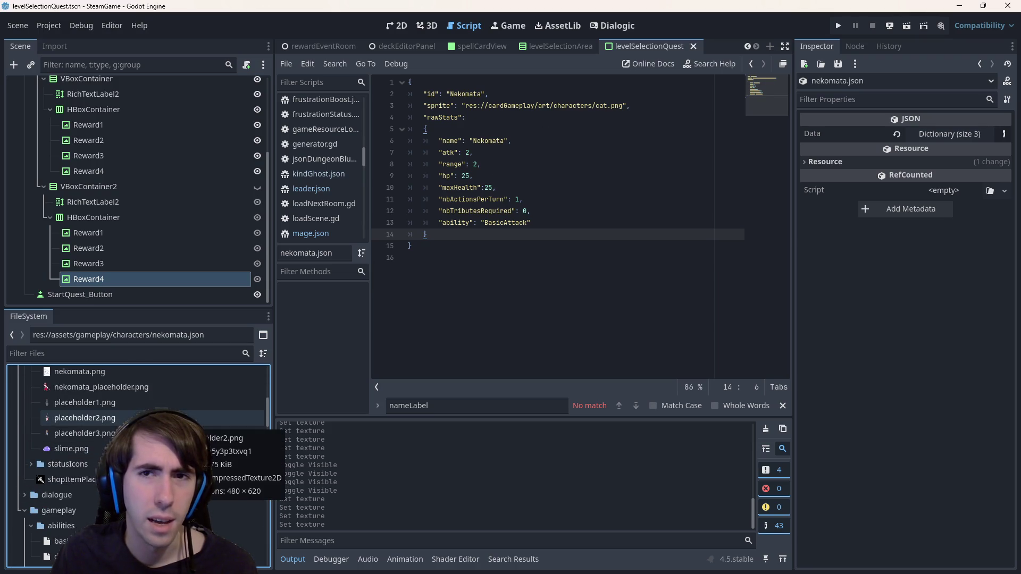
{"action": "scroll", "coordinate": [159, 420], "scroll_direction": "down", "scroll_amount": 3}
{"action": "scroll", "coordinate": [133, 468], "scroll_direction": "up", "scroll_amount": 3}
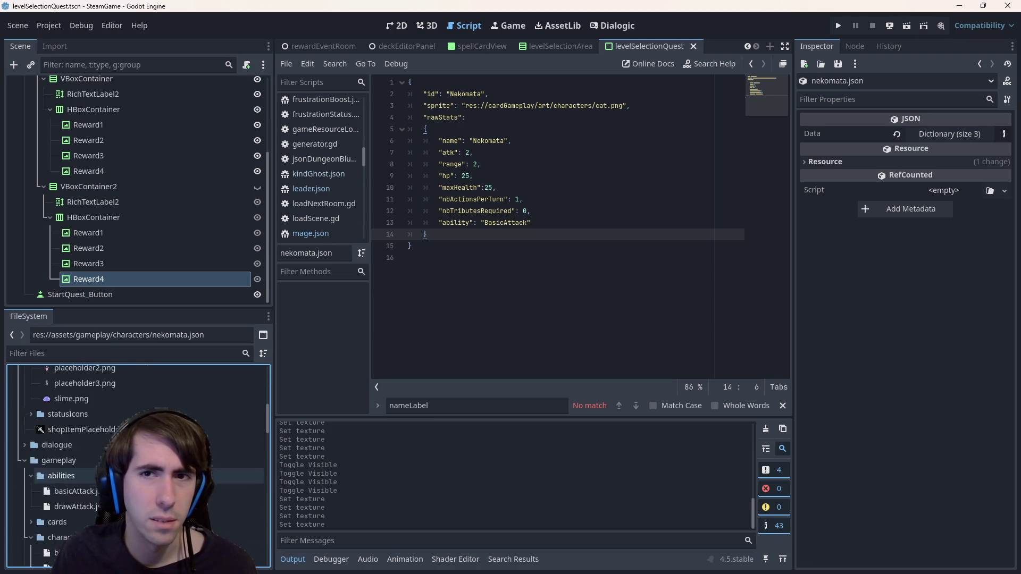
{"action": "scroll", "coordinate": [114, 419], "scroll_direction": "up", "scroll_amount": 2}
{"action": "right_click", "coordinate": [98, 405]}
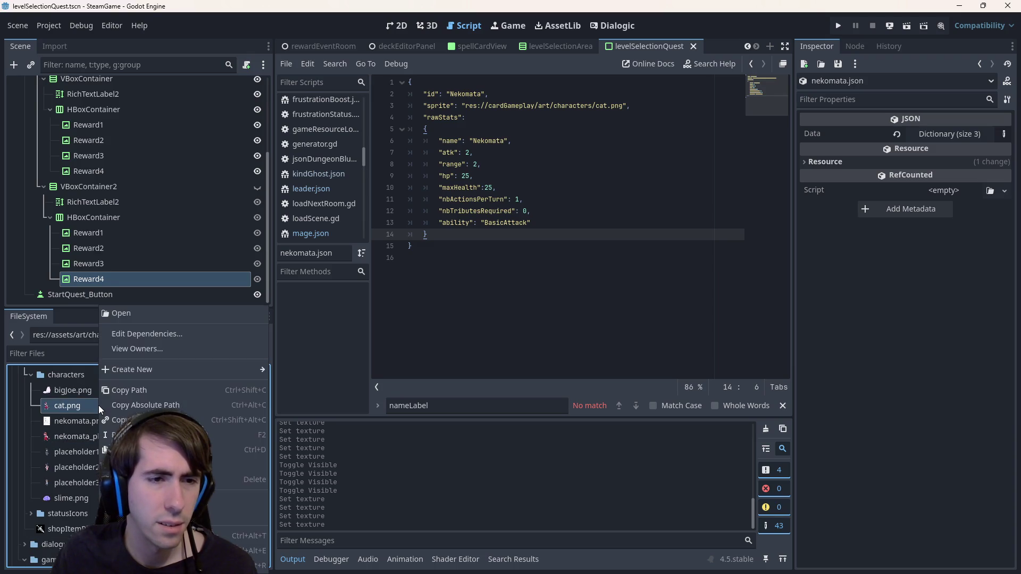
{"action": "left_click", "coordinate": [135, 391]}
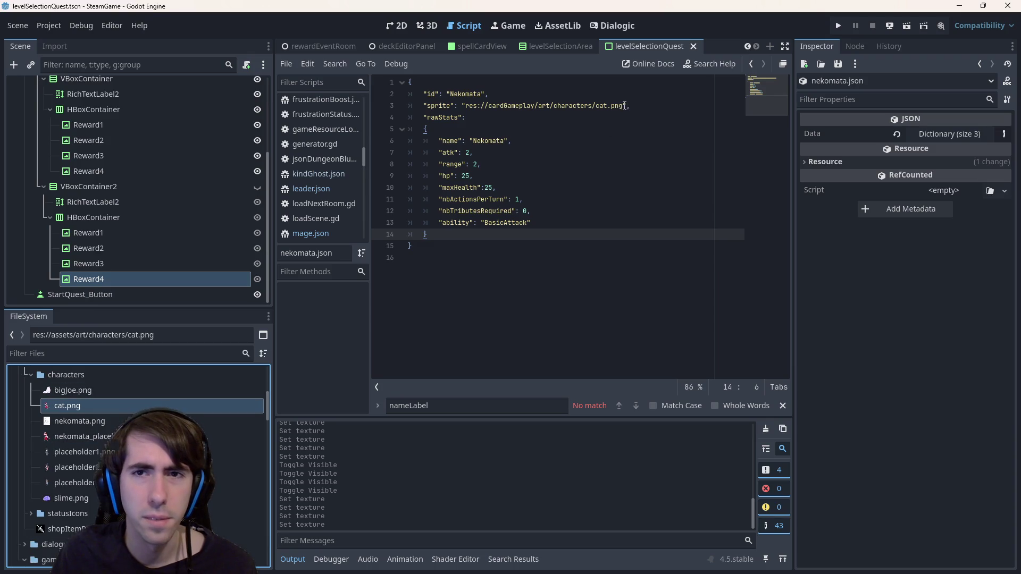
{"action": "left_click_drag", "start_coordinate": [623, 105], "coordinate": [500, 112]}
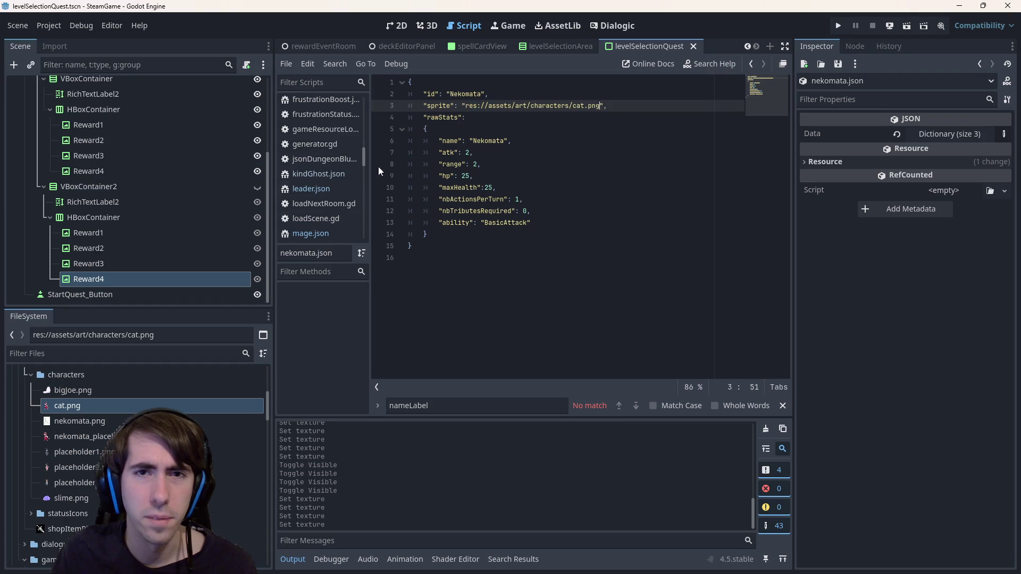
{"action": "scroll", "coordinate": [139, 452], "scroll_direction": "up", "scroll_amount": 10}
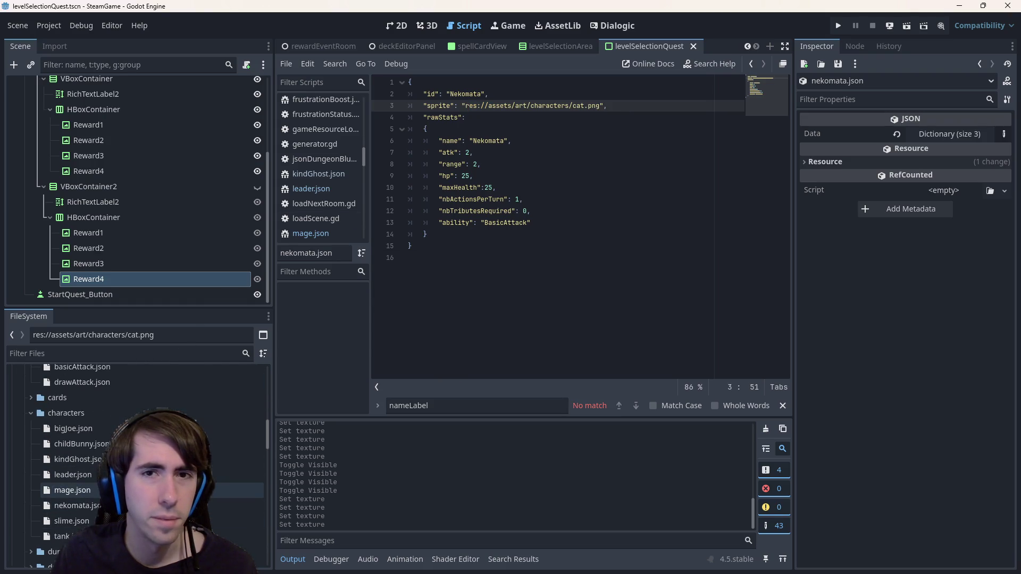
Step: Replace slime.json's sprite with slime.png's new path and save
{"action": "double_click", "coordinate": [72, 521]}
{"action": "scroll", "coordinate": [72, 513], "scroll_direction": "down", "scroll_amount": 8}
{"action": "right_click", "coordinate": [109, 498]}
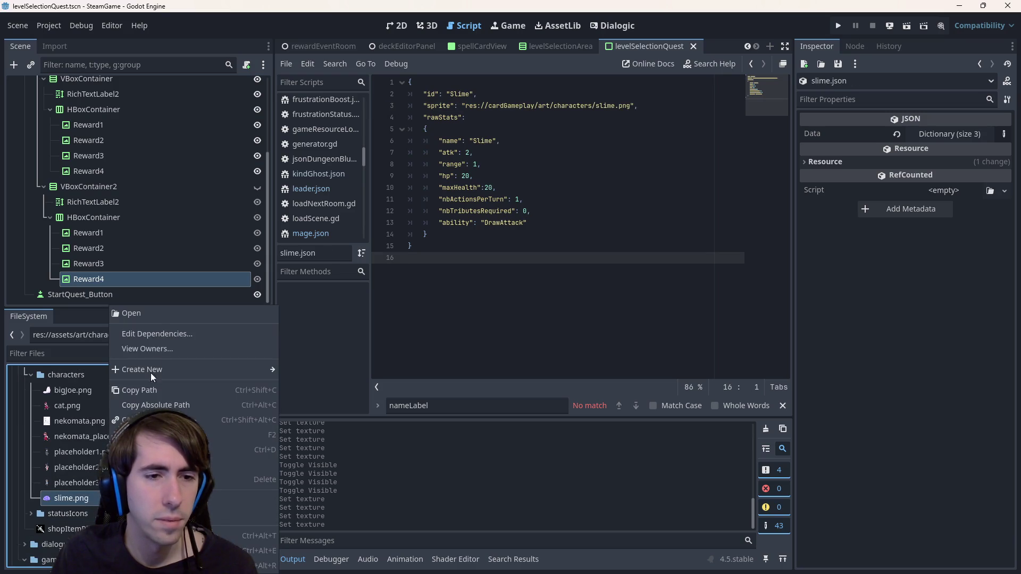
{"action": "left_click", "coordinate": [155, 391]}
{"action": "mouse_move", "coordinate": [466, 106]}
{"action": "left_mouse_down"}
{"action": "mouse_move", "coordinate": [646, 100]}
{"action": "mouse_move", "coordinate": [632, 107]}
{"action": "left_mouse_up"}
{"action": "key", "text": "ctrl+v"}
{"action": "key", "text": "ctrl+s"}
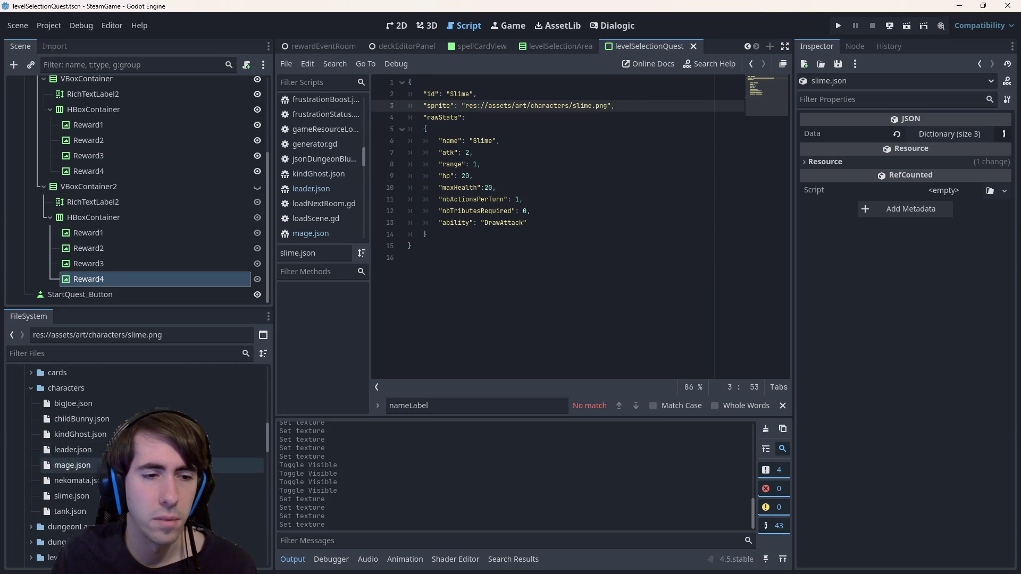
Step: Copy placeholder2.png's path and select the old sprite path in tank.json
{"action": "double_click", "coordinate": [159, 510]}
{"action": "scroll", "coordinate": [160, 473], "scroll_direction": "up", "scroll_amount": 10}
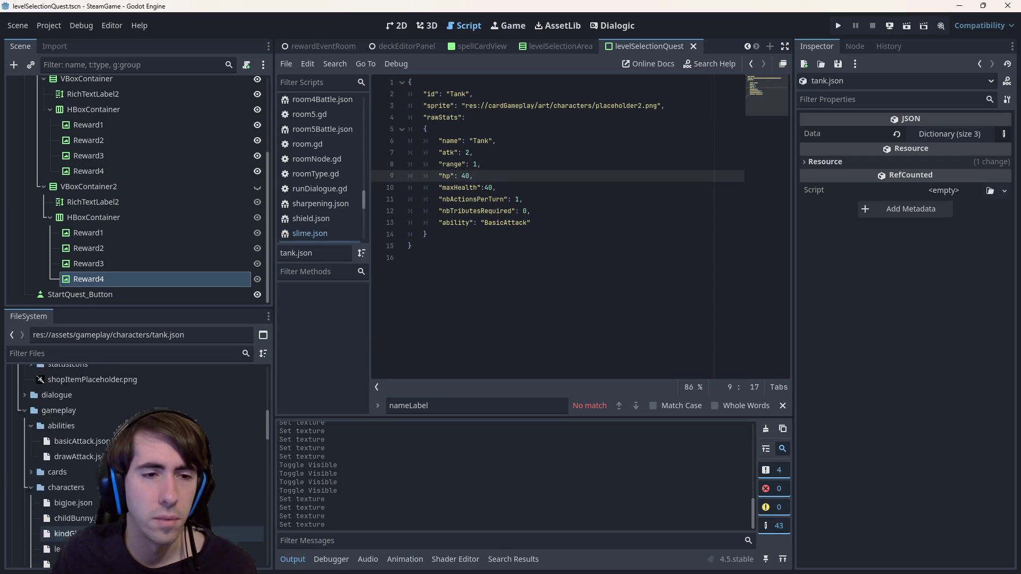
{"action": "left_click", "coordinate": [125, 442]}
{"action": "right_click", "coordinate": [125, 442]}
{"action": "left_click", "coordinate": [162, 388]}
{"action": "left_click_drag", "start_coordinate": [461, 105], "coordinate": [519, 106]}
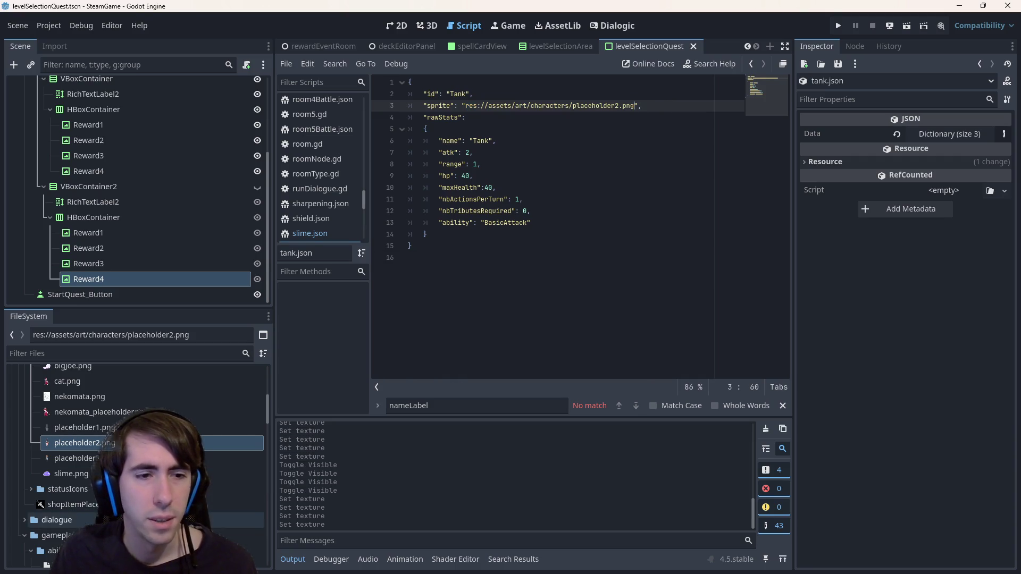
{"action": "scroll", "coordinate": [138, 462], "scroll_direction": "down", "scroll_amount": 5}
Step: Review bigJoe.json and leader.json, then filter files by 'tuto' and open tutorial2
{"action": "left_click", "coordinate": [74, 453]}
{"action": "key", "text": "Down"}
{"action": "key", "text": "Down"}
{"action": "key", "text": "Down"}
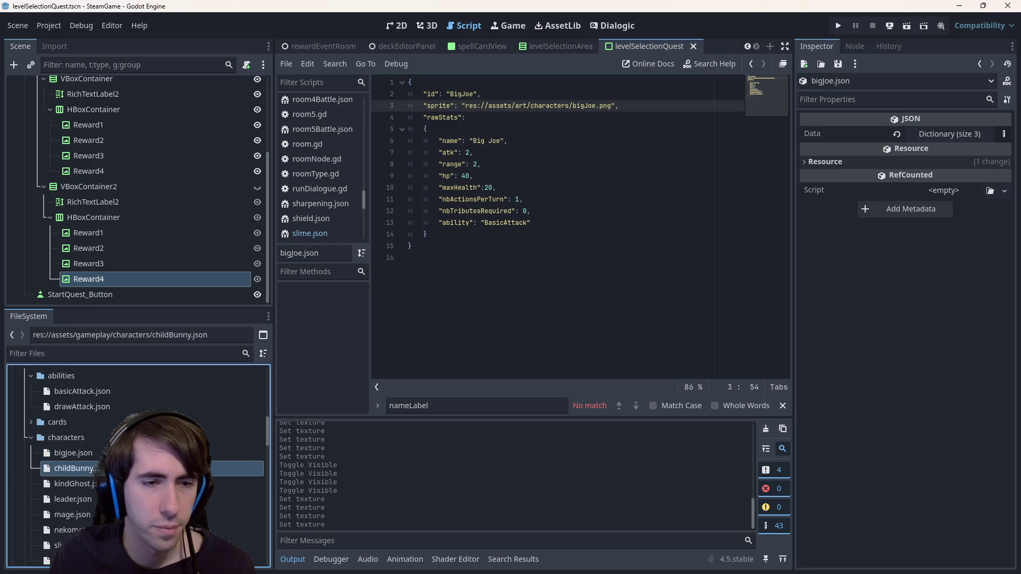
{"action": "left_click", "coordinate": [470, 211]}
{"action": "left_click", "coordinate": [107, 353]}
{"action": "type", "text": "tutori"}
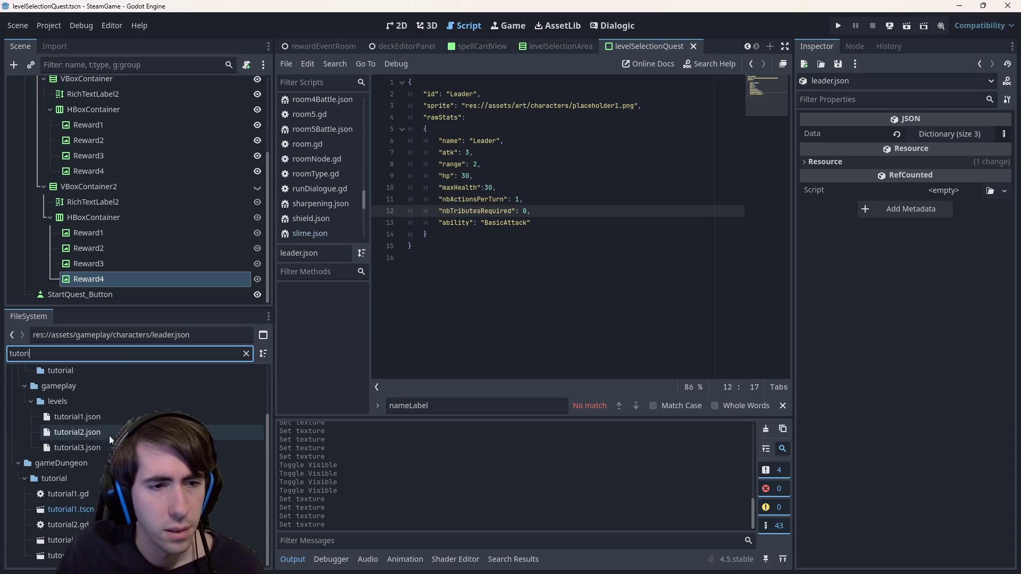
{"action": "left_click", "coordinate": [107, 417]}
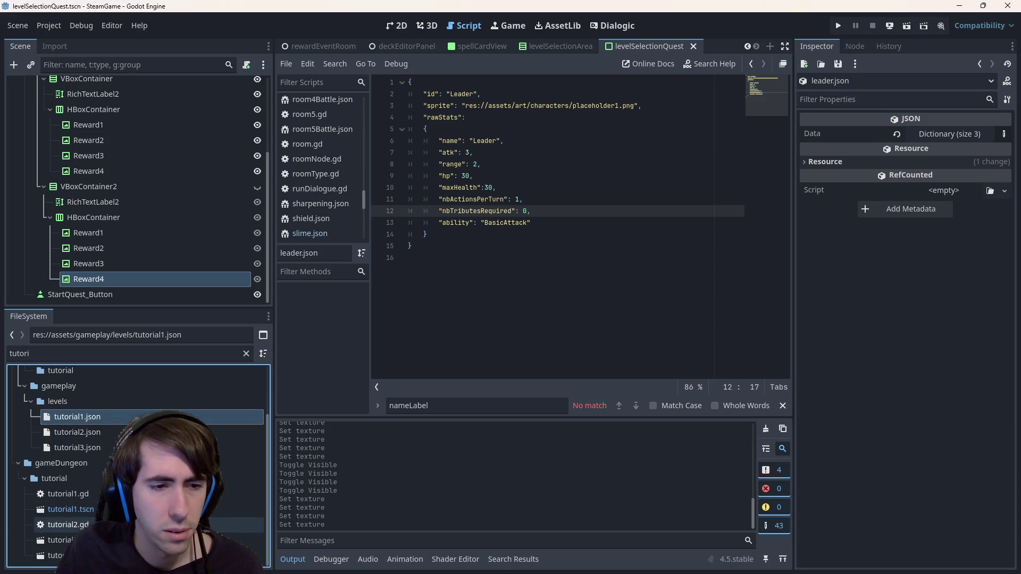
{"action": "double_click", "coordinate": [64, 540]}
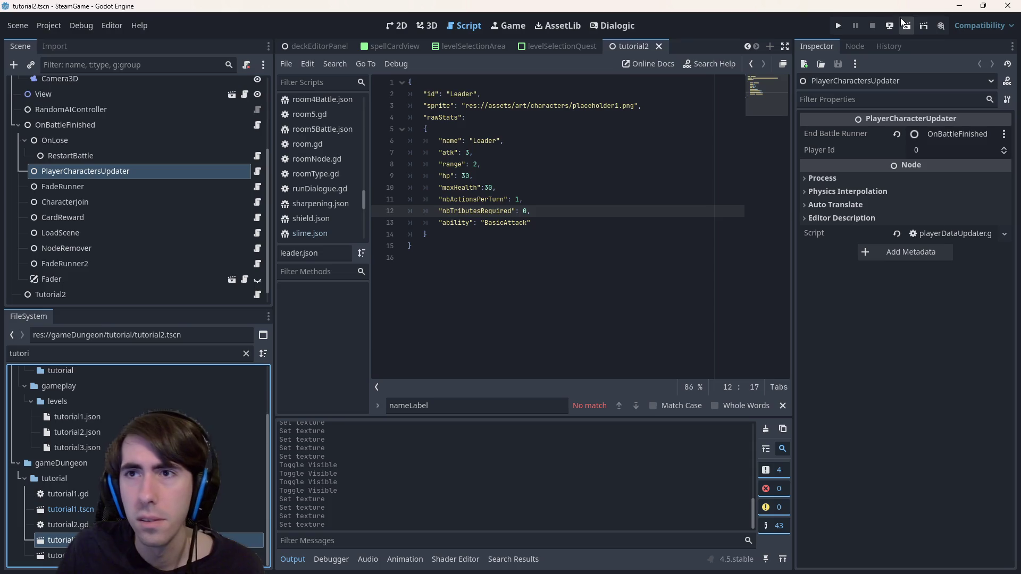
Step: Run tutorial2 with F6, place characters, play Shadow Sting and Shield Boost, end turn
{"action": "key", "text": "F6"}
{"action": "left_click", "coordinate": [408, 25]}
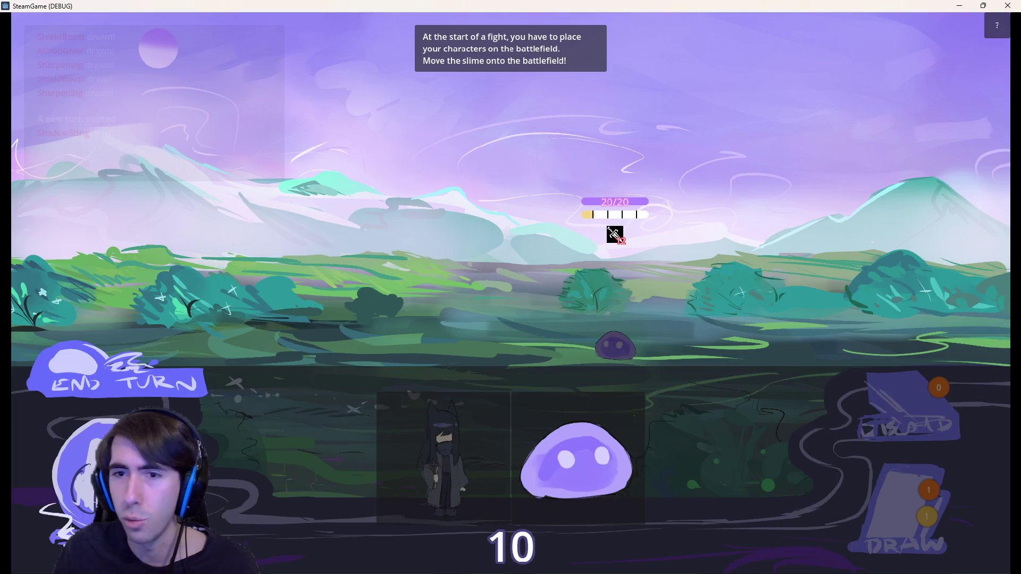
{"action": "mouse_move", "coordinate": [555, 404]}
{"action": "left_mouse_down"}
{"action": "mouse_move", "coordinate": [383, 333]}
{"action": "mouse_move", "coordinate": [449, 311]}
{"action": "mouse_move", "coordinate": [384, 308]}
{"action": "left_mouse_up"}
{"action": "left_click_drag", "start_coordinate": [334, 330], "coordinate": [315, 301]}
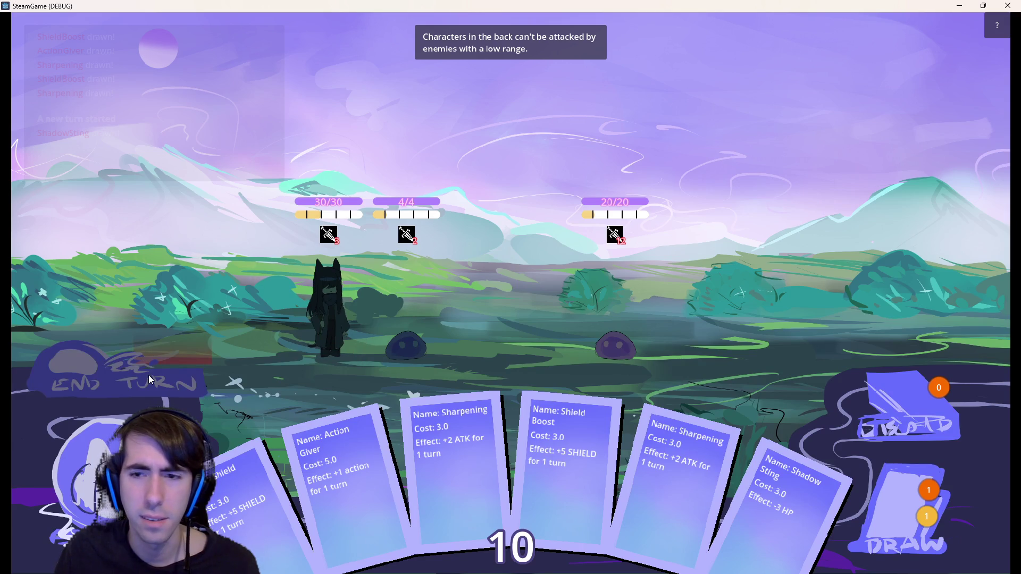
{"action": "left_click_drag", "start_coordinate": [781, 494], "coordinate": [664, 327]}
{"action": "mouse_move", "coordinate": [627, 462]}
{"action": "left_mouse_down"}
{"action": "mouse_move", "coordinate": [403, 295]}
{"action": "mouse_move", "coordinate": [409, 320]}
{"action": "left_mouse_up"}
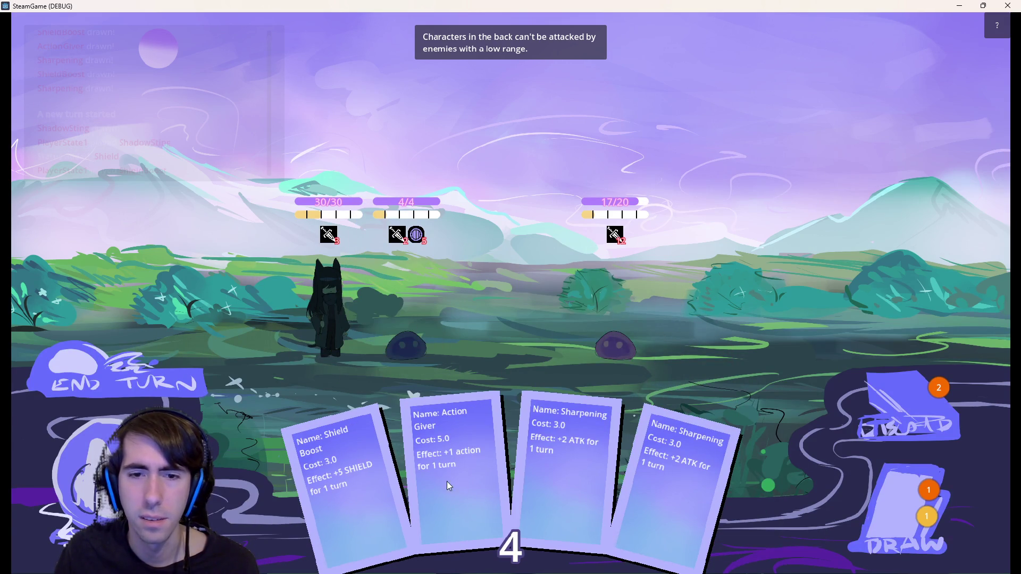
{"action": "left_click_drag", "start_coordinate": [340, 468], "coordinate": [400, 330]}
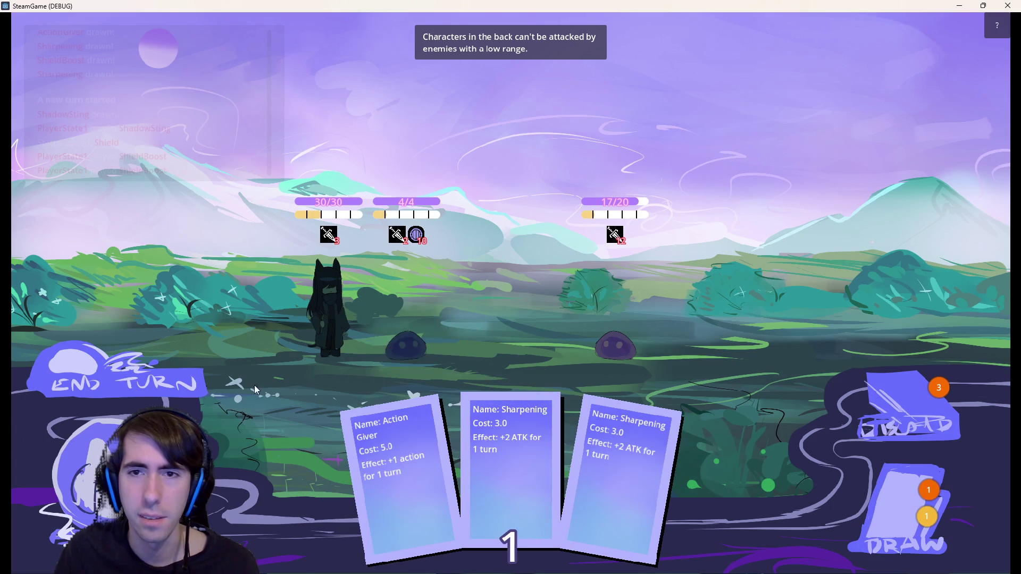
{"action": "left_click", "coordinate": [173, 372]}
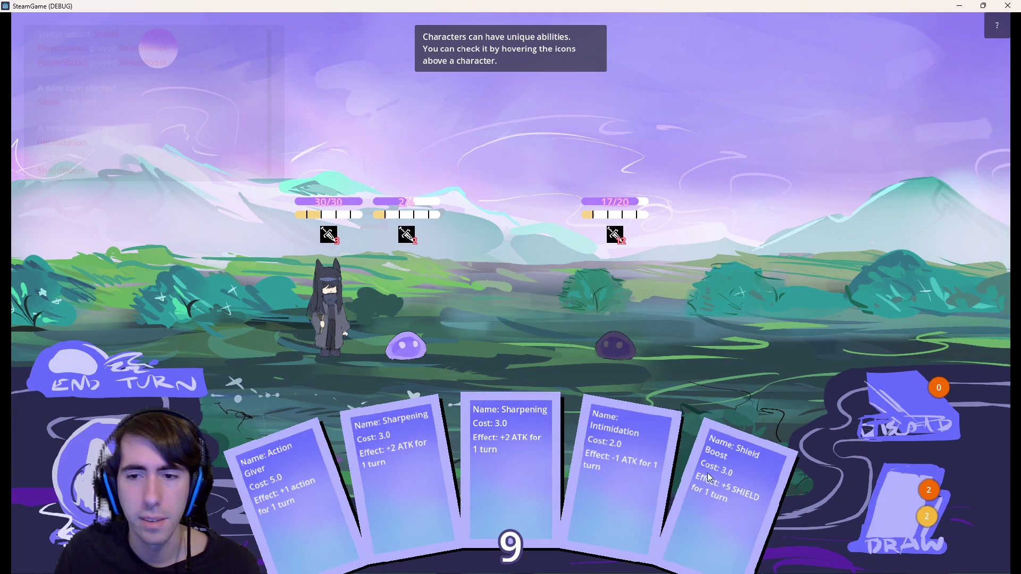
Step: Buff the hero with Sharpening and Action Giver, defeat the enemy slime, accept 2 slimes
{"action": "left_click_drag", "start_coordinate": [413, 486], "coordinate": [317, 308]}
{"action": "mouse_move", "coordinate": [333, 481]}
{"action": "left_mouse_down"}
{"action": "mouse_move", "coordinate": [326, 303]}
{"action": "mouse_move", "coordinate": [601, 312]}
{"action": "left_mouse_up"}
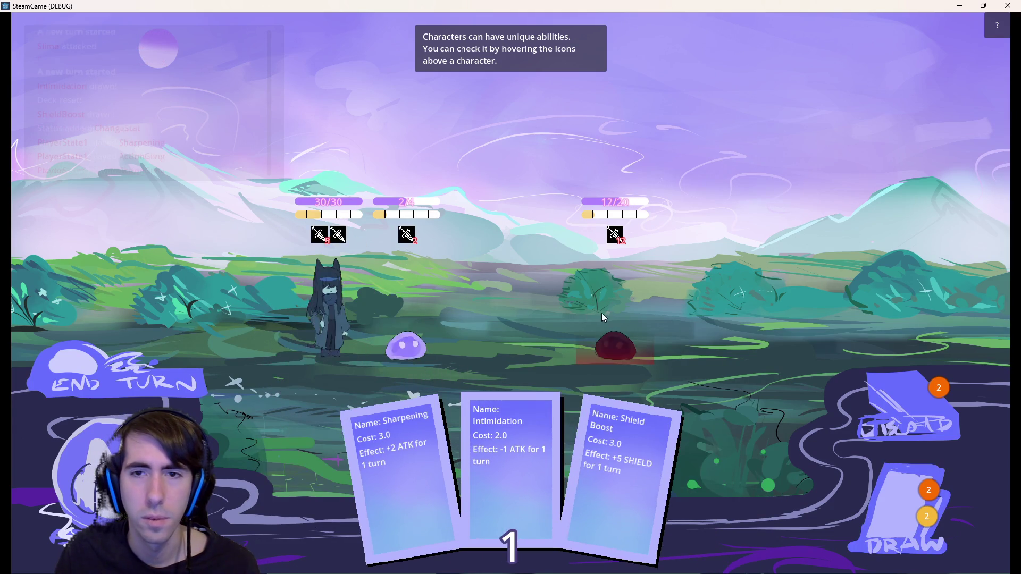
{"action": "left_click_drag", "start_coordinate": [311, 305], "coordinate": [593, 315]}
{"action": "left_click_drag", "start_coordinate": [434, 332], "coordinate": [618, 327]}
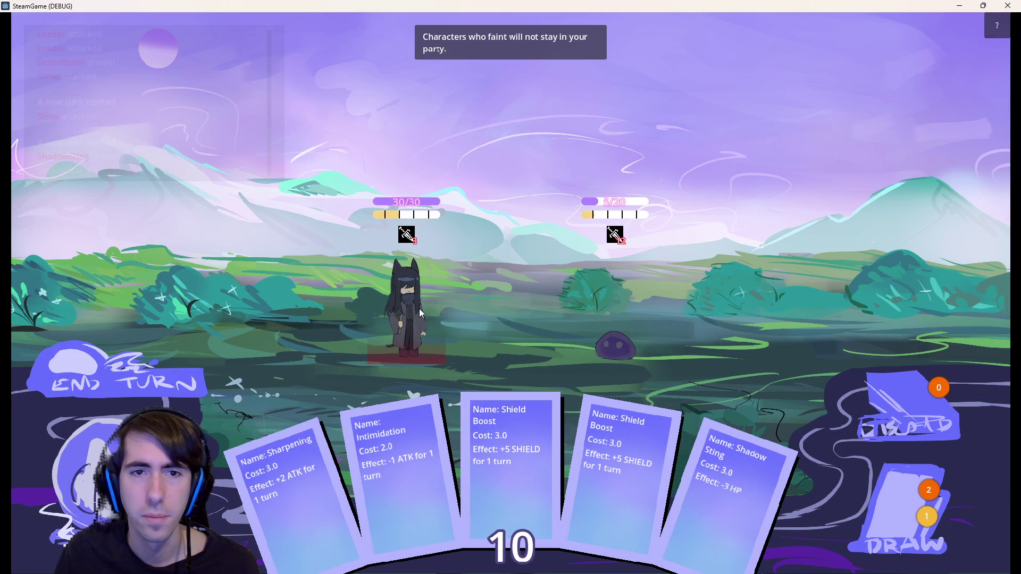
{"action": "mouse_move", "coordinate": [682, 484]}
{"action": "left_mouse_down"}
{"action": "mouse_move", "coordinate": [659, 425]}
{"action": "mouse_move", "coordinate": [559, 313]}
{"action": "left_mouse_up"}
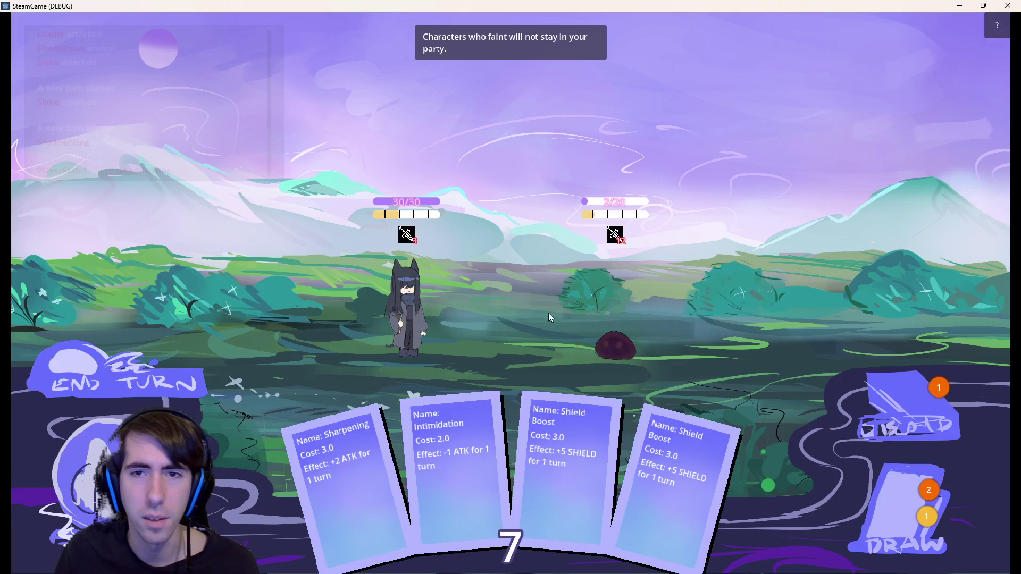
{"action": "left_click_drag", "start_coordinate": [421, 306], "coordinate": [607, 318]}
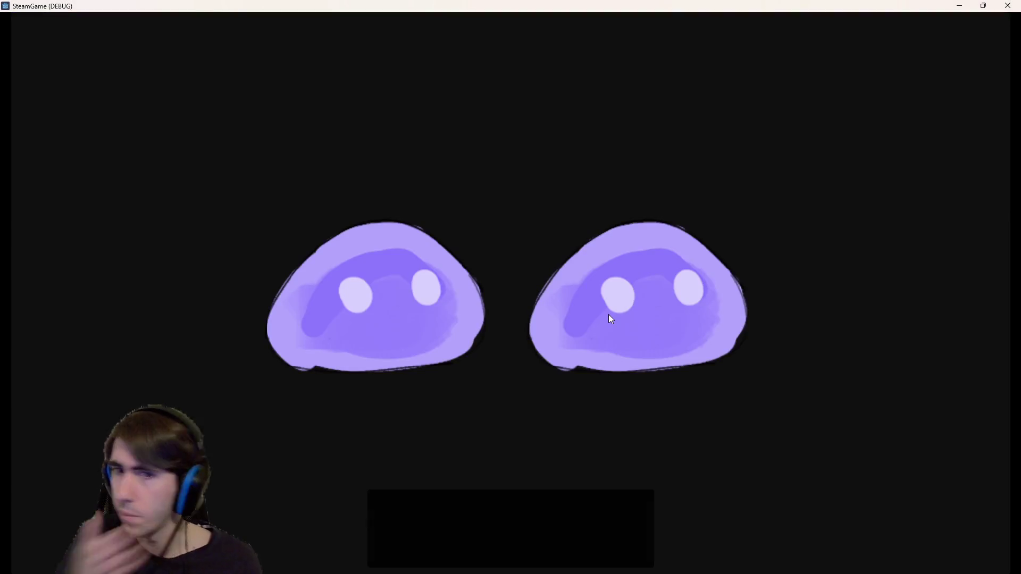
{"action": "left_click", "coordinate": [611, 314]}
{"action": "left_click", "coordinate": [535, 306]}
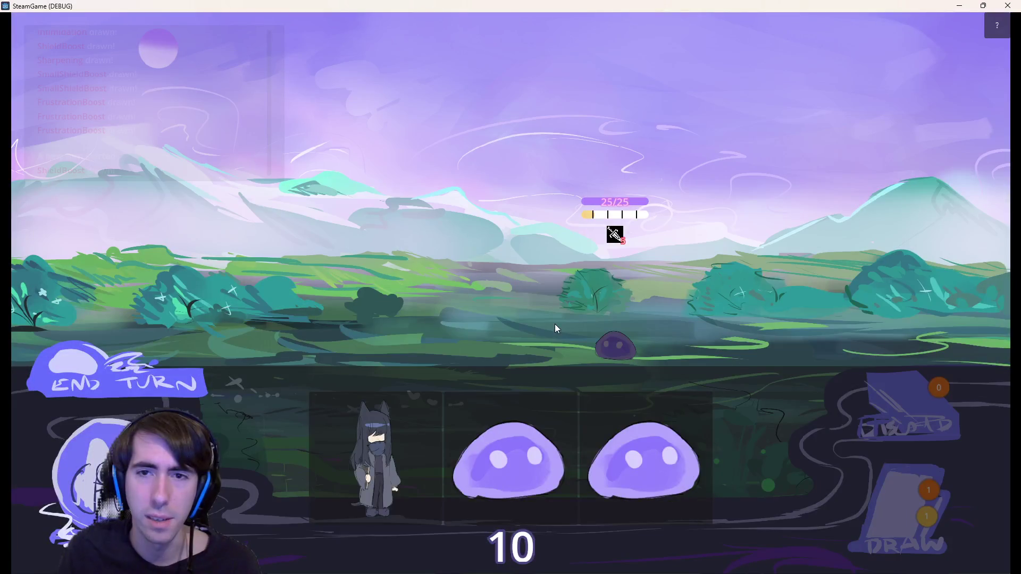
Step: Play the cat hero and both slime cards, then close the SteamGame debug window
{"action": "left_click", "coordinate": [374, 457]}
{"action": "left_click", "coordinate": [463, 465]}
{"action": "left_click", "coordinate": [512, 462]}
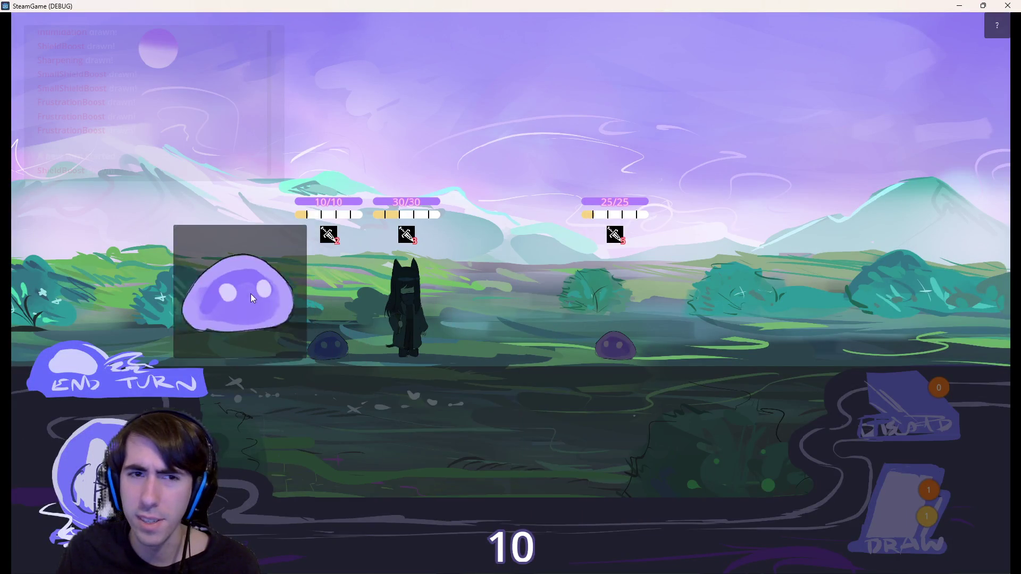
{"action": "left_click", "coordinate": [1005, 5]}
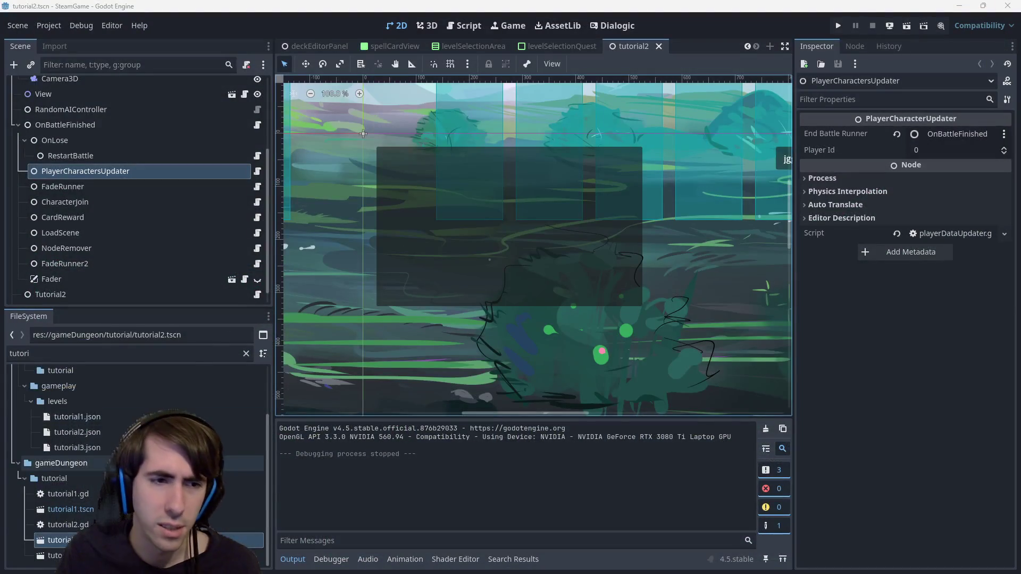
Step: Open lobby.tscn through the Ctrl+Shift+O quick search and run it
{"action": "scroll", "coordinate": [133, 464], "scroll_direction": "up", "scroll_amount": 3}
{"action": "scroll", "coordinate": [133, 452], "scroll_direction": "down", "scroll_amount": 3}
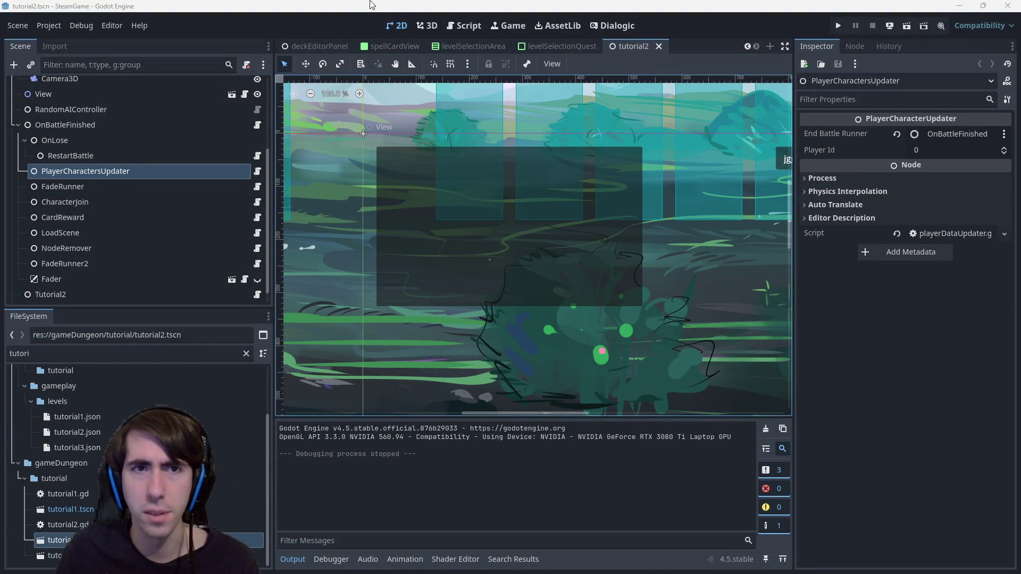
{"action": "key", "text": "ctrl+shift+o"}
{"action": "type", "text": "lobby"}
{"action": "key", "text": "Return"}
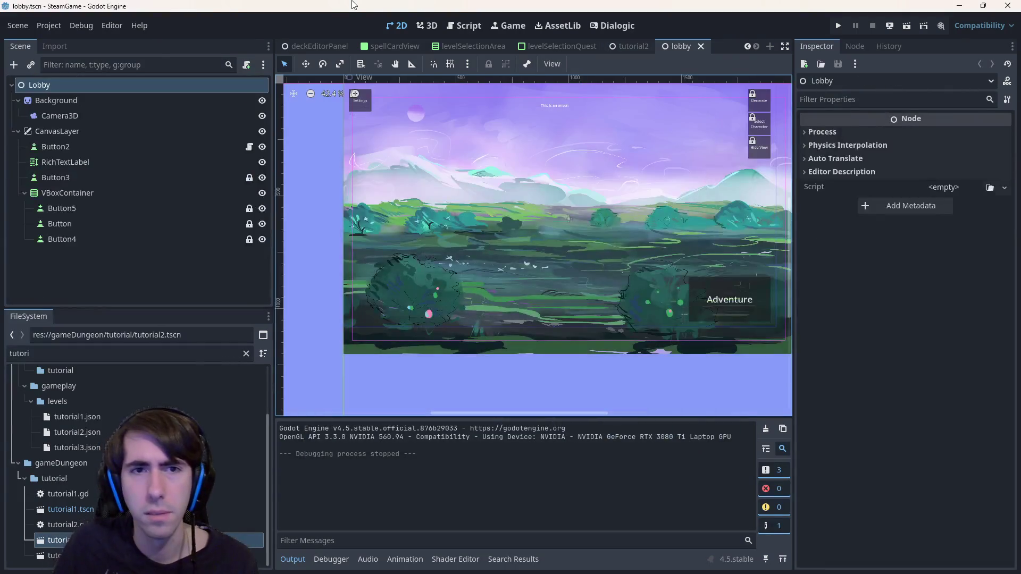
{"action": "left_click", "coordinate": [910, 24]}
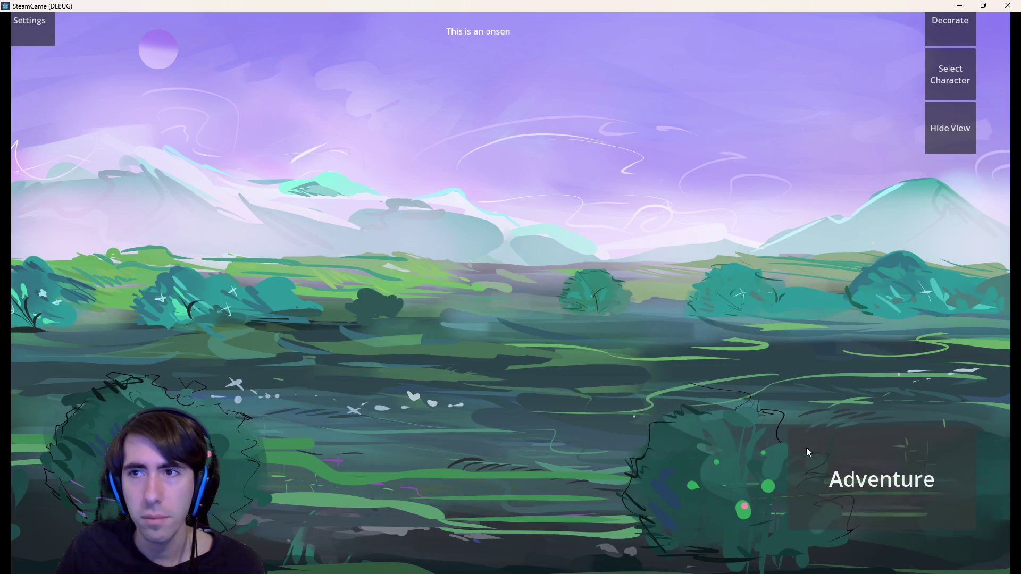
Step: Start the Misty Herb Fields Scouting quest, follow the footsteps, answer the dog choice, then close
{"action": "left_click", "coordinate": [796, 446]}
{"action": "left_click", "coordinate": [505, 184]}
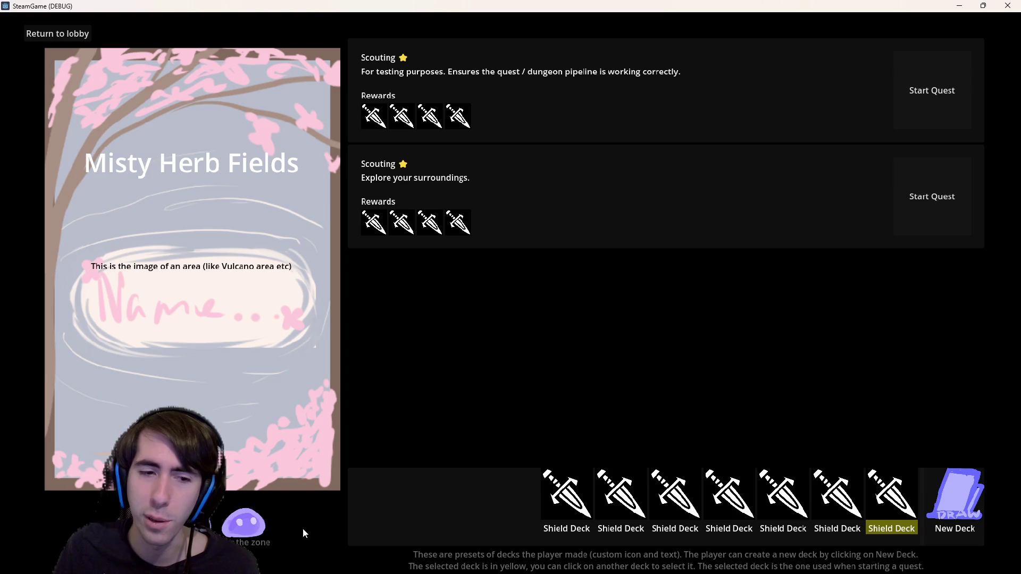
{"action": "left_click", "coordinate": [931, 110]}
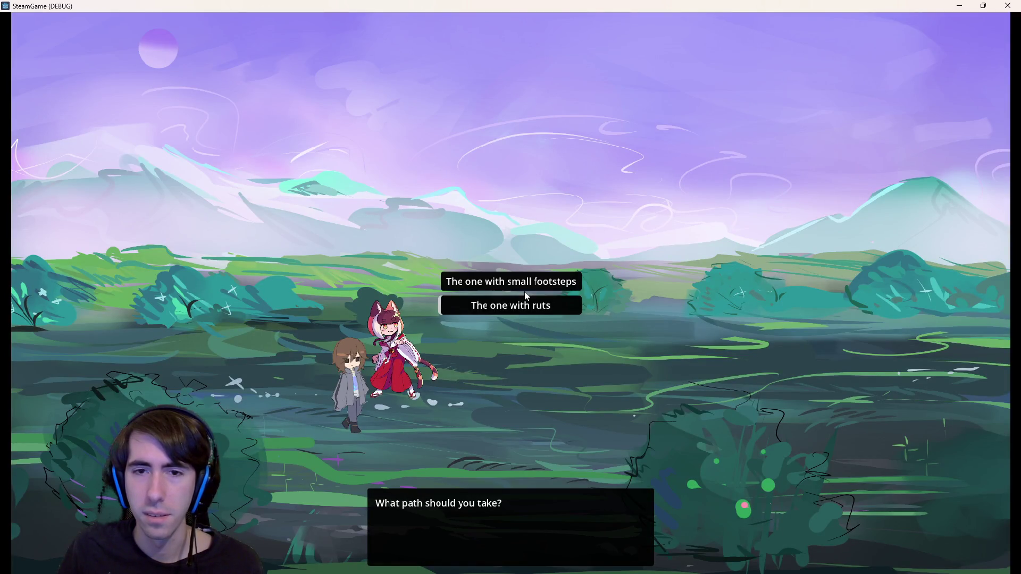
{"action": "left_click", "coordinate": [518, 284]}
{"action": "left_click", "coordinate": [519, 284]}
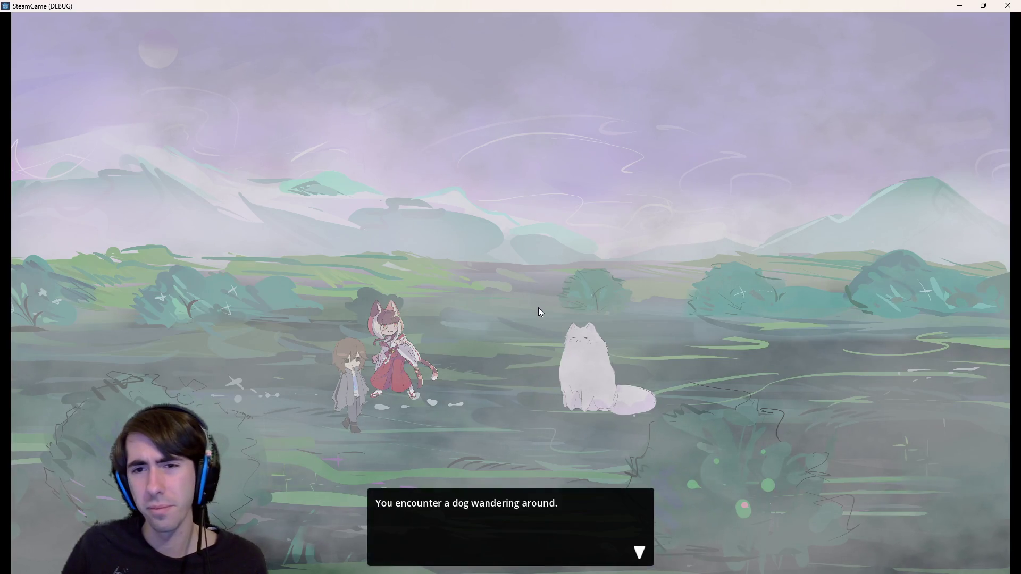
{"action": "left_click", "coordinate": [541, 313]}
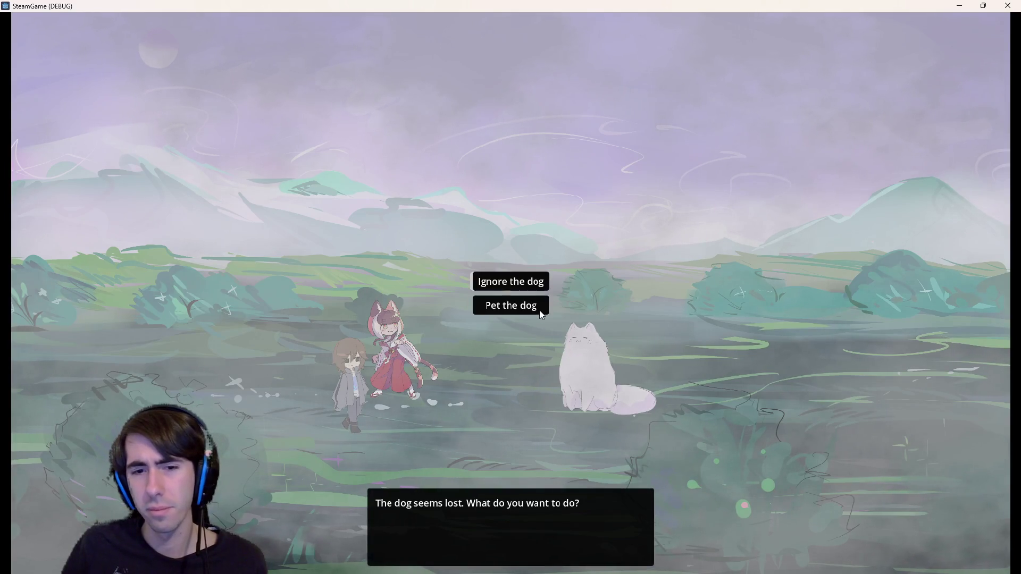
{"action": "left_click", "coordinate": [508, 293]}
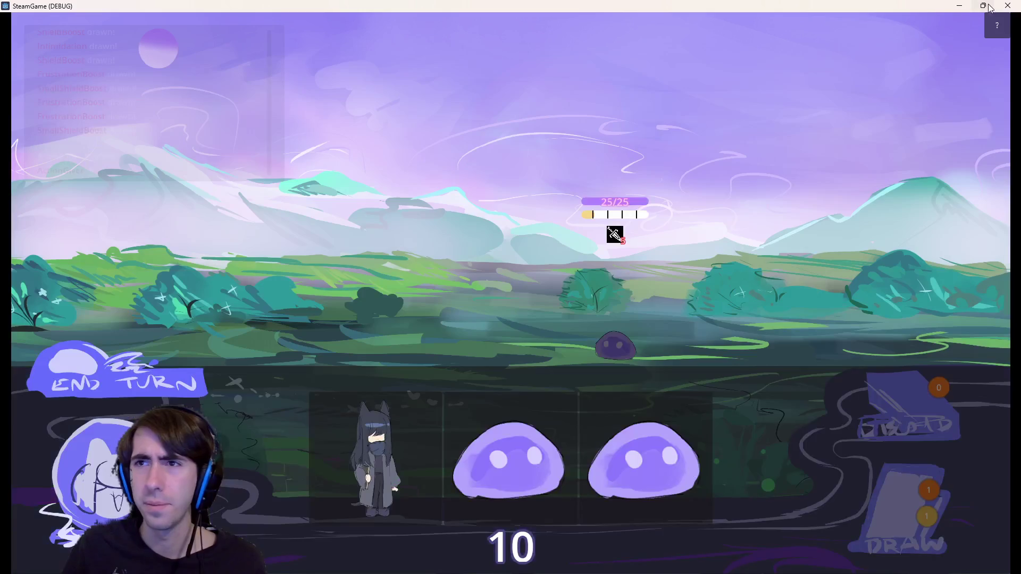
{"action": "left_click", "coordinate": [1003, 4]}
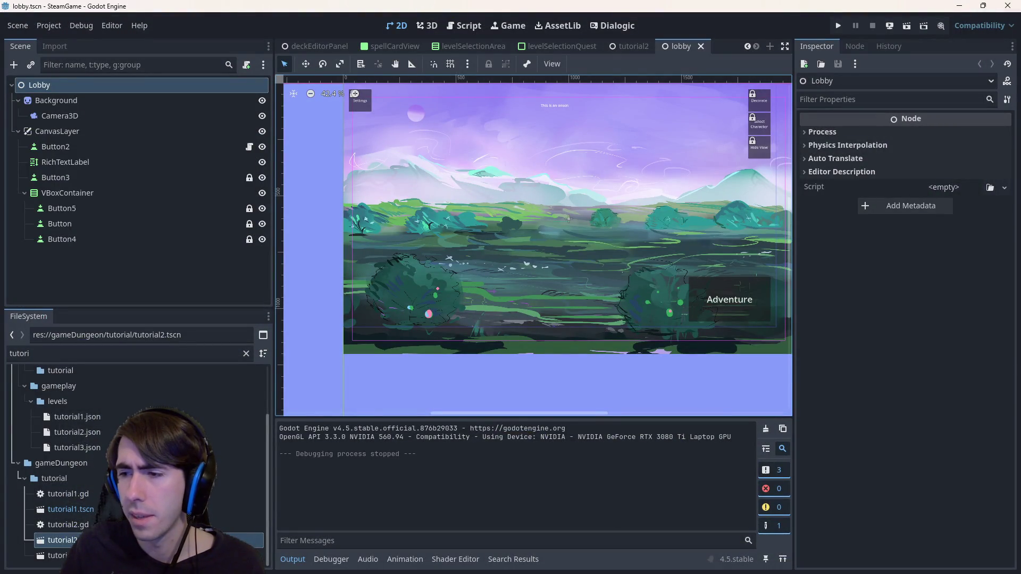
Step: Run git status in PowerShell and copy the deckEditorPanel.tscn path from its output
{"action": "key", "text": "alt+Tab"}
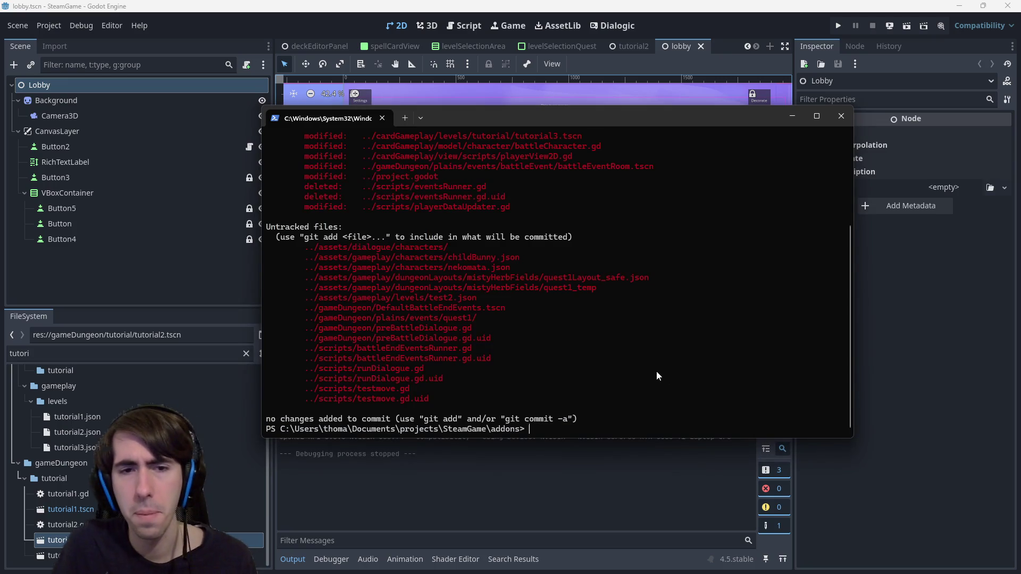
{"action": "type", "text": "git status"}
{"action": "key", "text": "Return"}
{"action": "type", "text": "git add"}
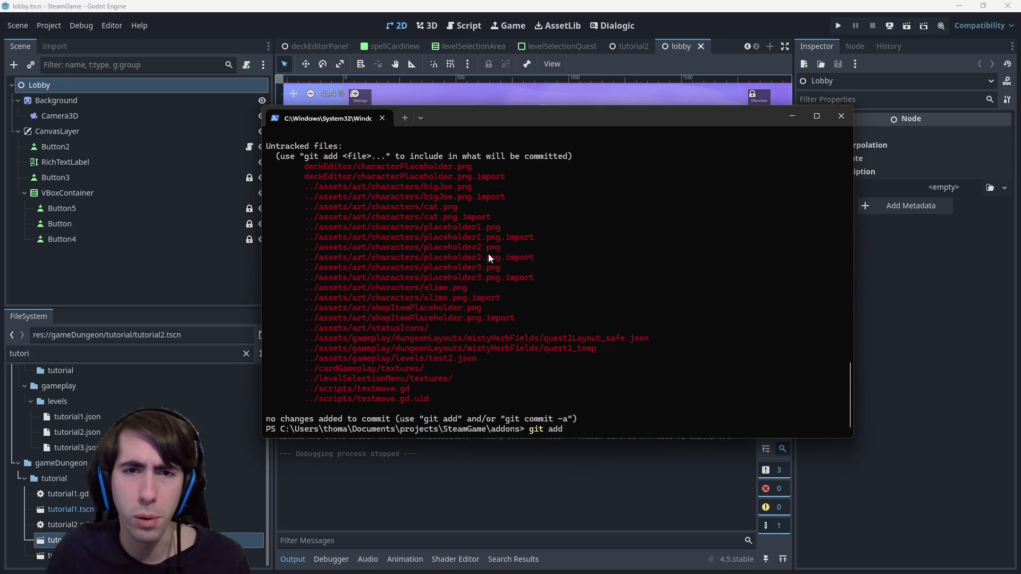
{"action": "scroll", "coordinate": [488, 253], "scroll_direction": "up", "scroll_amount": 15}
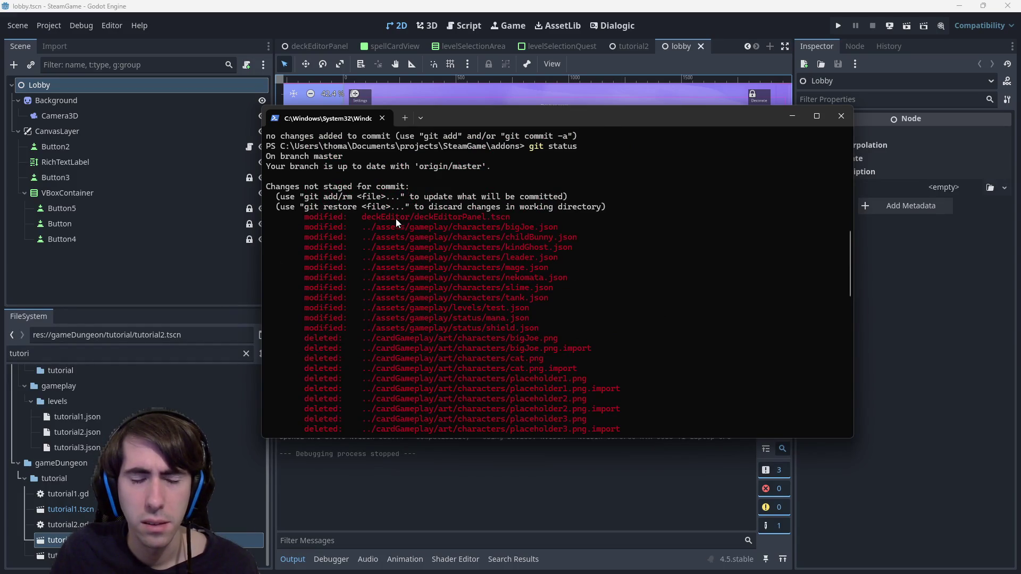
{"action": "left_click_drag", "start_coordinate": [362, 218], "coordinate": [512, 218]}
{"action": "key", "text": "ctrl+c"}
Step: Move up to the SteamGame project root with cd .. and run git status there
{"action": "type", "text": "dd g"}
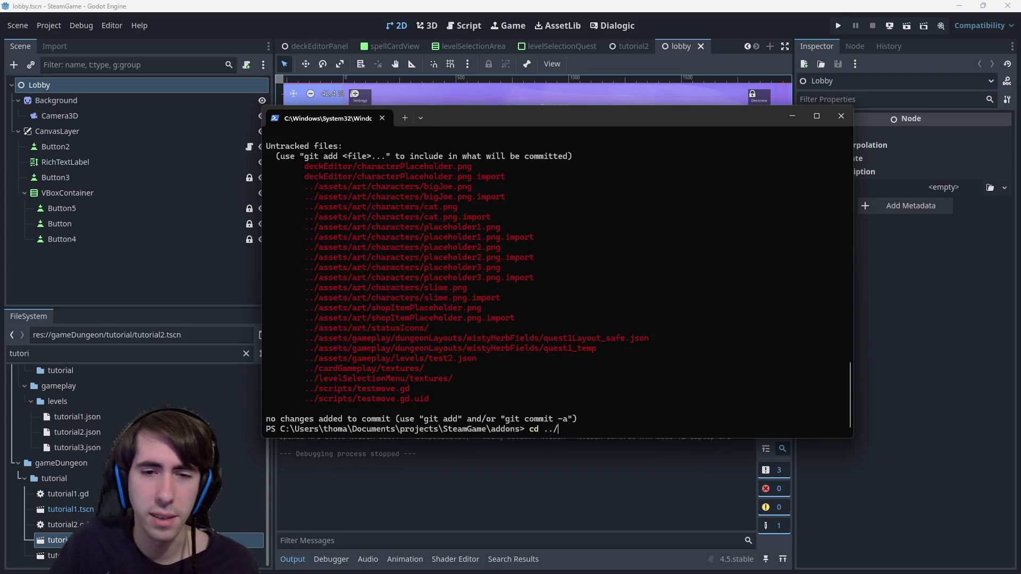
{"action": "key", "text": "Return"}
{"action": "type", "text": "git"}
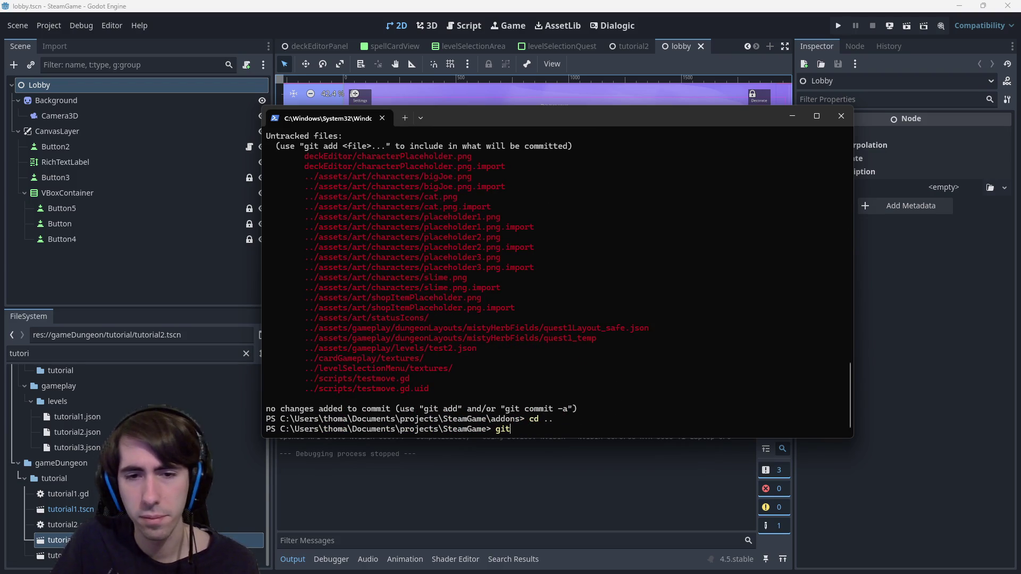
{"action": "type", "text": "us"}
{"action": "key", "text": "Return"}
Step: Stage every change with git add . and re-run git status to confirm
{"action": "type", "text": "it add"}
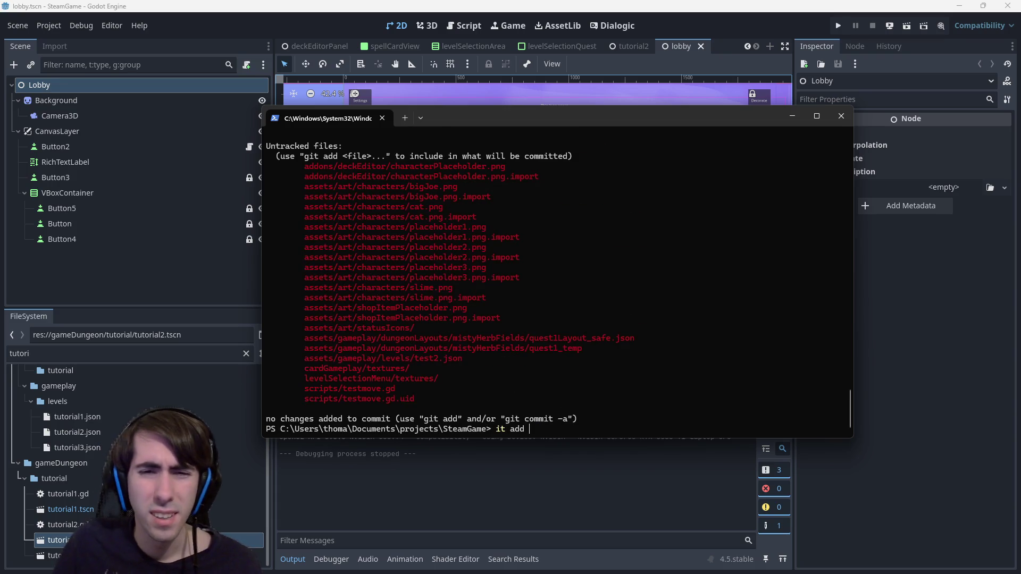
{"action": "scroll", "coordinate": [557, 282], "scroll_direction": "up", "scroll_amount": 10}
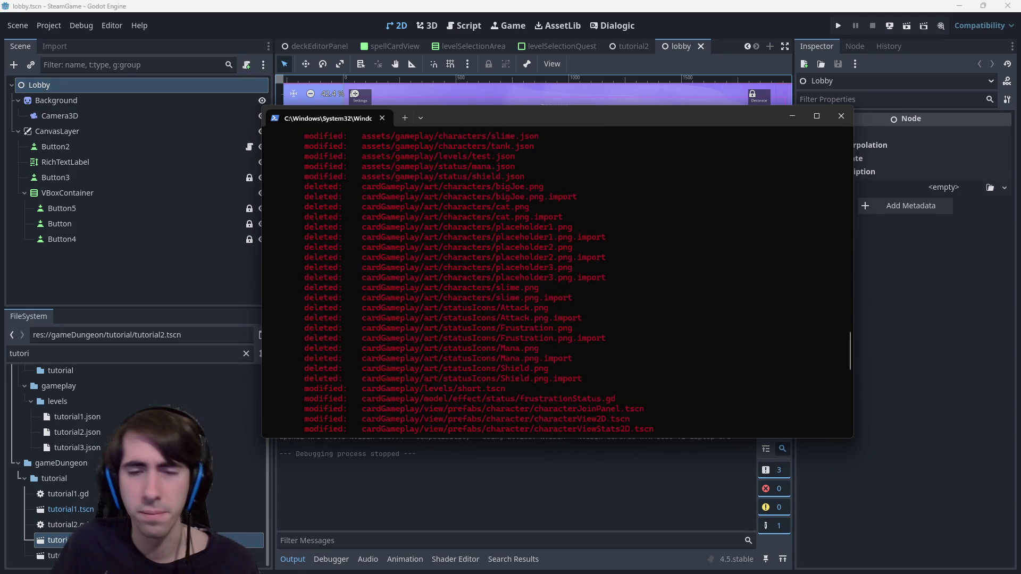
{"action": "type", "text": "t add ."}
{"action": "key", "text": "Return"}
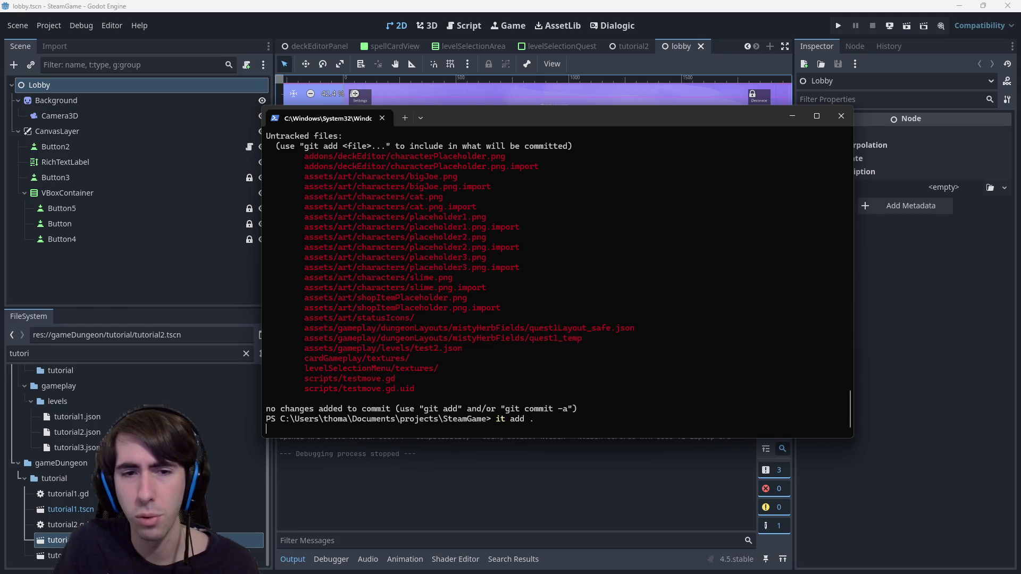
{"action": "type", "text": "git add "}
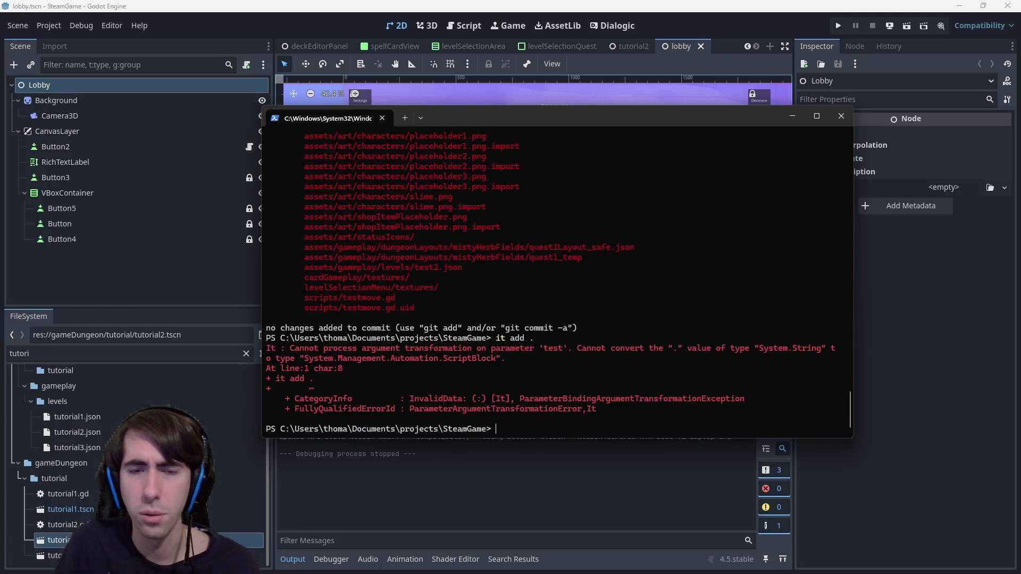
{"action": "type", "text": "."}
{"action": "key", "text": "Return"}
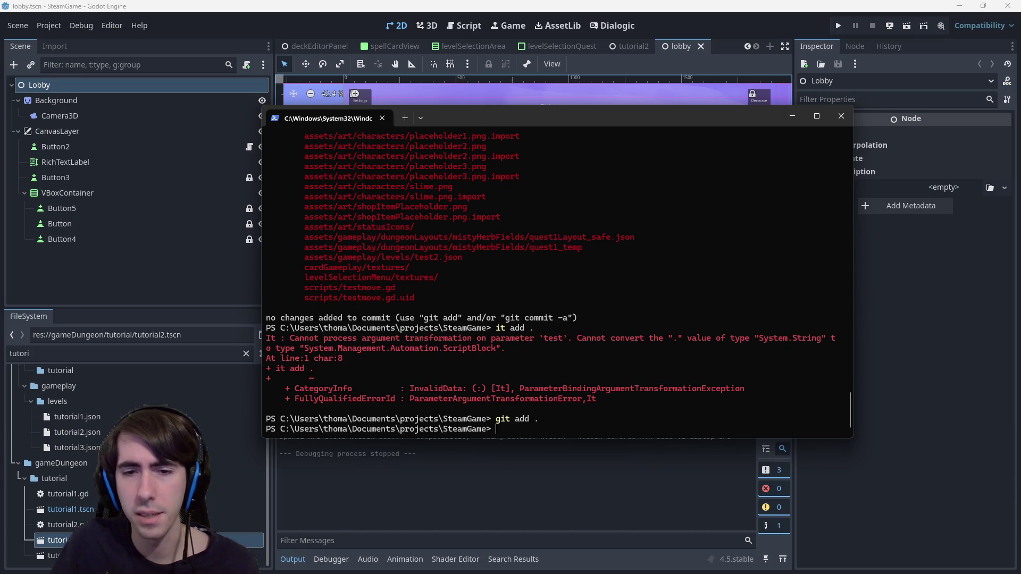
{"action": "type", "text": "atus"}
{"action": "key", "text": "Return"}
Step: Review the staged files, copy part of the deckIconPlaceholder line, and begin a git commit
{"action": "scroll", "coordinate": [557, 281], "scroll_direction": "up", "scroll_amount": 5}
{"action": "scroll", "coordinate": [500, 221], "scroll_direction": "up", "scroll_amount": 5}
{"action": "scroll", "coordinate": [376, 288], "scroll_direction": "down", "scroll_amount": 12}
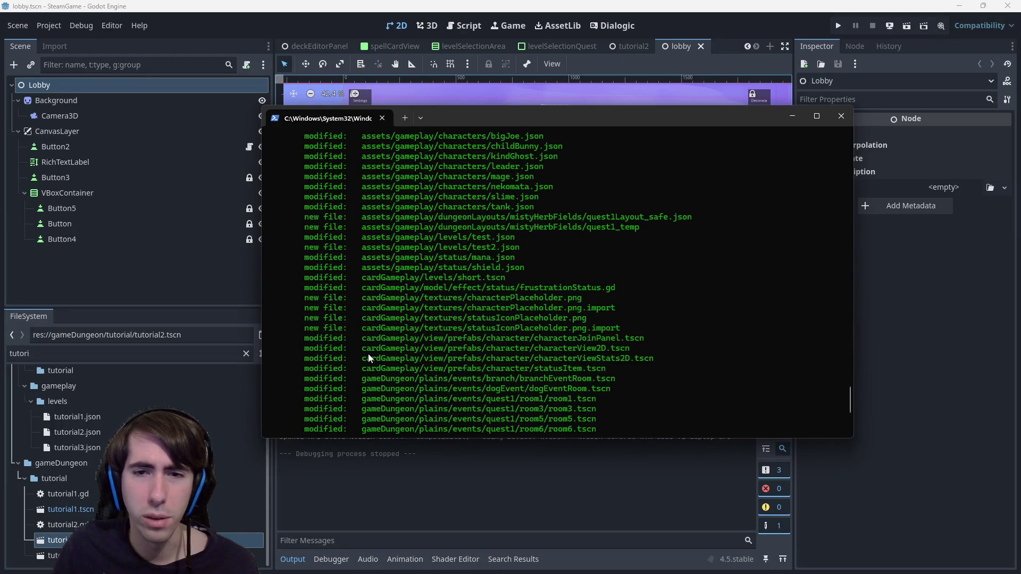
{"action": "left_click_drag", "start_coordinate": [385, 349], "coordinate": [621, 348]}
{"action": "scroll", "coordinate": [585, 335], "scroll_direction": "down", "scroll_amount": 5}
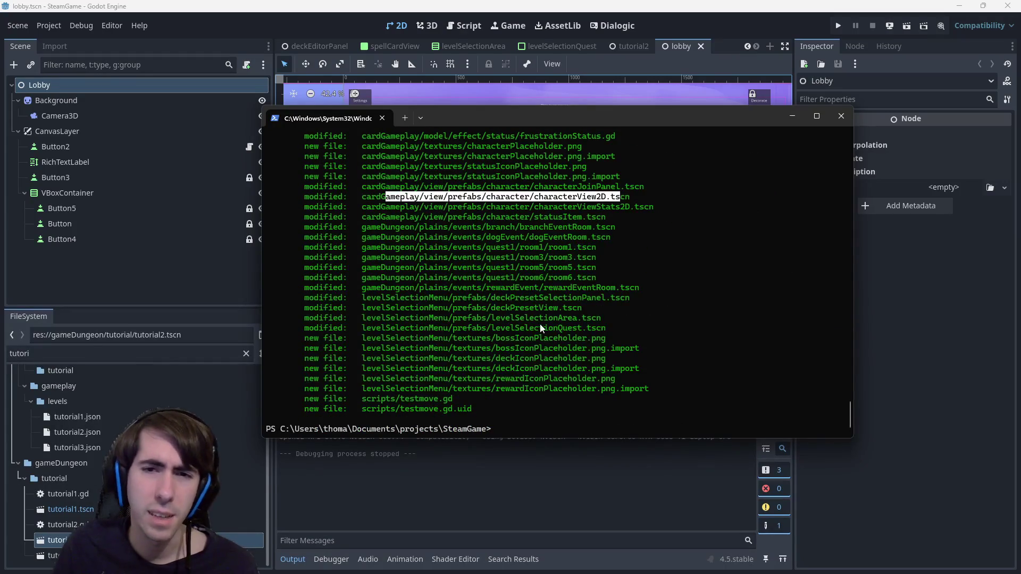
{"action": "mouse_move", "coordinate": [491, 122]}
{"action": "left_mouse_down"}
{"action": "mouse_move", "coordinate": [712, 147]}
{"action": "mouse_move", "coordinate": [516, 128]}
{"action": "left_mouse_up"}
{"action": "left_click_drag", "start_coordinate": [448, 377], "coordinate": [624, 377]}
{"action": "right_click", "coordinate": [624, 376]}
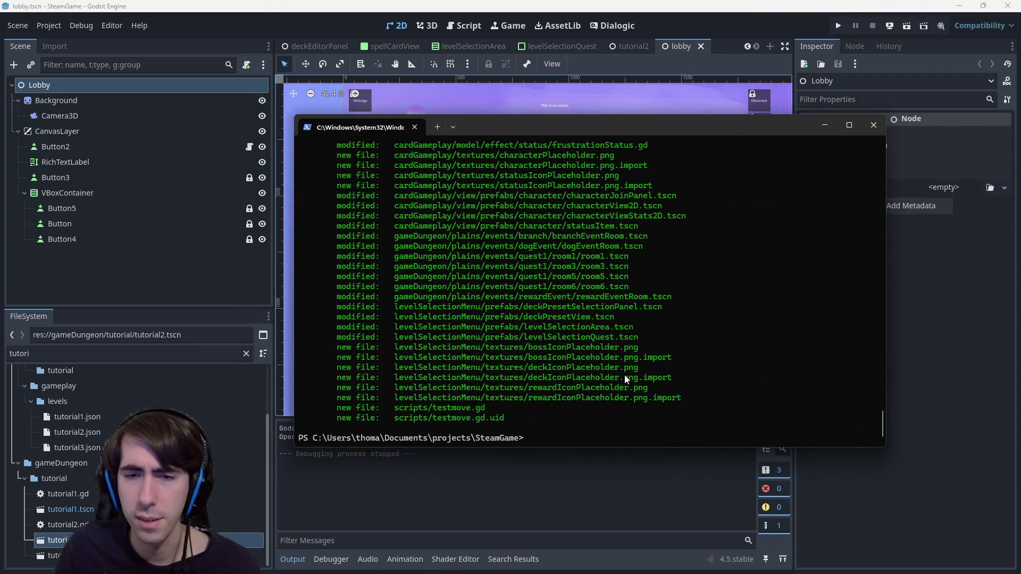
{"action": "type", "text": "git commit -"}
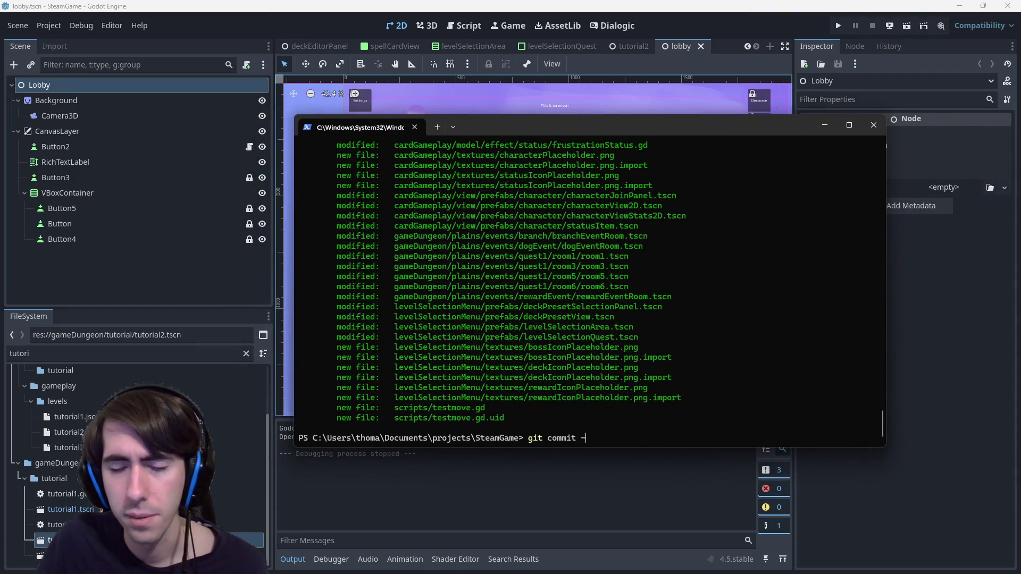
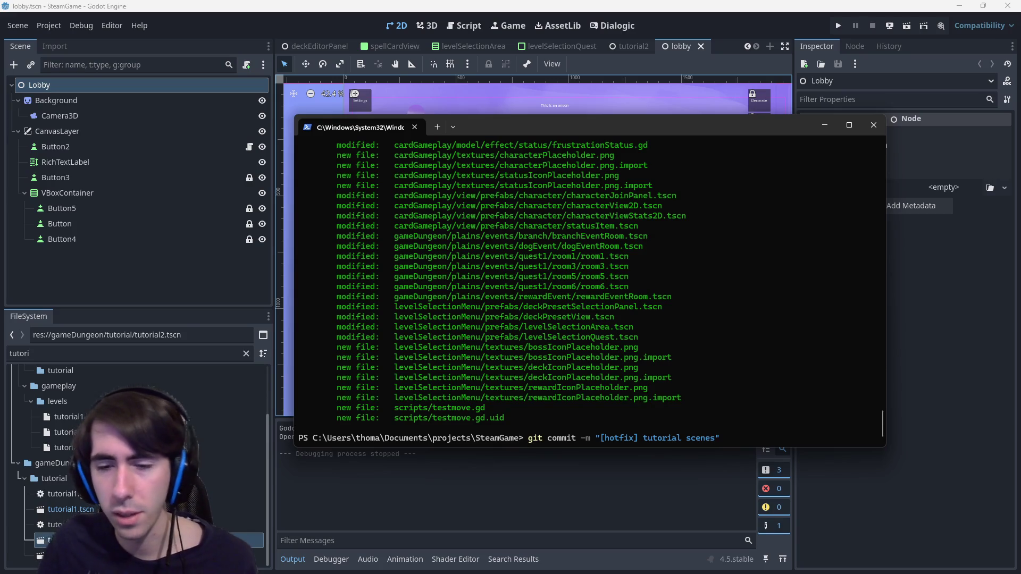
Step: Show the SteamGame repository's recent commit history with git log and quit the pager
{"action": "type", "text": "log"}
{"action": "key", "text": "Return"}
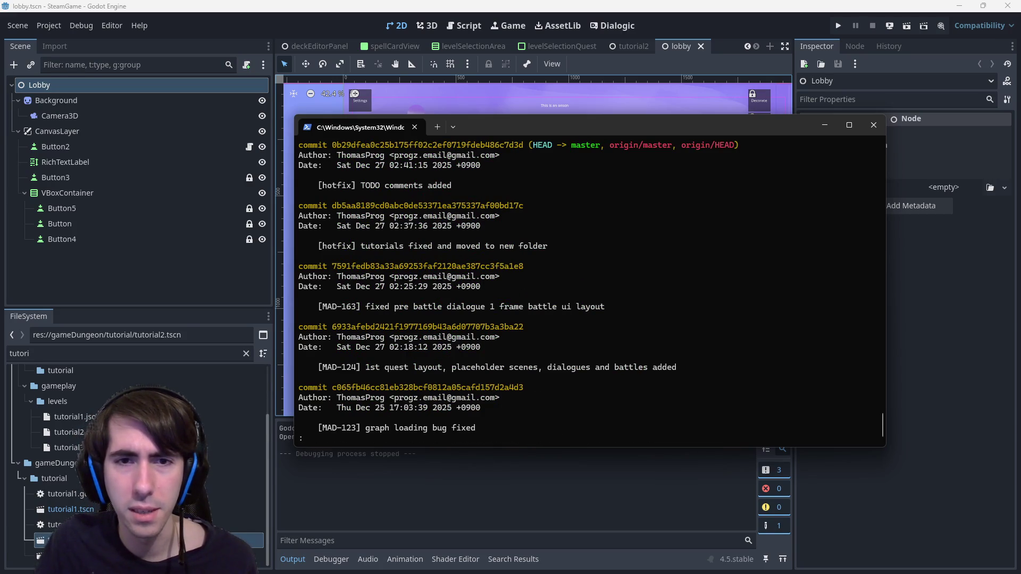
{"action": "type", "text": "qgi"}
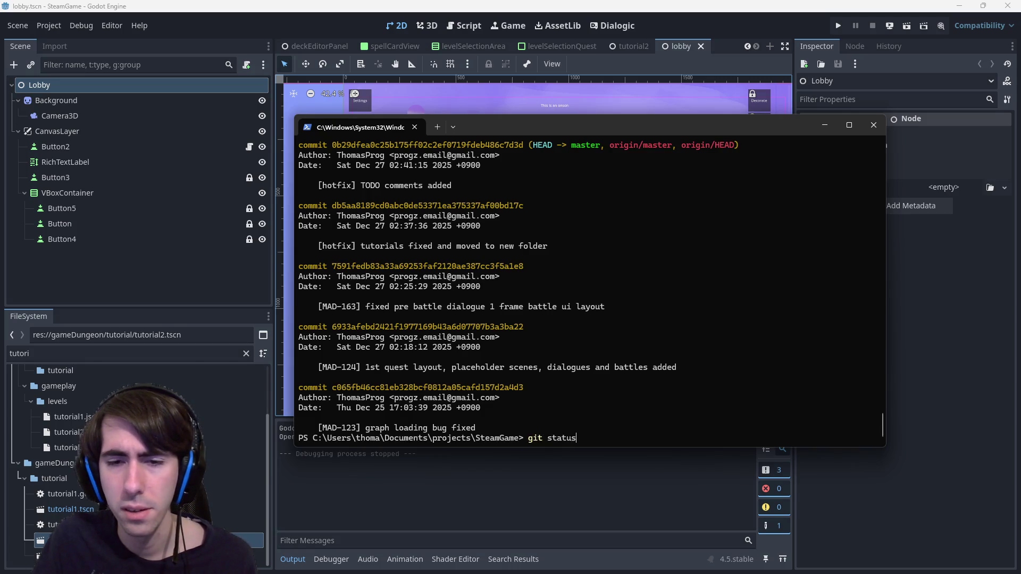
Step: Run git status, review the full list of staged changes, and begin the git commit command
{"action": "key", "text": "Return"}
{"action": "scroll", "coordinate": [589, 290], "scroll_direction": "up", "scroll_amount": 10}
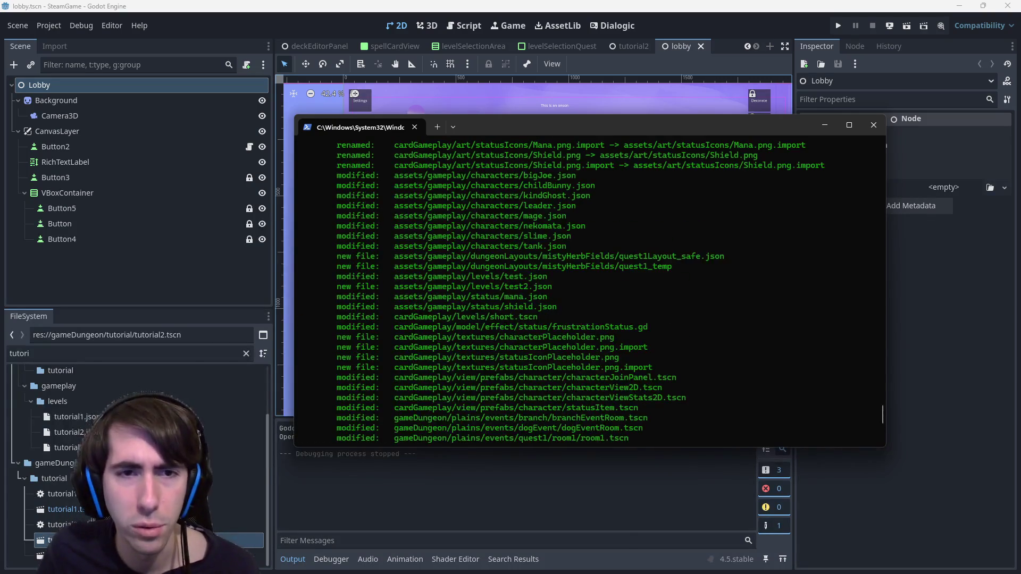
{"action": "scroll", "coordinate": [589, 290], "scroll_direction": "down", "scroll_amount": 1}
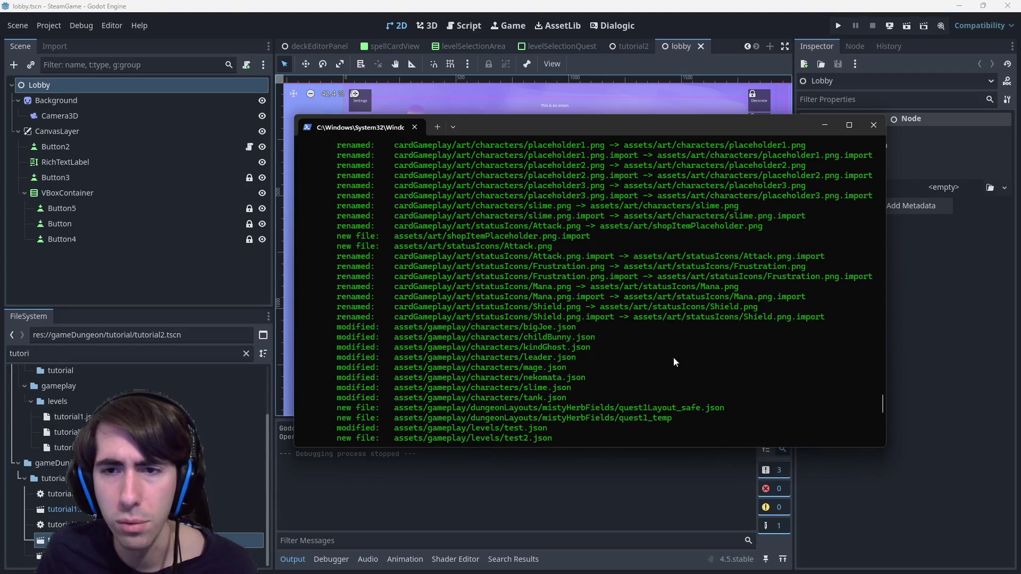
{"action": "scroll", "coordinate": [718, 341], "scroll_direction": "up", "scroll_amount": 4}
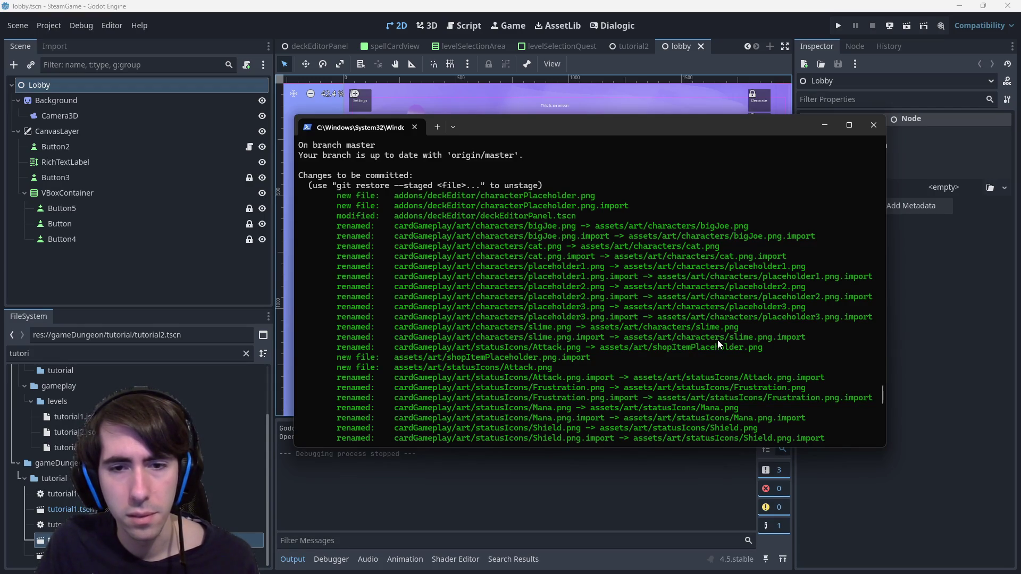
{"action": "type", "text": "git t"}
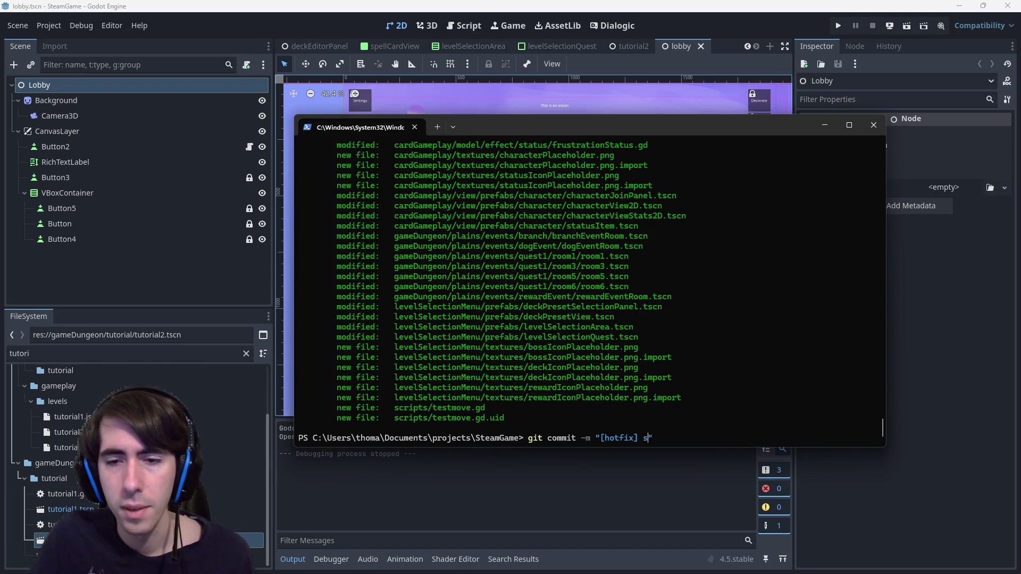
Step: Type the commit message '[hotfix] statusIcon and character textures remove from'
{"action": "type", "text": "Icons and "}
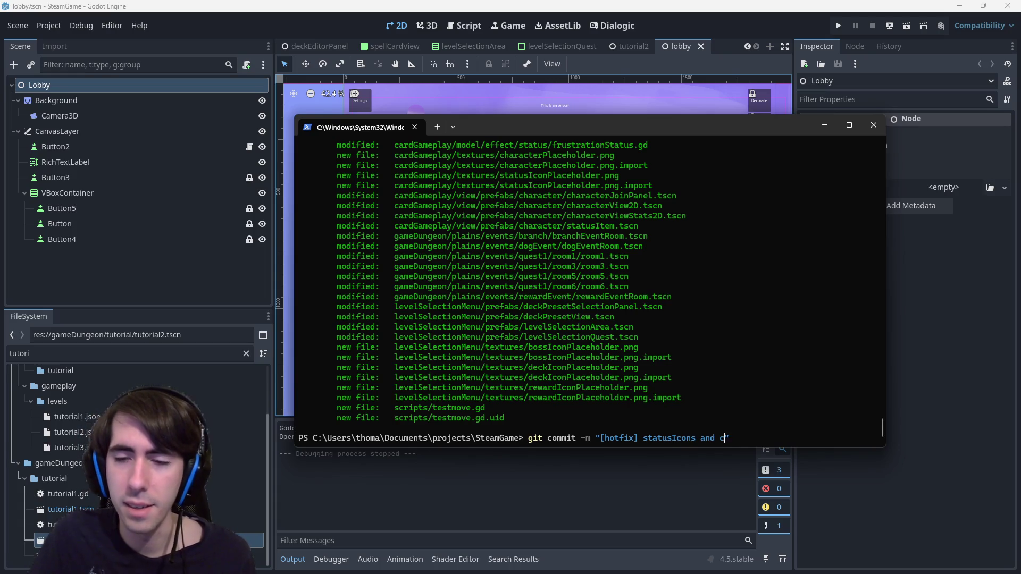
{"action": "type", "text": "character texture"}
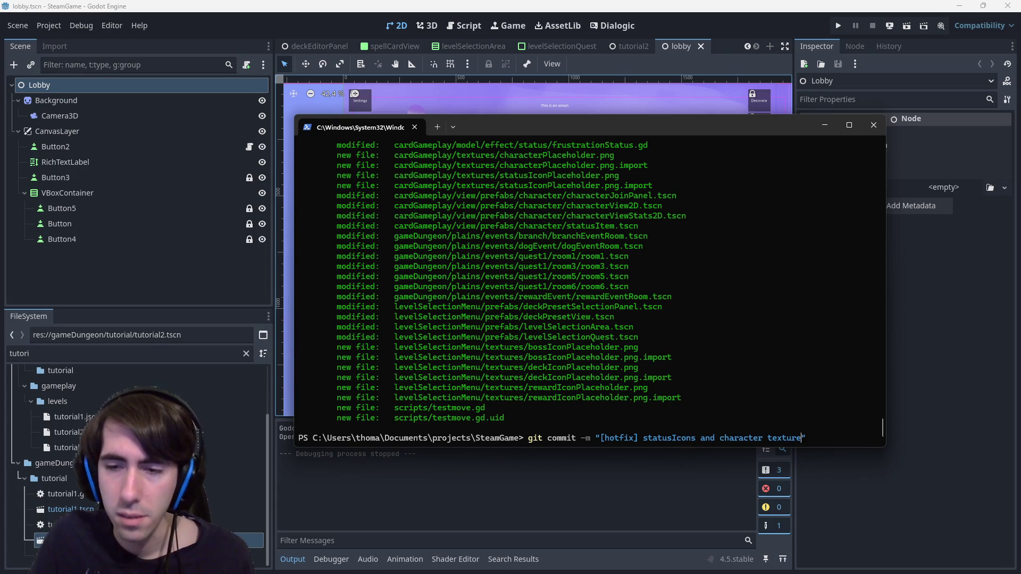
{"action": "key", "text": "Left"}
{"action": "key", "text": "BackSpace"}
{"action": "key", "text": "ctrl+Right"}
{"action": "key", "text": "ctrl+Right"}
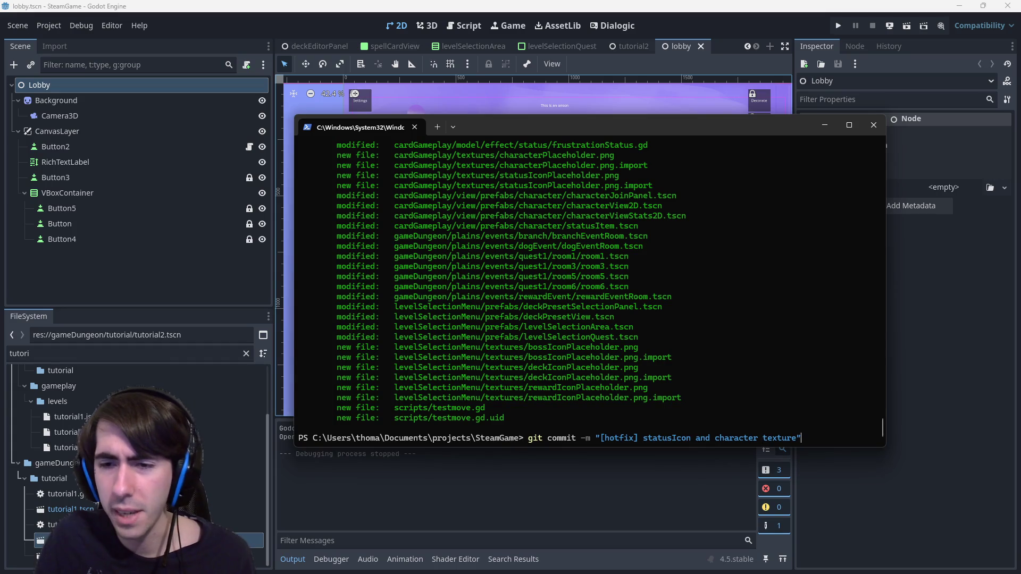
{"action": "type", "text": "fr"}
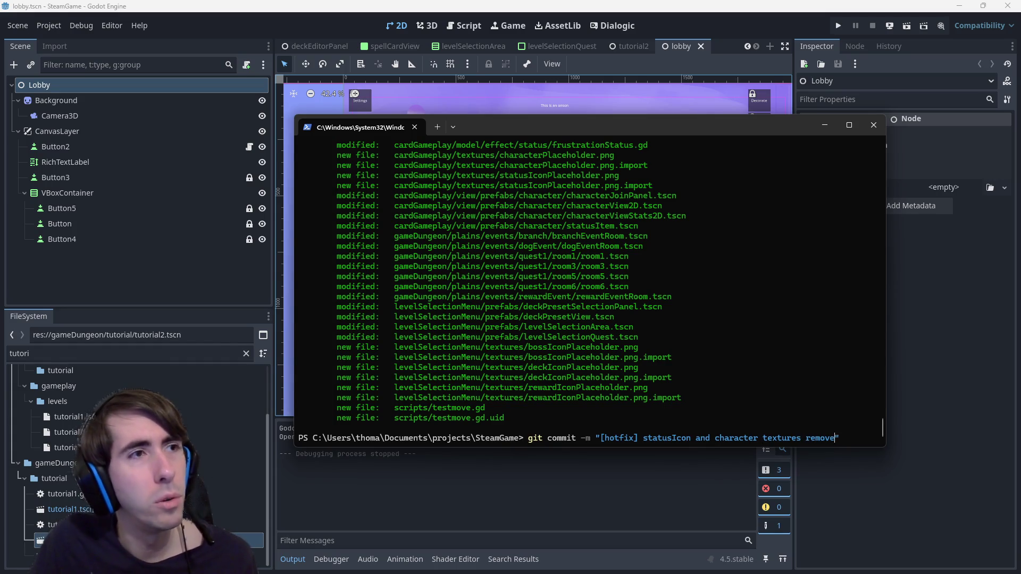
{"action": "type", "text": "om"}
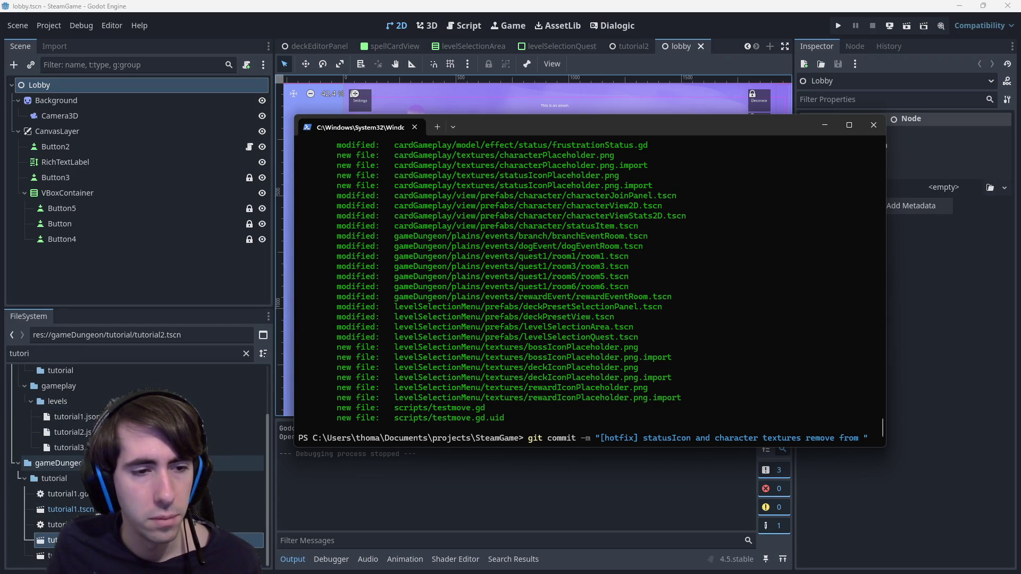
Step: Check the Godot FileSystem dock with the 'tutori' file filter cleared
{"action": "left_click", "coordinate": [245, 357]}
{"action": "left_click", "coordinate": [245, 354]}
{"action": "scroll", "coordinate": [133, 452], "scroll_direction": "down", "scroll_amount": 5}
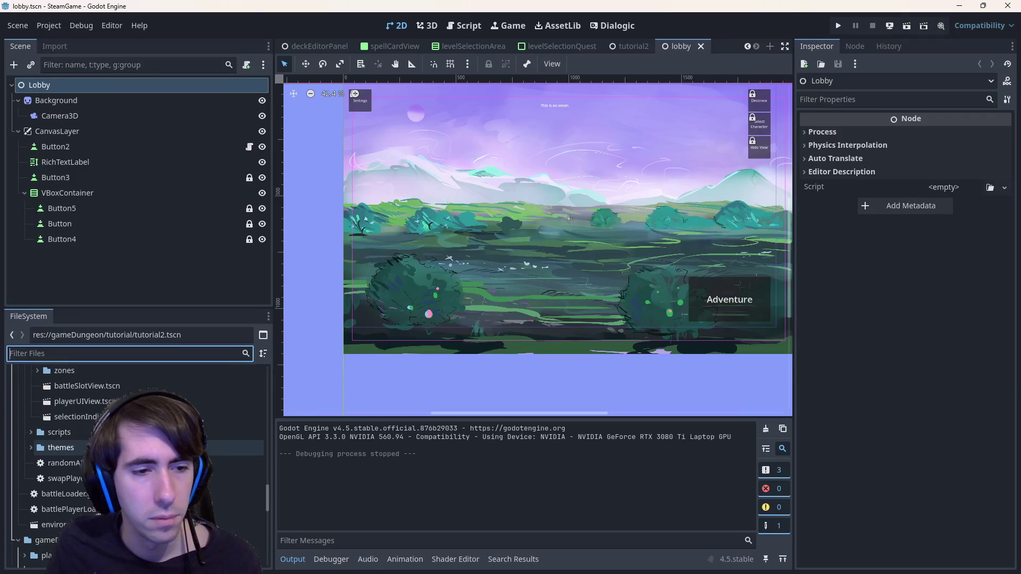
{"action": "scroll", "coordinate": [133, 452], "scroll_direction": "up", "scroll_amount": 5}
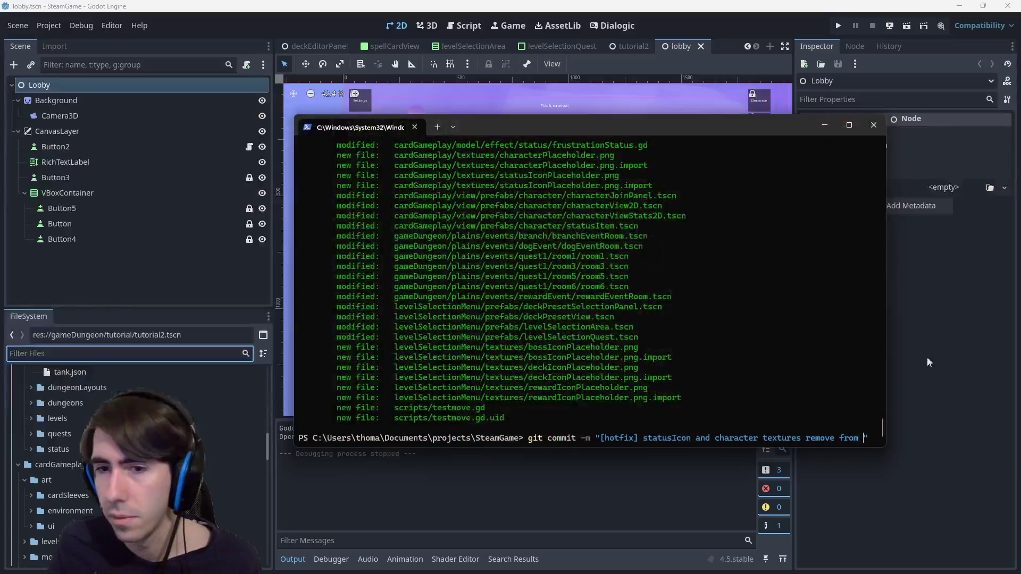
Step: Finish the message with 'CardGameplay addon (cleaning)' and commit the staged changes
{"action": "type", "text": "CardGa"}
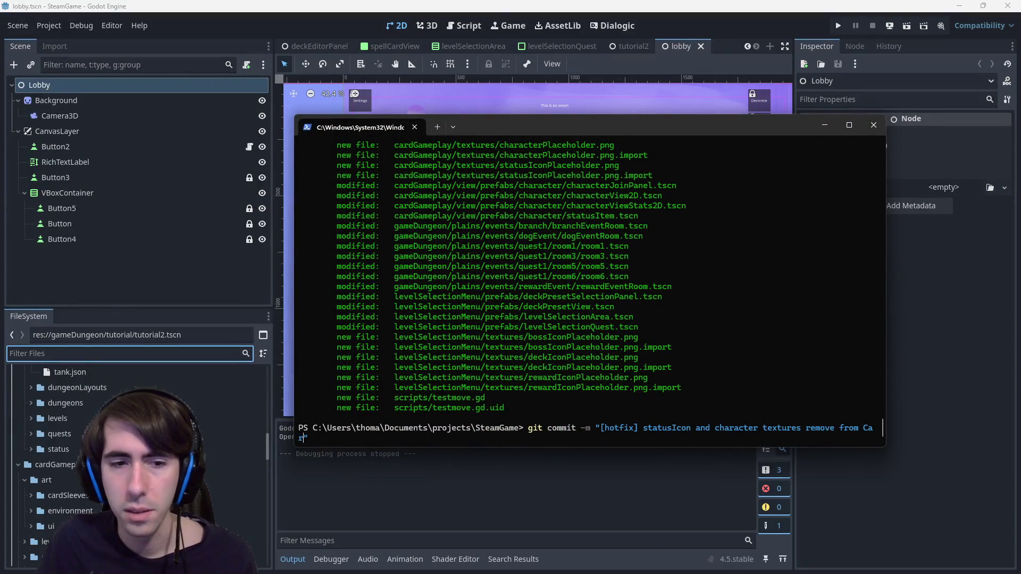
{"action": "type", "text": "meplay addon"}
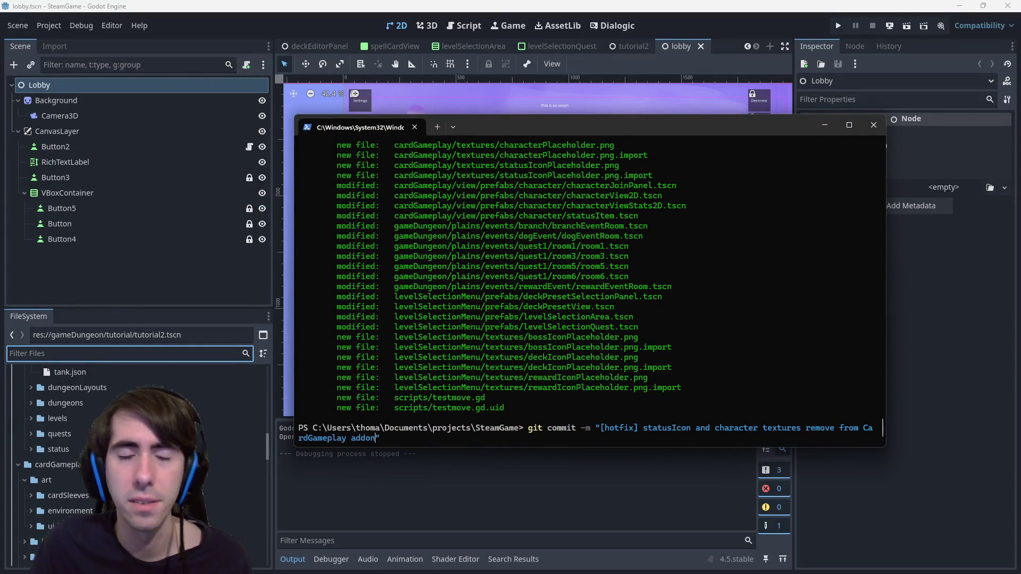
{"action": "type", "text": " (cleaning)"}
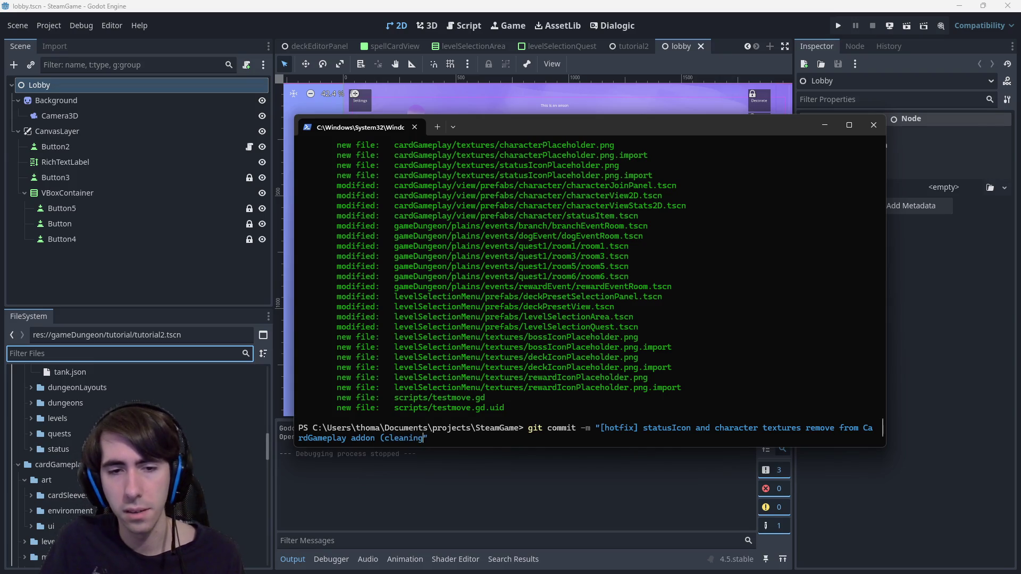
{"action": "left_click", "coordinate": [380, 437]}
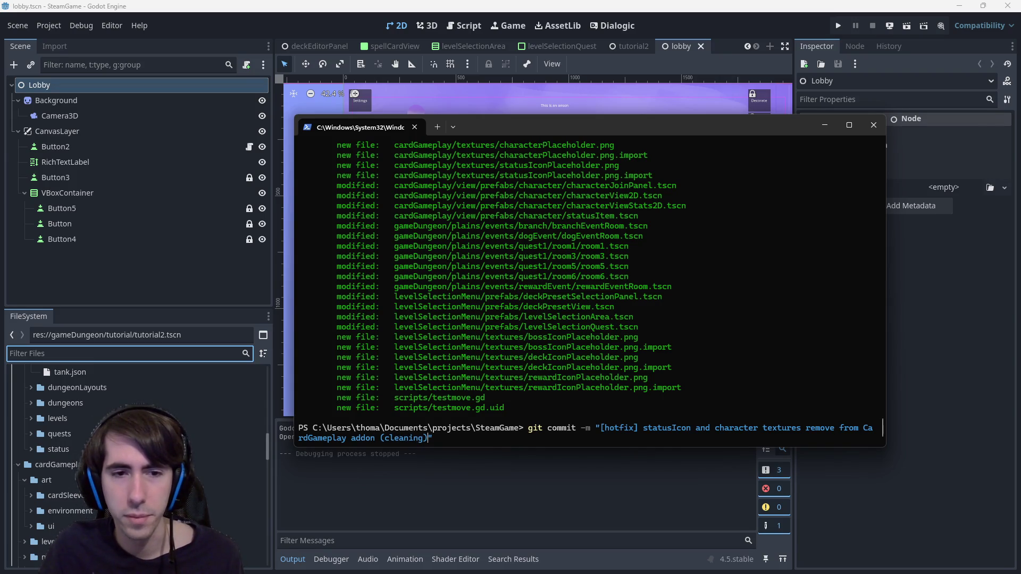
{"action": "key", "text": "Left"}
{"action": "key", "text": "BackSpace"}
{"action": "key", "text": "BackSpace"}
{"action": "key", "text": "BackSpace"}
{"action": "type", "text": "addon"}
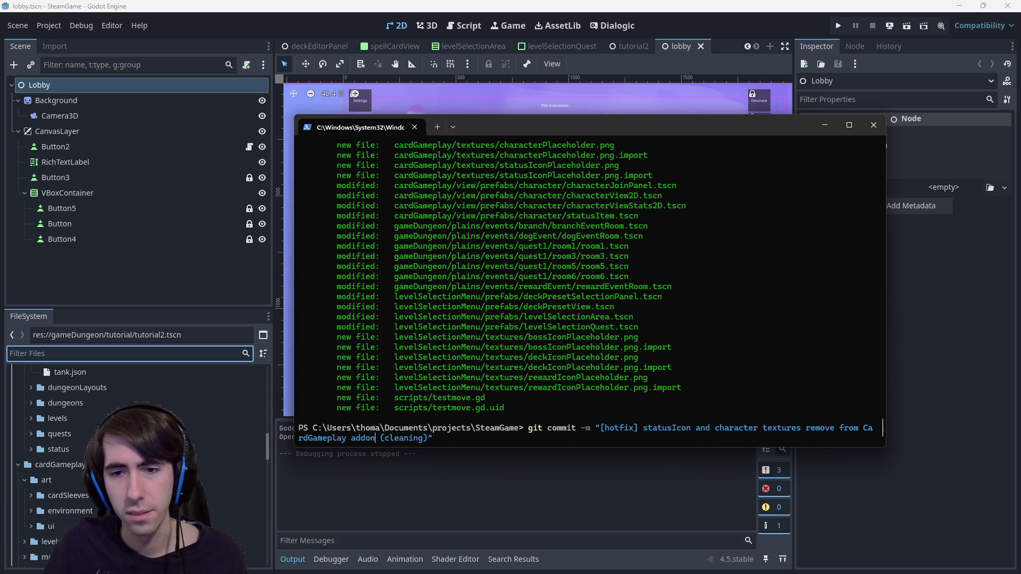
{"action": "key", "text": "Return"}
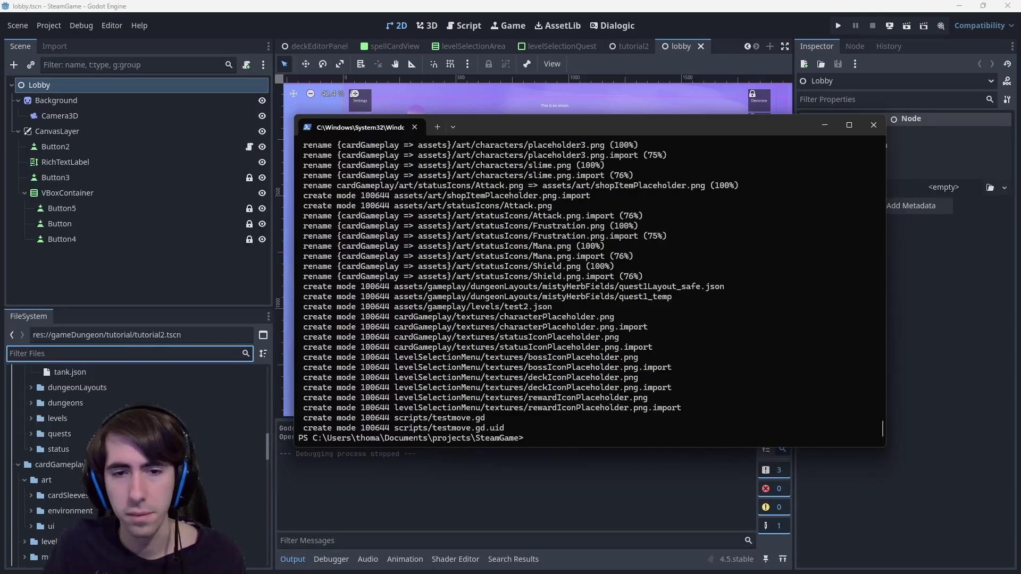
Step: Push the hotfix commit to the remote master branch with git push
{"action": "type", "text": "git push"}
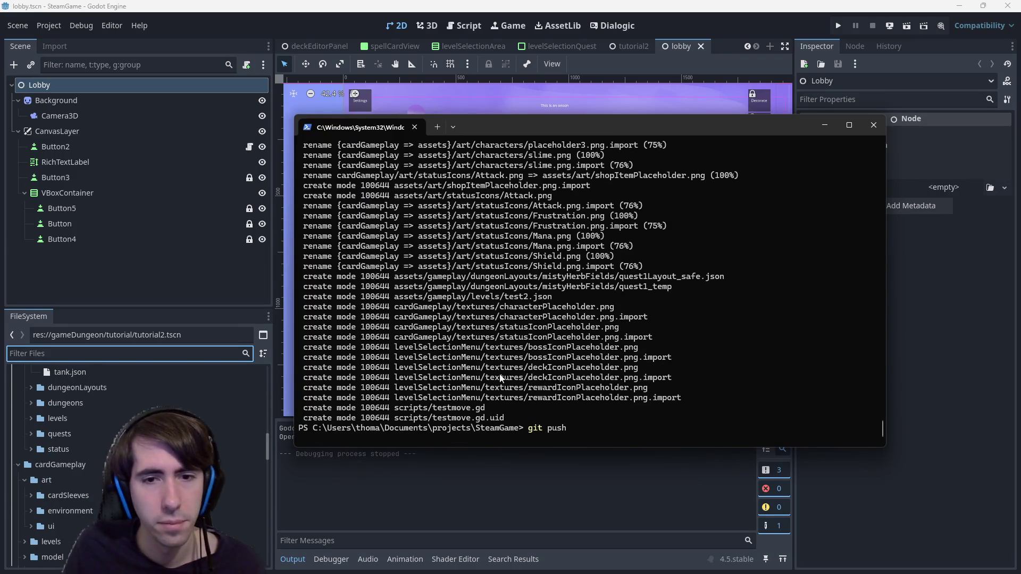
{"action": "key", "text": "Return"}
{"action": "scroll", "coordinate": [182, 407], "scroll_direction": "up", "scroll_amount": 5}
Step: Collapse the gameplay characters, art characters and cardGameplay textures folders in FileSystem
{"action": "left_click", "coordinate": [108, 498]}
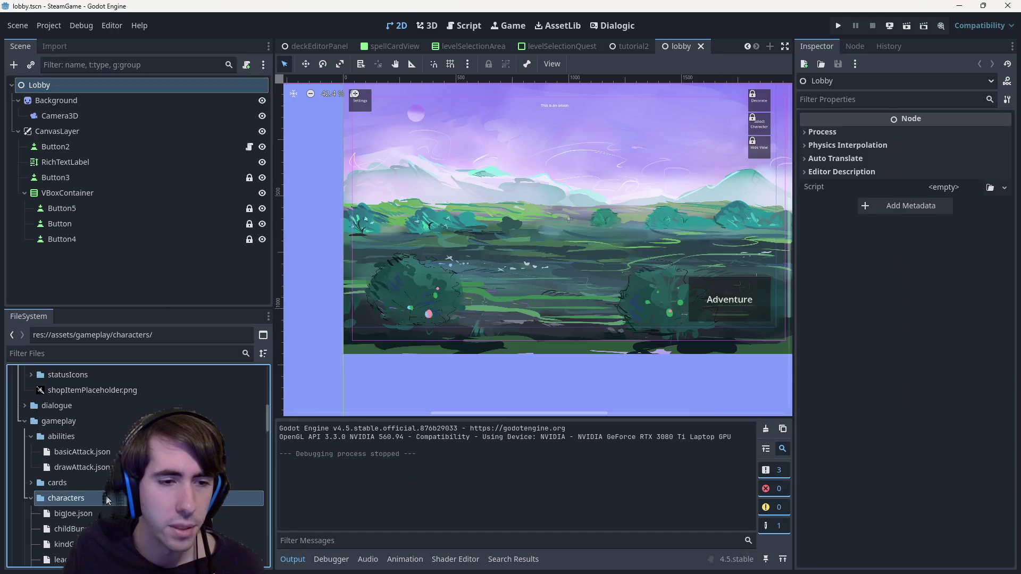
{"action": "double_click", "coordinate": [108, 500]}
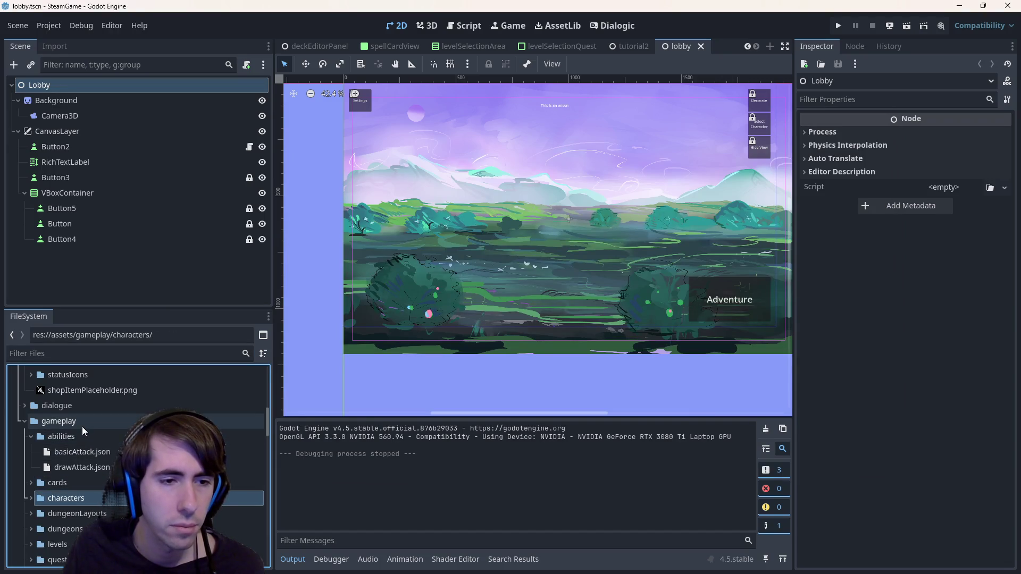
{"action": "left_click", "coordinate": [82, 426]}
{"action": "scroll", "coordinate": [85, 421], "scroll_direction": "up", "scroll_amount": 5}
{"action": "scroll", "coordinate": [87, 420], "scroll_direction": "up", "scroll_amount": 1}
{"action": "double_click", "coordinate": [97, 483]}
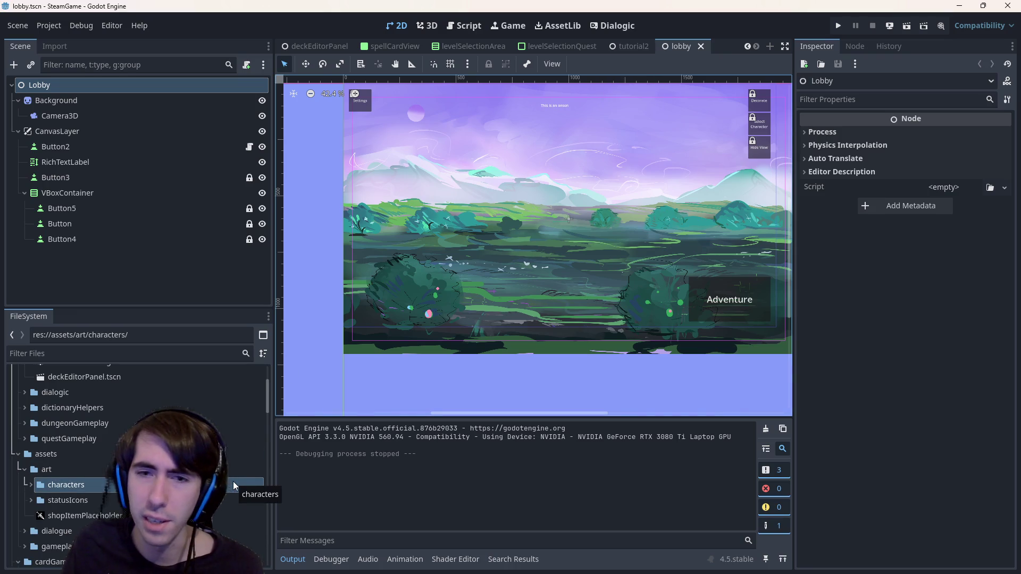
{"action": "scroll", "coordinate": [159, 452], "scroll_direction": "down", "scroll_amount": 4}
{"action": "scroll", "coordinate": [159, 460], "scroll_direction": "down", "scroll_amount": 1}
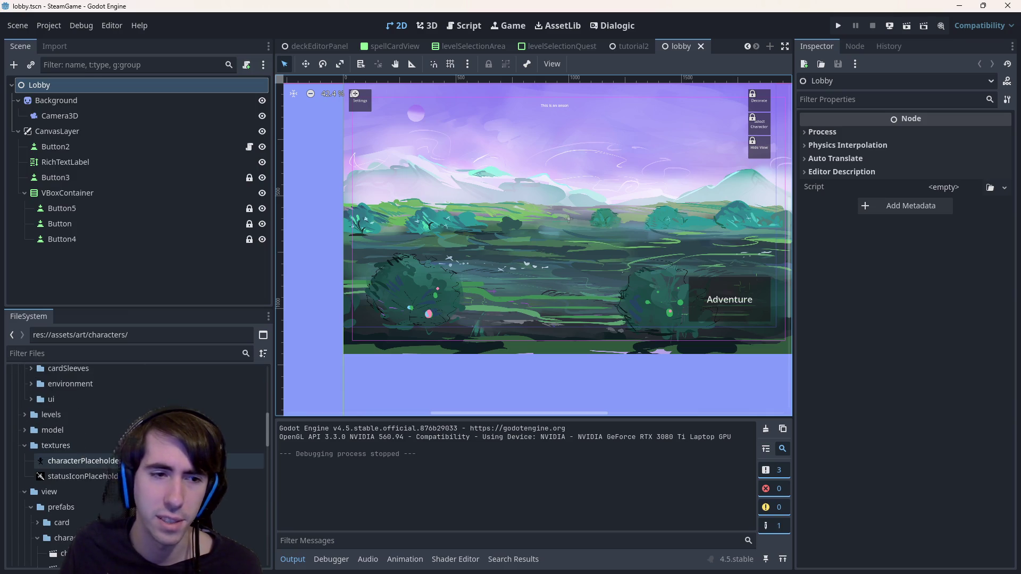
{"action": "double_click", "coordinate": [116, 445]}
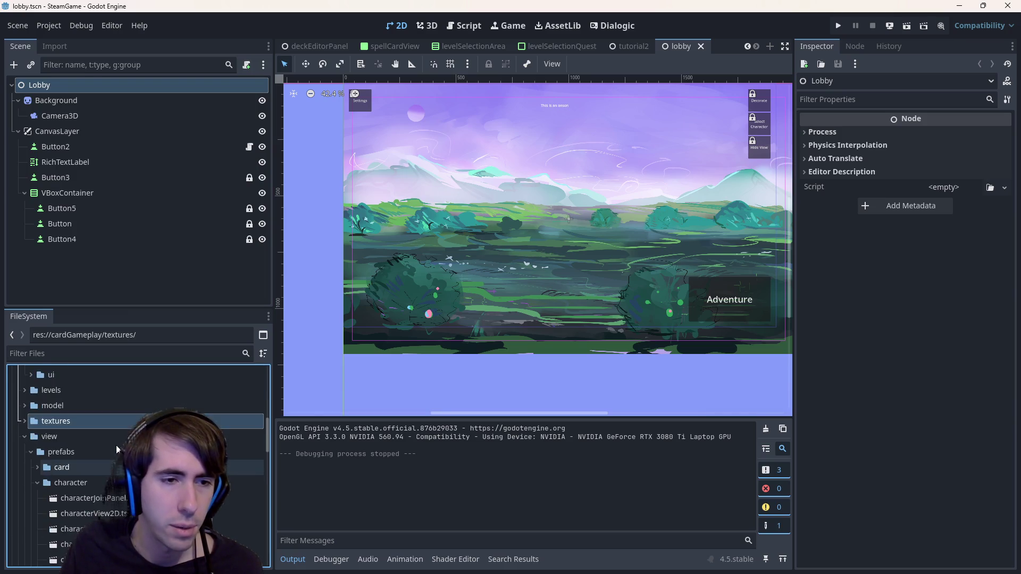
{"action": "scroll", "coordinate": [116, 445], "scroll_direction": "up", "scroll_amount": 4}
{"action": "scroll", "coordinate": [101, 462], "scroll_direction": "down", "scroll_amount": 2}
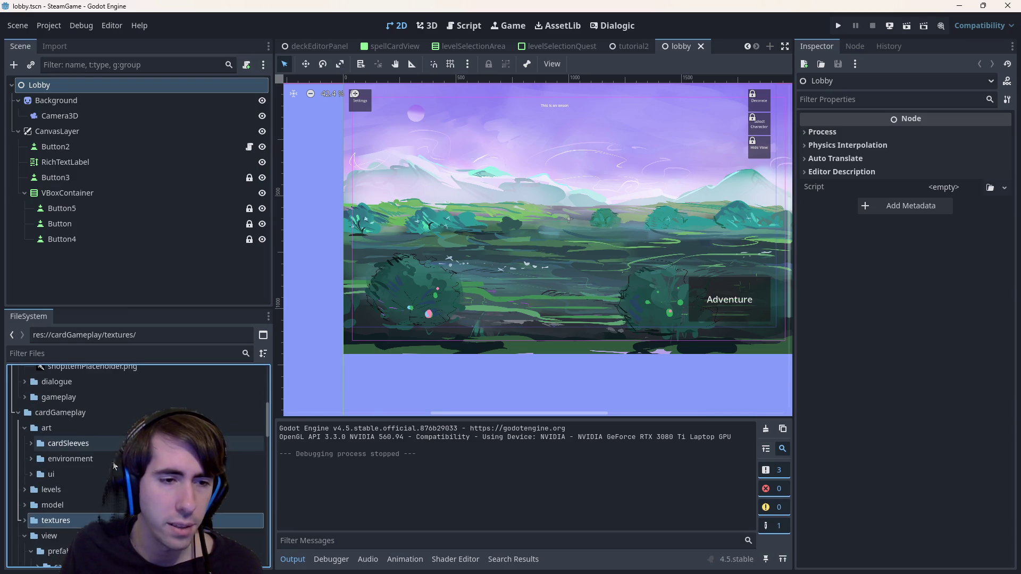
Step: Expand the ui art folder, preview turnBar, buttonSetting, buttonEndTurn and buttonDraw textures, then collapse it
{"action": "double_click", "coordinate": [87, 474]}
{"action": "scroll", "coordinate": [88, 477], "scroll_direction": "down", "scroll_amount": 3}
{"action": "left_click", "coordinate": [69, 529]}
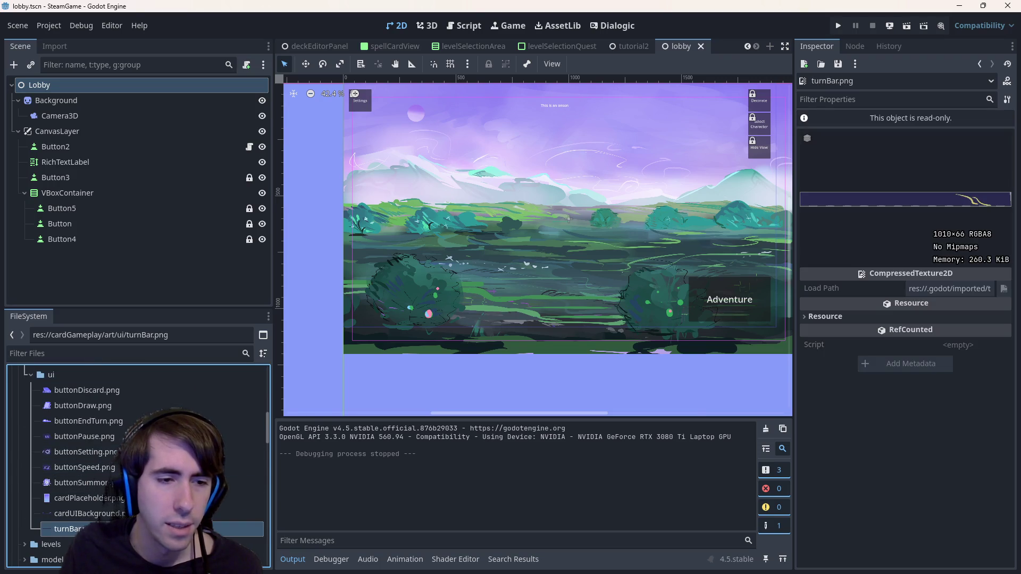
{"action": "left_click", "coordinate": [80, 498]}
{"action": "scroll", "coordinate": [79, 498], "scroll_direction": "up", "scroll_amount": 1}
{"action": "left_click", "coordinate": [79, 506]}
{"action": "left_click", "coordinate": [101, 475]}
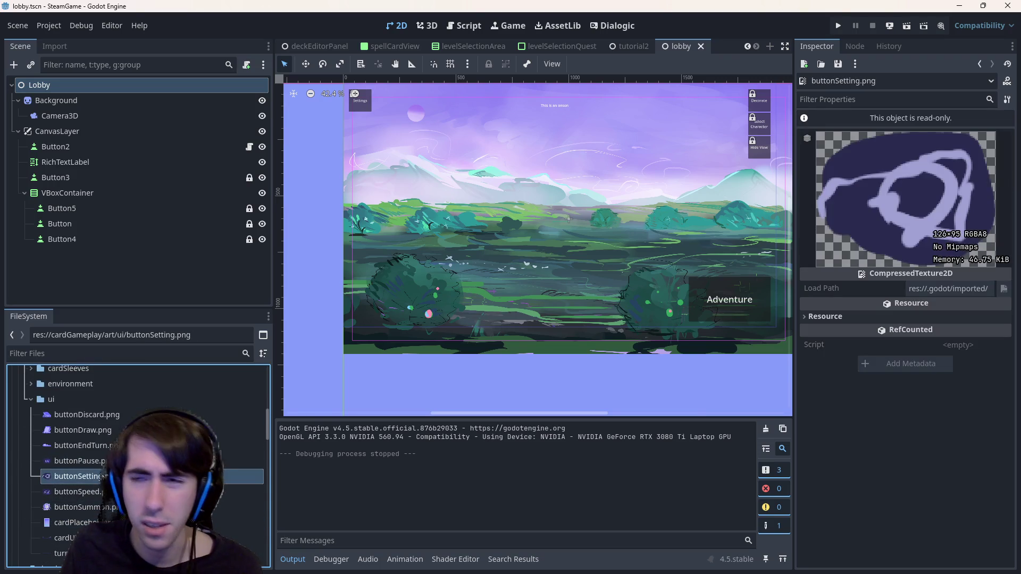
{"action": "left_click", "coordinate": [85, 445]}
{"action": "scroll", "coordinate": [88, 468], "scroll_direction": "up", "scroll_amount": 3}
{"action": "left_click", "coordinate": [88, 478]}
{"action": "double_click", "coordinate": [70, 449]}
Step: Expand the environment folder and preview background.png and mistyherbsbackground.png
{"action": "left_click", "coordinate": [71, 434]}
{"action": "double_click", "coordinate": [71, 434]}
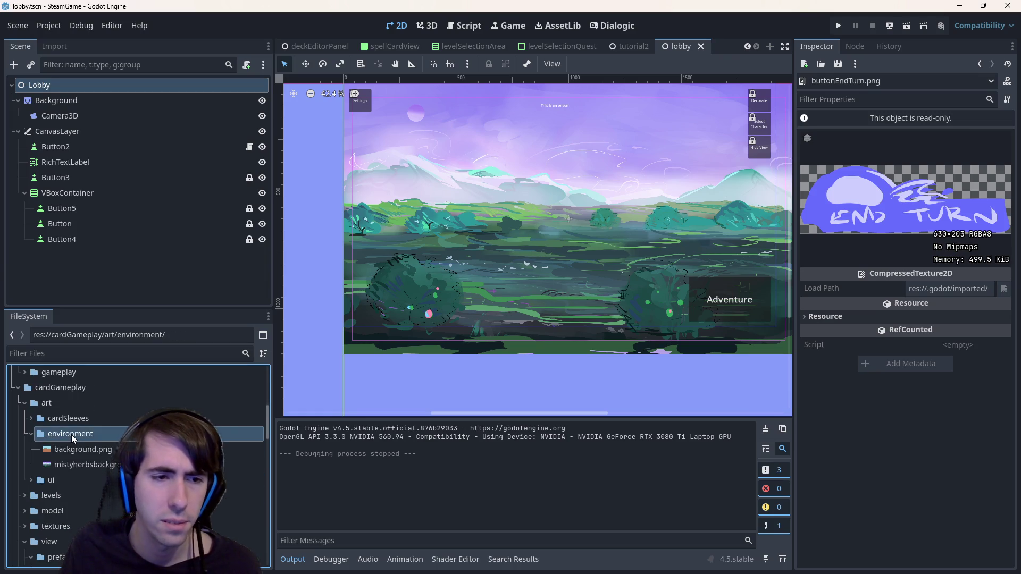
{"action": "left_click", "coordinate": [96, 450]}
{"action": "left_click", "coordinate": [110, 465]}
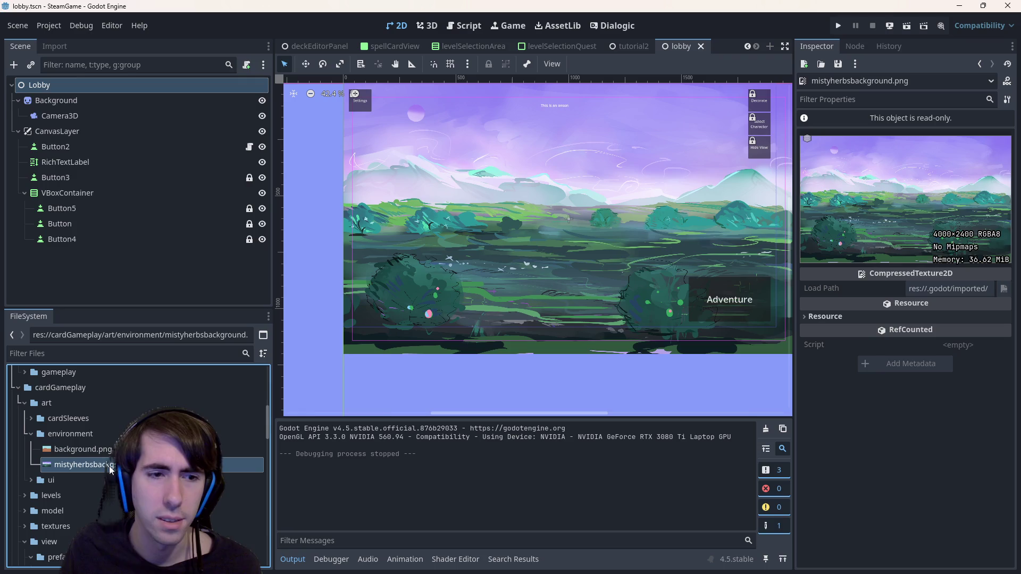
{"action": "mouse_move", "coordinate": [101, 451]}
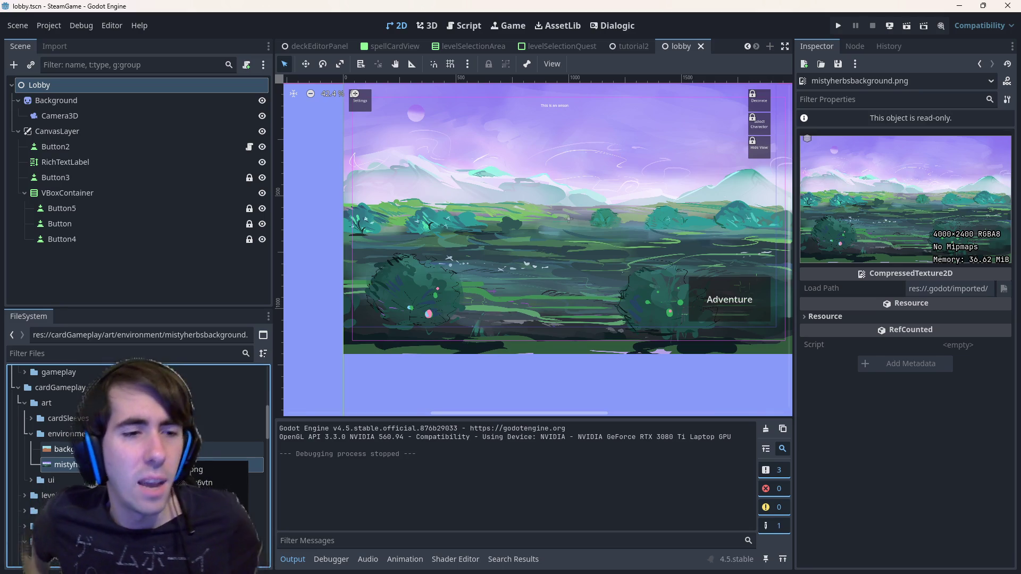
{"action": "right_click", "coordinate": [93, 465]}
{"action": "mouse_move", "coordinate": [160, 369]}
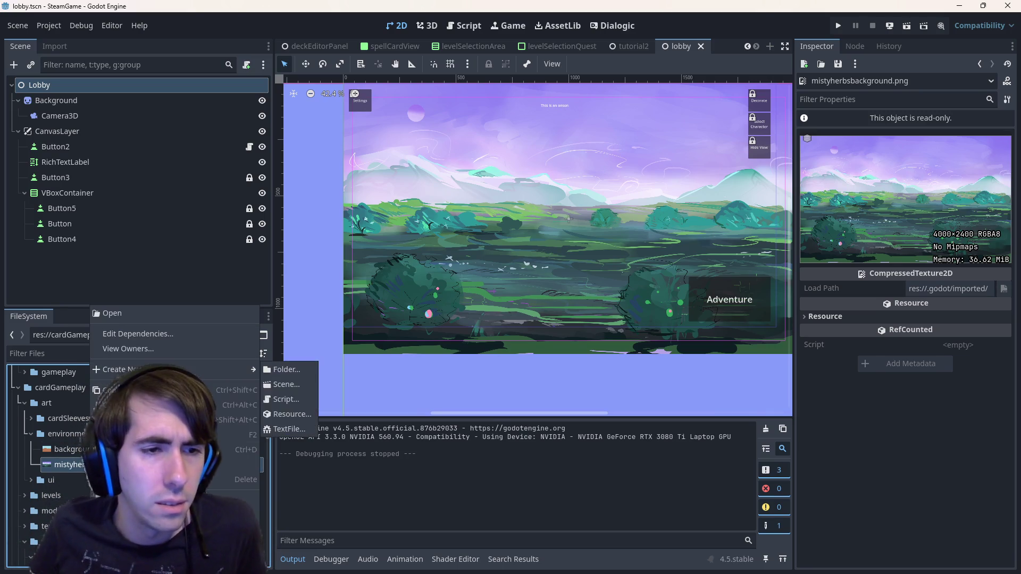
{"action": "left_click", "coordinate": [66, 449]}
{"action": "right_click", "coordinate": [65, 449]}
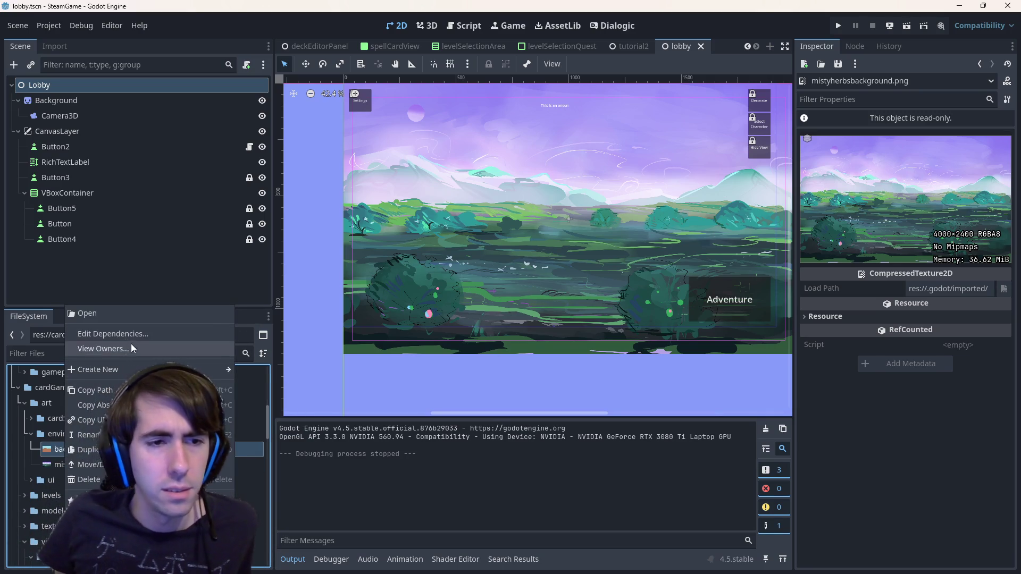
{"action": "left_click", "coordinate": [130, 349]}
{"action": "left_click", "coordinate": [656, 193]}
{"action": "right_click", "coordinate": [133, 465]}
{"action": "left_click", "coordinate": [158, 350]}
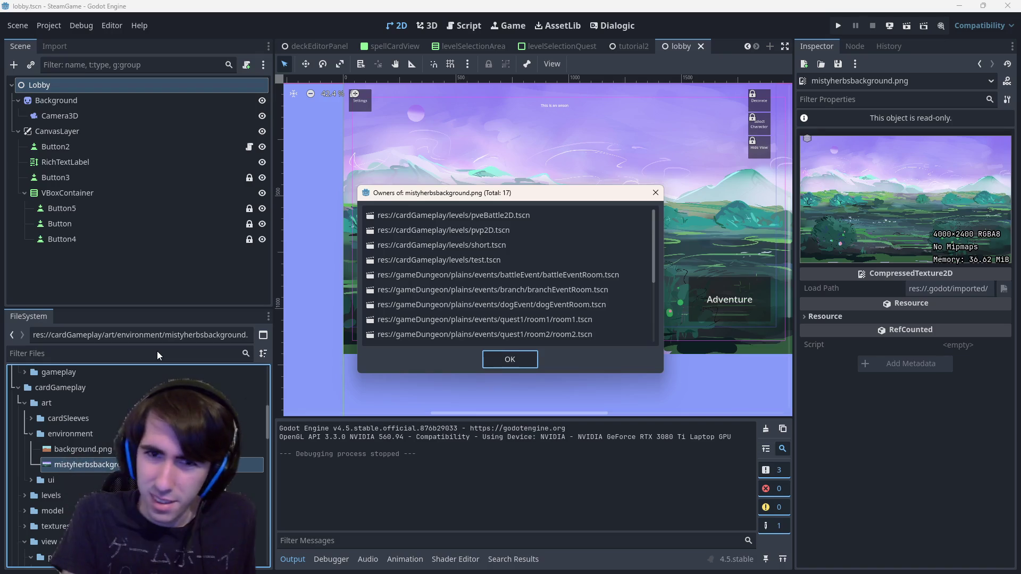
{"action": "scroll", "coordinate": [422, 306], "scroll_direction": "down", "scroll_amount": 3}
{"action": "scroll", "coordinate": [426, 302], "scroll_direction": "down", "scroll_amount": 2}
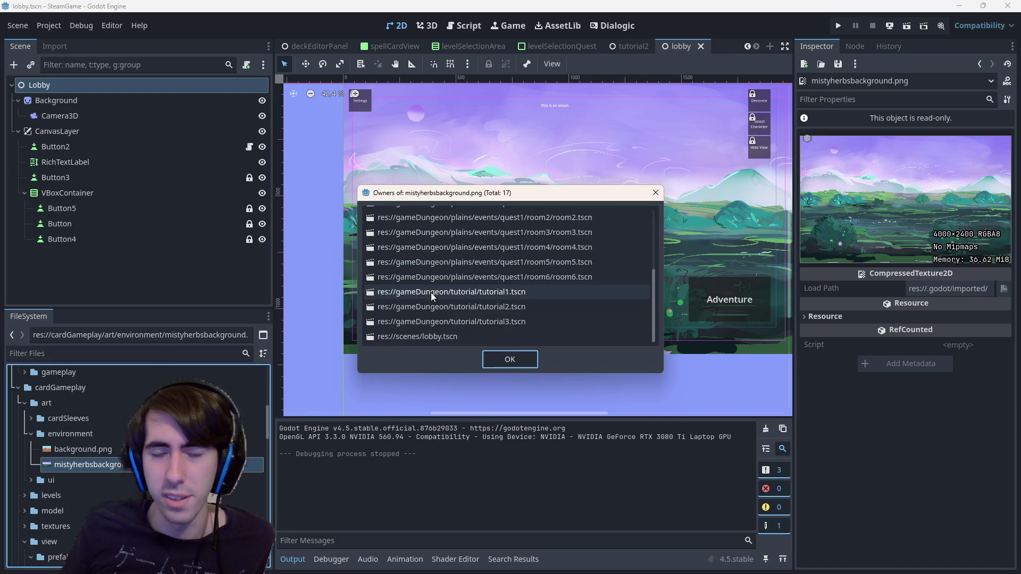
{"action": "scroll", "coordinate": [464, 335], "scroll_direction": "up", "scroll_amount": 4}
{"action": "scroll", "coordinate": [464, 337], "scroll_direction": "up", "scroll_amount": 1}
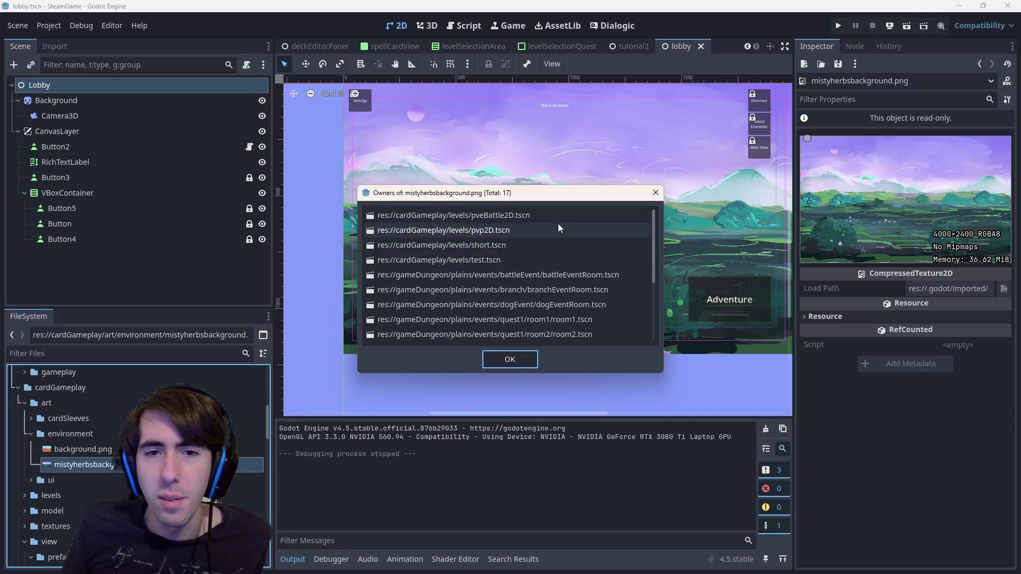
{"action": "left_click", "coordinate": [509, 361]}
{"action": "right_click", "coordinate": [258, 464]}
{"action": "left_click", "coordinate": [258, 354]}
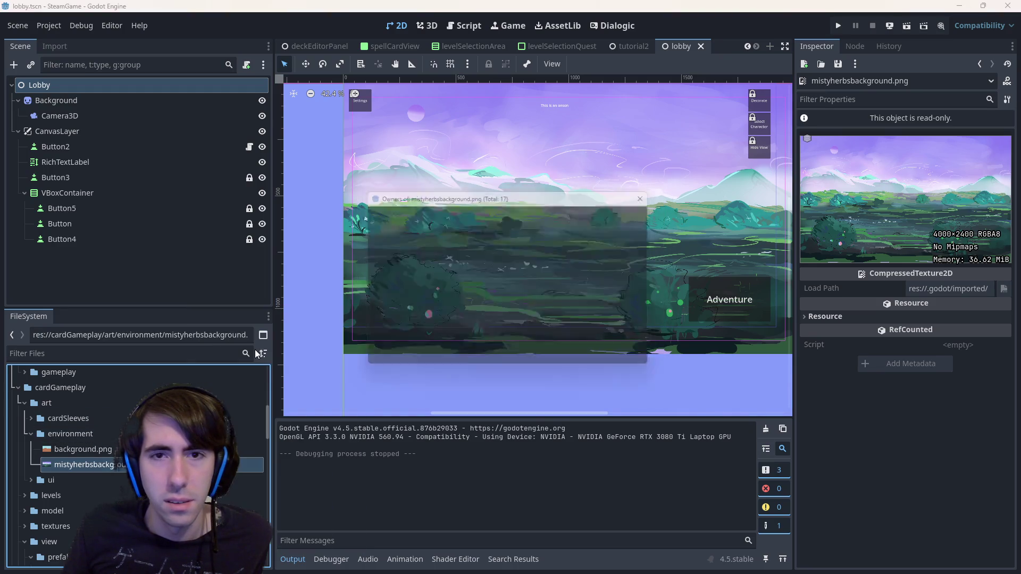
{"action": "scroll", "coordinate": [470, 283], "scroll_direction": "down", "scroll_amount": 3}
{"action": "scroll", "coordinate": [471, 278], "scroll_direction": "up", "scroll_amount": 3}
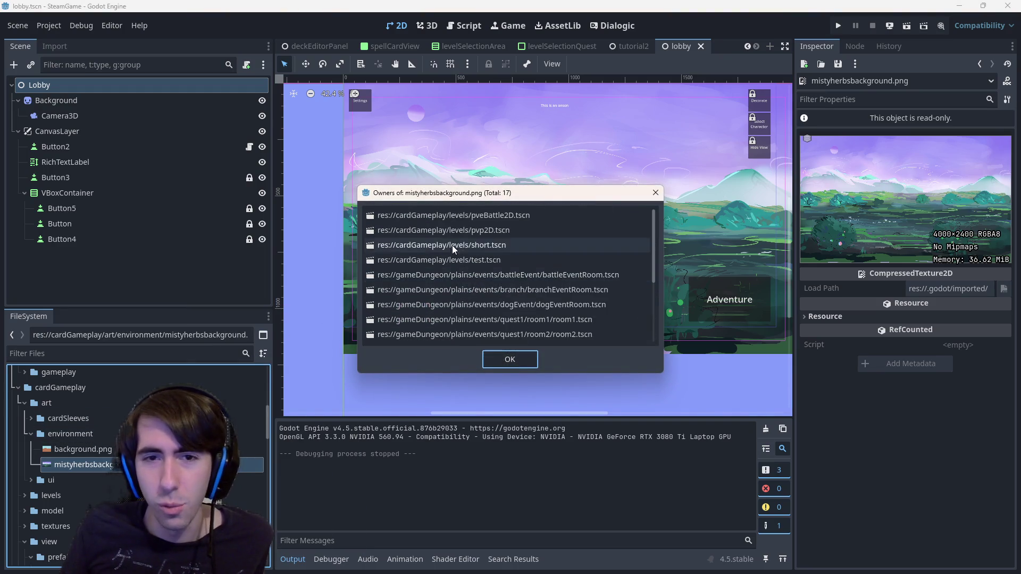
{"action": "left_click", "coordinate": [528, 364]}
{"action": "left_click", "coordinate": [177, 450]}
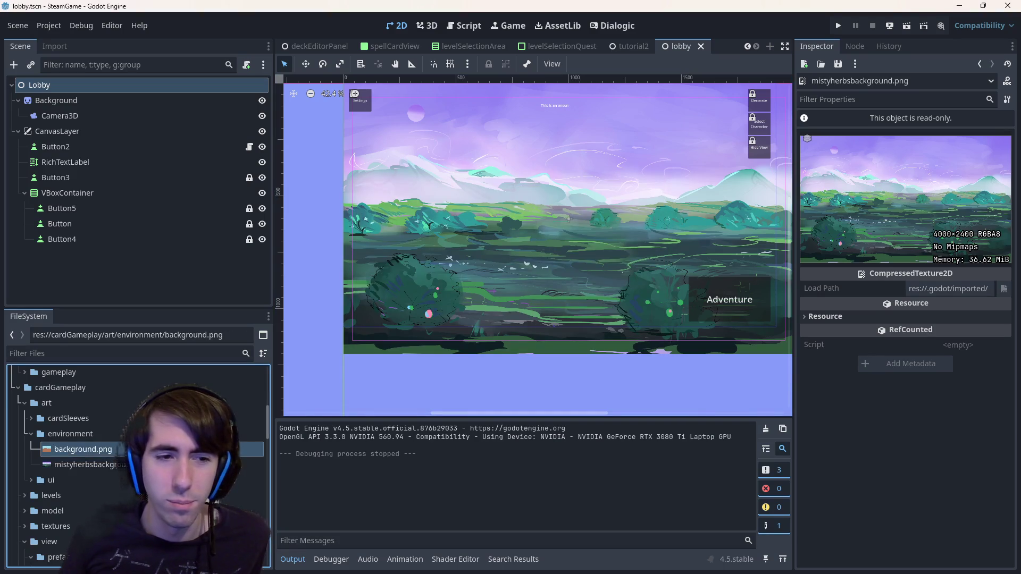
Step: Rename background.png to backgroundPlaceholder.png
{"action": "key", "text": "F2"}
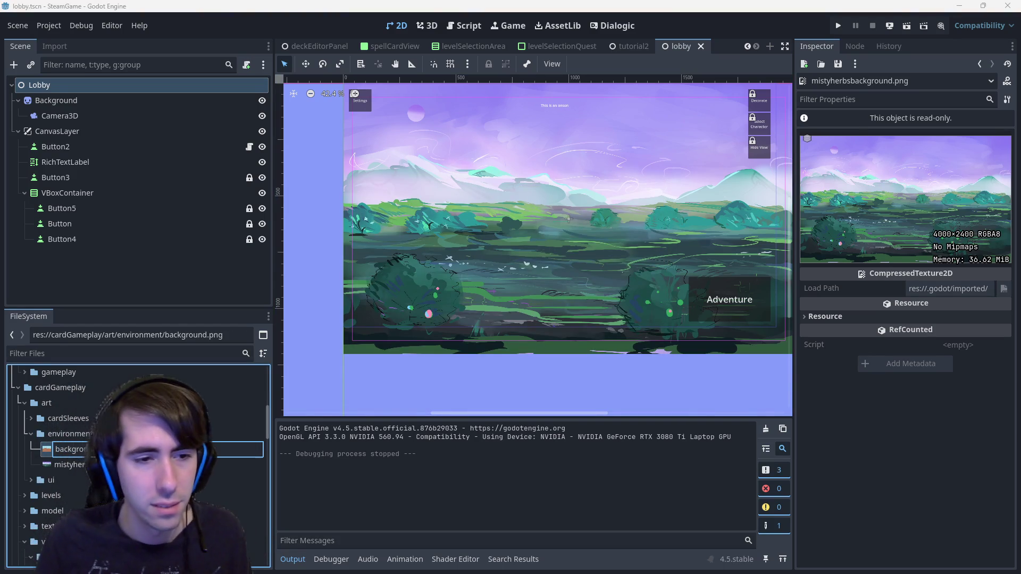
{"action": "type", "text": "Placeholder"}
{"action": "key", "text": "Return"}
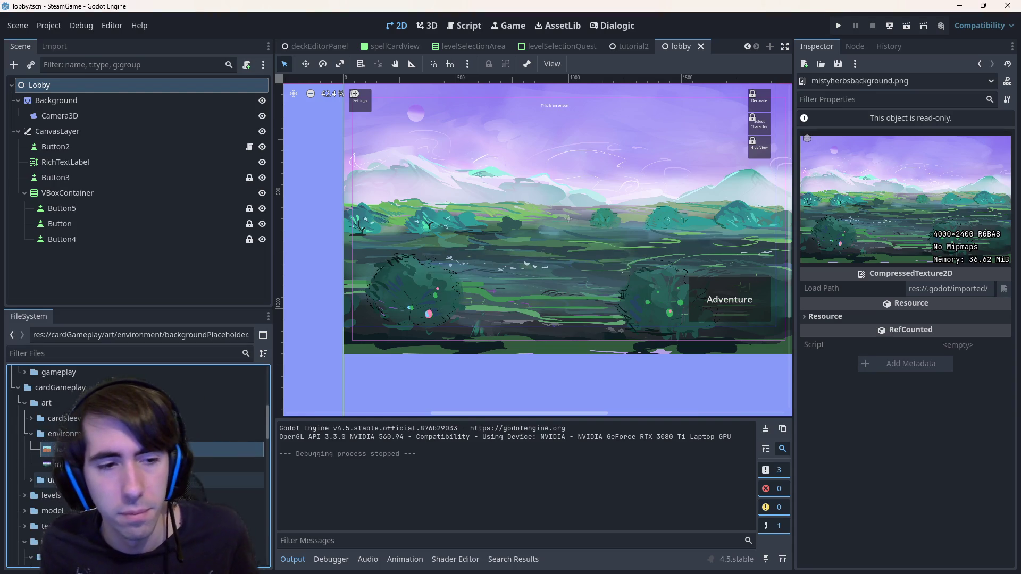
{"action": "right_click", "coordinate": [127, 464]}
{"action": "left_click", "coordinate": [76, 420]}
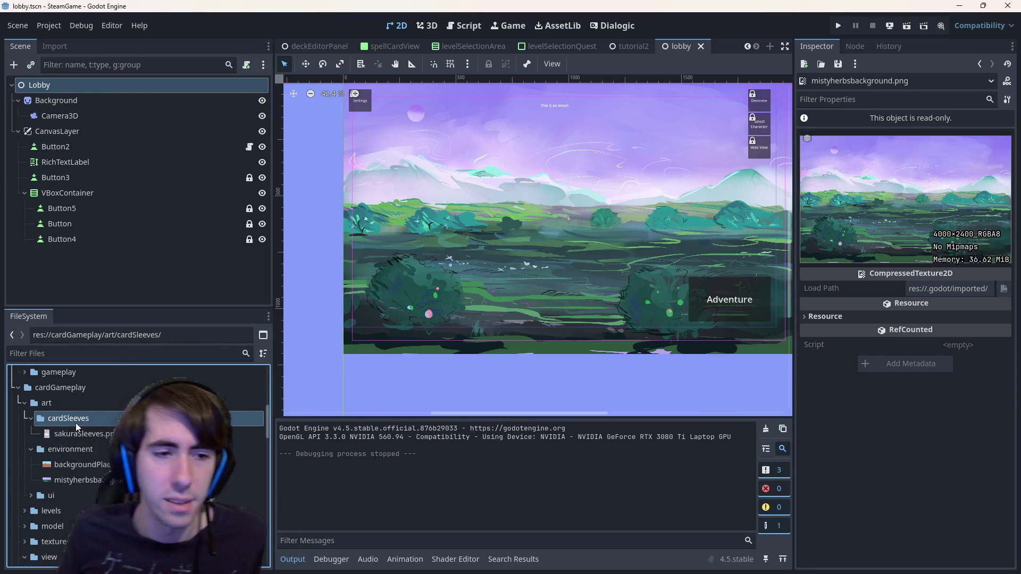
Step: Tidy the FileSystem tree by collapsing the ui and addons folders
{"action": "double_click", "coordinate": [71, 478]}
{"action": "scroll", "coordinate": [72, 480], "scroll_direction": "up", "scroll_amount": 4}
{"action": "double_click", "coordinate": [94, 426]}
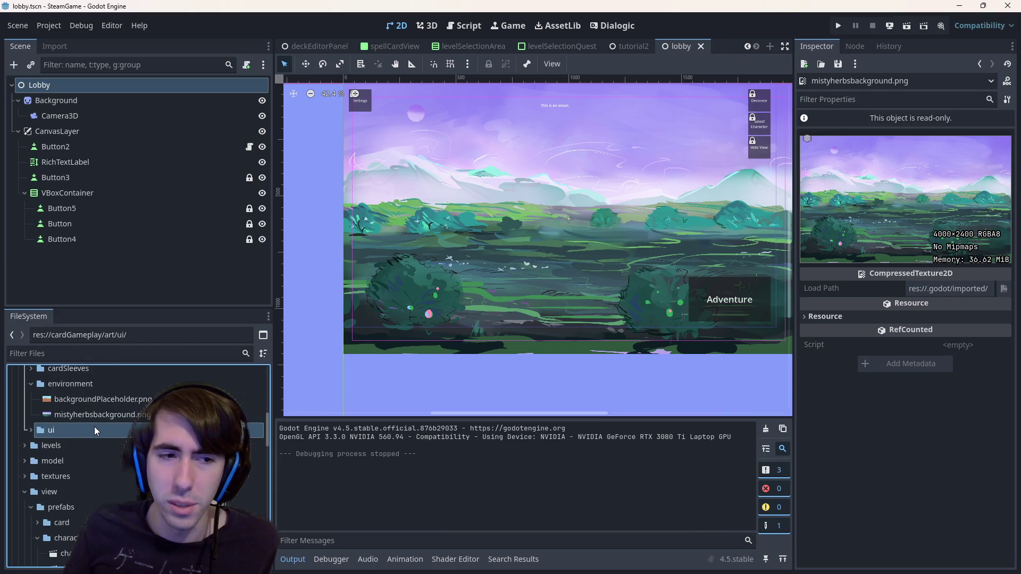
{"action": "scroll", "coordinate": [94, 426], "scroll_direction": "up", "scroll_amount": 4}
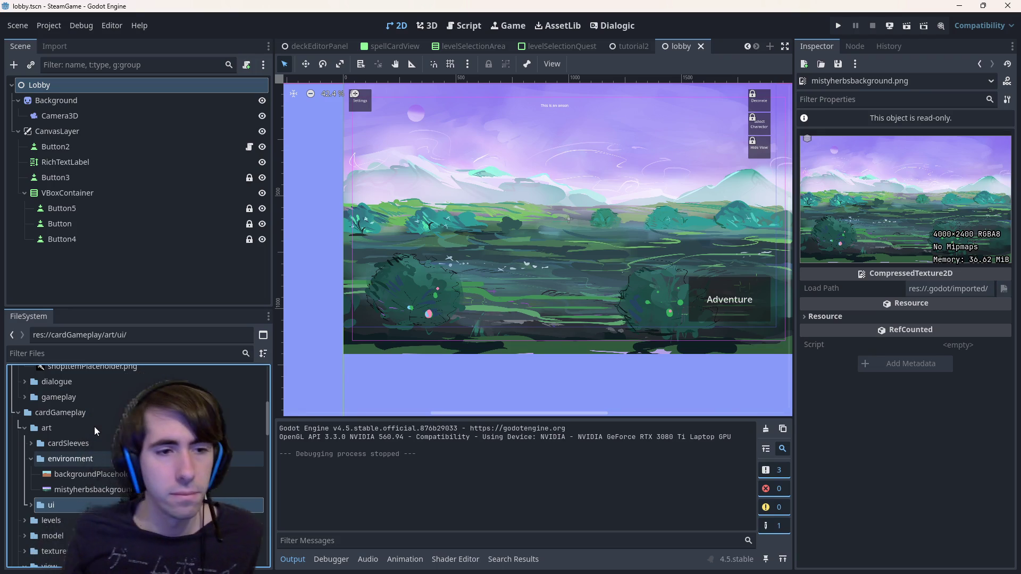
{"action": "scroll", "coordinate": [95, 431], "scroll_direction": "up", "scroll_amount": 5}
{"action": "scroll", "coordinate": [97, 426], "scroll_direction": "up", "scroll_amount": 2}
{"action": "double_click", "coordinate": [75, 415]}
{"action": "left_click", "coordinate": [69, 404]}
{"action": "double_click", "coordinate": [70, 404]}
Step: Expand the assets/art characters and statusIcons folders and select shopItemPlaceholder.png
{"action": "left_click", "coordinate": [76, 434]}
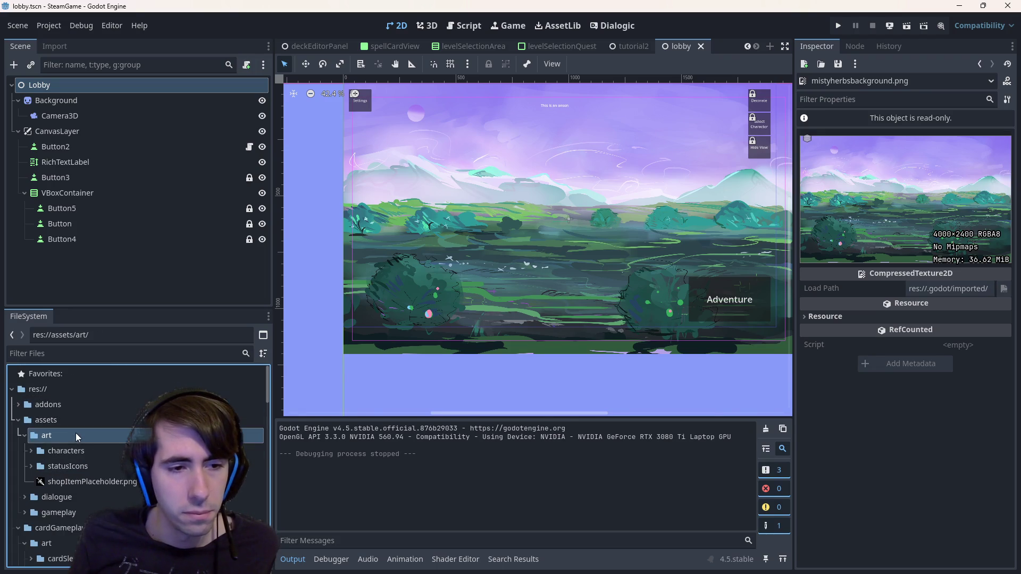
{"action": "double_click", "coordinate": [83, 451]}
{"action": "scroll", "coordinate": [82, 442], "scroll_direction": "down", "scroll_amount": 4}
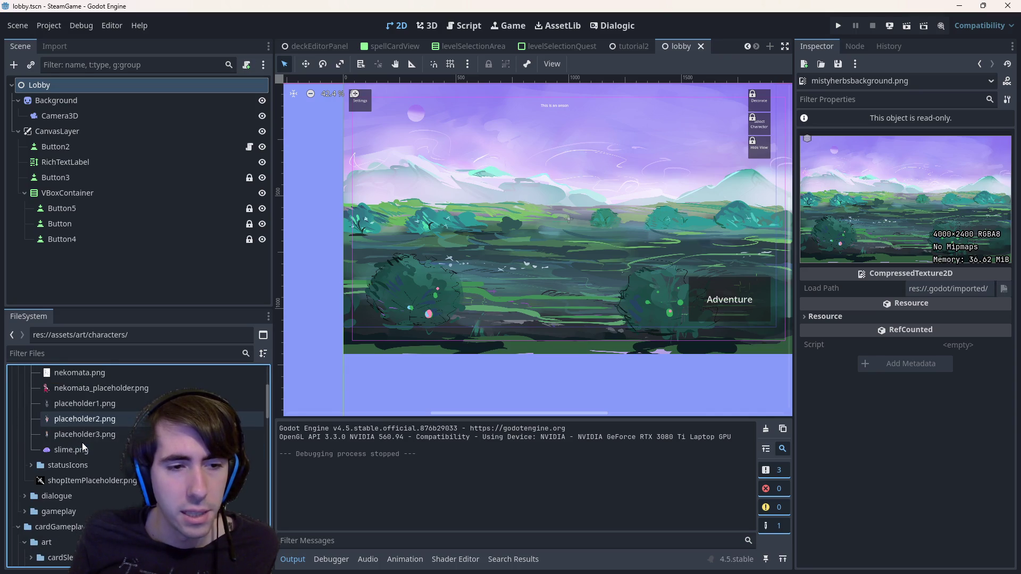
{"action": "double_click", "coordinate": [84, 464]}
{"action": "scroll", "coordinate": [85, 465], "scroll_direction": "down", "scroll_amount": 3}
{"action": "scroll", "coordinate": [84, 455], "scroll_direction": "up", "scroll_amount": 5}
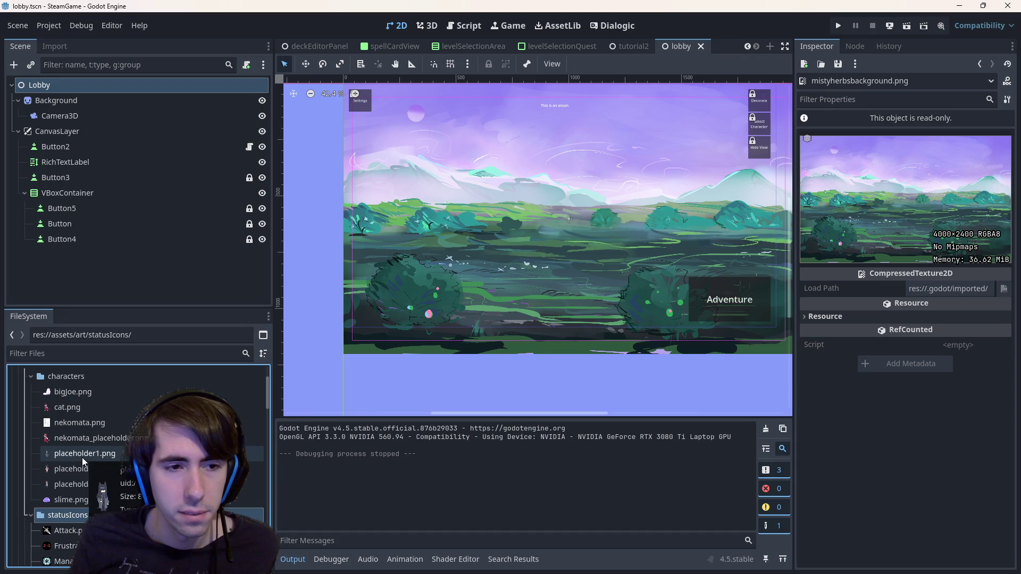
{"action": "scroll", "coordinate": [82, 457], "scroll_direction": "down", "scroll_amount": 3}
{"action": "left_click", "coordinate": [91, 506]}
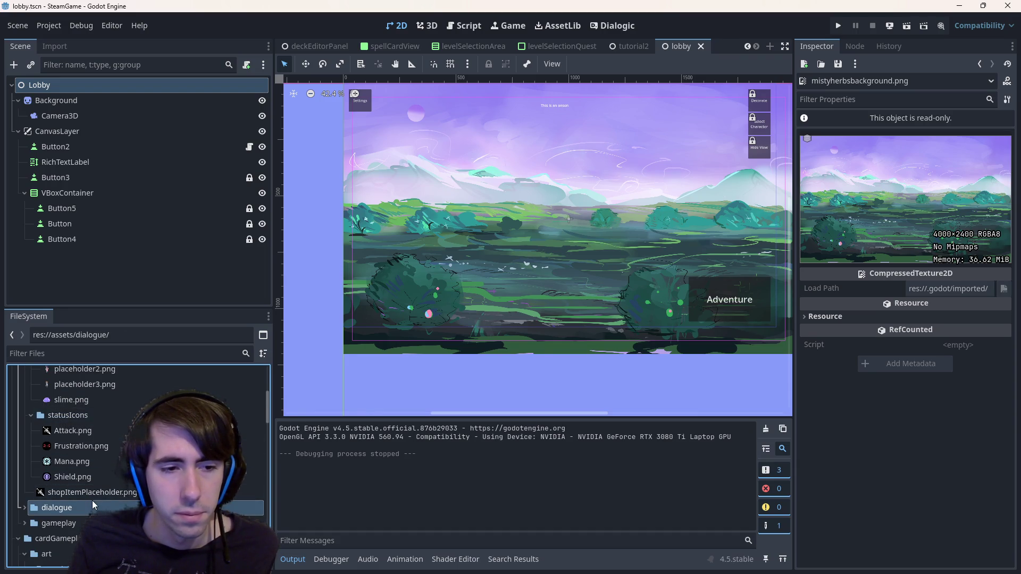
{"action": "scroll", "coordinate": [91, 498], "scroll_direction": "up", "scroll_amount": 1}
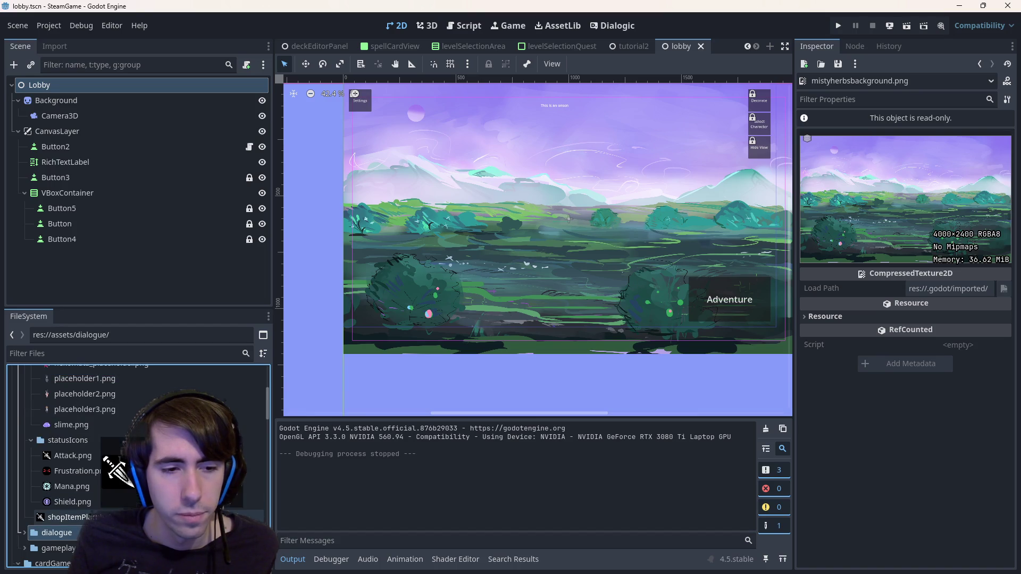
{"action": "left_click", "coordinate": [69, 516]}
{"action": "scroll", "coordinate": [91, 467], "scroll_direction": "up", "scroll_amount": 4}
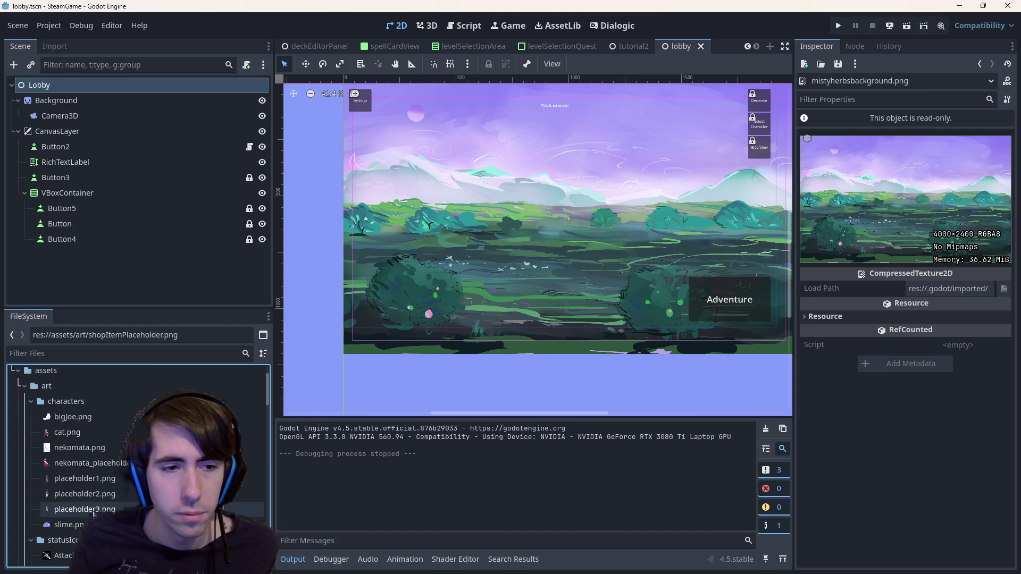
{"action": "scroll", "coordinate": [93, 511], "scroll_direction": "down", "scroll_amount": 5}
Step: List the owners of shopItemPlaceholder.png and open the rewardEventRoom scene
{"action": "right_click", "coordinate": [102, 471]}
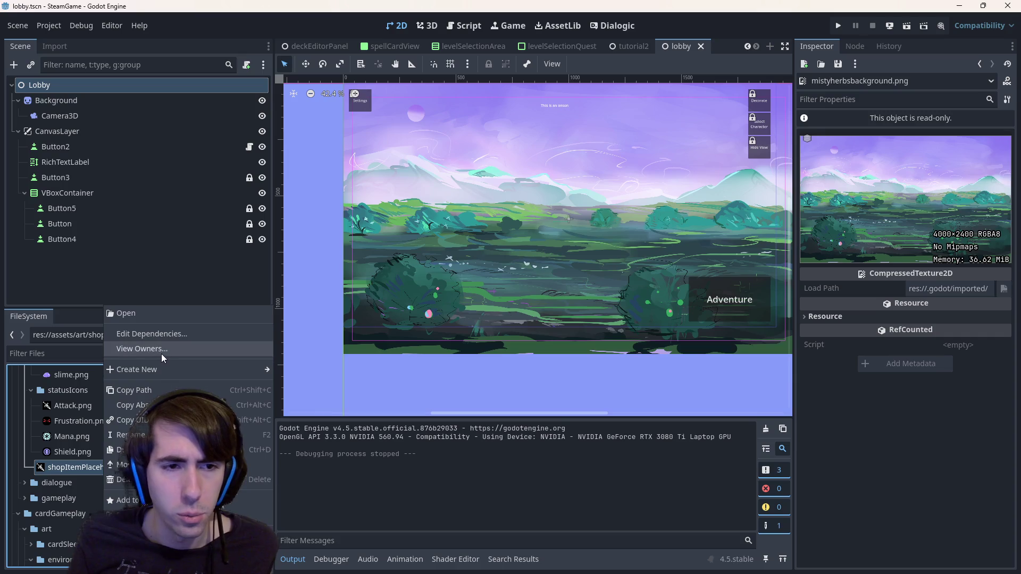
{"action": "left_click", "coordinate": [161, 353]}
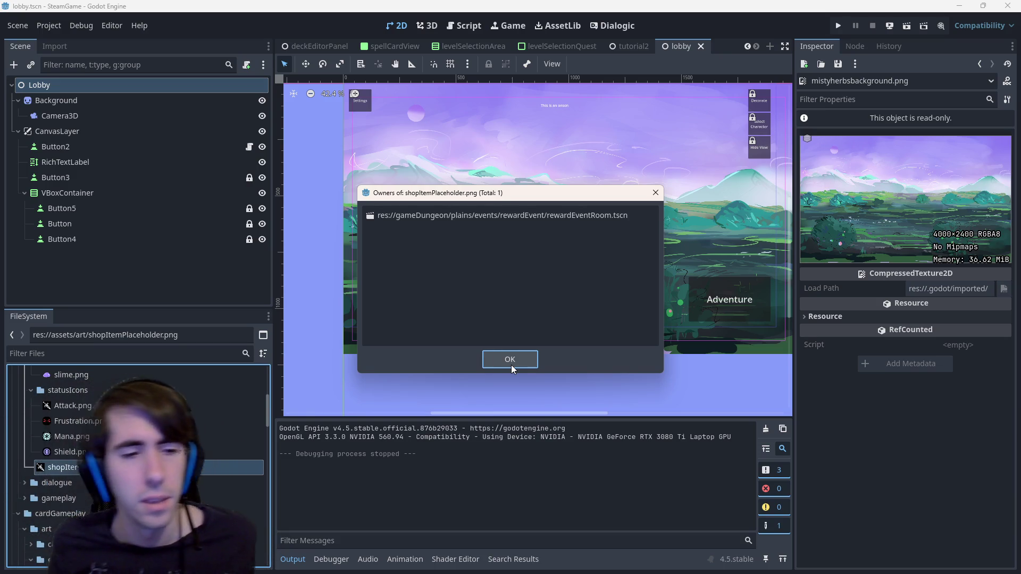
{"action": "double_click", "coordinate": [495, 215]}
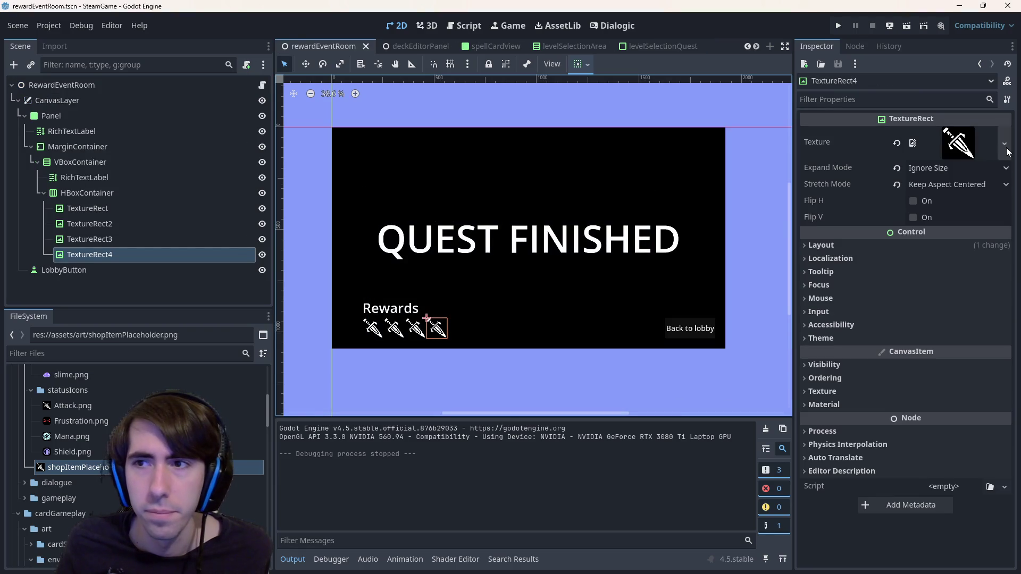
Step: Quick Load rewardIconPlaceholder as TextureRect4's texture
{"action": "left_click", "coordinate": [1005, 150]}
{"action": "left_click", "coordinate": [917, 437]}
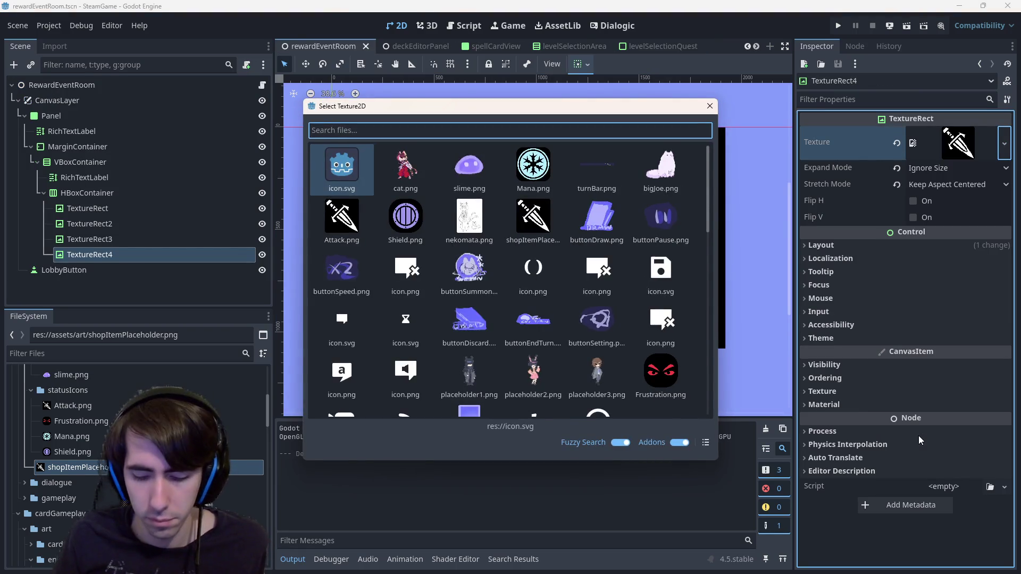
{"action": "type", "text": "placeho"}
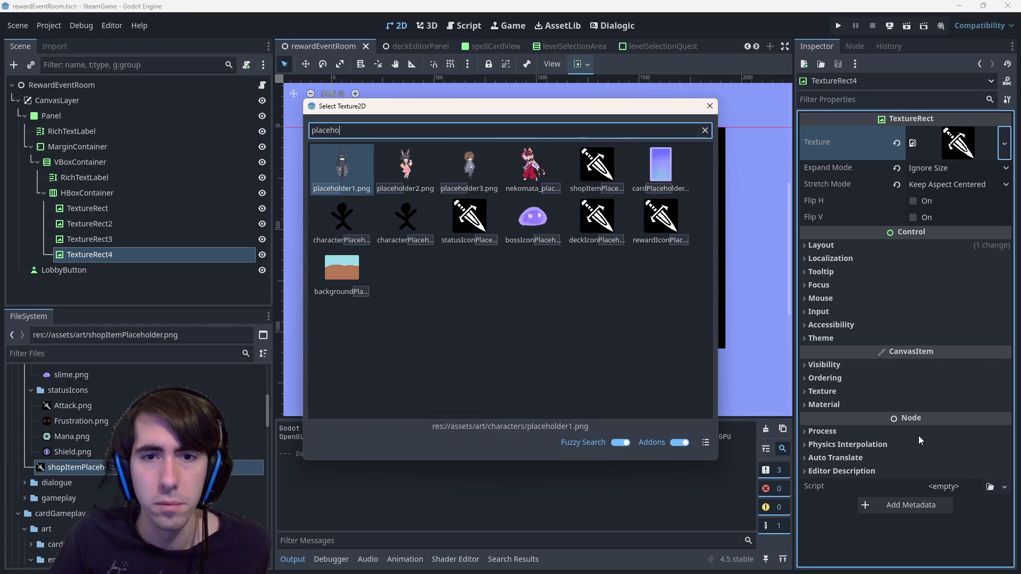
{"action": "double_click", "coordinate": [658, 236]}
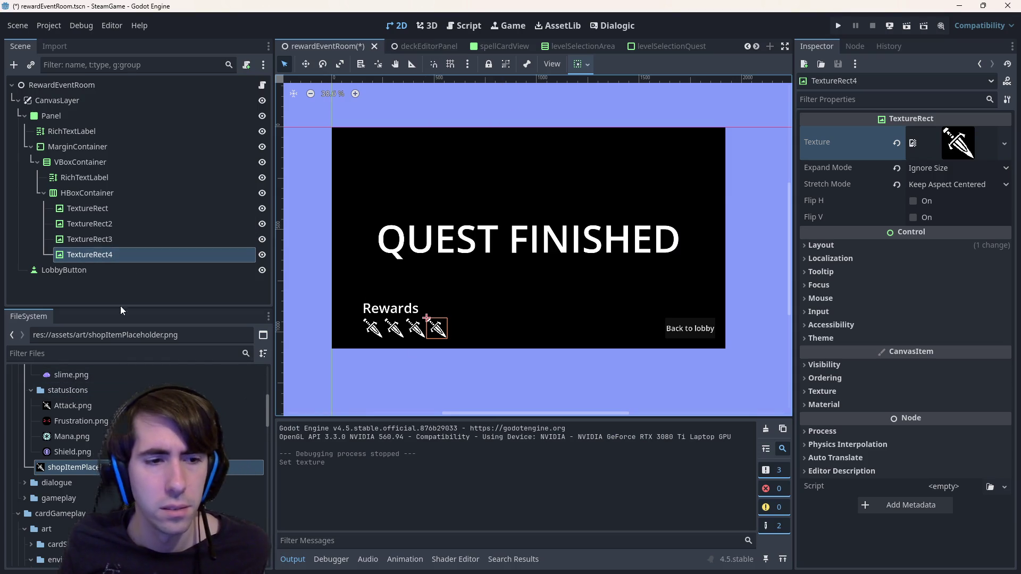
{"action": "left_click", "coordinate": [118, 353]}
Step: Filter files for 'rewardi' and assign rewardIconPlaceholder to TextureRect3, TextureRect2 and TextureRect
{"action": "type", "text": "rwew"}
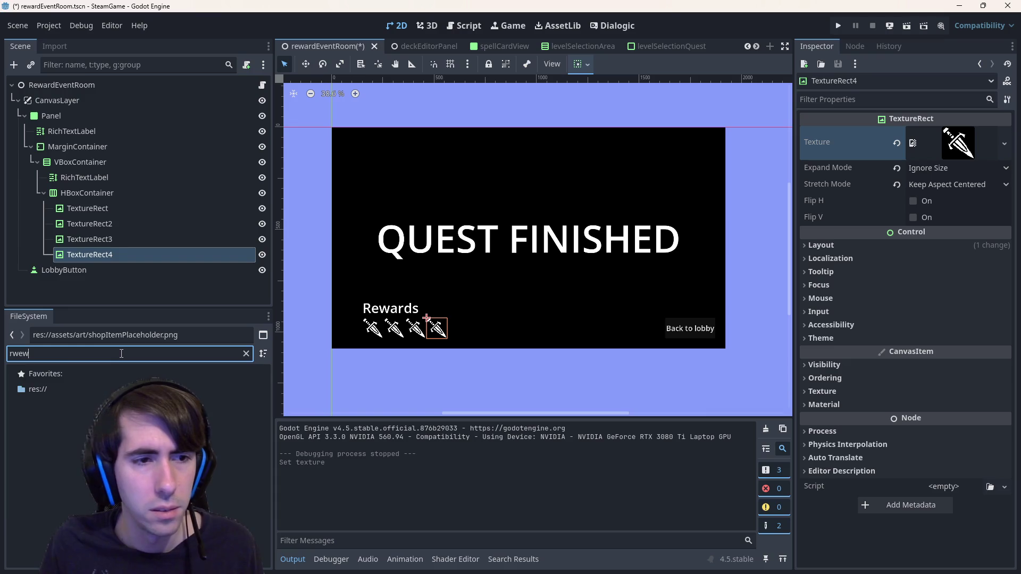
{"action": "key", "text": "BackSpace"}
{"action": "key", "text": "BackSpace"}
{"action": "key", "text": "BackSpace"}
{"action": "type", "text": "ewardi"}
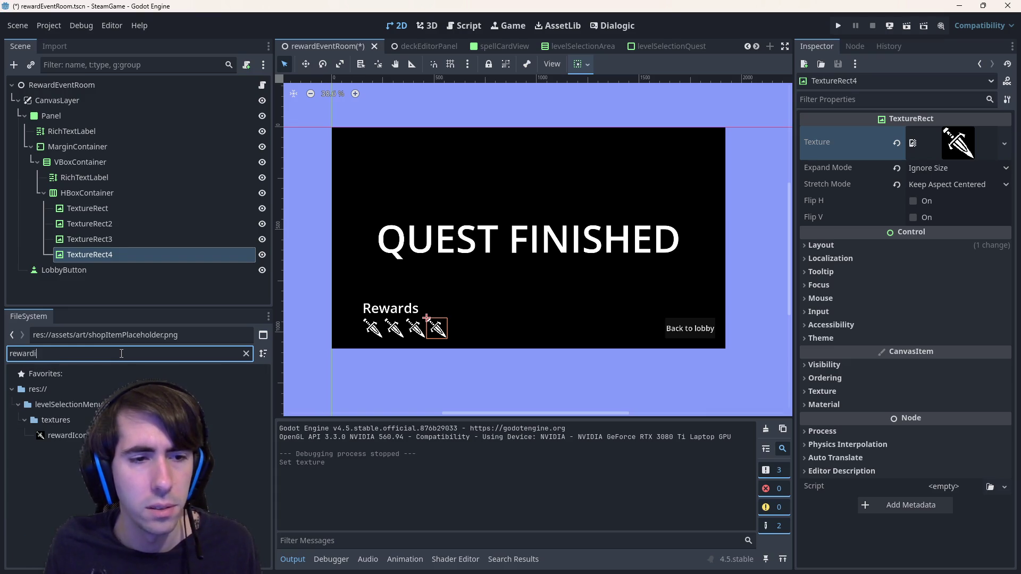
{"action": "left_click", "coordinate": [155, 241]}
{"action": "mouse_move", "coordinate": [62, 435]}
{"action": "left_mouse_down"}
{"action": "mouse_move", "coordinate": [276, 319]}
{"action": "mouse_move", "coordinate": [977, 151]}
{"action": "left_mouse_up"}
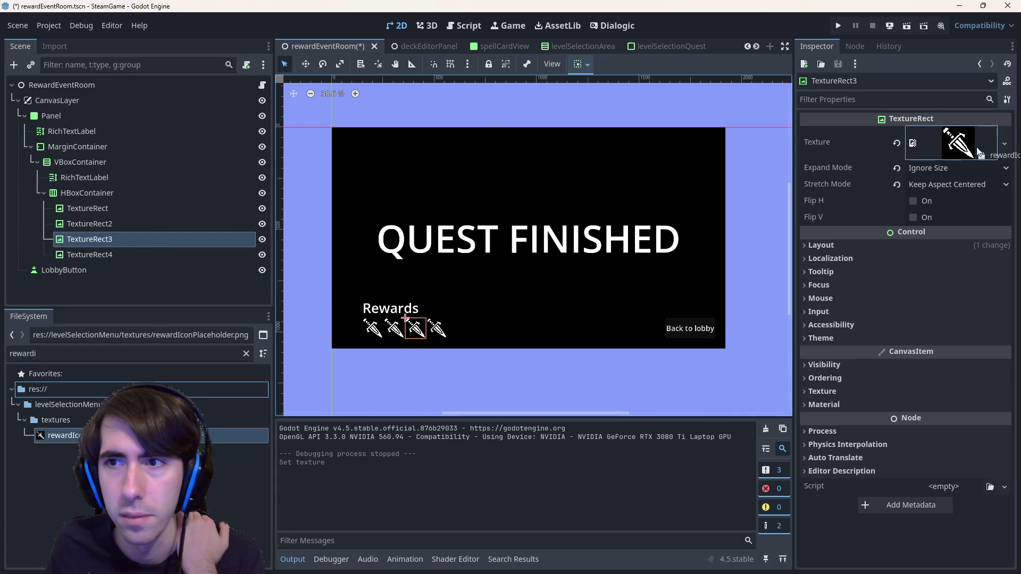
{"action": "left_click", "coordinate": [197, 220]}
{"action": "mouse_move", "coordinate": [61, 434]}
{"action": "left_mouse_down"}
{"action": "mouse_move", "coordinate": [553, 311]}
{"action": "mouse_move", "coordinate": [962, 144]}
{"action": "left_mouse_up"}
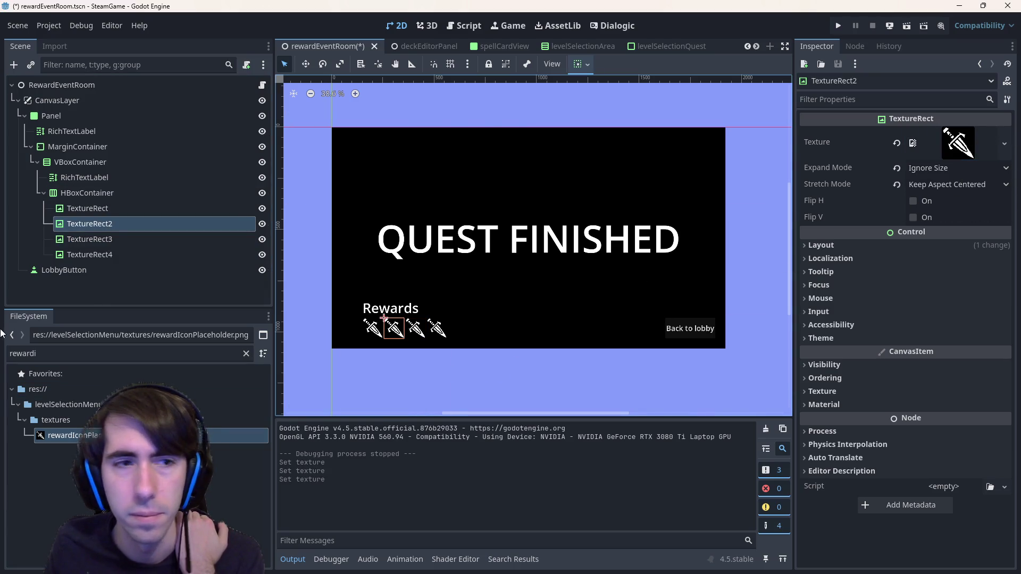
{"action": "left_click", "coordinate": [101, 209]}
{"action": "left_click", "coordinate": [62, 435]}
{"action": "left_click_drag", "start_coordinate": [61, 435], "coordinate": [835, 197]}
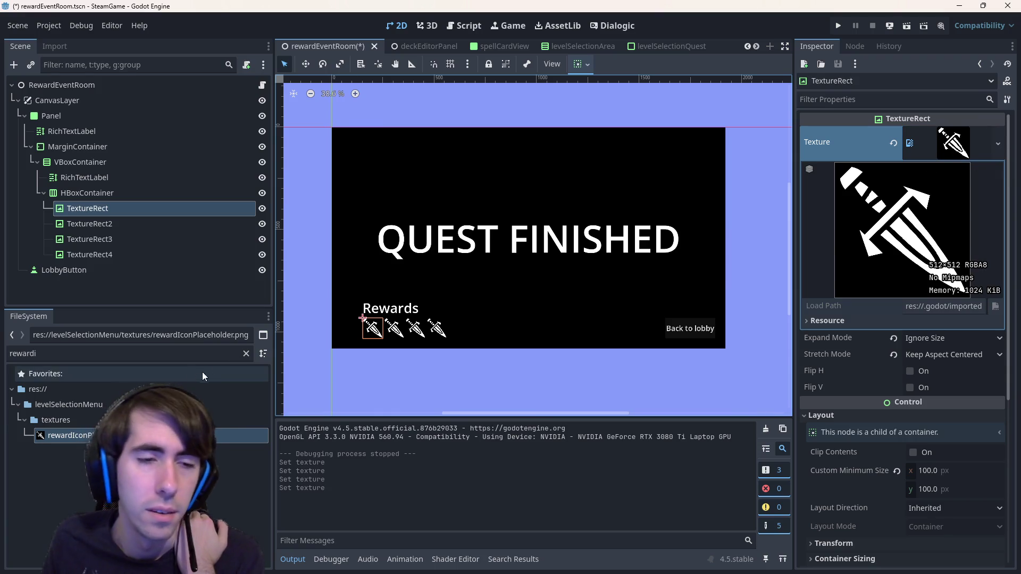
Step: Clear the file filter, save the rewardEventRoom scene, and select shopItemPlaceholder.png
{"action": "left_click", "coordinate": [246, 353]}
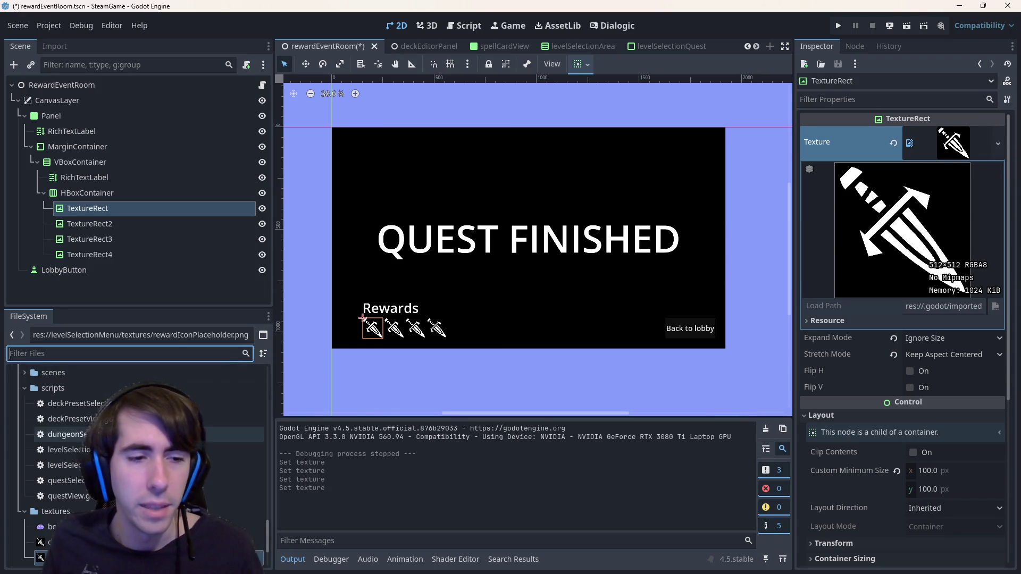
{"action": "key", "text": "ctrl+s"}
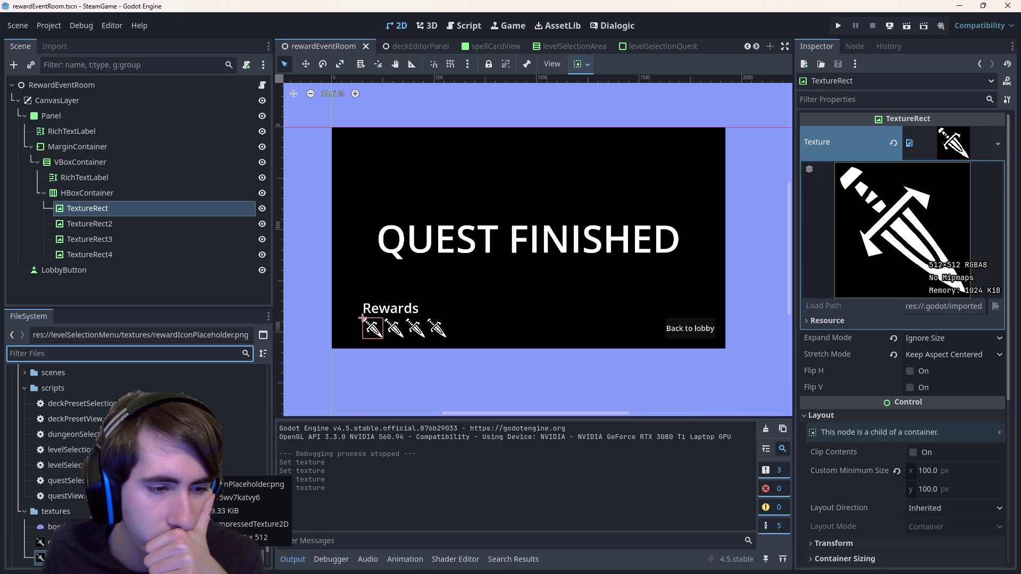
{"action": "scroll", "coordinate": [138, 452], "scroll_direction": "down", "scroll_amount": 2}
{"action": "scroll", "coordinate": [228, 465], "scroll_direction": "up", "scroll_amount": 10}
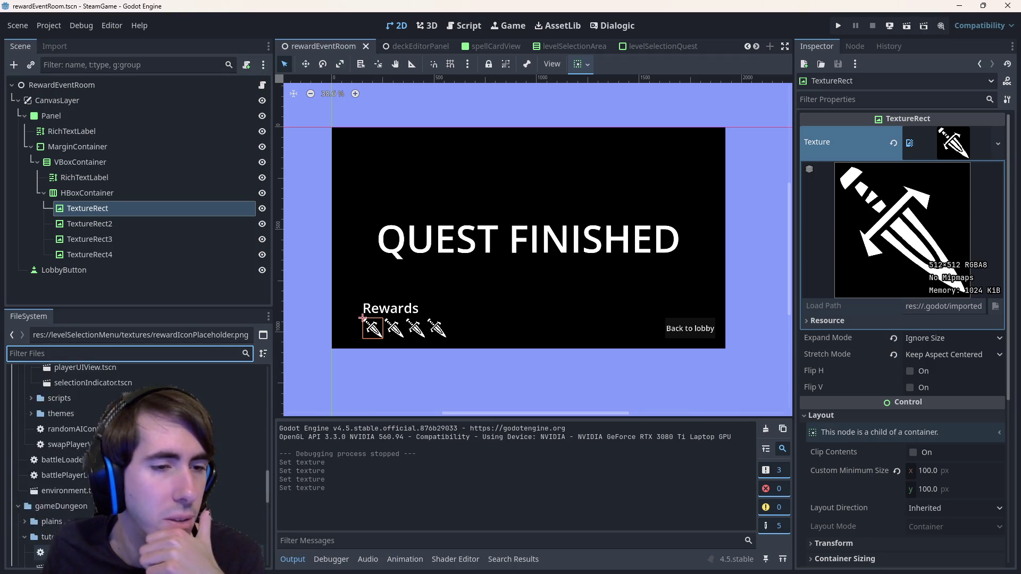
{"action": "scroll", "coordinate": [222, 466], "scroll_direction": "down", "scroll_amount": 4}
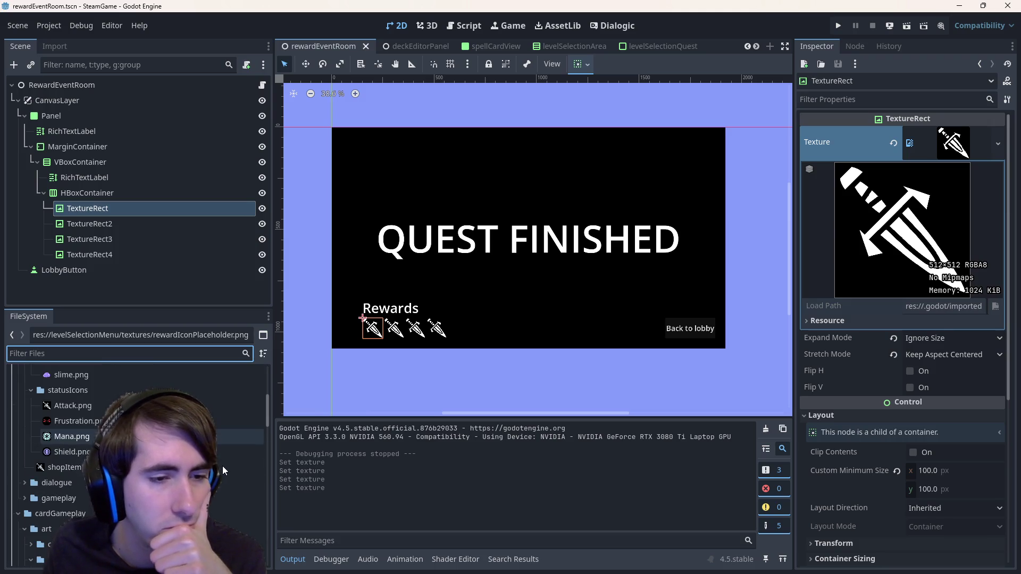
{"action": "left_click", "coordinate": [144, 467]}
Step: Confirm shopItemPlaceholder.png has no owners and delete it to the trash
{"action": "right_click", "coordinate": [144, 467]}
{"action": "left_click", "coordinate": [204, 352]}
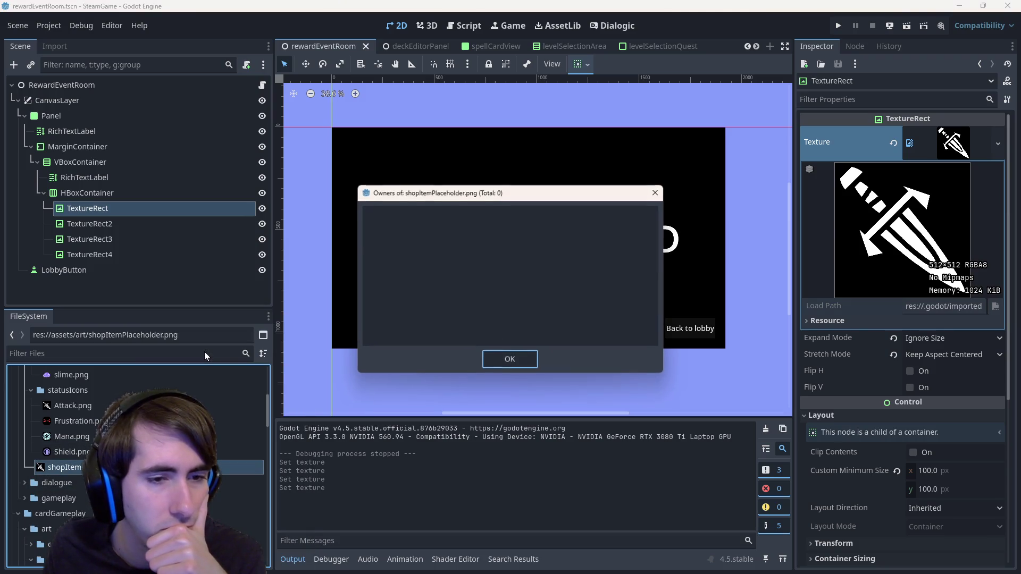
{"action": "left_click", "coordinate": [508, 357]}
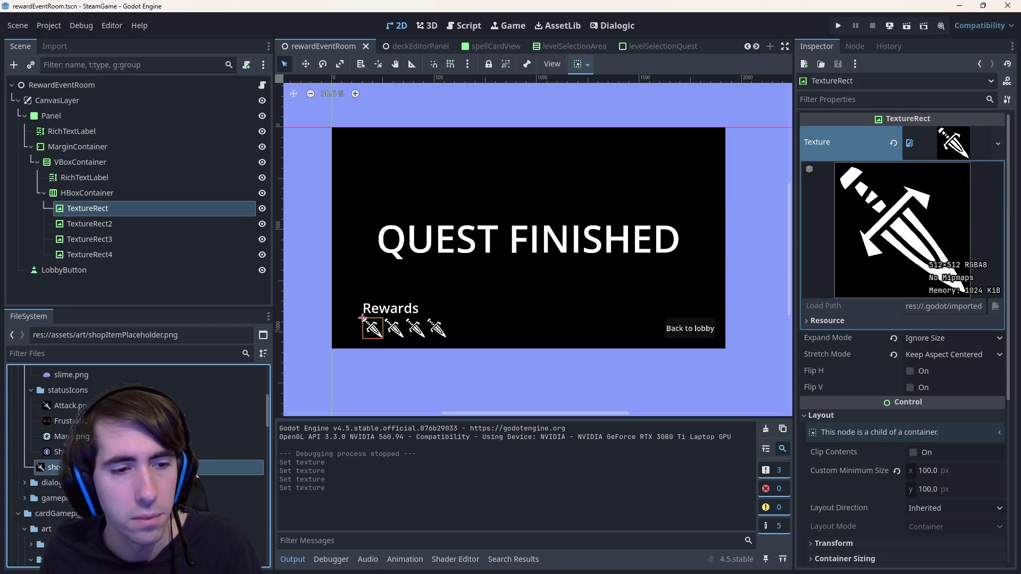
{"action": "key", "text": "Delete"}
{"action": "left_click", "coordinate": [435, 337]}
Step: Collapse the characters and prefabs character folders and open the cardGameplay textures folder
{"action": "scroll", "coordinate": [73, 400], "scroll_direction": "up", "scroll_amount": 5}
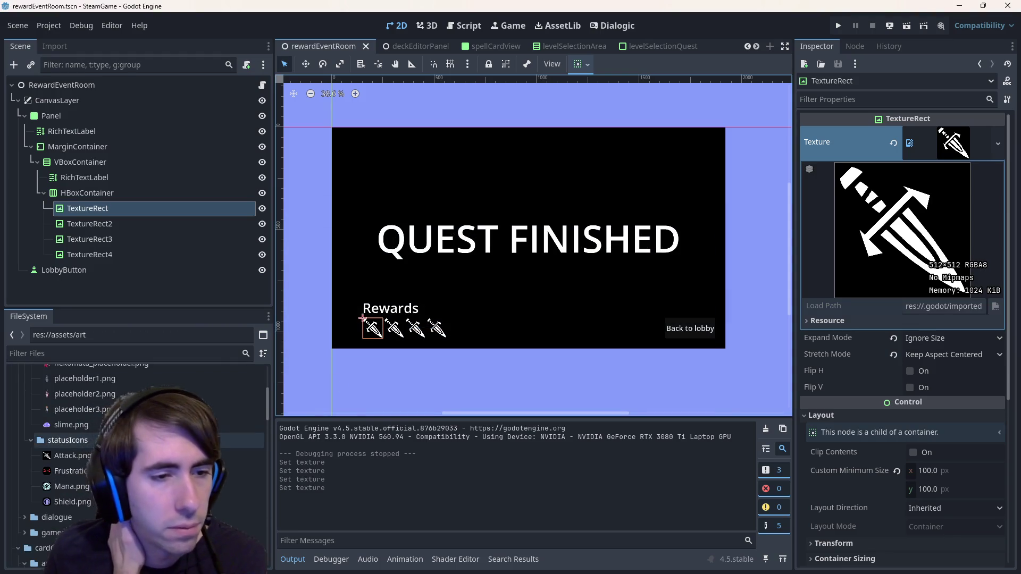
{"action": "double_click", "coordinate": [74, 401]}
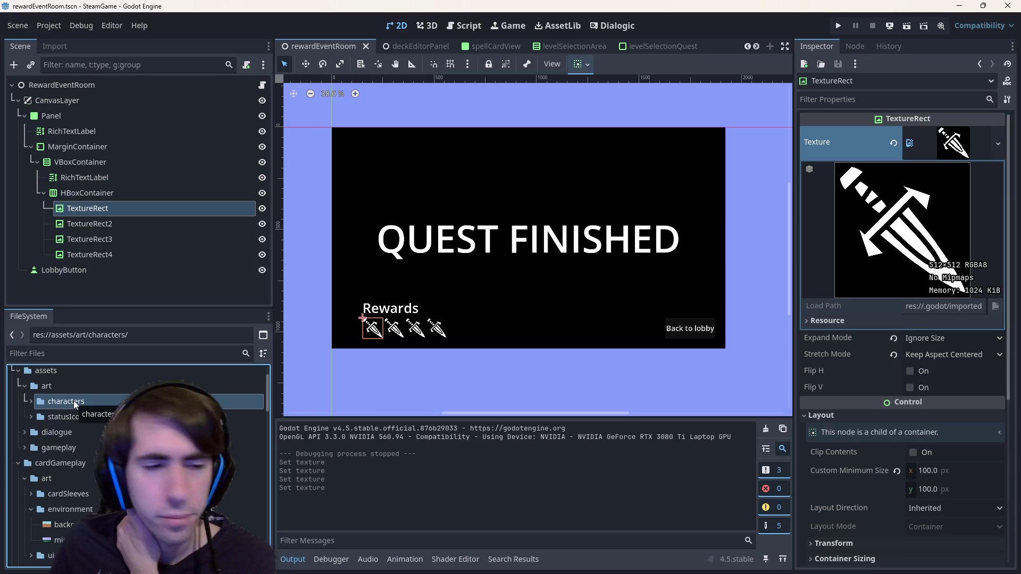
{"action": "scroll", "coordinate": [88, 394], "scroll_direction": "down", "scroll_amount": 5}
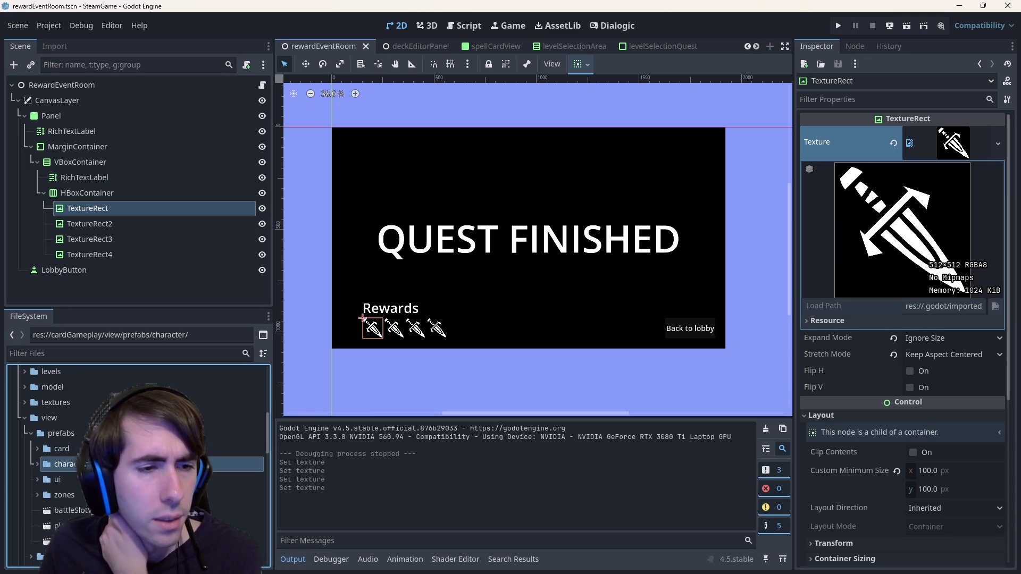
{"action": "double_click", "coordinate": [64, 464]}
{"action": "double_click", "coordinate": [65, 405]}
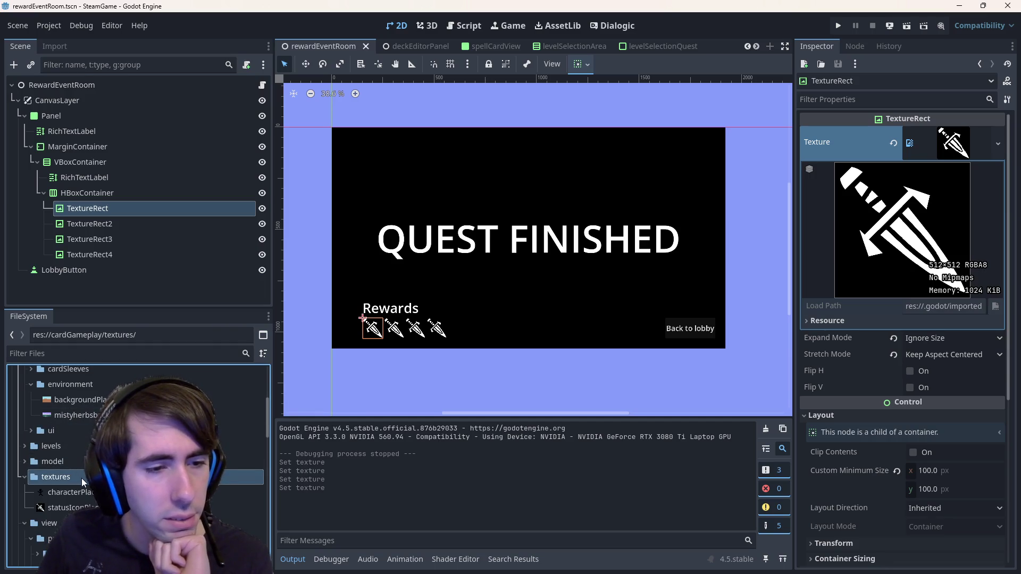
{"action": "scroll", "coordinate": [82, 477], "scroll_direction": "up", "scroll_amount": 2}
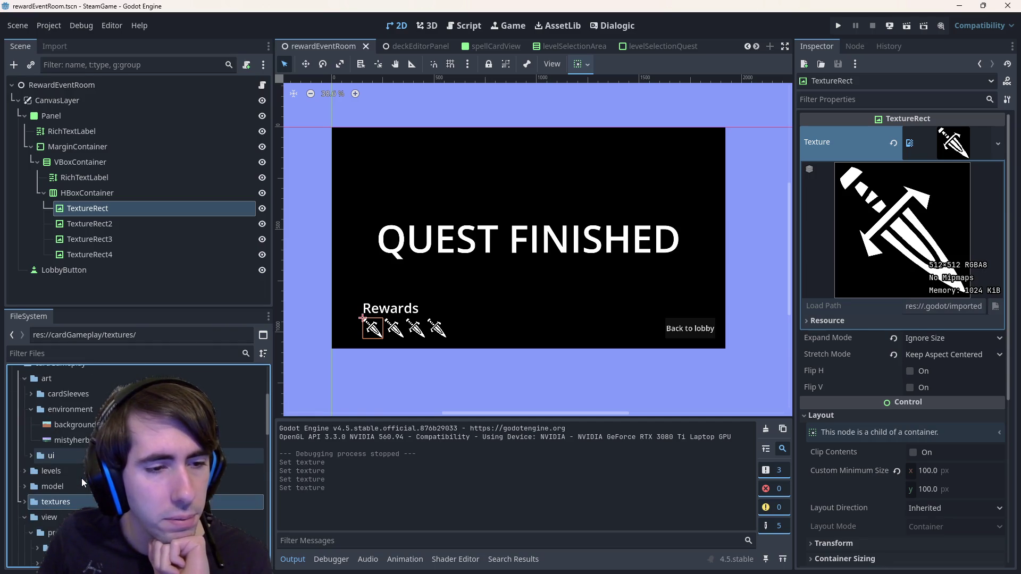
{"action": "scroll", "coordinate": [78, 468], "scroll_direction": "down", "scroll_amount": 5}
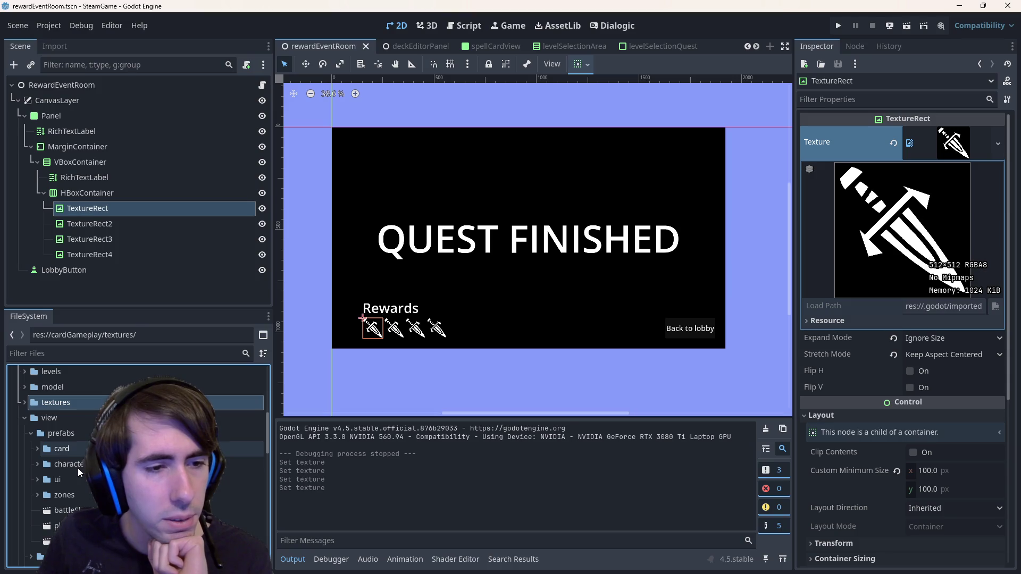
Step: Expand the textures and cardGameplay art ui folders to review their files
{"action": "double_click", "coordinate": [60, 405]}
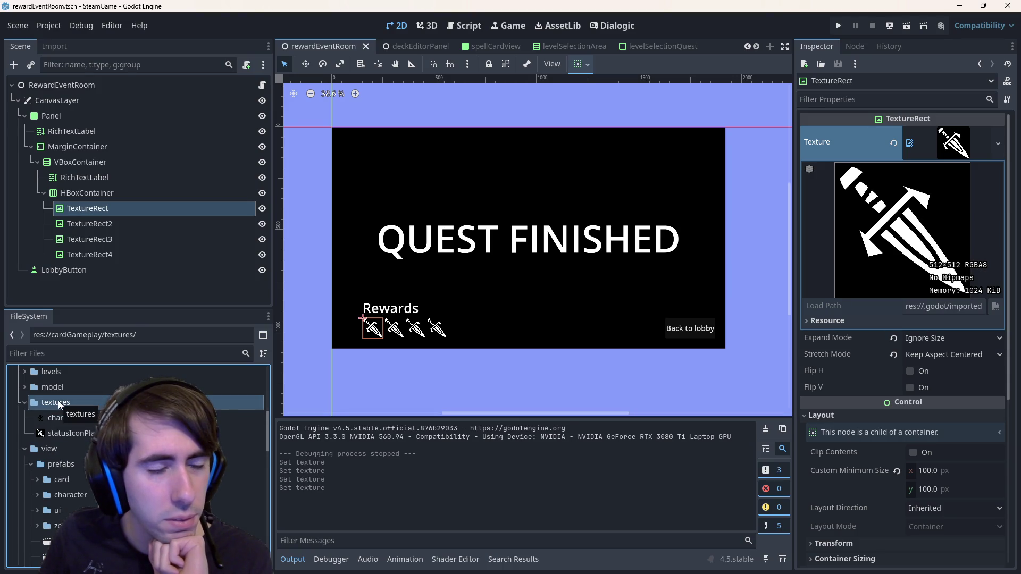
{"action": "scroll", "coordinate": [59, 410], "scroll_direction": "down", "scroll_amount": 5}
{"action": "scroll", "coordinate": [57, 419], "scroll_direction": "down", "scroll_amount": 6}
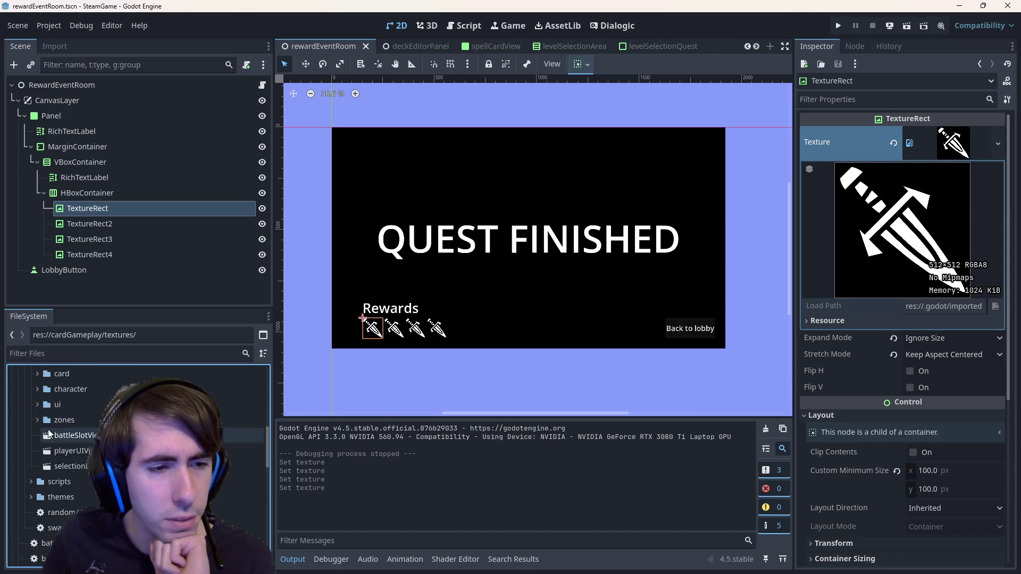
{"action": "scroll", "coordinate": [50, 423], "scroll_direction": "up", "scroll_amount": 15}
{"action": "scroll", "coordinate": [73, 425], "scroll_direction": "down", "scroll_amount": 4}
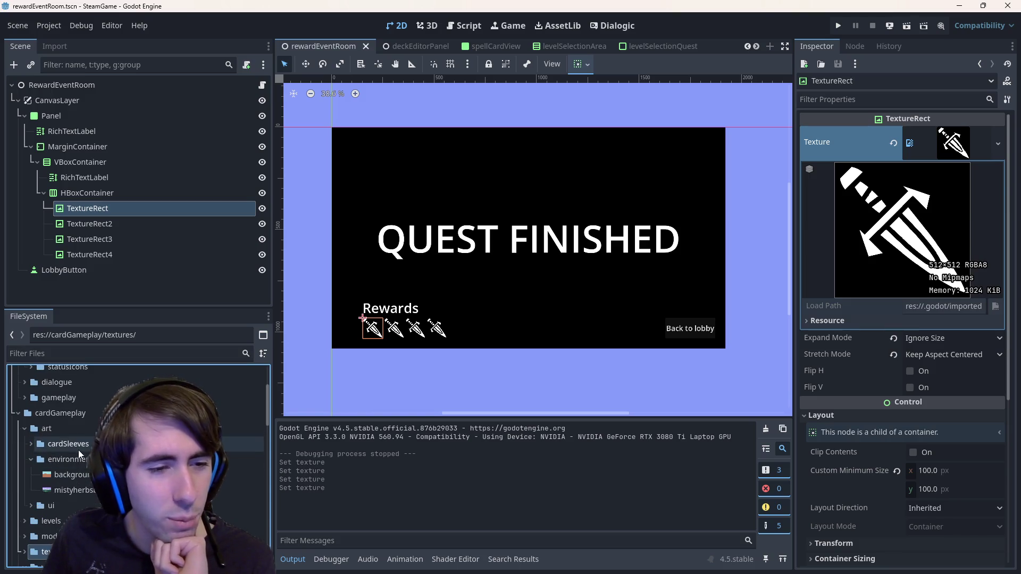
{"action": "double_click", "coordinate": [51, 505]}
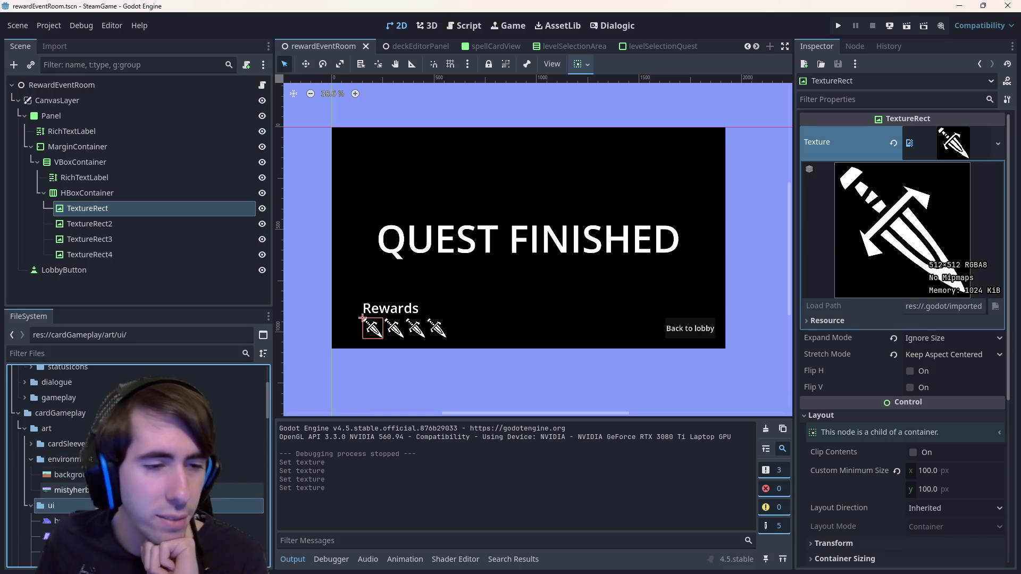
{"action": "scroll", "coordinate": [107, 452], "scroll_direction": "down", "scroll_amount": 3}
Step: Select the art environment folder and bring up actions for mistyherbsbackground.png
{"action": "left_click", "coordinate": [69, 424]}
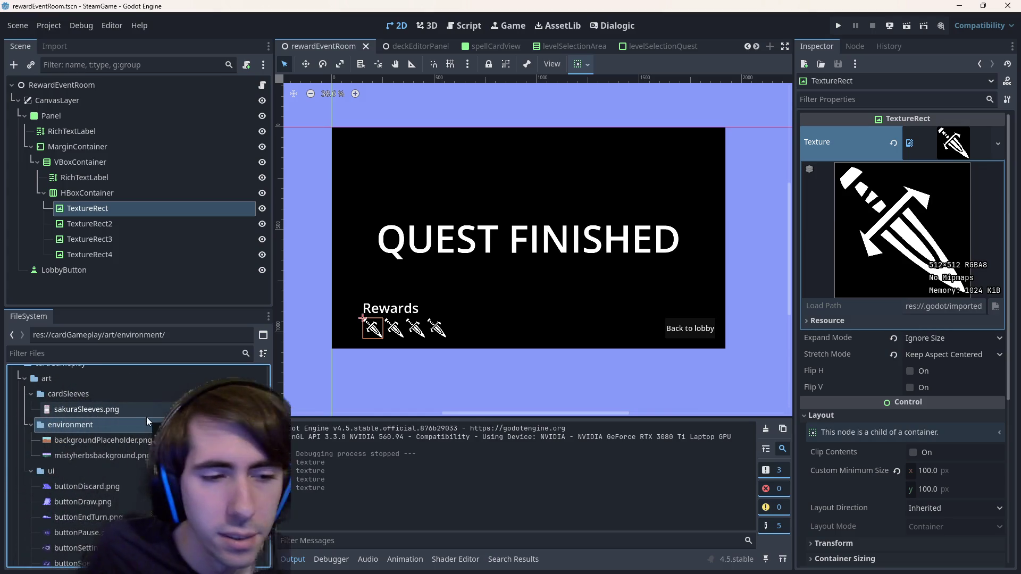
{"action": "mouse_move", "coordinate": [139, 410]}
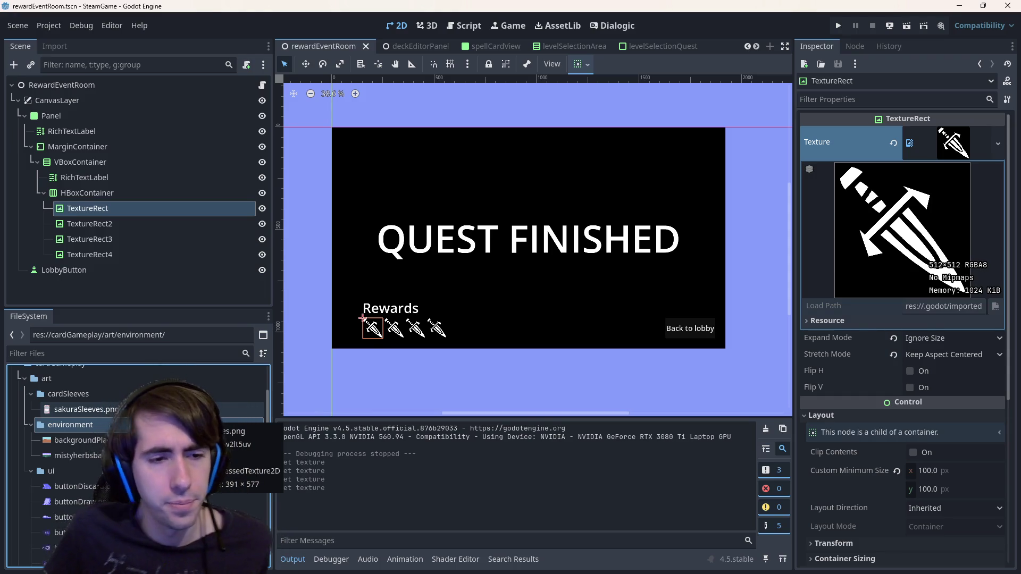
{"action": "right_click", "coordinate": [165, 456]}
Step: List the scenes that use mistyherbsbackground.png and open pveBattle2D.tscn
{"action": "left_click", "coordinate": [174, 338]}
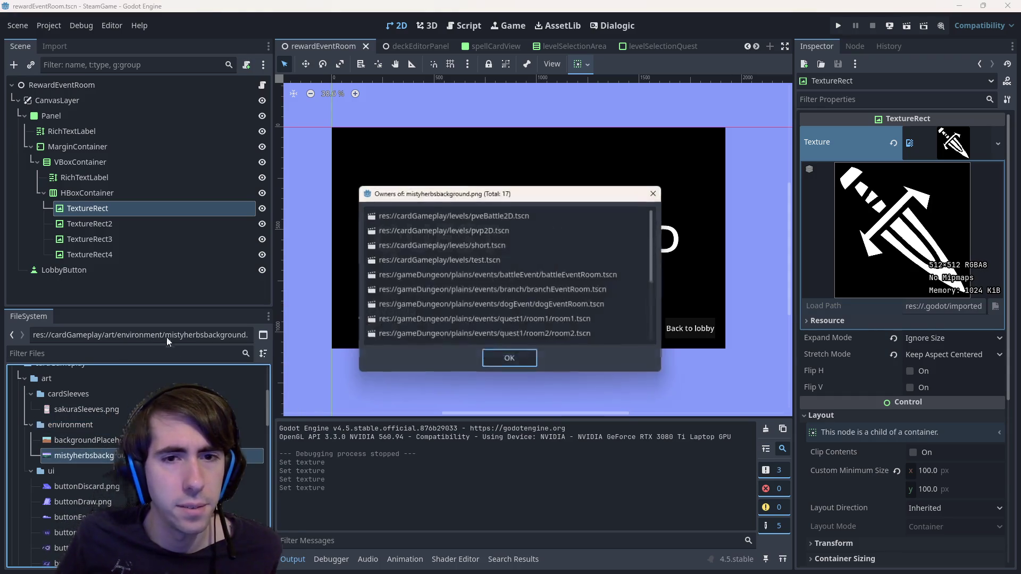
{"action": "scroll", "coordinate": [458, 288], "scroll_direction": "down", "scroll_amount": 5}
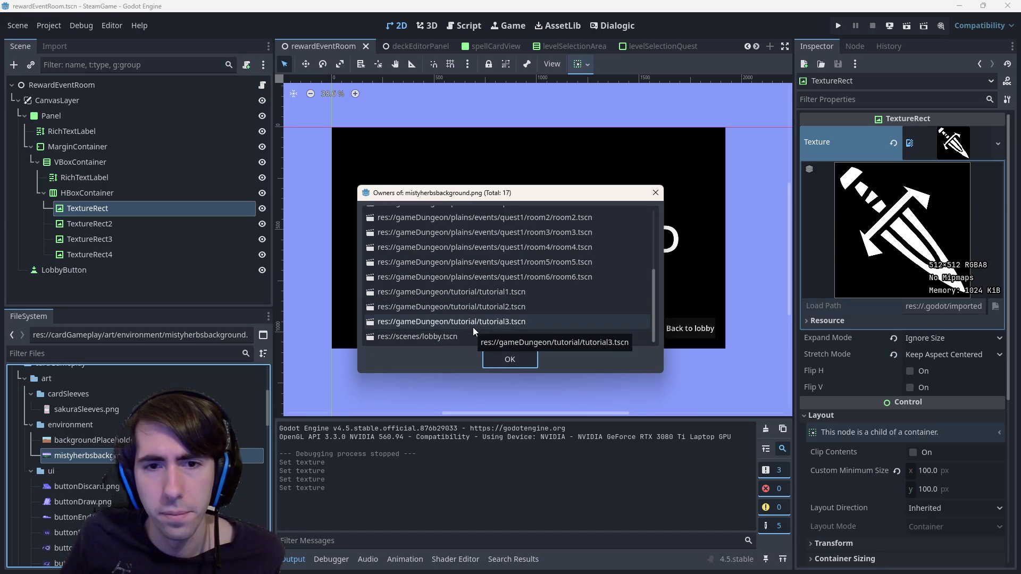
{"action": "scroll", "coordinate": [474, 295], "scroll_direction": "up", "scroll_amount": 5}
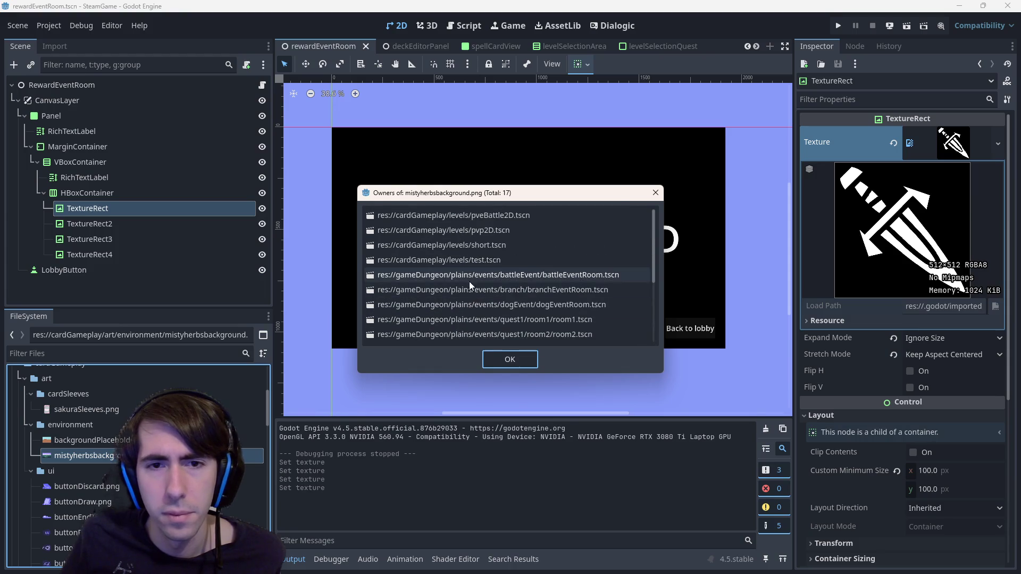
{"action": "double_click", "coordinate": [468, 215]}
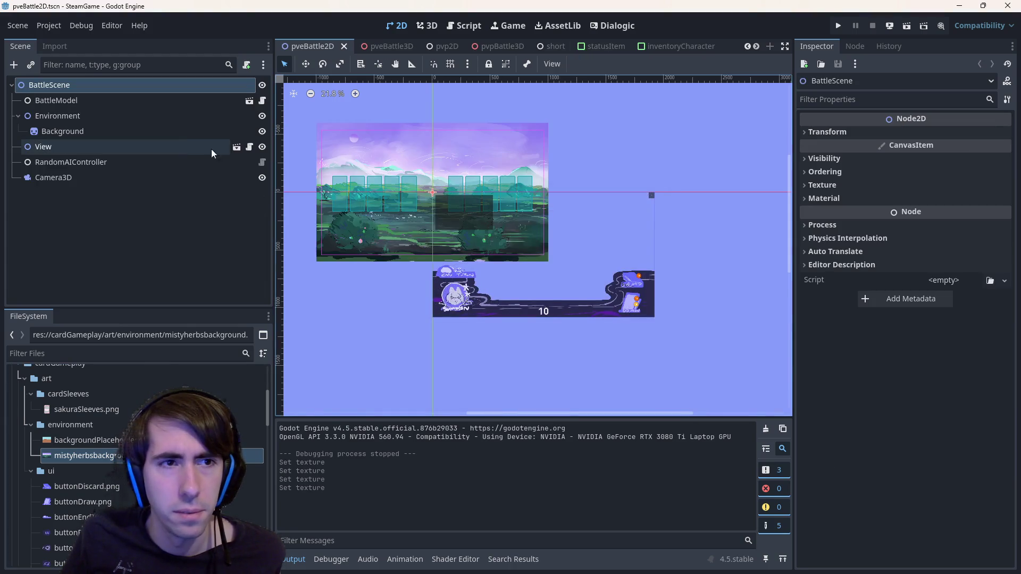
Step: Set the Background sprite's texture to backgroundPlaceholder.png via Quick Load
{"action": "left_click", "coordinate": [431, 149]}
{"action": "left_click", "coordinate": [1005, 142]}
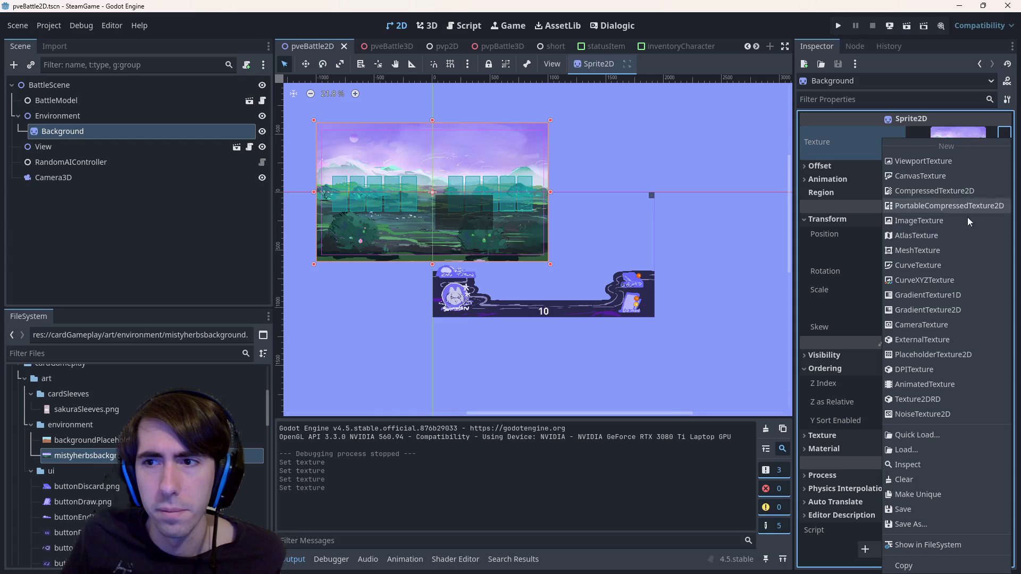
{"action": "left_click", "coordinate": [924, 435]}
{"action": "scroll", "coordinate": [598, 321], "scroll_direction": "down", "scroll_amount": 5}
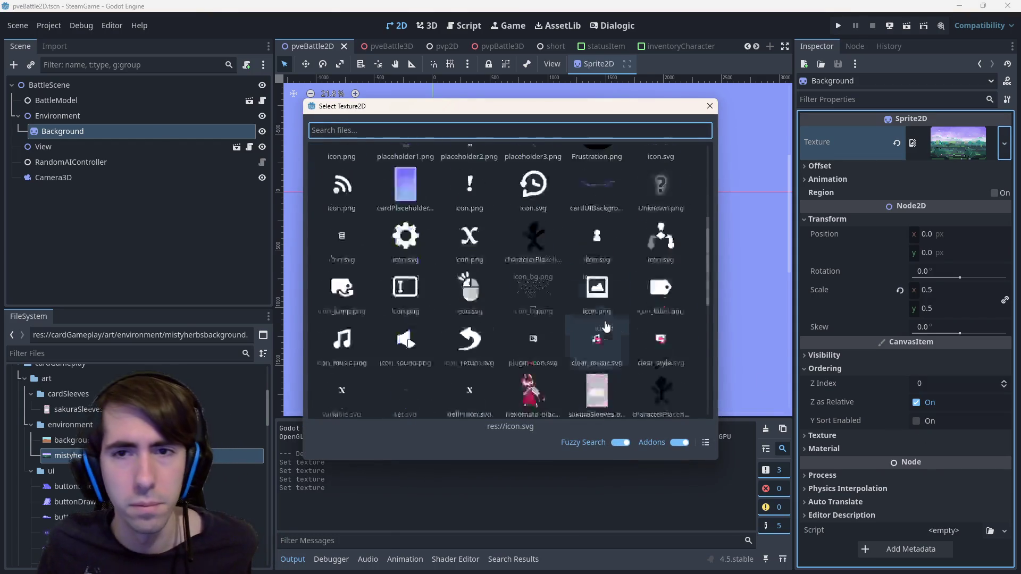
{"action": "type", "text": "backg"}
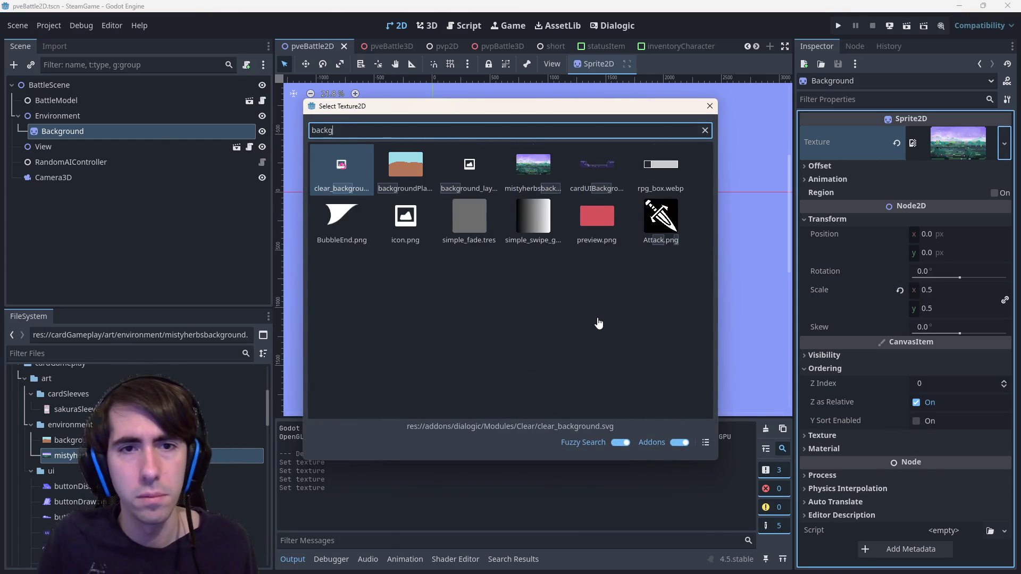
{"action": "double_click", "coordinate": [405, 169]}
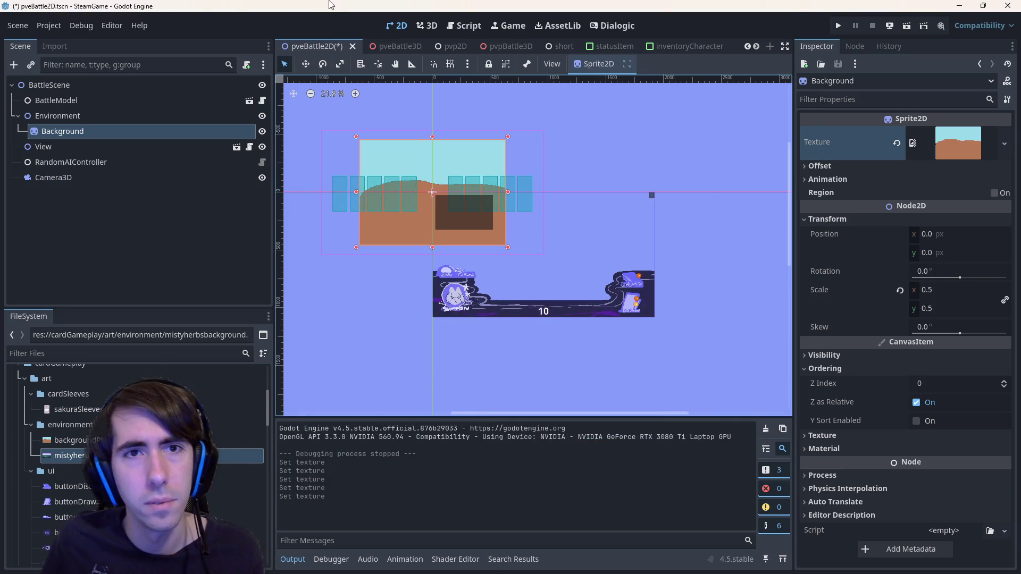
Step: Compare old and new textures with undo/redo, keep the placeholder, and save pveBattle2D.tscn
{"action": "key", "text": "ctrl+z"}
{"action": "key", "text": "ctrl+y"}
{"action": "key", "text": "ctrl+z"}
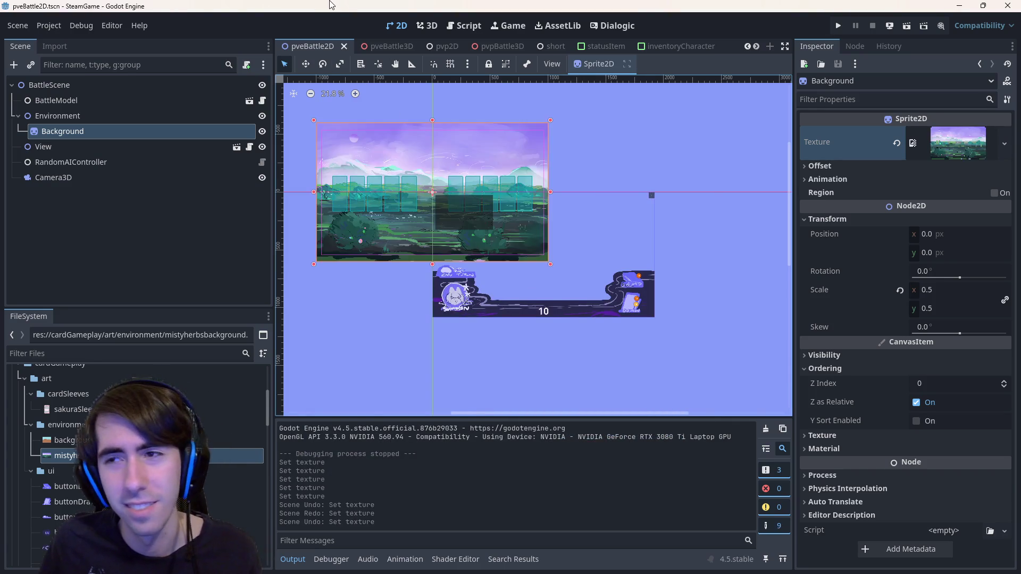
{"action": "key", "text": "ctrl+y"}
{"action": "key", "text": "ctrl+z"}
{"action": "key", "text": "ctrl+y"}
{"action": "key", "text": "ctrl+s"}
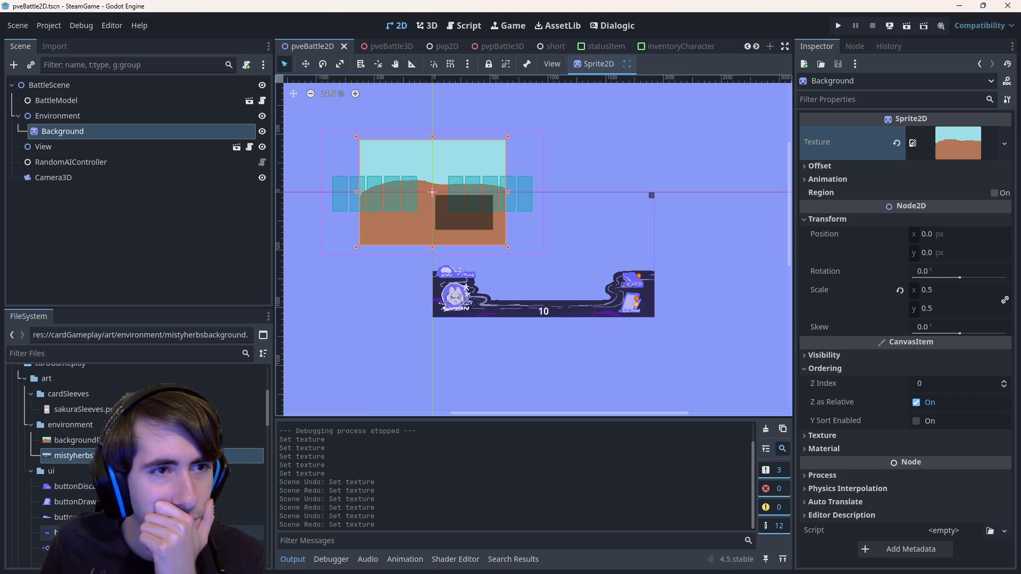
Step: Inspect the backgroundPlaceholder.png and mistyherbsbackground.png textures
{"action": "left_click", "coordinate": [210, 440]}
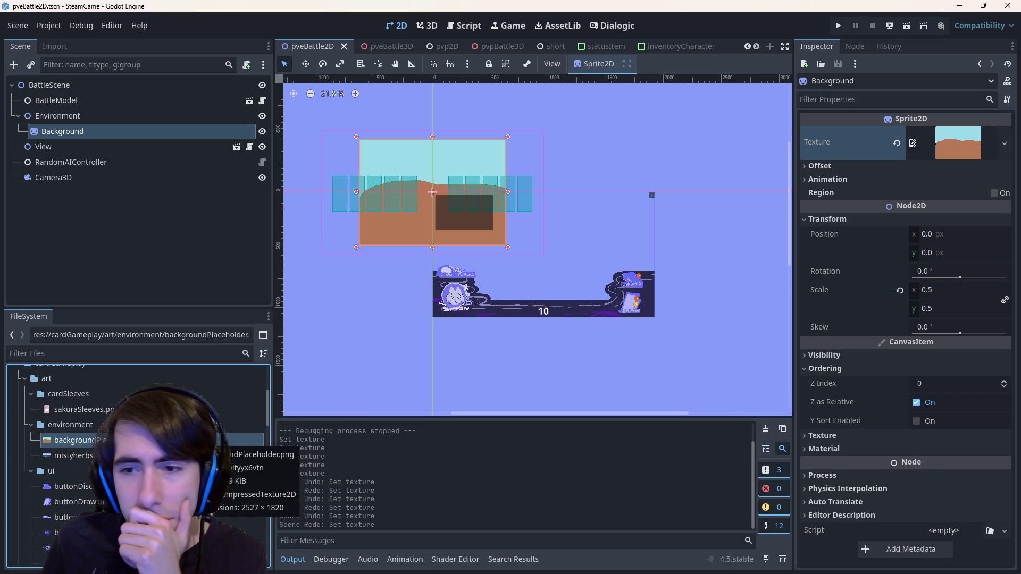
{"action": "double_click", "coordinate": [210, 440]}
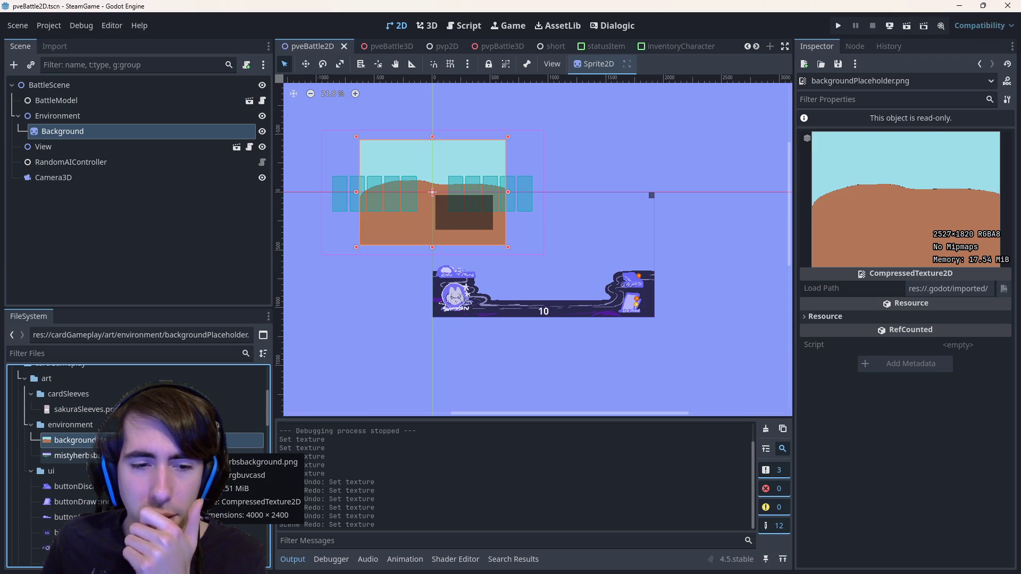
{"action": "double_click", "coordinate": [210, 456]}
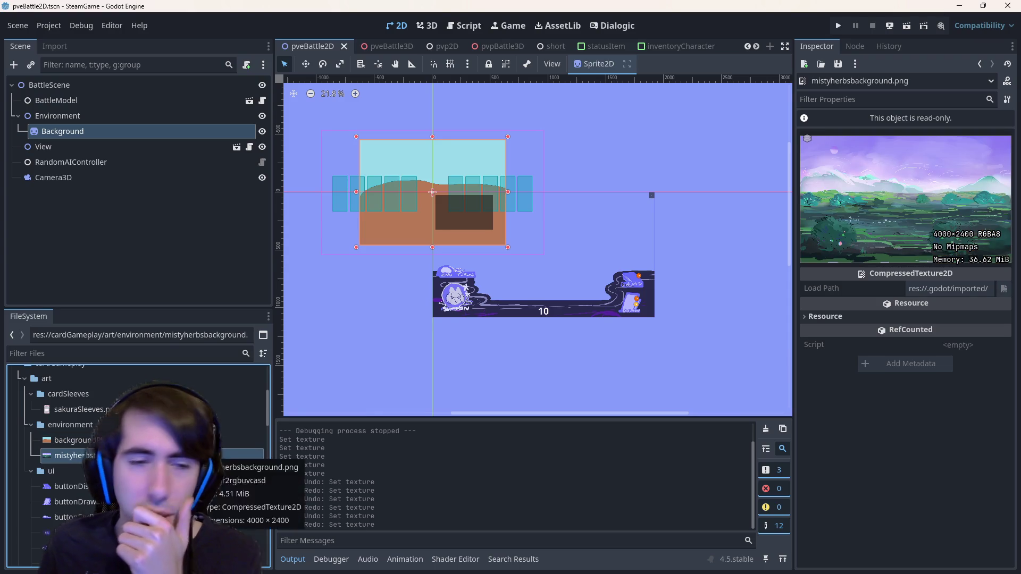
{"action": "left_click", "coordinate": [210, 440]}
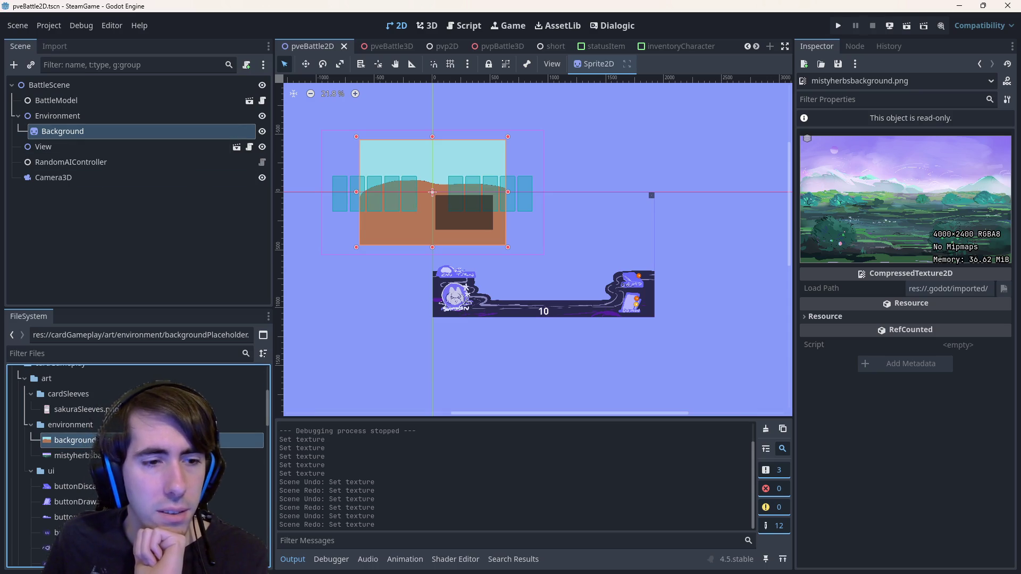
{"action": "left_click", "coordinate": [906, 26]}
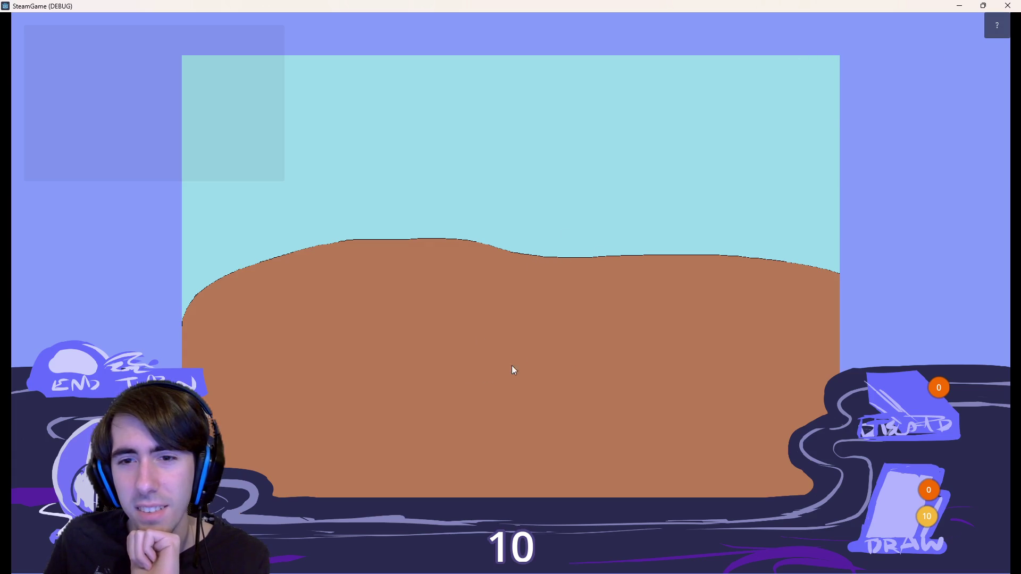
{"action": "left_click", "coordinate": [1008, 5]}
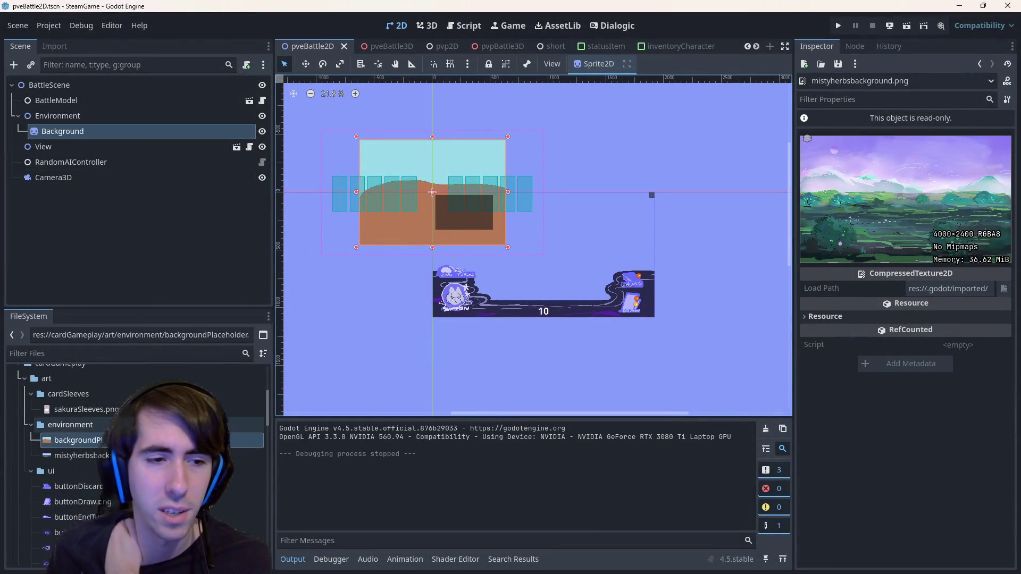
{"action": "scroll", "coordinate": [149, 420], "scroll_direction": "down", "scroll_amount": 3}
{"action": "scroll", "coordinate": [113, 428], "scroll_direction": "up", "scroll_amount": 2}
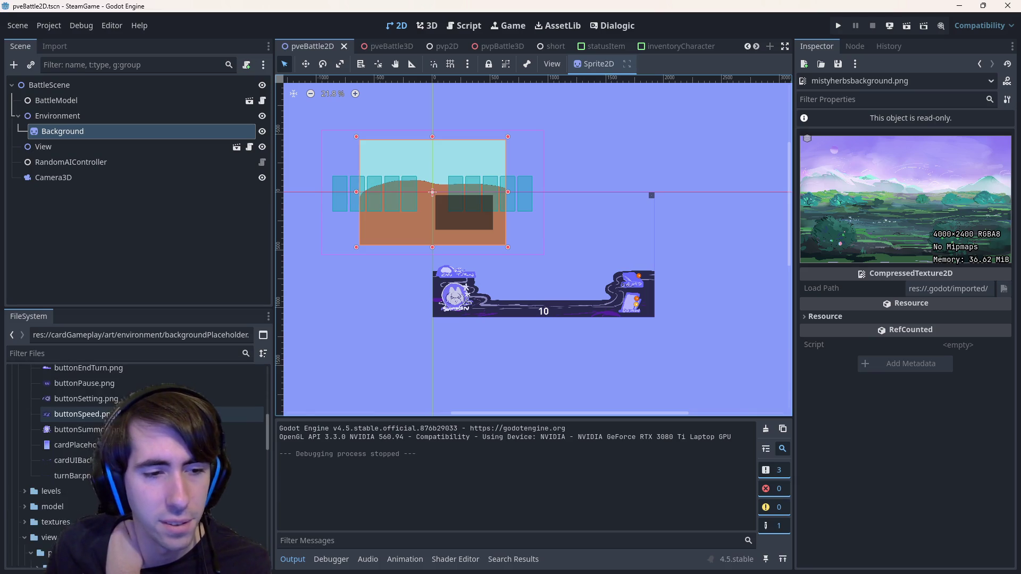
{"action": "scroll", "coordinate": [113, 428], "scroll_direction": "down", "scroll_amount": 2}
{"action": "scroll", "coordinate": [112, 428], "scroll_direction": "up", "scroll_amount": 5}
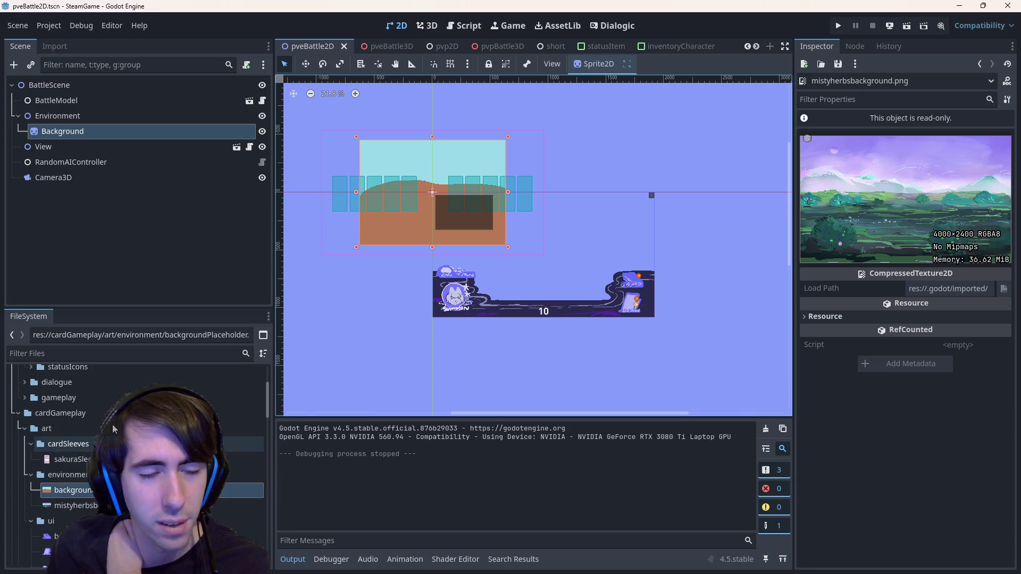
{"action": "right_click", "coordinate": [131, 481]}
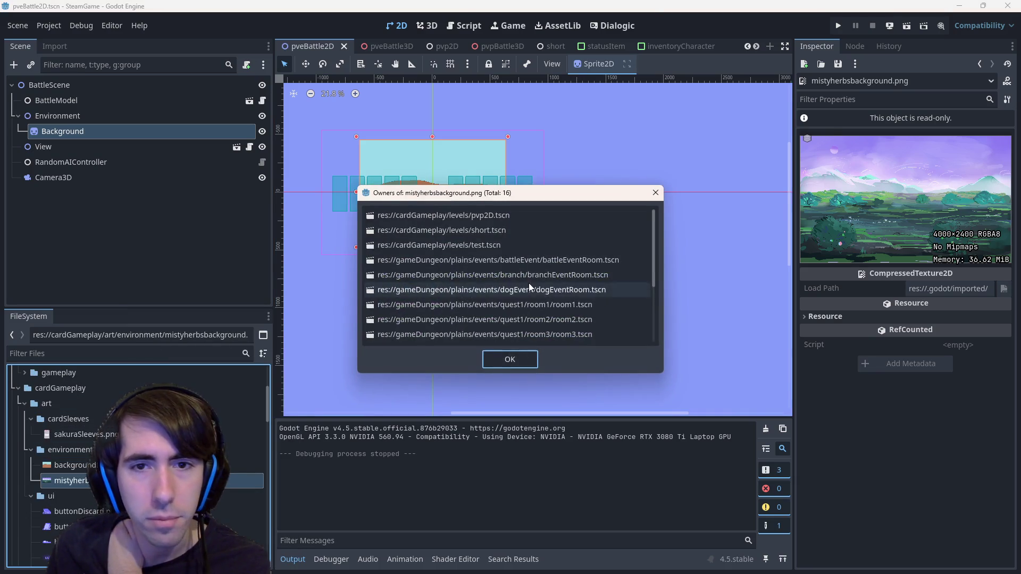
Step: Give the pvp2D scene's Background the backgroundPlaceholder texture and save it
{"action": "double_click", "coordinate": [482, 215]}
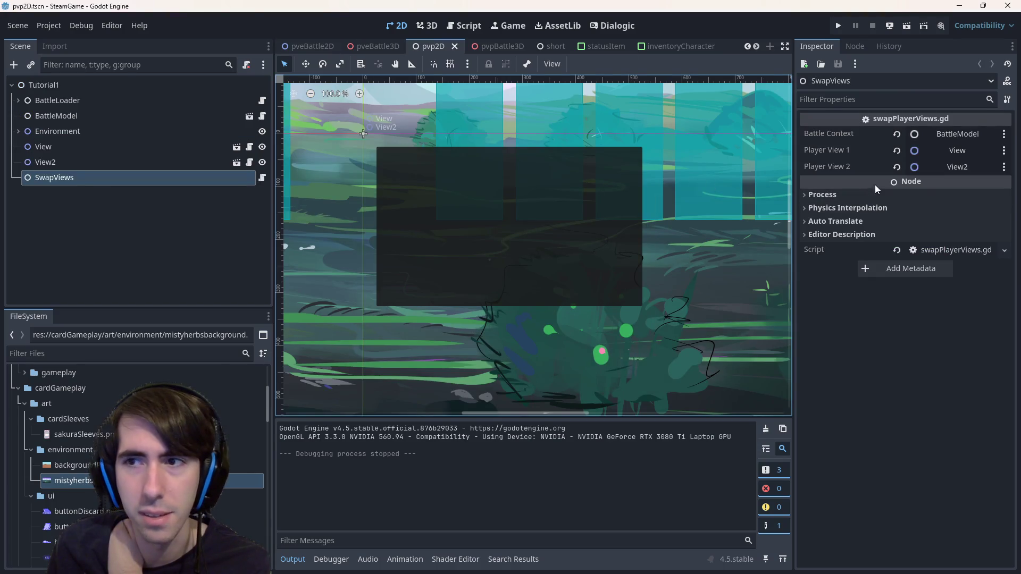
{"action": "left_click", "coordinate": [464, 146]}
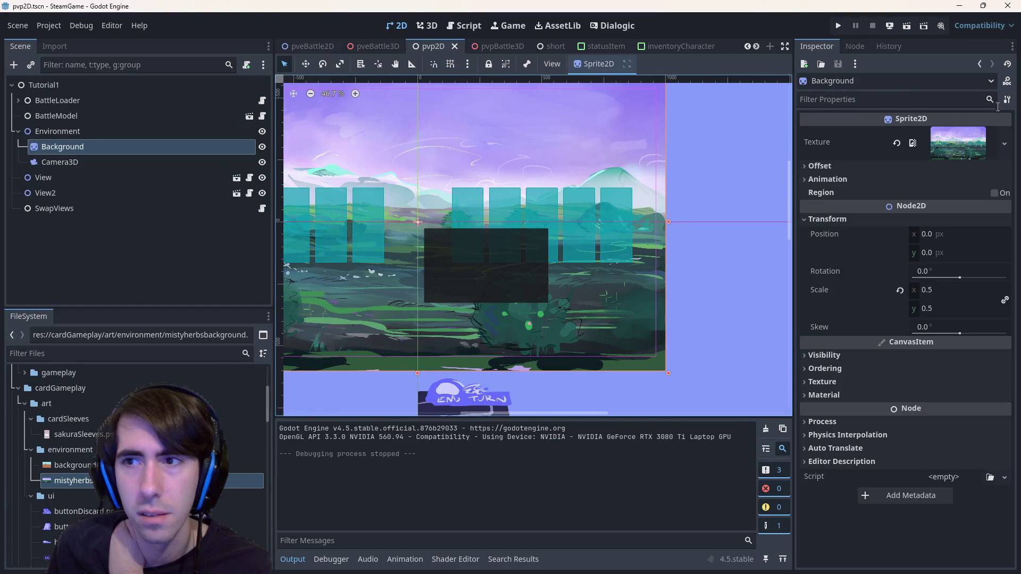
{"action": "left_click", "coordinate": [1004, 144]}
{"action": "left_click", "coordinate": [923, 435]}
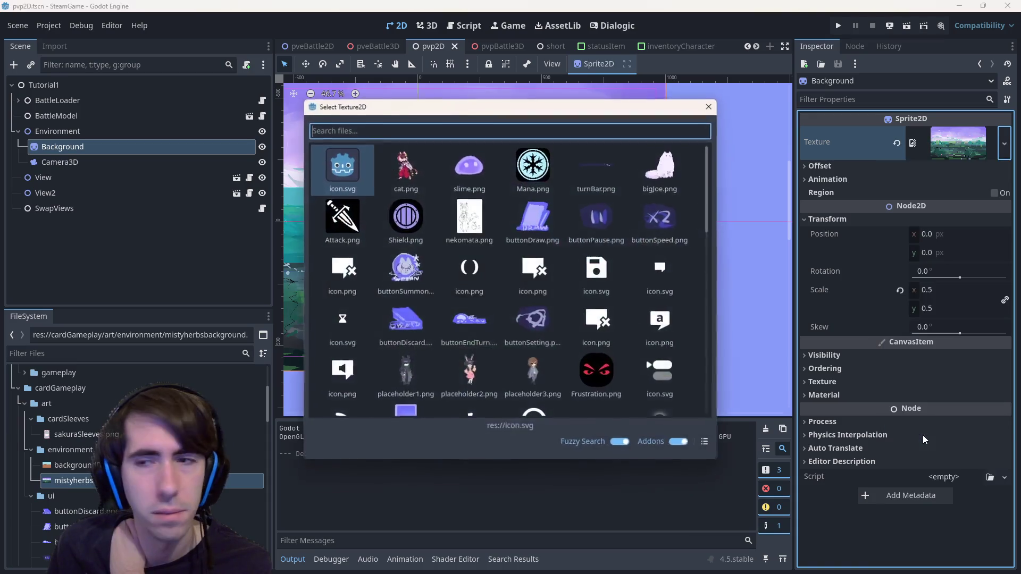
{"action": "type", "text": "placeho"}
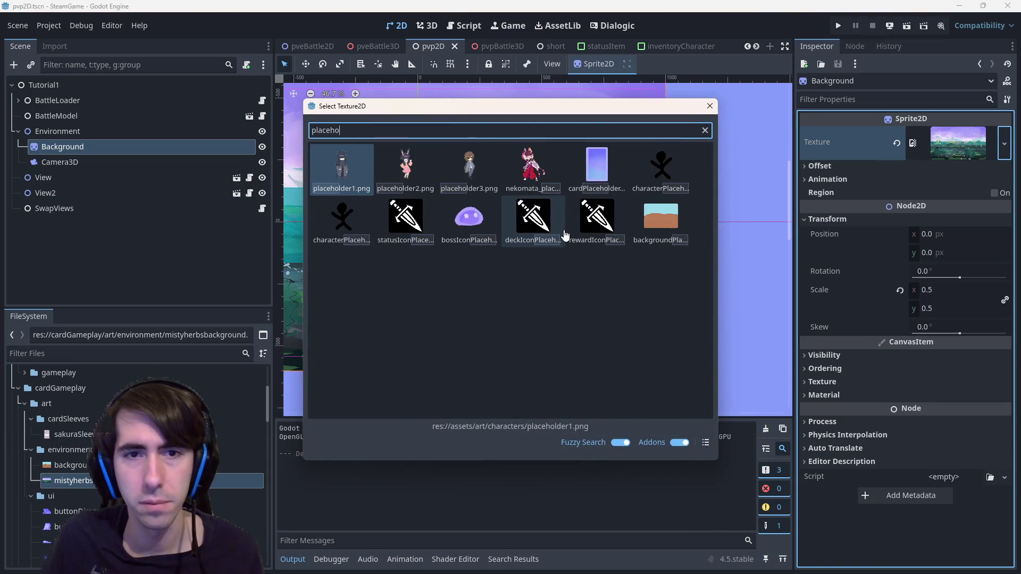
{"action": "double_click", "coordinate": [664, 221]}
{"action": "key", "text": "ctrl+s"}
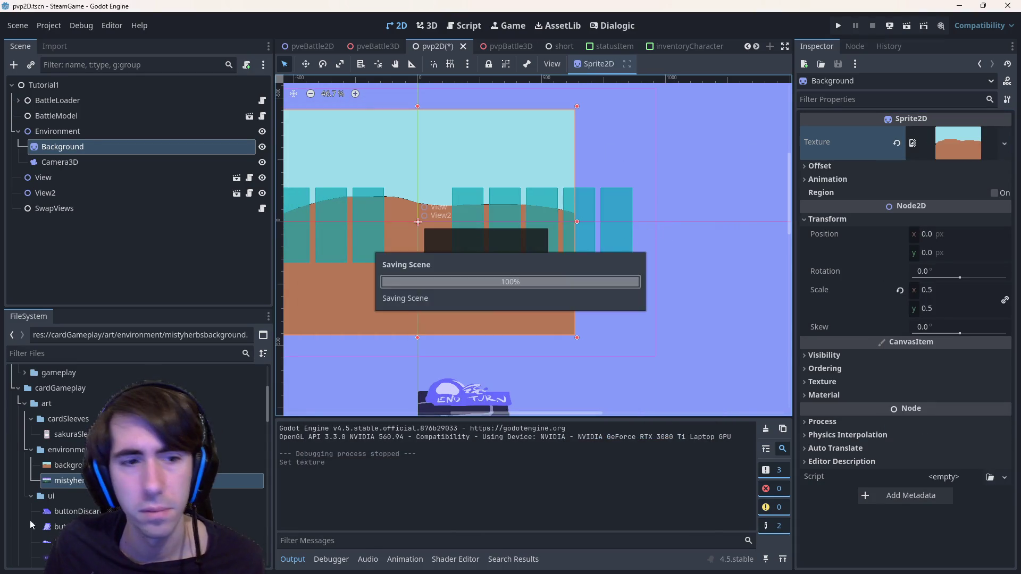
Step: From mistyherbsbackground.png's owners, open the short scene, switch its Background to backgroundPlaceholder, and save
{"action": "right_click", "coordinate": [114, 481]}
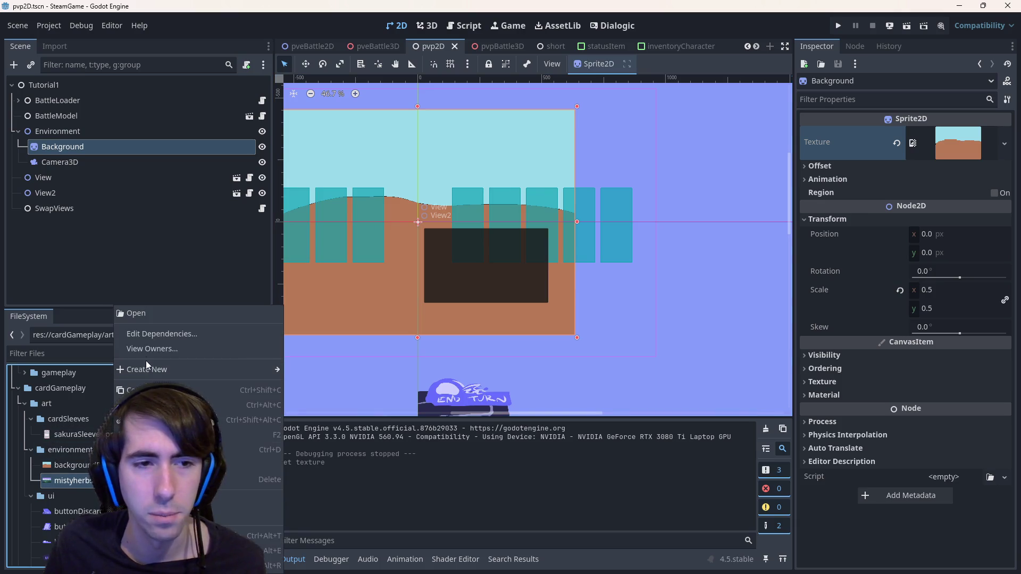
{"action": "left_click", "coordinate": [144, 350]}
{"action": "double_click", "coordinate": [446, 215]}
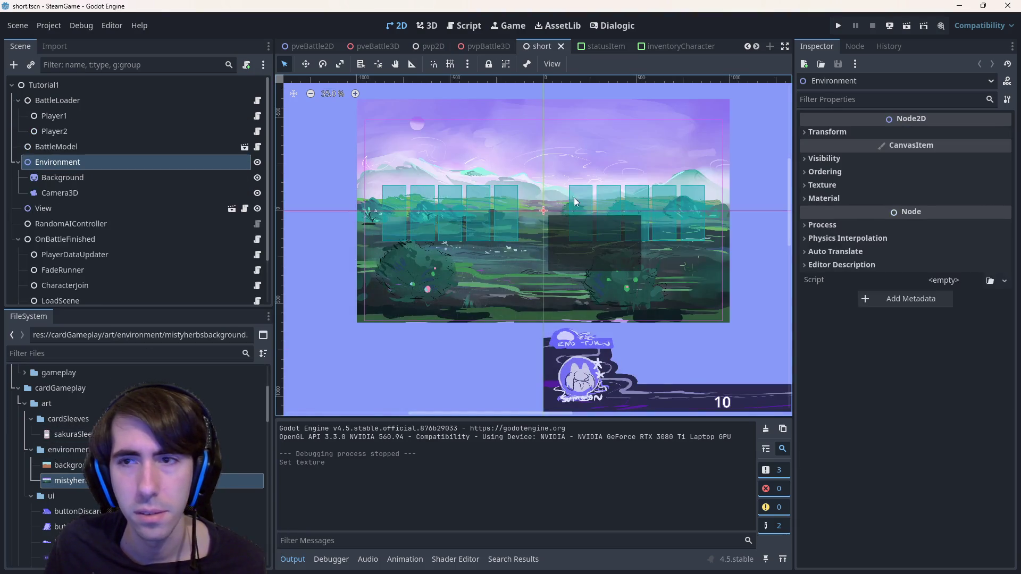
{"action": "left_click", "coordinate": [166, 181]}
{"action": "left_click", "coordinate": [1004, 144]}
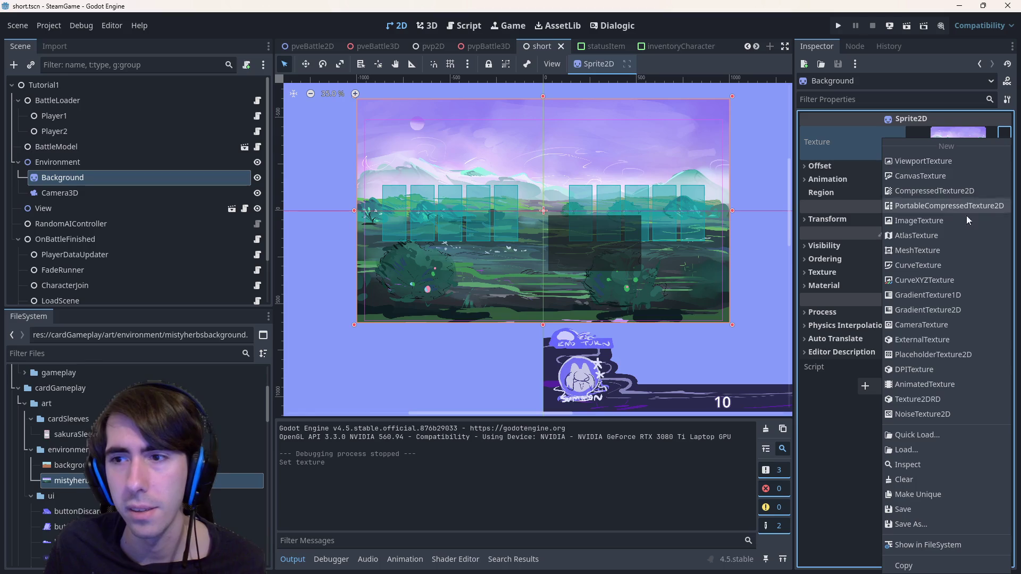
{"action": "left_click", "coordinate": [927, 436]}
{"action": "type", "text": "placeho"}
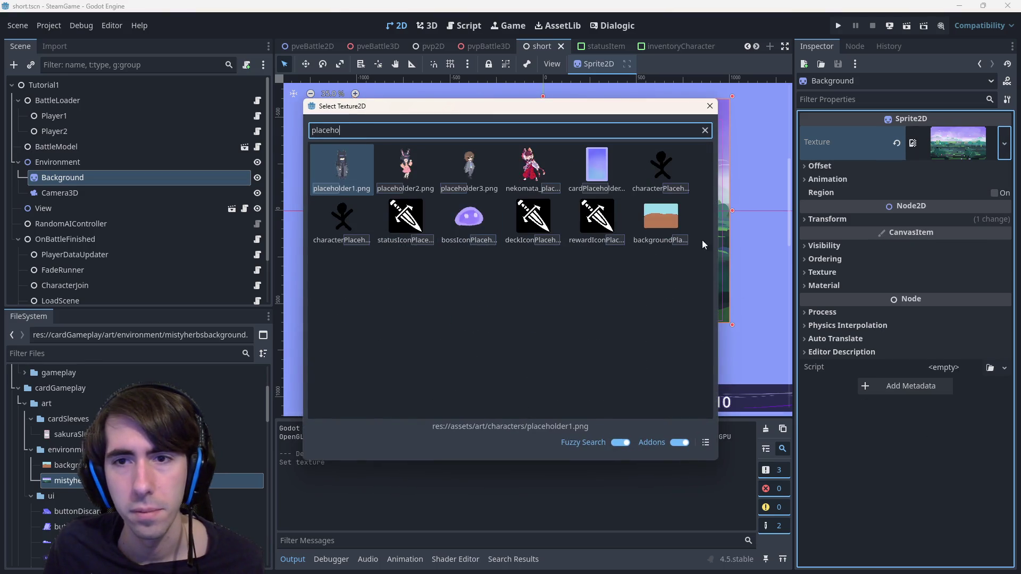
{"action": "double_click", "coordinate": [663, 242]}
{"action": "key", "text": "ctrl+s"}
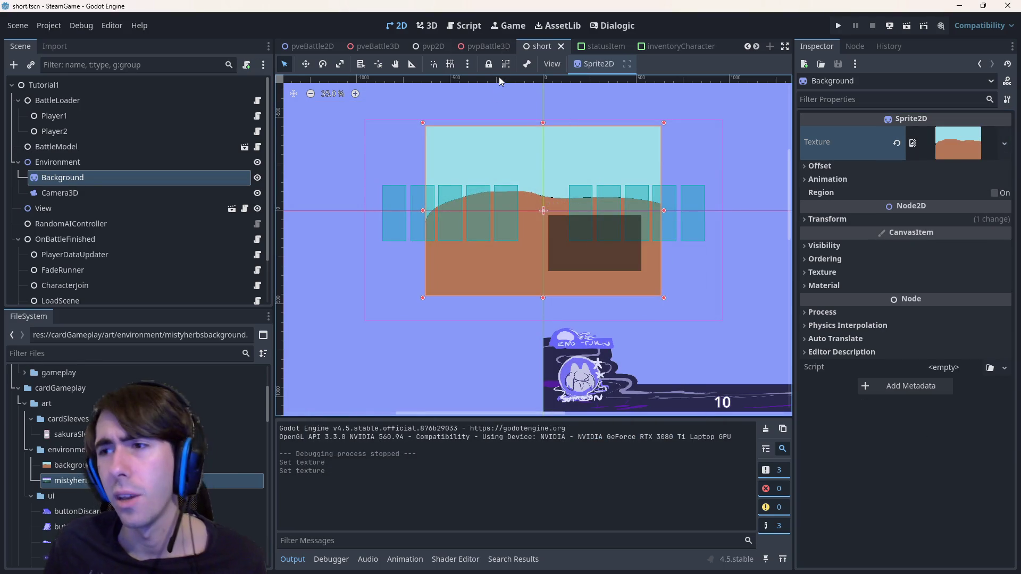
Step: List mistyherbsbackground.png's remaining owners and open test.tscn
{"action": "right_click", "coordinate": [154, 480]}
{"action": "left_click", "coordinate": [200, 350]}
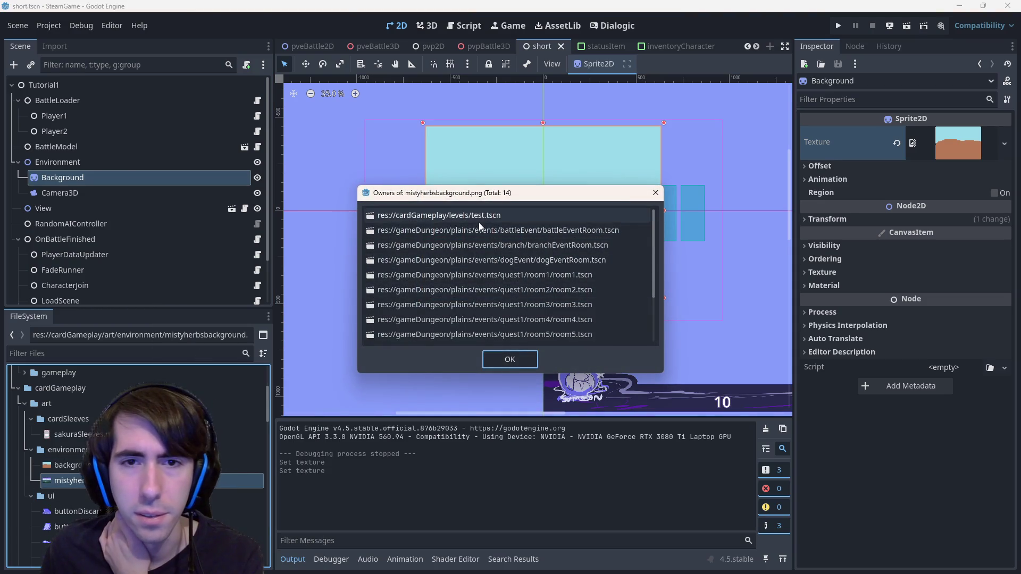
{"action": "double_click", "coordinate": [475, 215]}
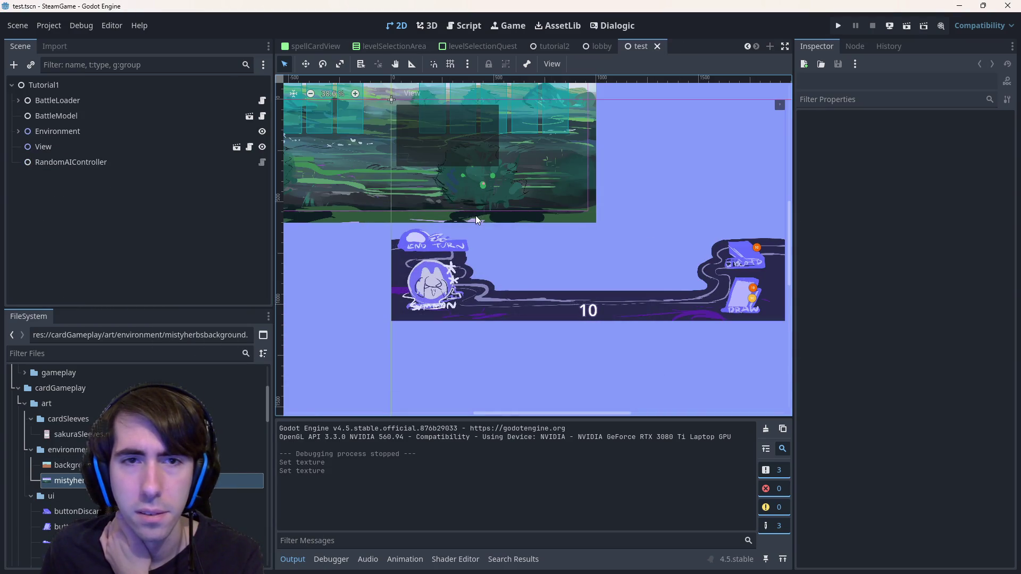
Step: Set the test scene's Background texture to backgroundPlaceholder.png and save
{"action": "left_click", "coordinate": [356, 149]}
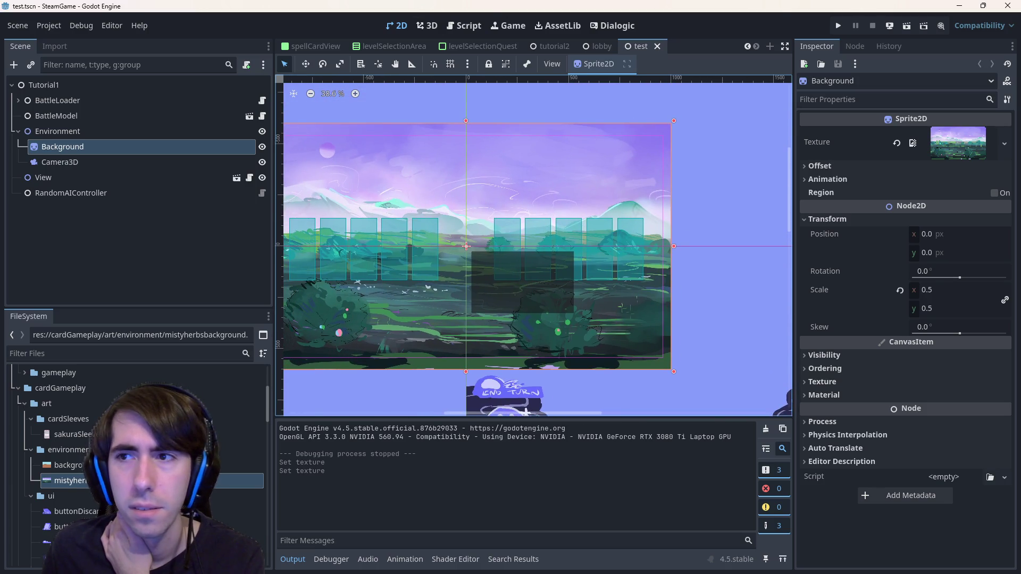
{"action": "left_click", "coordinate": [1004, 143]}
{"action": "left_click", "coordinate": [906, 438]}
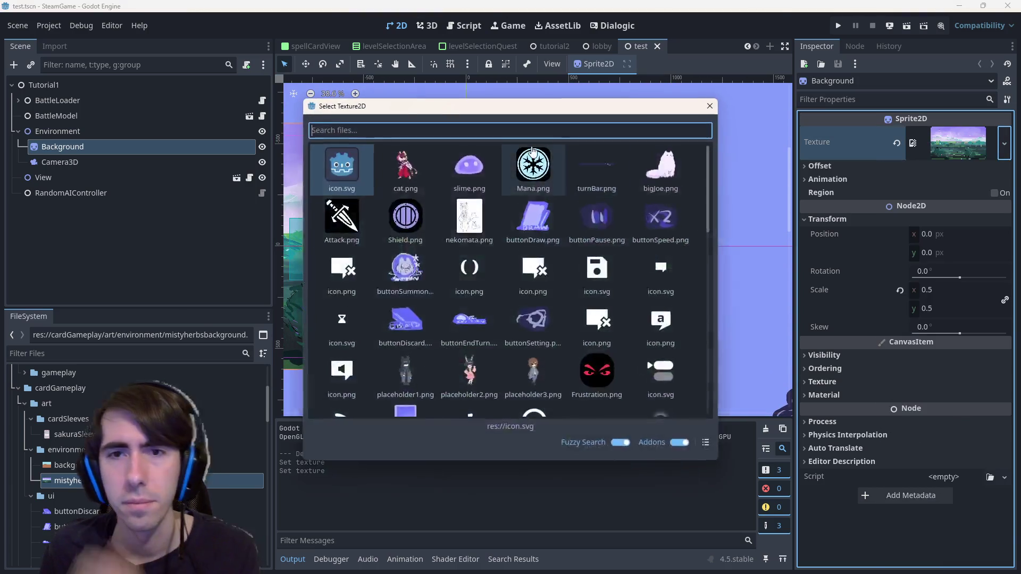
{"action": "type", "text": "placeho"}
{"action": "double_click", "coordinate": [660, 234]}
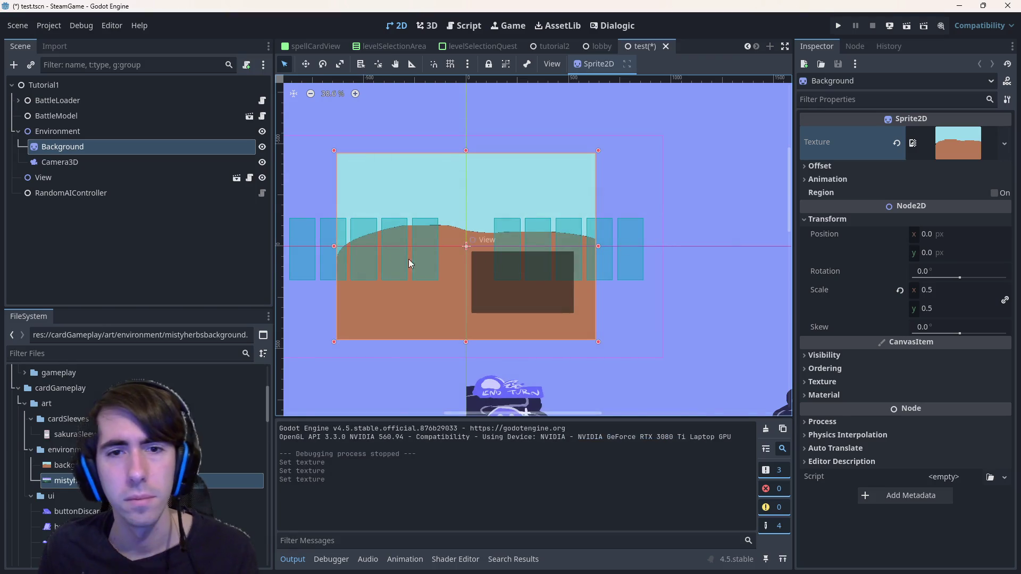
{"action": "key", "text": "ctrl+s"}
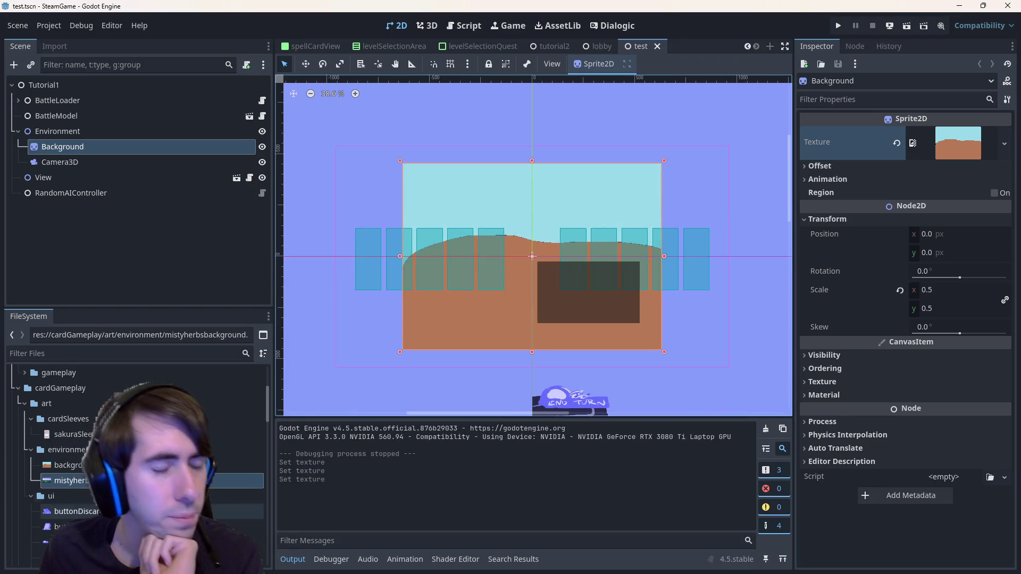
Step: Run the test scene and attack a slime to check the background in-game
{"action": "left_click", "coordinate": [88, 101]}
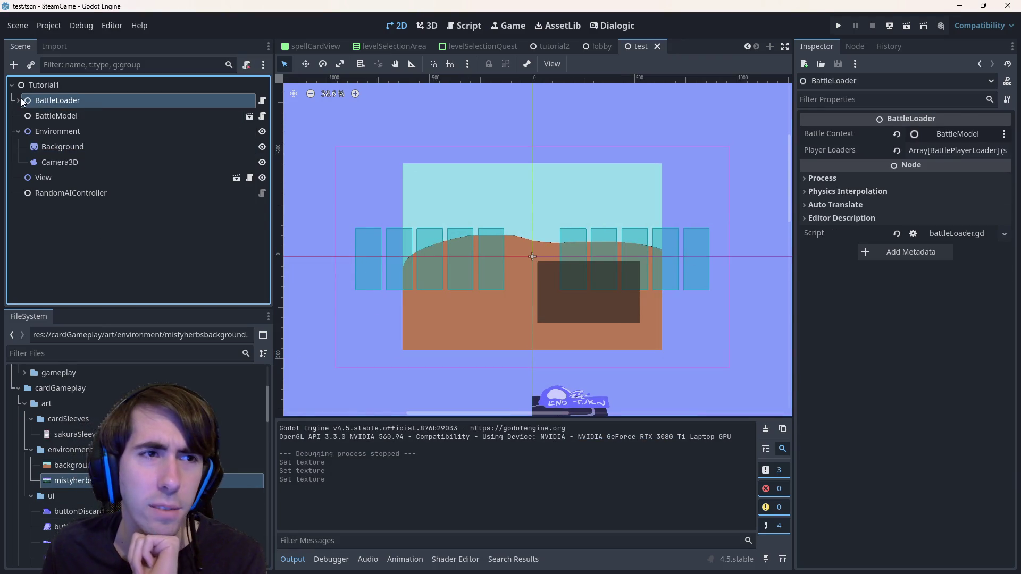
{"action": "left_click", "coordinate": [907, 27]}
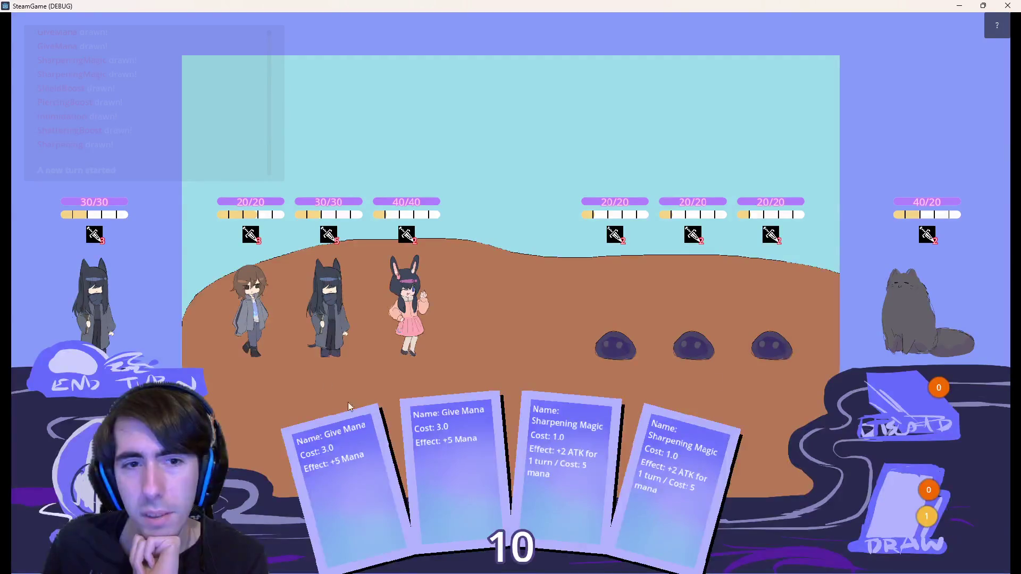
{"action": "left_click", "coordinate": [610, 307]}
{"action": "left_click", "coordinate": [1005, 6]}
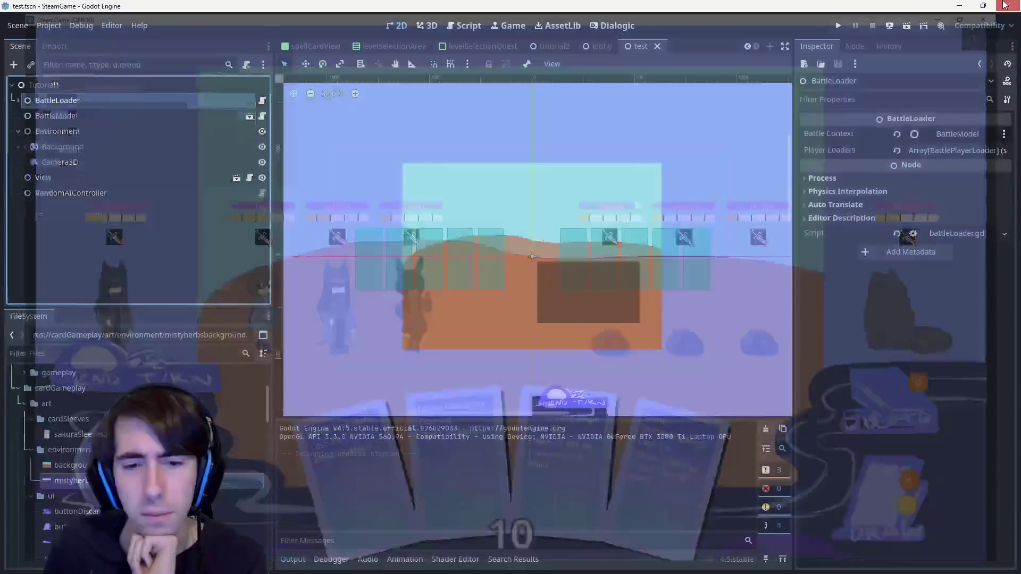
Step: Scale the Background to 0.83, set its y position to -100, and save
{"action": "left_click", "coordinate": [468, 211]}
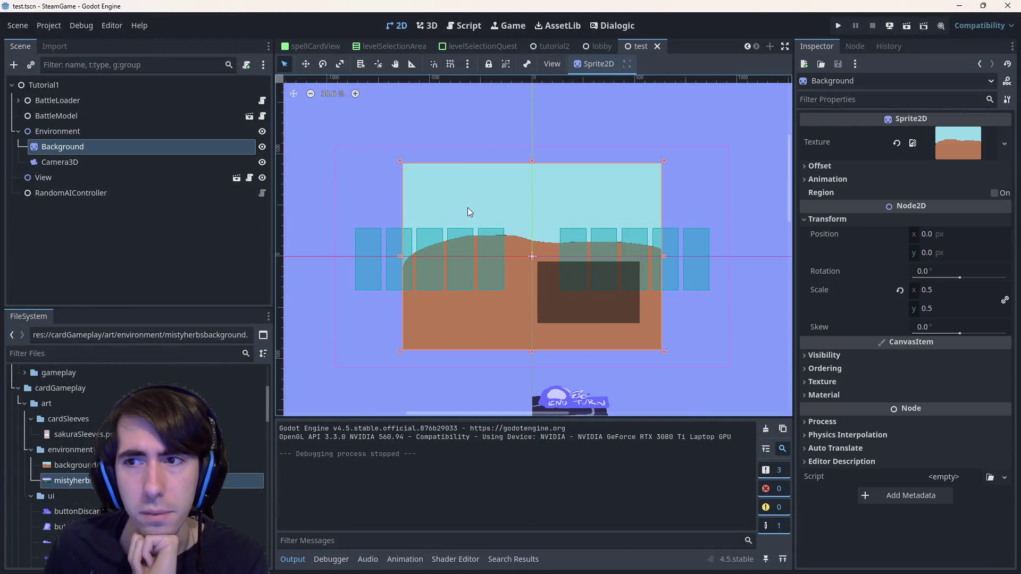
{"action": "left_click", "coordinate": [843, 355]}
{"action": "left_click", "coordinate": [836, 356]}
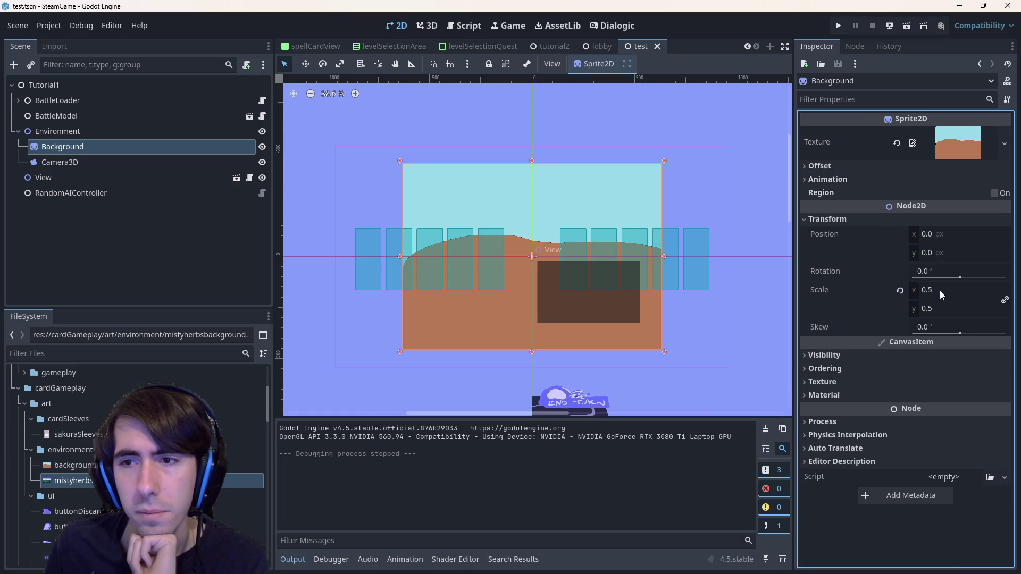
{"action": "left_click_drag", "start_coordinate": [940, 291], "coordinate": [968, 290]}
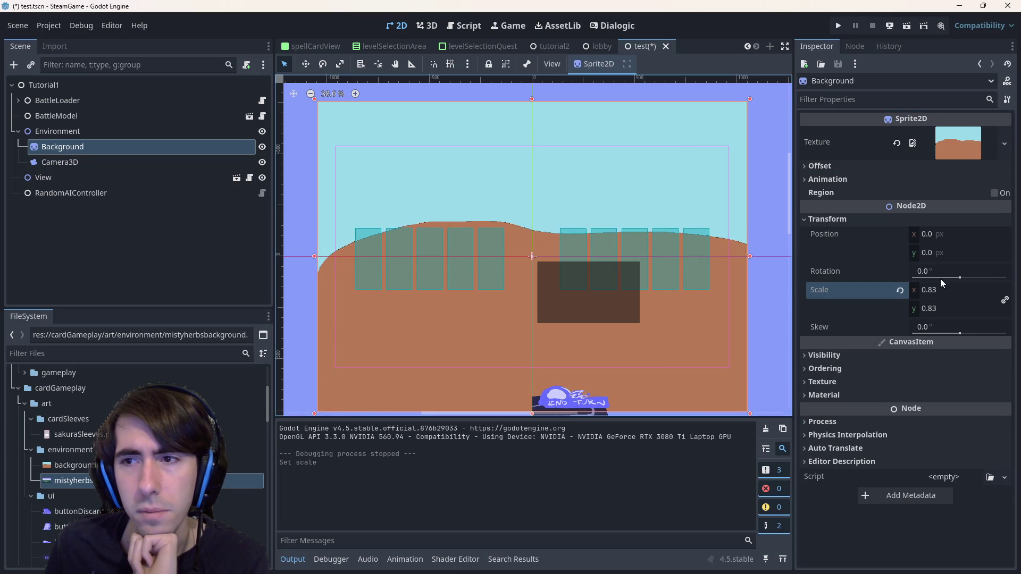
{"action": "left_click", "coordinate": [936, 257]}
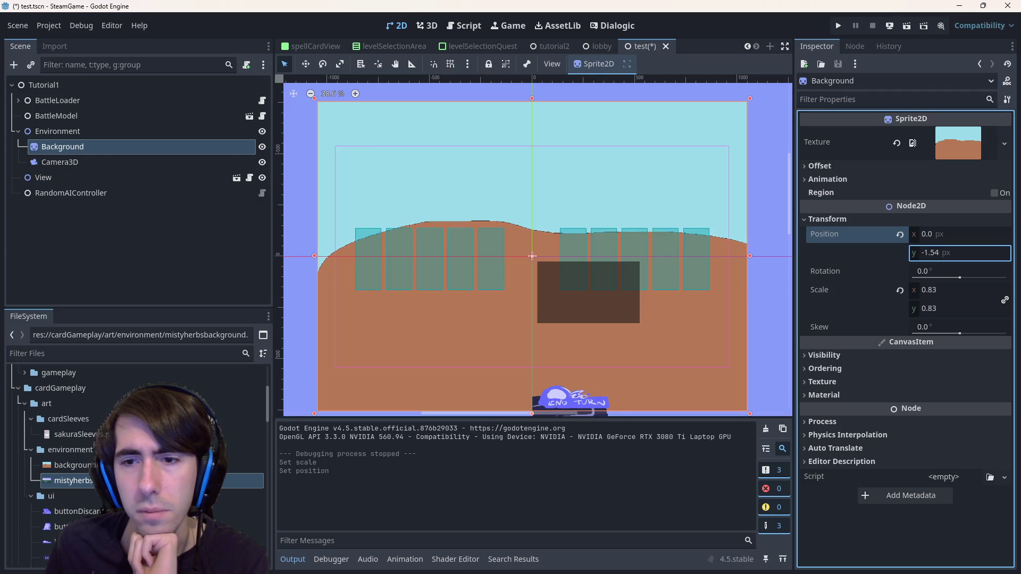
{"action": "mouse_move", "coordinate": [937, 257]}
{"action": "left_mouse_down"}
{"action": "mouse_move", "coordinate": [924, 257]}
{"action": "mouse_move", "coordinate": [951, 258]}
{"action": "mouse_move", "coordinate": [931, 258]}
{"action": "left_mouse_up"}
{"action": "left_click", "coordinate": [972, 259]}
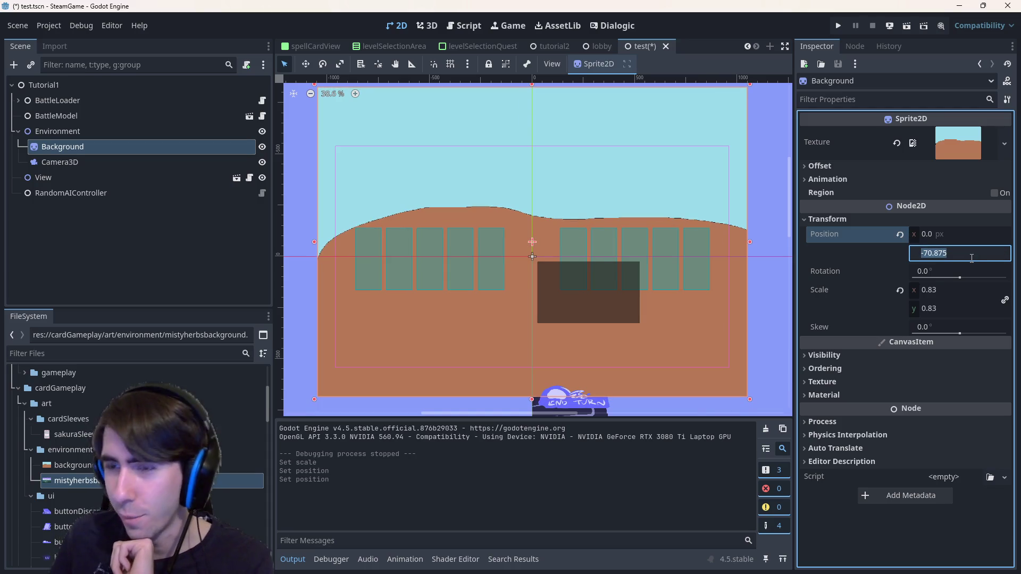
{"action": "type", "text": "-100"}
{"action": "key", "text": "Return"}
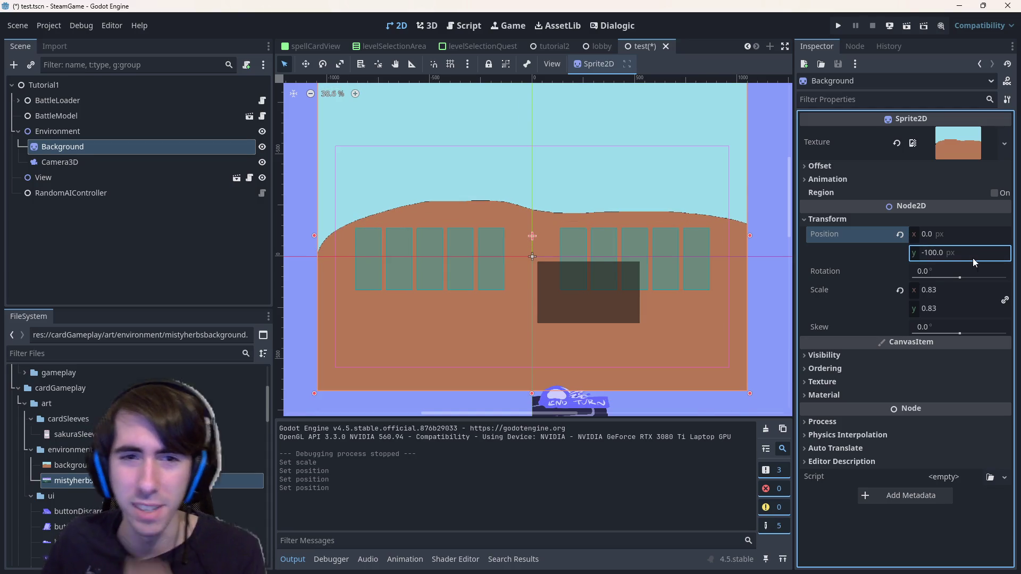
{"action": "key", "text": "ctrl+s"}
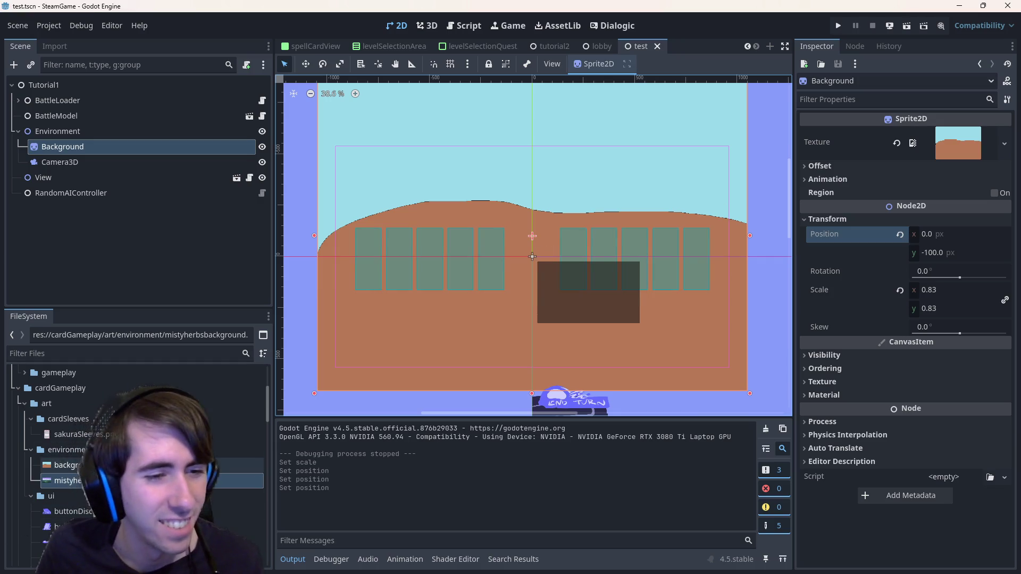
Step: Check which scenes still use the mistyherbs background image
{"action": "right_click", "coordinate": [118, 465]}
{"action": "right_click", "coordinate": [76, 485]}
{"action": "left_click", "coordinate": [145, 350]}
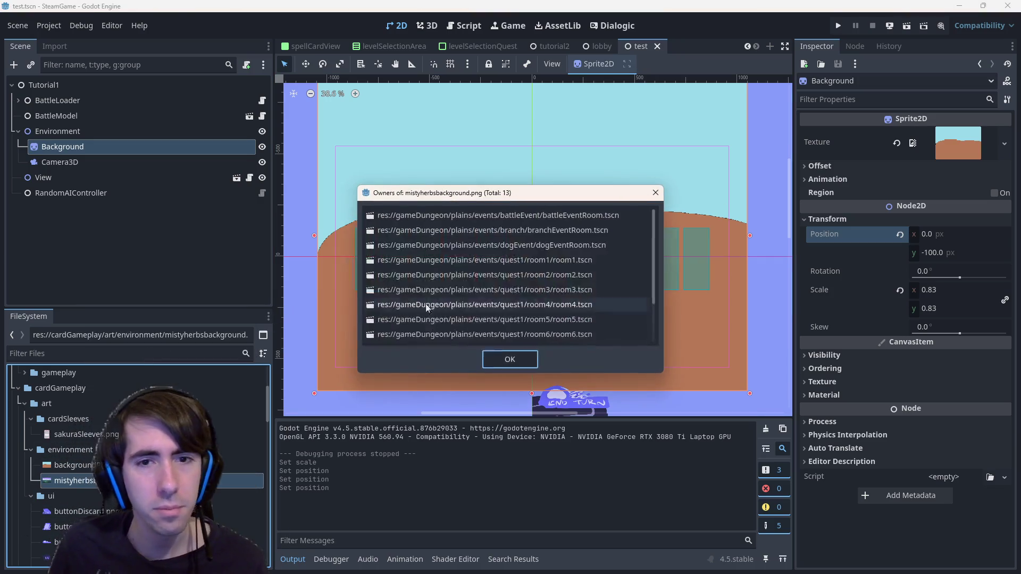
{"action": "scroll", "coordinate": [503, 292], "scroll_direction": "down", "scroll_amount": 3}
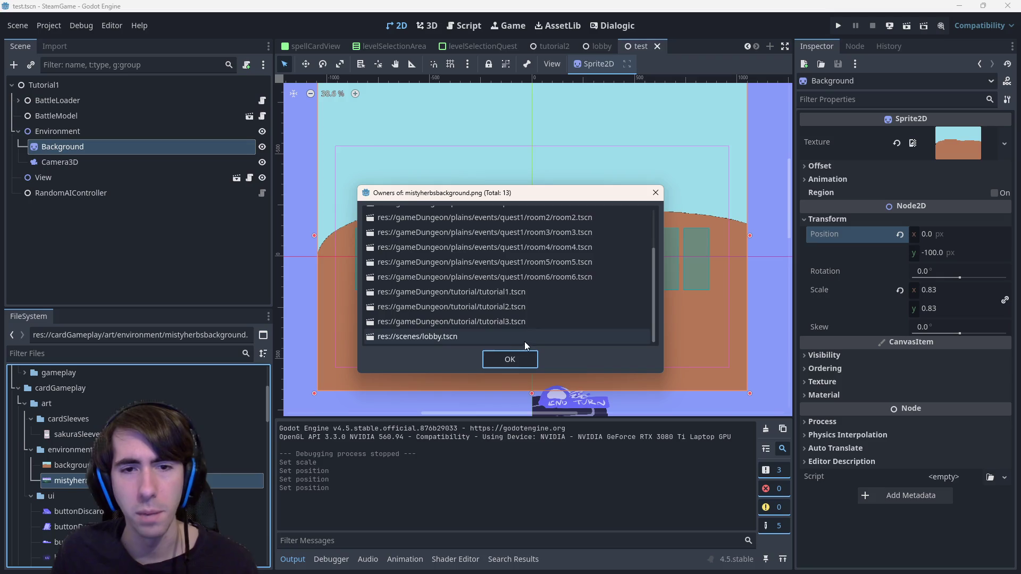
{"action": "left_click", "coordinate": [523, 361]}
{"action": "scroll", "coordinate": [117, 431], "scroll_direction": "up", "scroll_amount": 5}
{"action": "scroll", "coordinate": [117, 436], "scroll_direction": "down", "scroll_amount": 5}
{"action": "scroll", "coordinate": [117, 442], "scroll_direction": "up", "scroll_amount": 5}
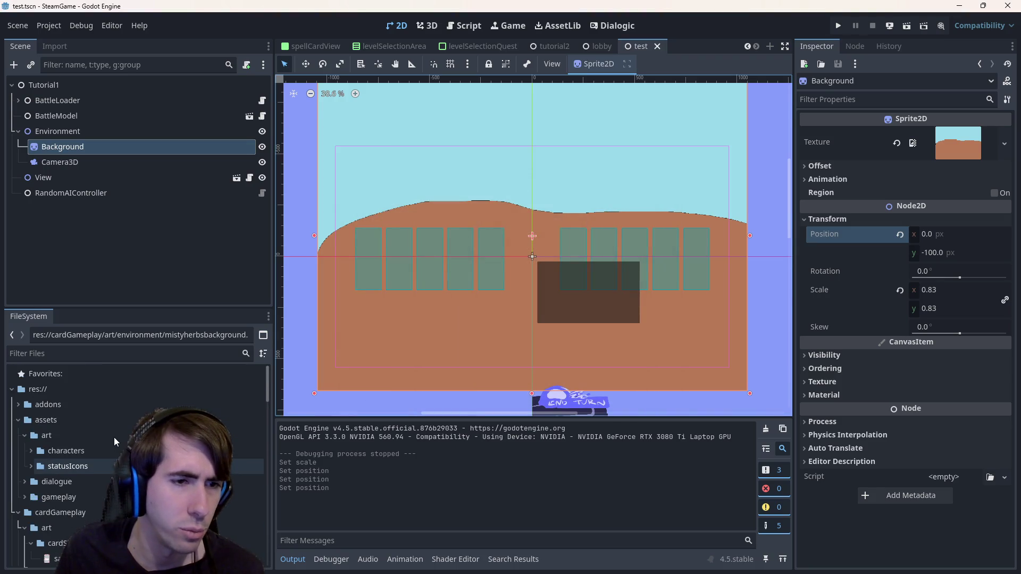
Step: Create a new environment folder inside assets/art
{"action": "left_click", "coordinate": [91, 420]}
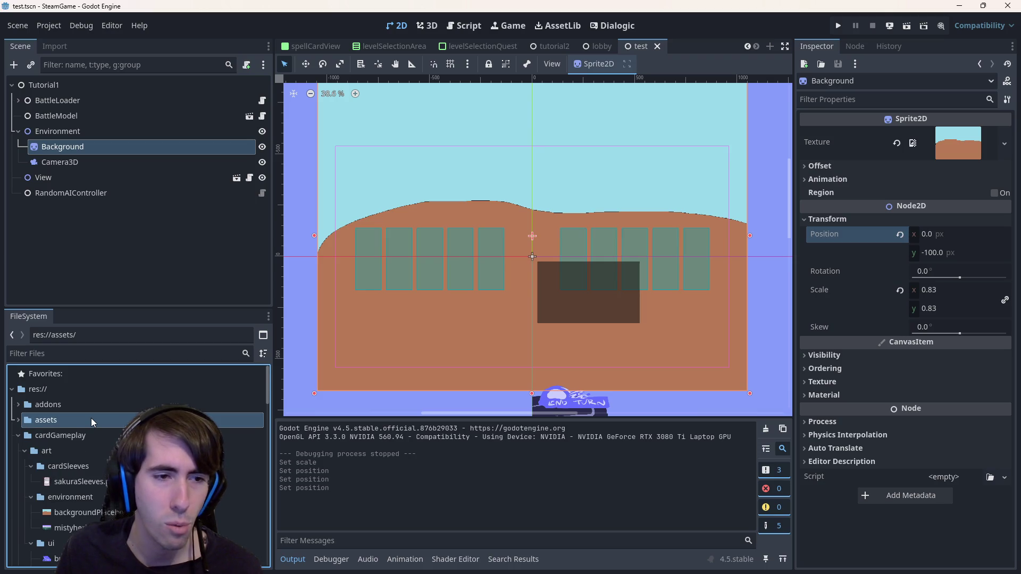
{"action": "right_click", "coordinate": [75, 437]}
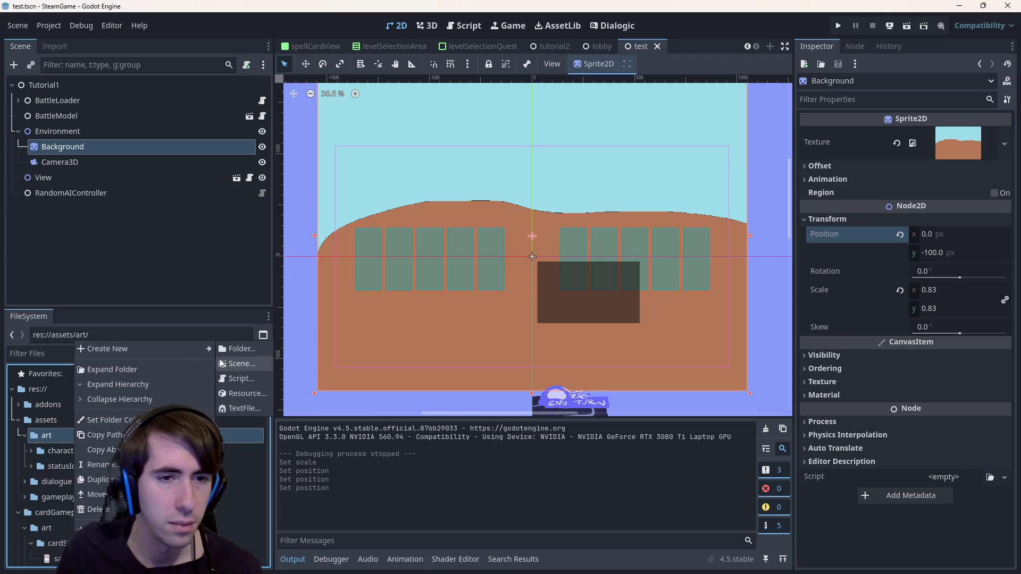
{"action": "left_click", "coordinate": [230, 348]}
{"action": "type", "text": "environment"}
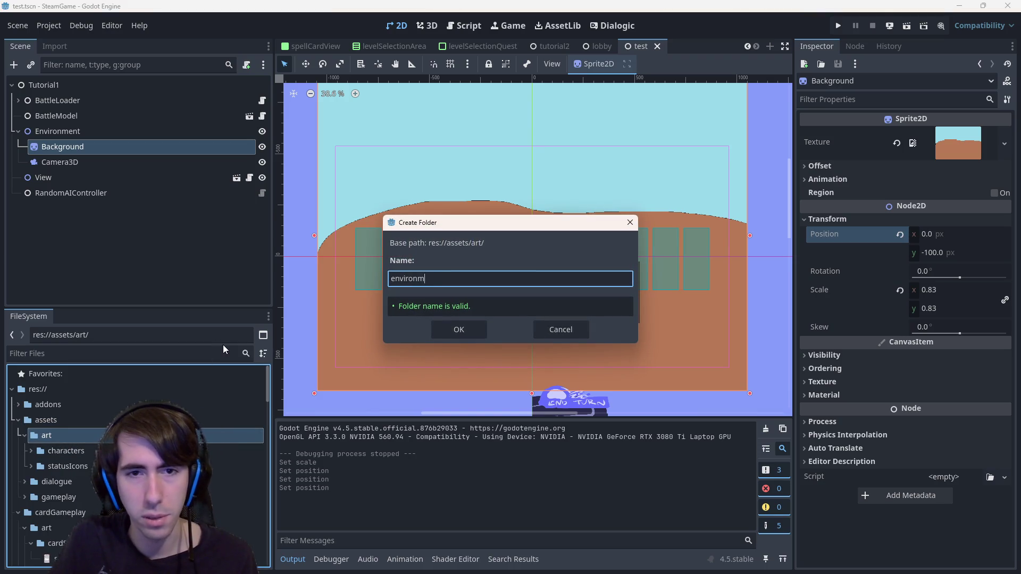
{"action": "key", "text": "Return"}
Step: Move the mistyherbs background into assets/art/environment
{"action": "scroll", "coordinate": [133, 452], "scroll_direction": "down", "scroll_amount": 5}
{"action": "left_click", "coordinate": [75, 470]}
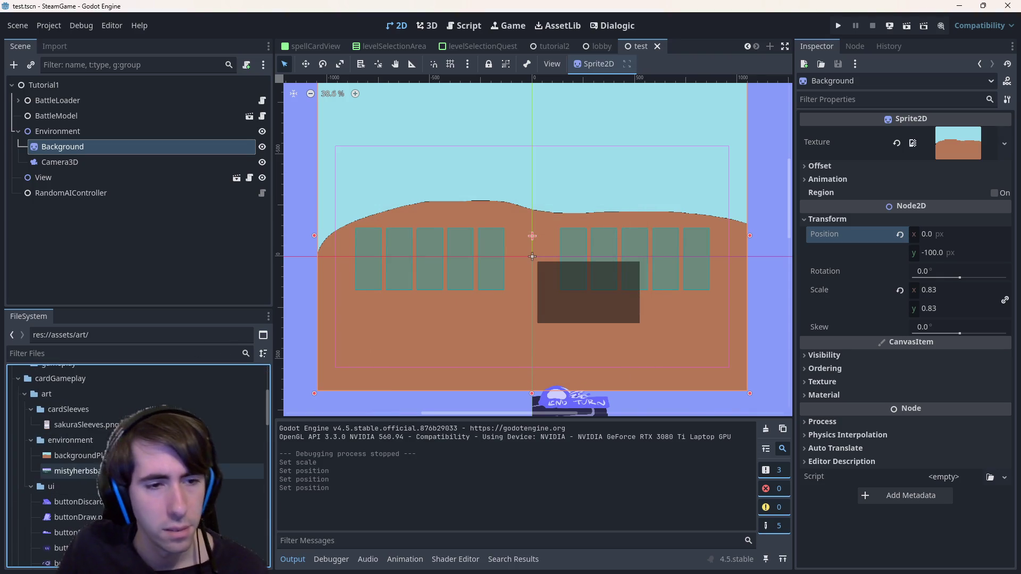
{"action": "mouse_move", "coordinate": [75, 470]}
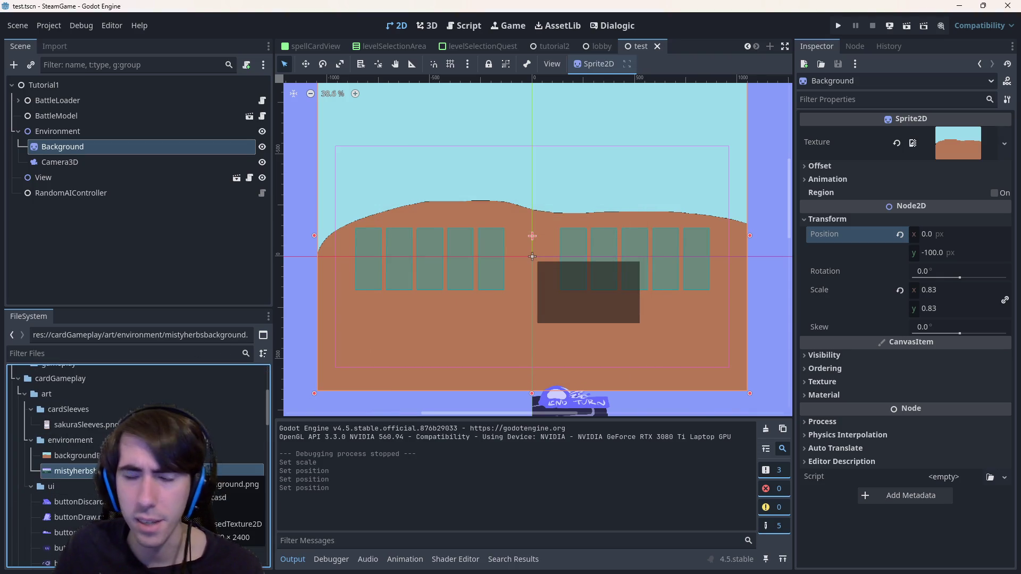
{"action": "scroll", "coordinate": [133, 452], "scroll_direction": "up", "scroll_amount": 1}
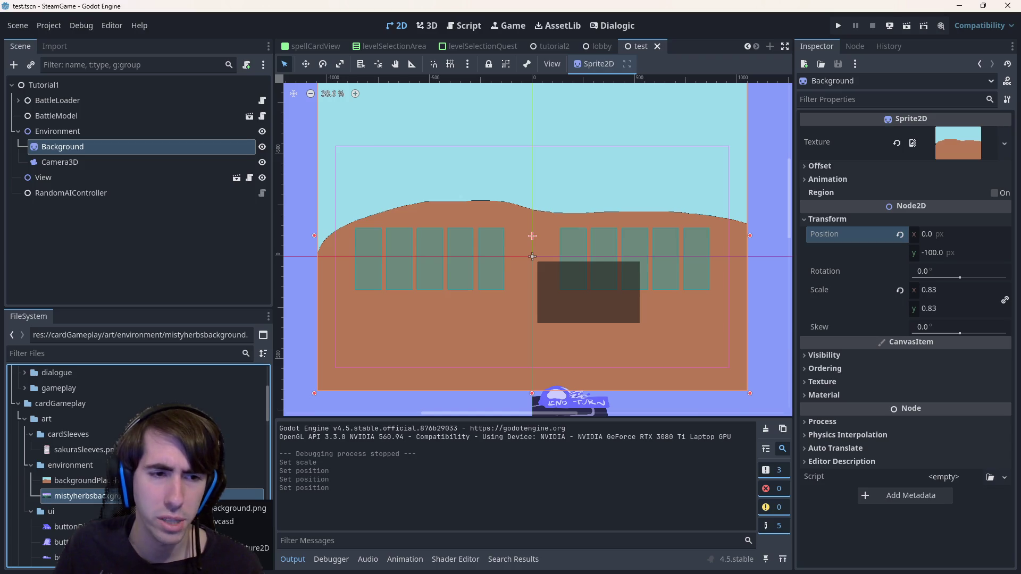
{"action": "scroll", "coordinate": [105, 448], "scroll_direction": "up", "scroll_amount": 4}
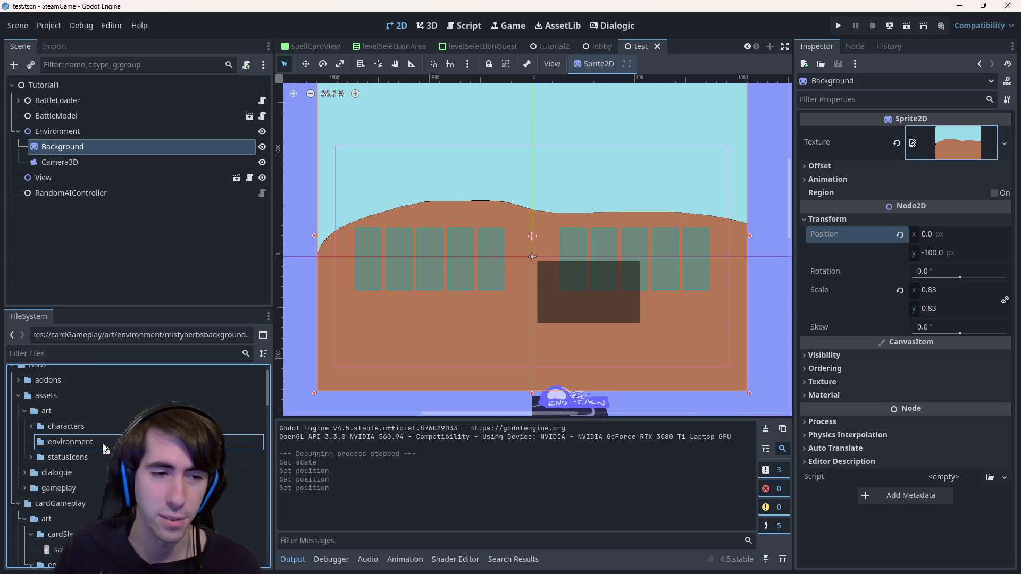
{"action": "left_click", "coordinate": [103, 448]}
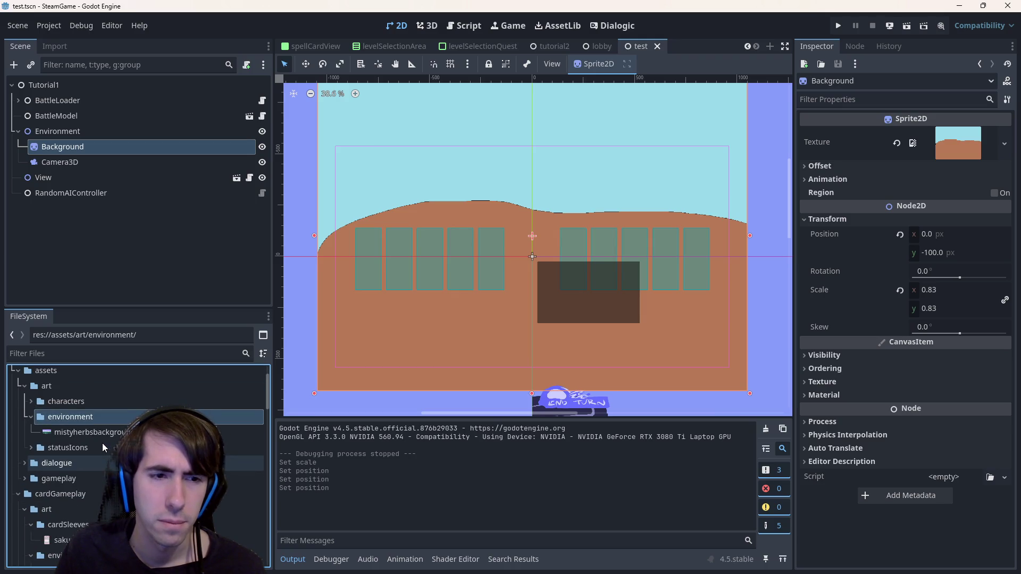
Step: Check which scenes use backgroundPlaceholder.png
{"action": "scroll", "coordinate": [102, 442], "scroll_direction": "down", "scroll_amount": 5}
{"action": "left_click", "coordinate": [100, 467]}
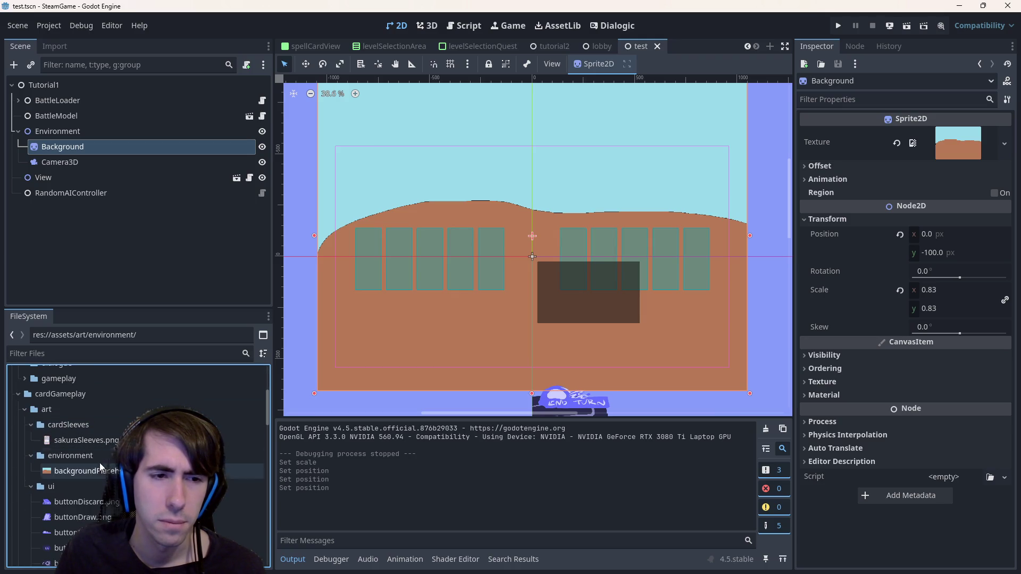
{"action": "right_click", "coordinate": [102, 471]}
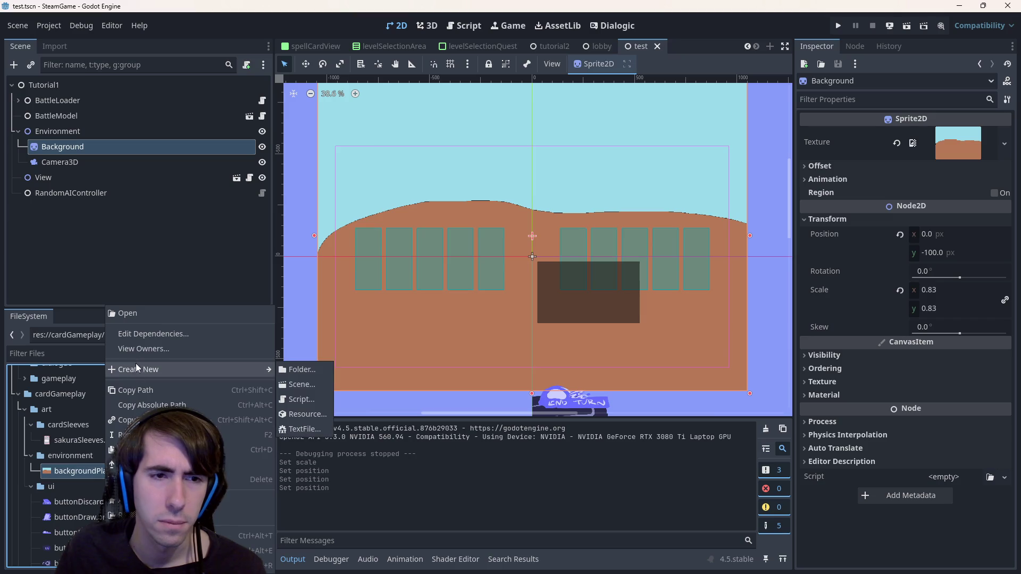
{"action": "left_click", "coordinate": [138, 349]}
{"action": "left_click", "coordinate": [511, 360]}
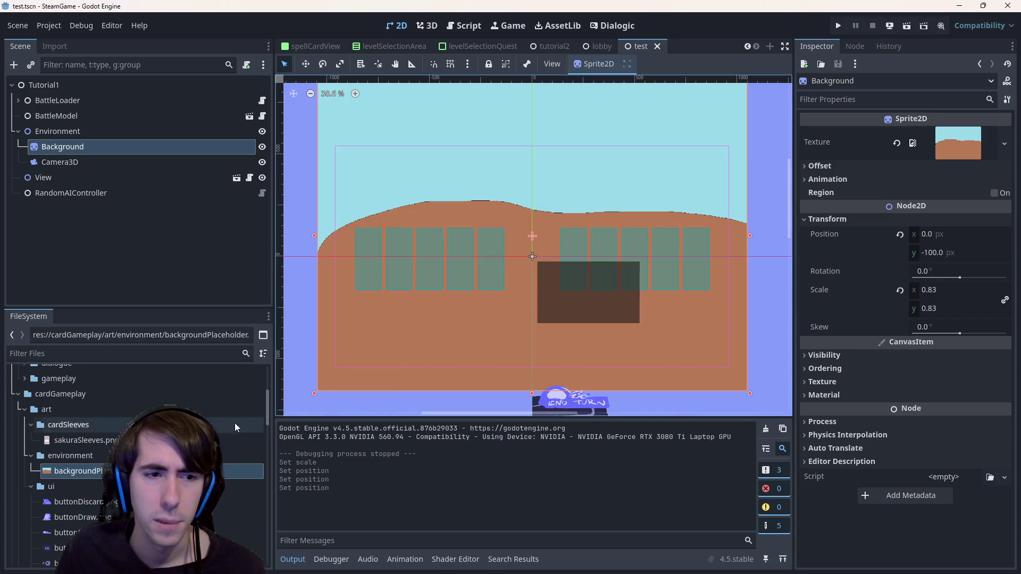
Step: Drag backgroundPlaceholder.png into the cardGameplay textures folder
{"action": "scroll", "coordinate": [106, 420], "scroll_direction": "down", "scroll_amount": 5}
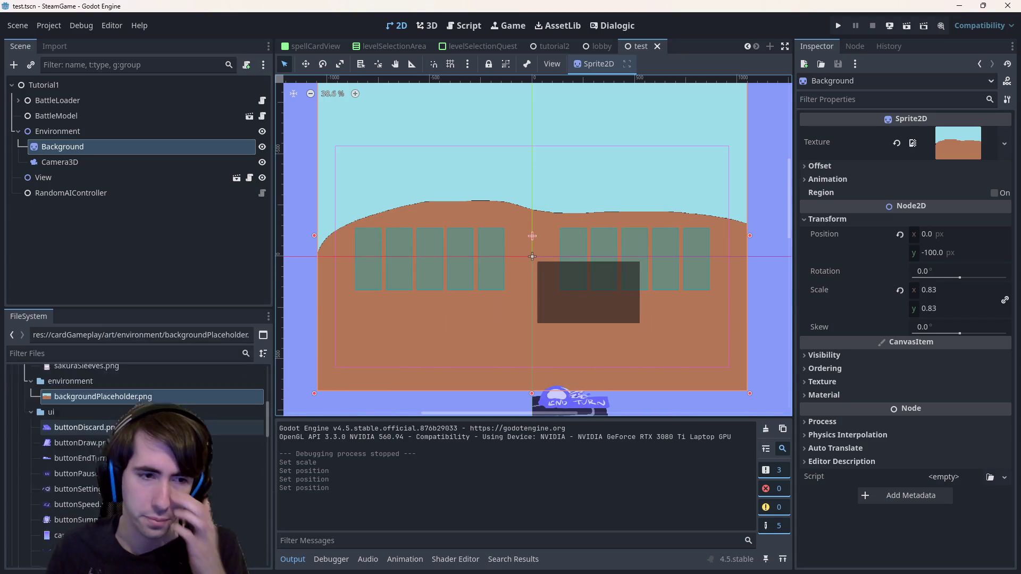
{"action": "scroll", "coordinate": [80, 425], "scroll_direction": "down", "scroll_amount": 10}
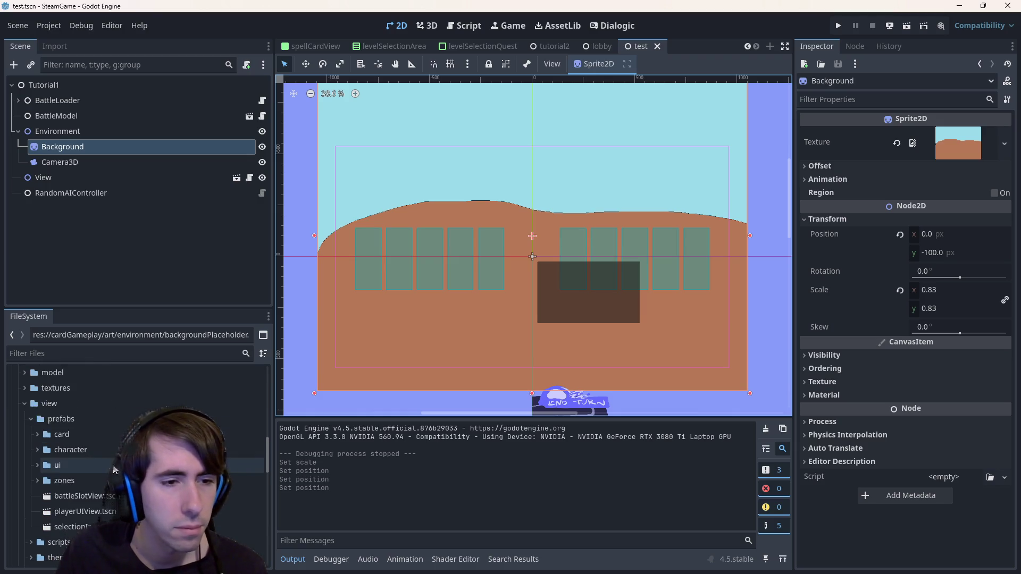
{"action": "double_click", "coordinate": [57, 388]}
{"action": "scroll", "coordinate": [107, 425], "scroll_direction": "up", "scroll_amount": 10}
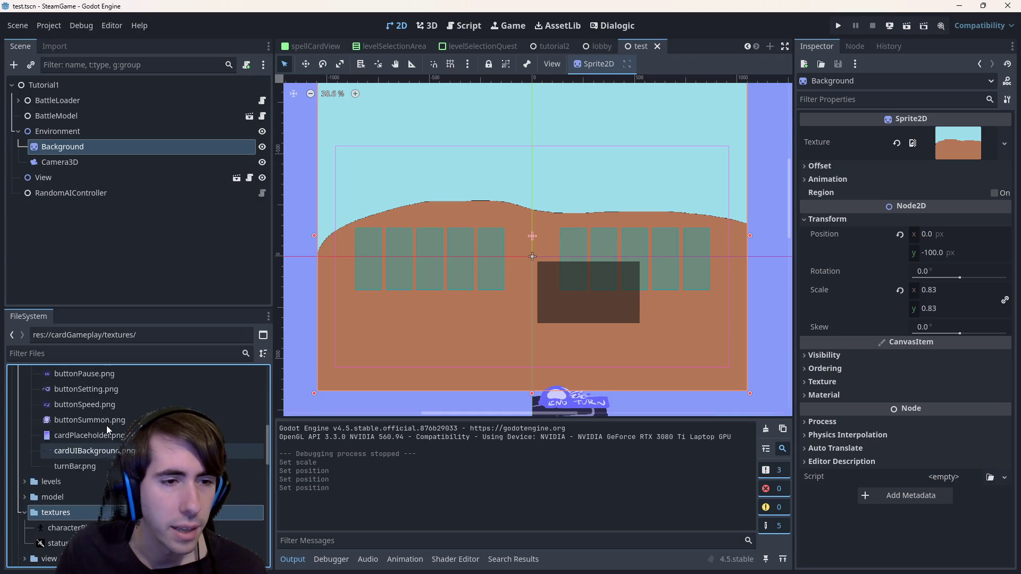
{"action": "scroll", "coordinate": [100, 394], "scroll_direction": "up", "scroll_amount": 3}
{"action": "mouse_move", "coordinate": [110, 420]}
{"action": "left_mouse_down"}
{"action": "mouse_move", "coordinate": [75, 489]}
{"action": "mouse_move", "coordinate": [69, 464]}
{"action": "left_mouse_up"}
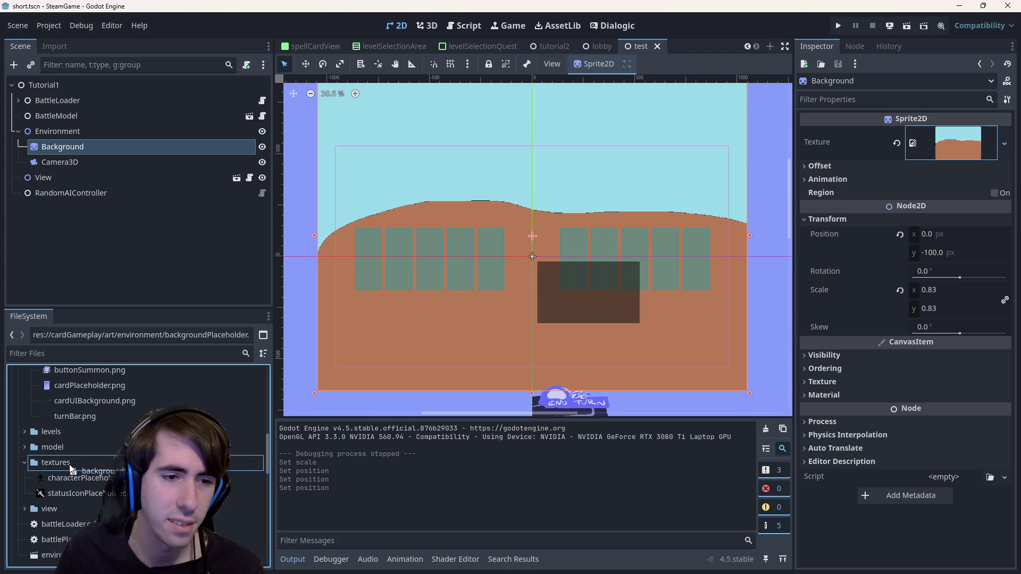
{"action": "scroll", "coordinate": [77, 450], "scroll_direction": "up", "scroll_amount": 10}
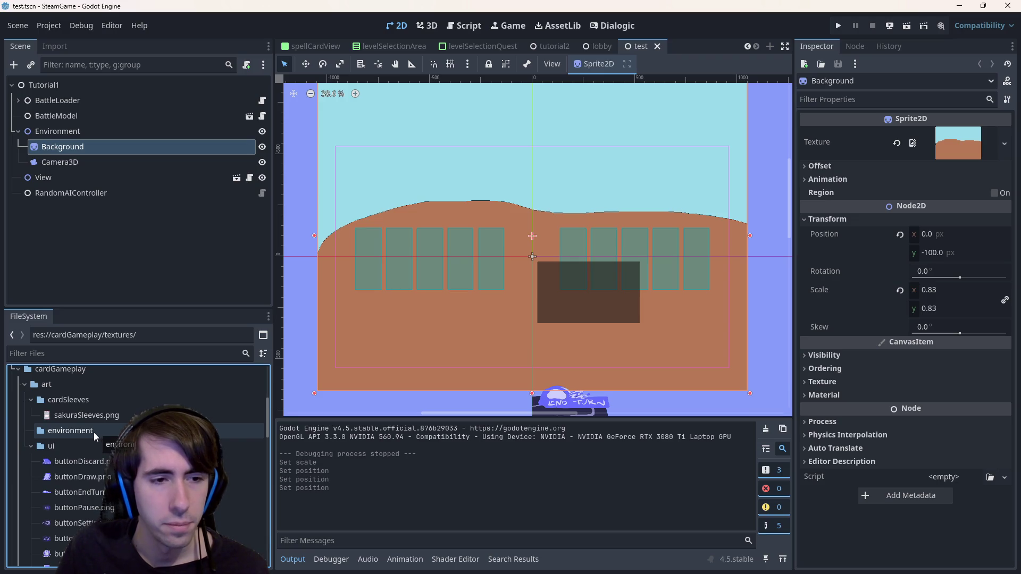
Step: Delete the emptied cardGameplay/art/environment folder
{"action": "right_click", "coordinate": [87, 433]}
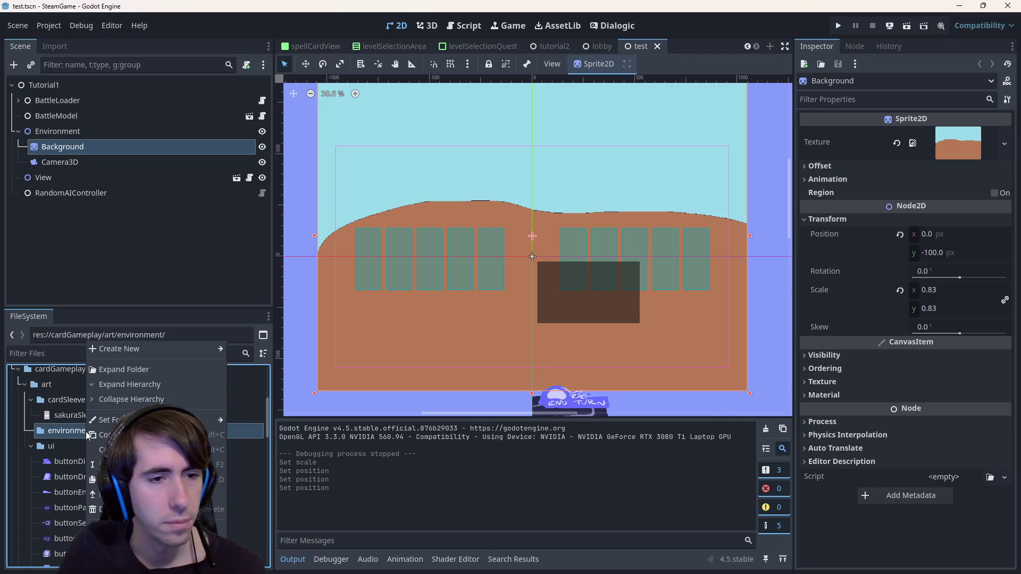
{"action": "key", "text": "Escape"}
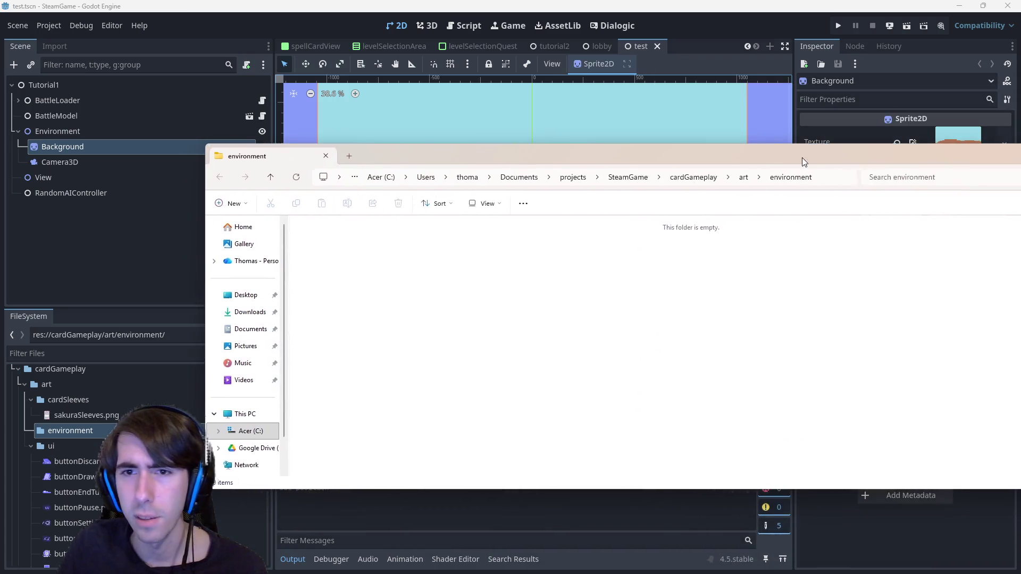
{"action": "left_click_drag", "start_coordinate": [802, 158], "coordinate": [1020, 231]}
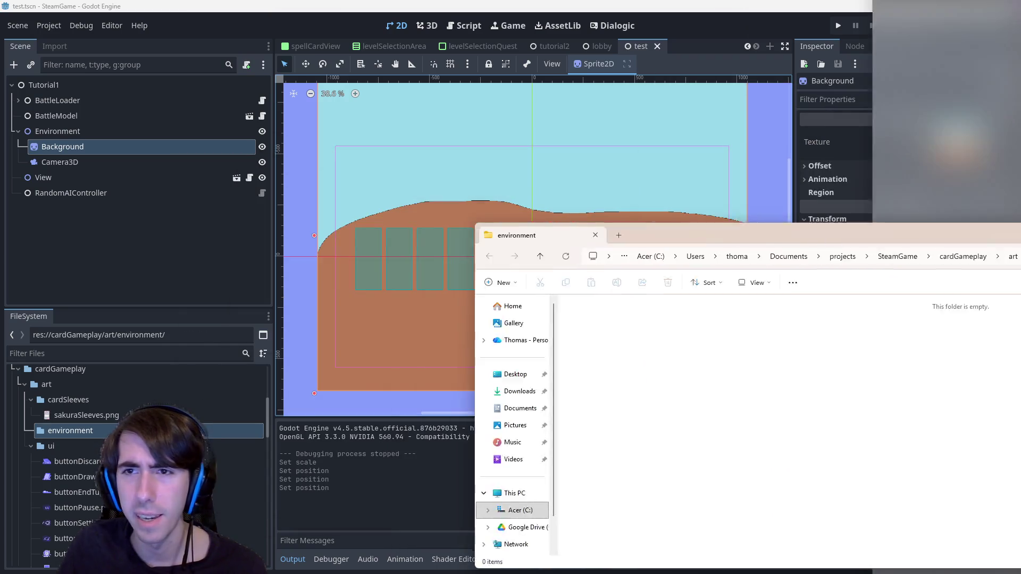
{"action": "key", "text": "Delete"}
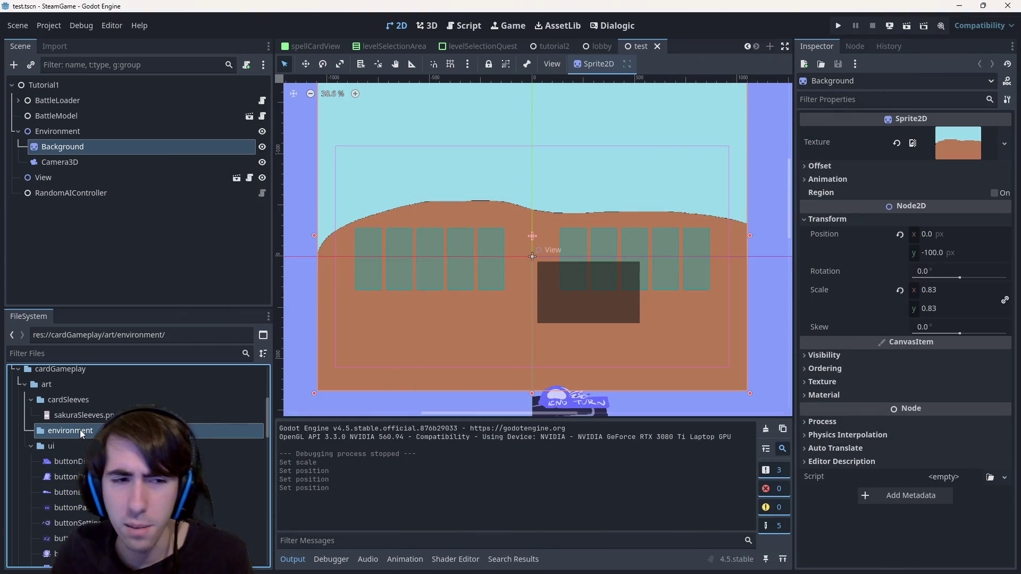
{"action": "left_click", "coordinate": [447, 339]}
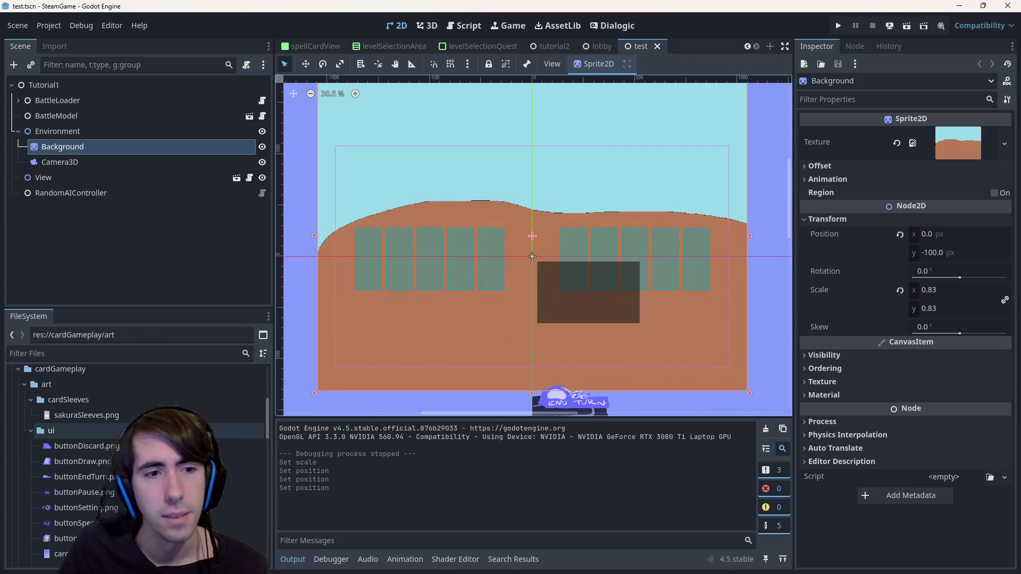
{"action": "scroll", "coordinate": [108, 451], "scroll_direction": "down", "scroll_amount": 2}
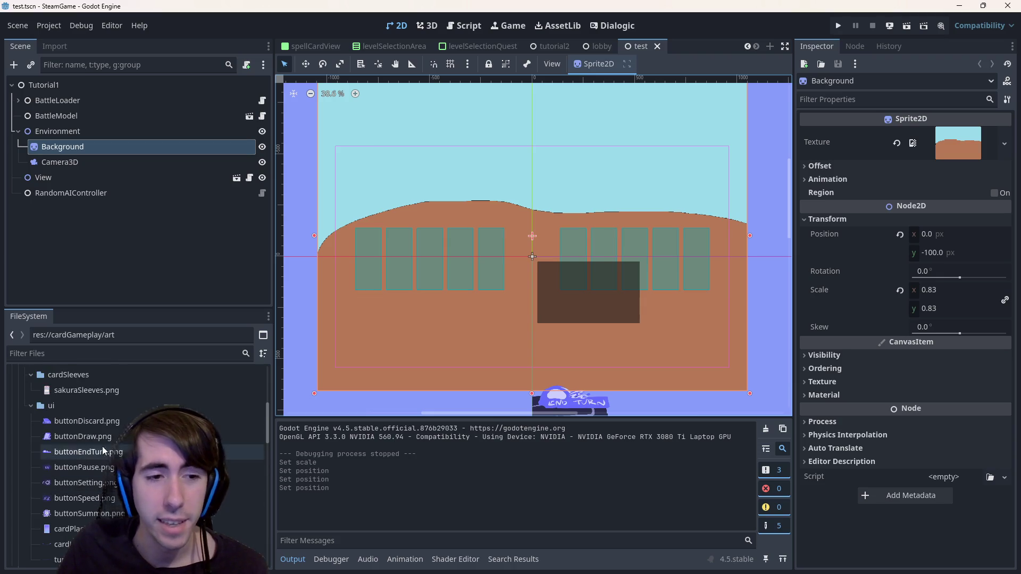
{"action": "right_click", "coordinate": [82, 421]}
{"action": "left_click", "coordinate": [142, 351]}
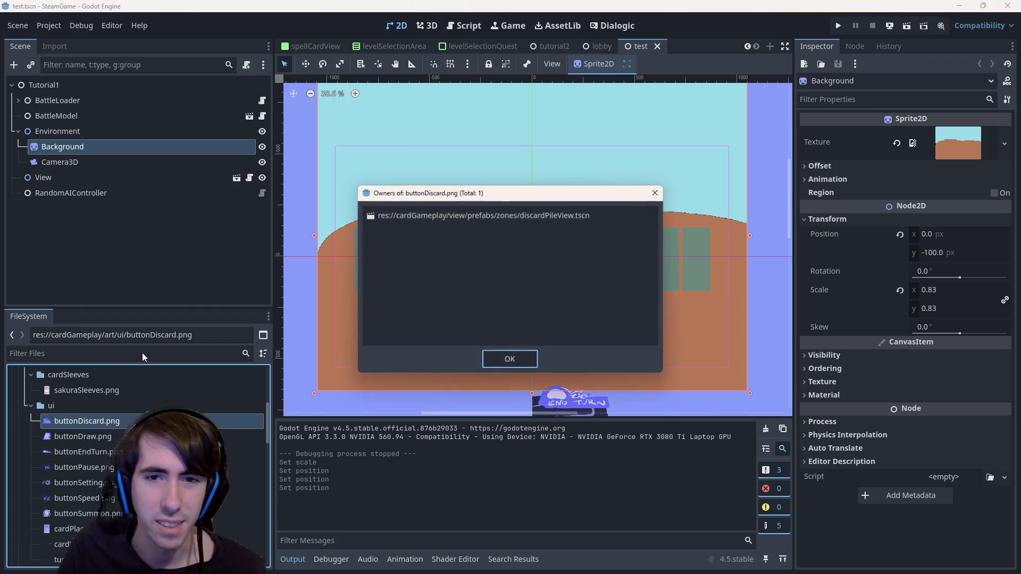
{"action": "left_click", "coordinate": [525, 358]}
{"action": "right_click", "coordinate": [95, 426]}
{"action": "left_click", "coordinate": [92, 427]}
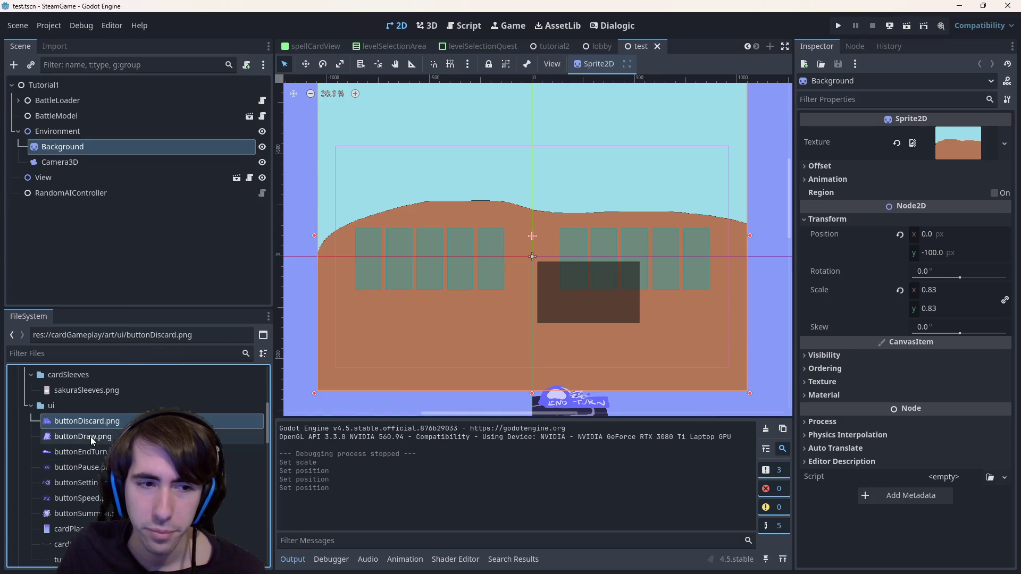
{"action": "scroll", "coordinate": [94, 417], "scroll_direction": "down", "scroll_amount": 2}
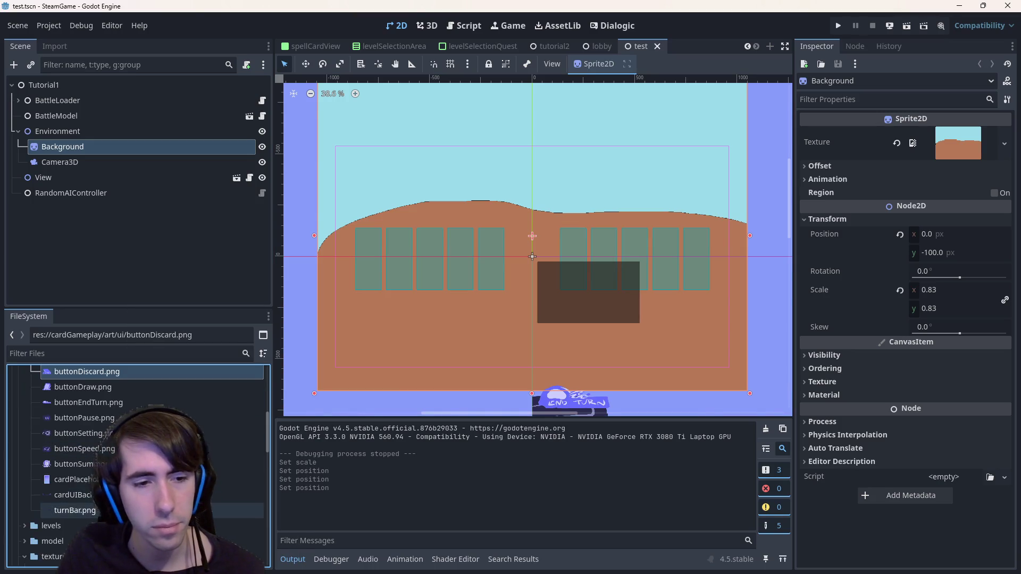
{"action": "right_click", "coordinate": [119, 511]}
{"action": "left_click", "coordinate": [156, 348]}
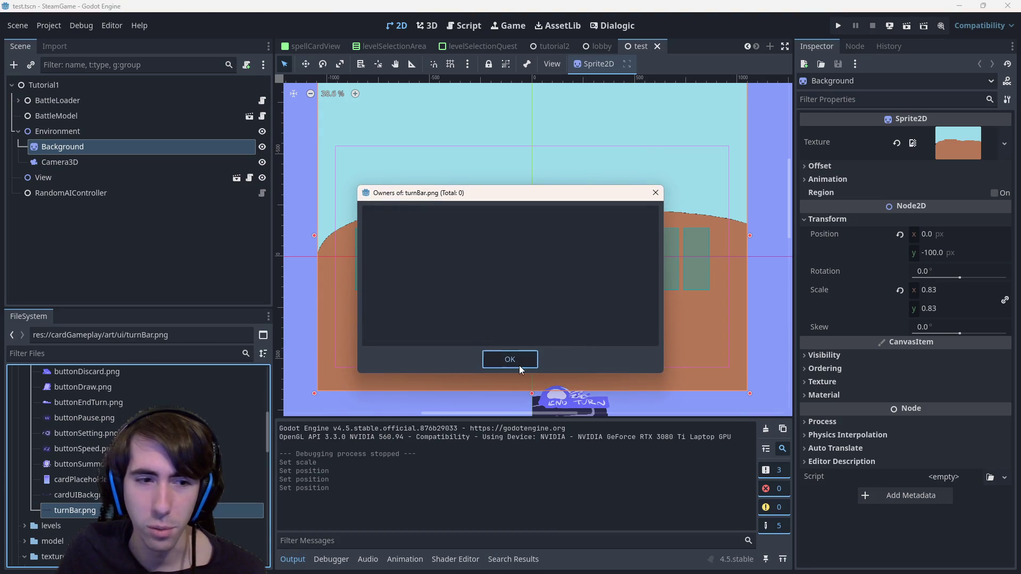
{"action": "left_click", "coordinate": [516, 359]}
{"action": "right_click", "coordinate": [215, 402]}
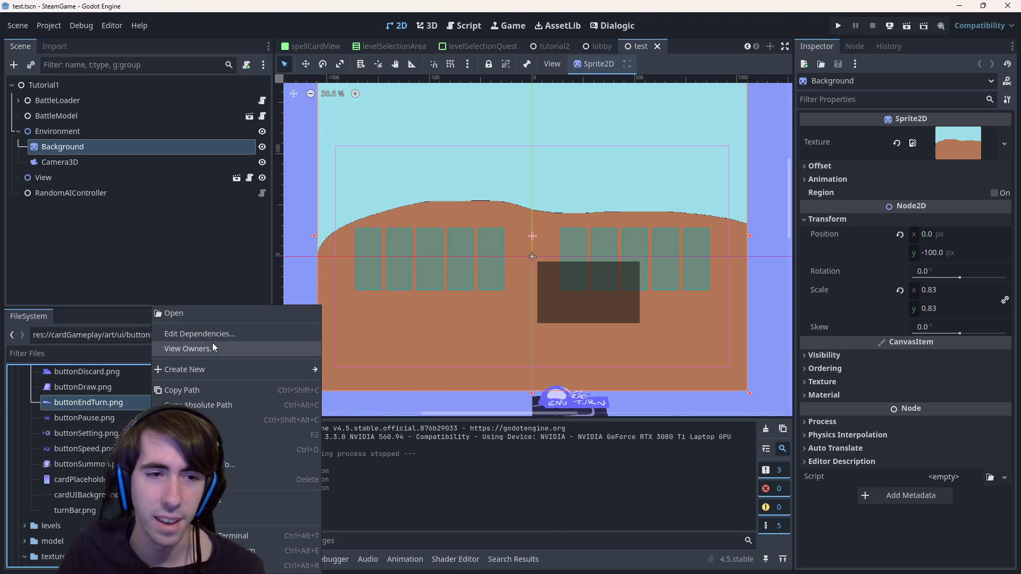
{"action": "left_click", "coordinate": [212, 342]}
{"action": "left_click", "coordinate": [511, 358]}
{"action": "scroll", "coordinate": [53, 425], "scroll_direction": "up", "scroll_amount": 3}
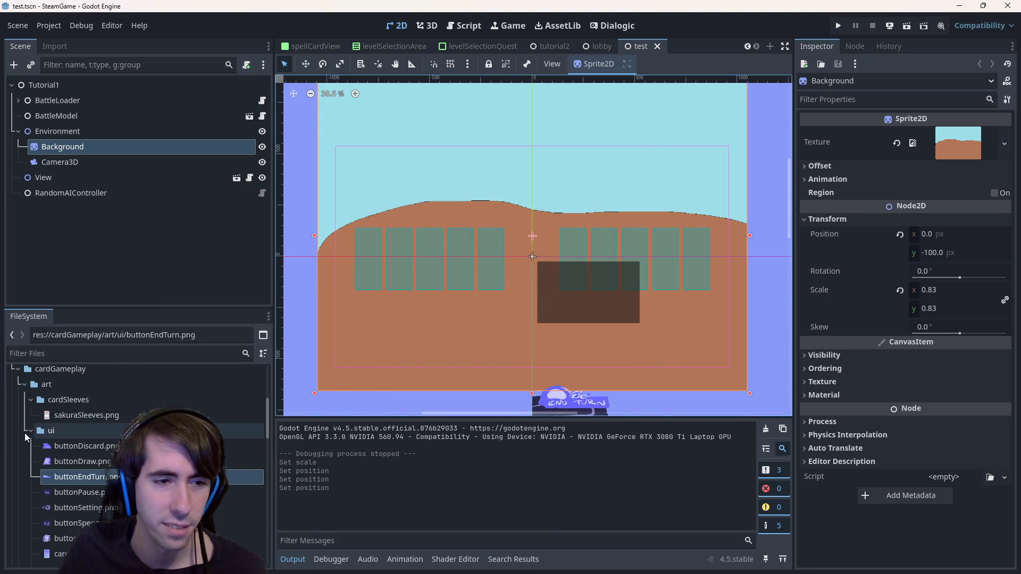
{"action": "left_click", "coordinate": [25, 432]}
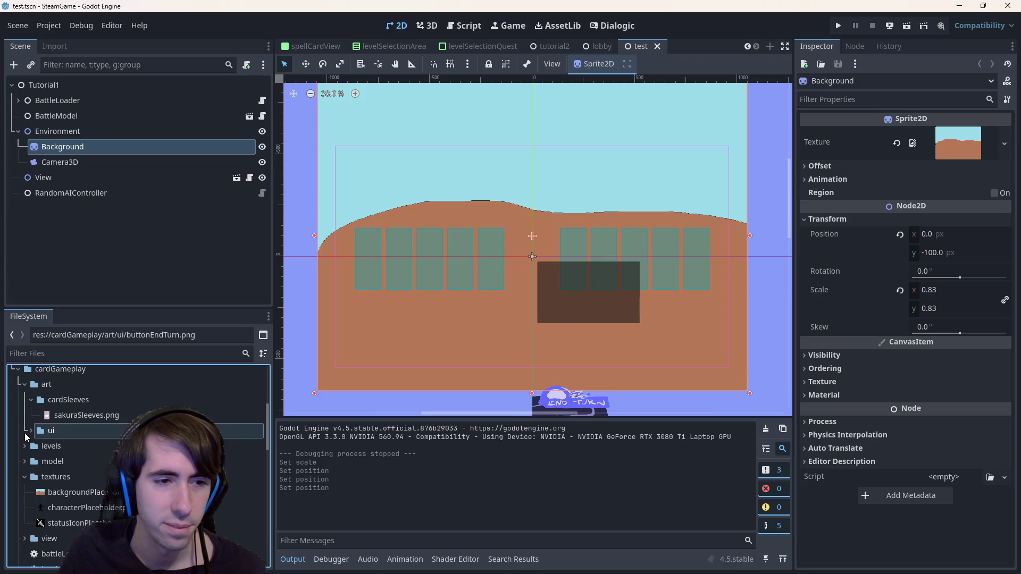
{"action": "left_click", "coordinate": [56, 419]}
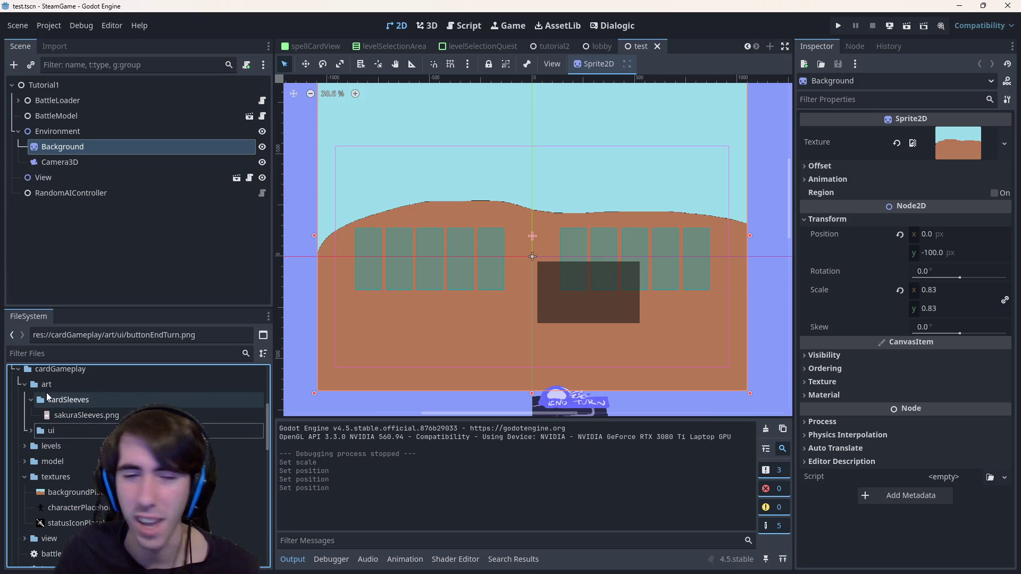
{"action": "right_click", "coordinate": [107, 419]}
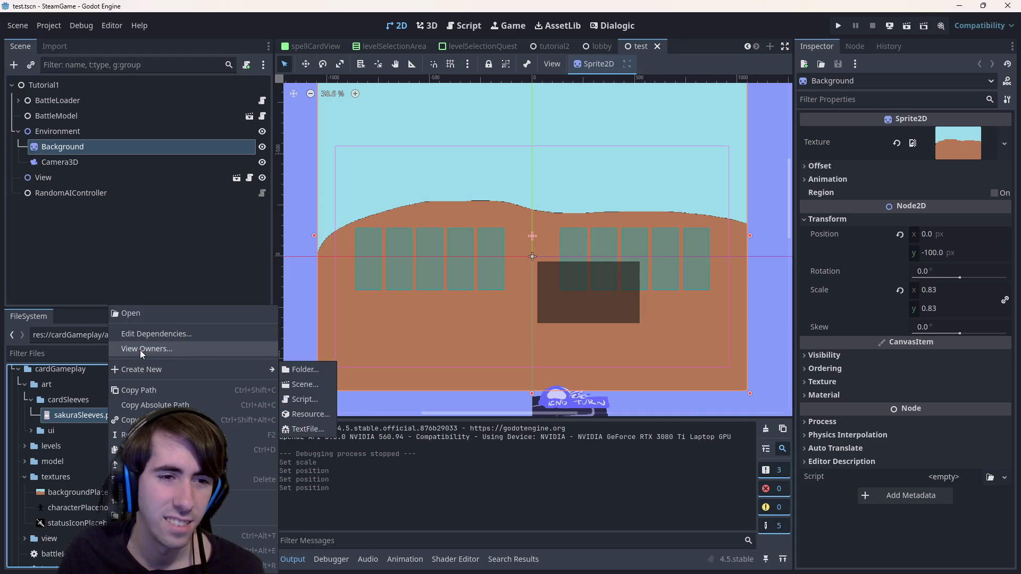
{"action": "left_click", "coordinate": [139, 349]}
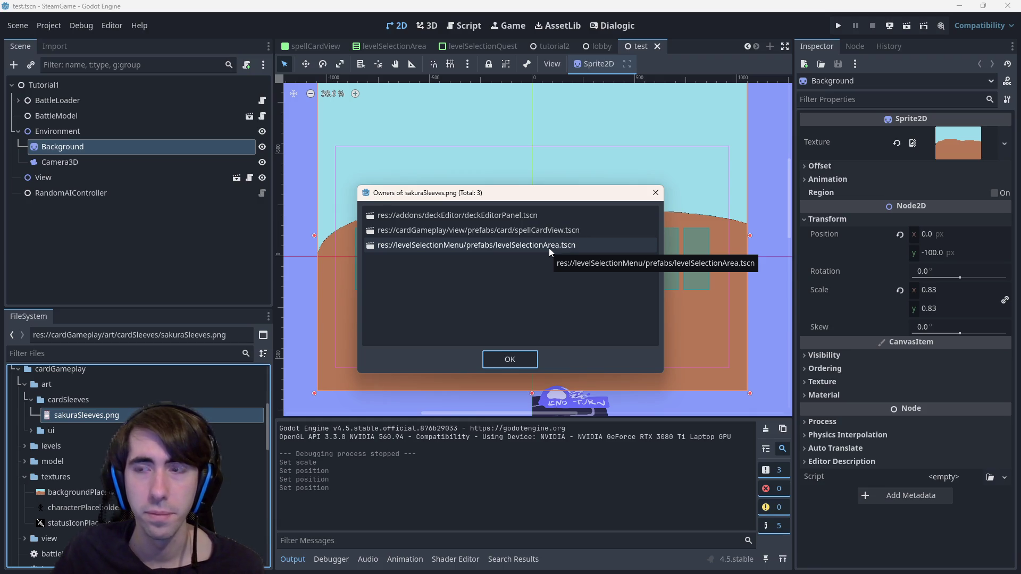
{"action": "left_click", "coordinate": [510, 359]}
{"action": "double_click", "coordinate": [51, 430]}
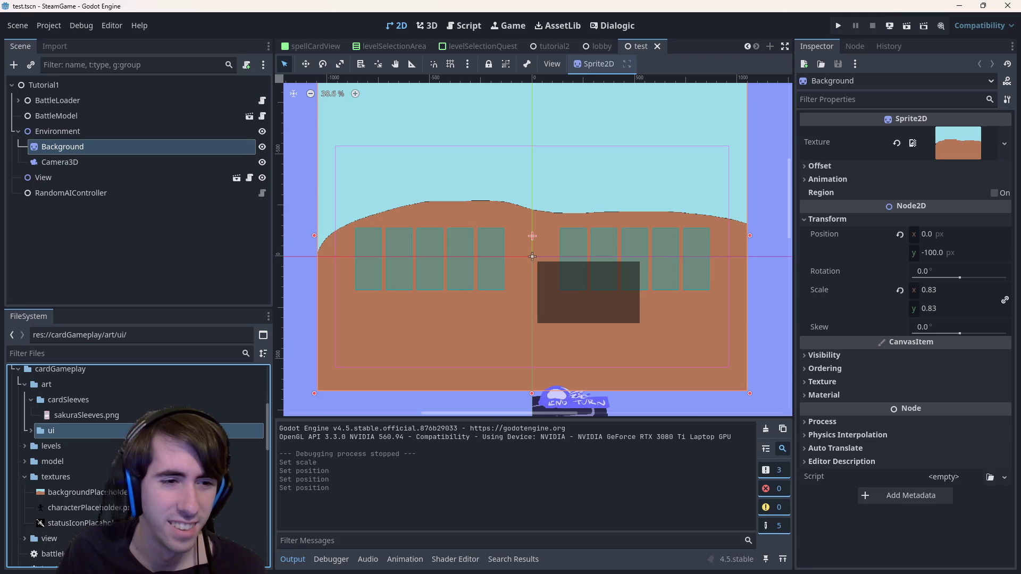
{"action": "scroll", "coordinate": [160, 448], "scroll_direction": "down", "scroll_amount": 5}
{"action": "scroll", "coordinate": [143, 407], "scroll_direction": "up", "scroll_amount": 2}
{"action": "double_click", "coordinate": [143, 406]}
{"action": "double_click", "coordinate": [143, 406]}
{"action": "double_click", "coordinate": [142, 406]}
{"action": "scroll", "coordinate": [142, 406], "scroll_direction": "up", "scroll_amount": 3}
{"action": "key", "text": "Right"}
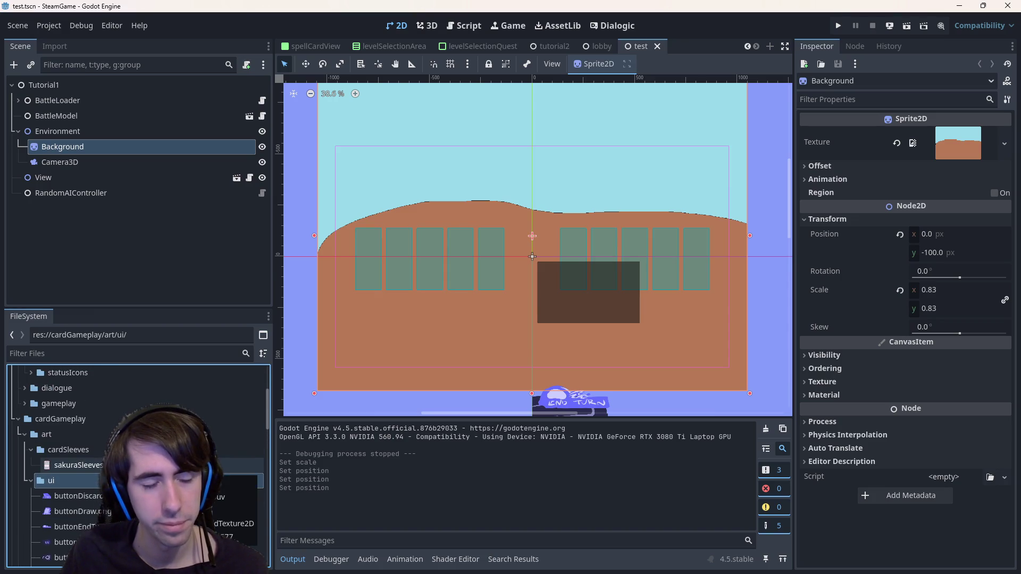
{"action": "double_click", "coordinate": [95, 446]}
{"action": "double_click", "coordinate": [94, 465]}
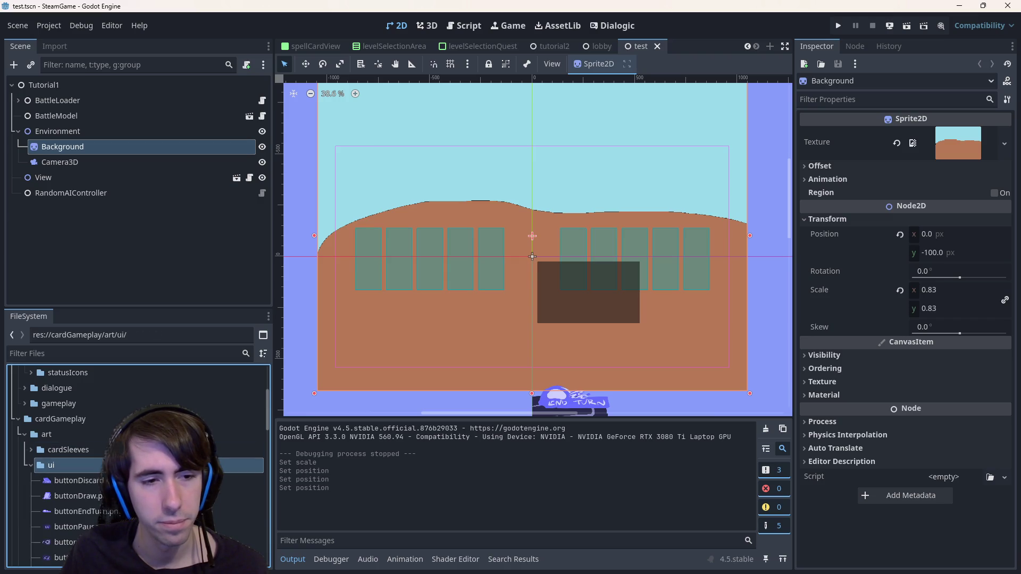
{"action": "left_click", "coordinate": [56, 511]}
{"action": "scroll", "coordinate": [133, 468], "scroll_direction": "down", "scroll_amount": 2}
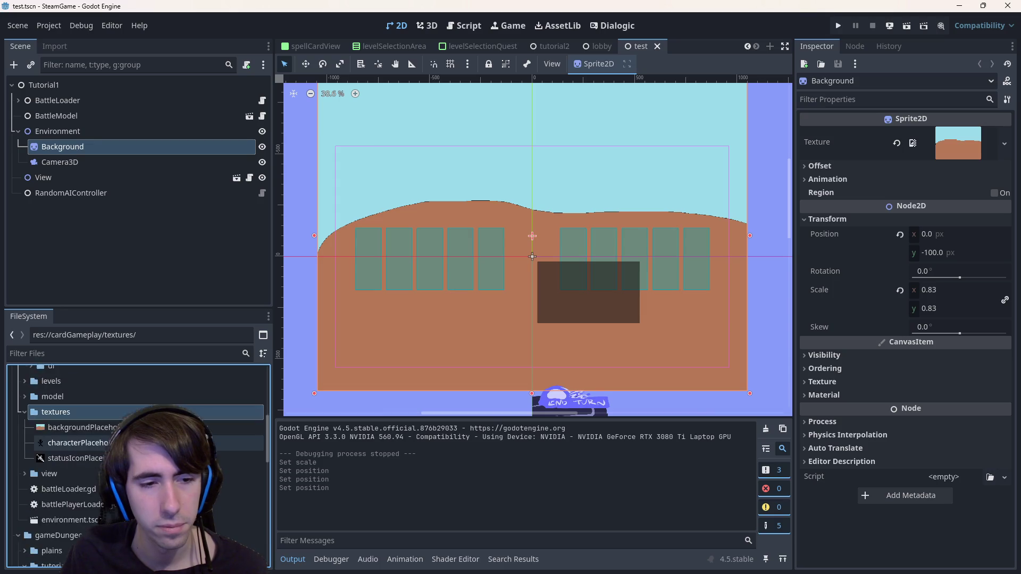
{"action": "double_click", "coordinate": [97, 461]}
{"action": "scroll", "coordinate": [98, 452], "scroll_direction": "up", "scroll_amount": 2}
{"action": "double_click", "coordinate": [97, 450]}
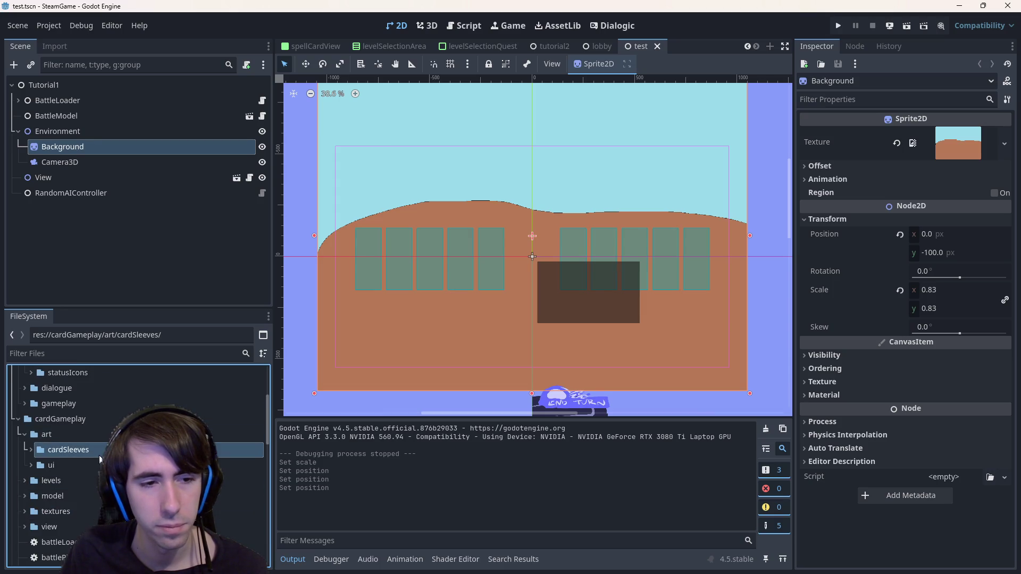
{"action": "double_click", "coordinate": [95, 480]}
{"action": "scroll", "coordinate": [95, 478], "scroll_direction": "down", "scroll_amount": 3}
{"action": "scroll", "coordinate": [96, 478], "scroll_direction": "up", "scroll_amount": 2}
{"action": "scroll", "coordinate": [94, 474], "scroll_direction": "down", "scroll_amount": 3}
{"action": "scroll", "coordinate": [91, 475], "scroll_direction": "up", "scroll_amount": 2}
{"action": "mouse_move", "coordinate": [80, 449]}
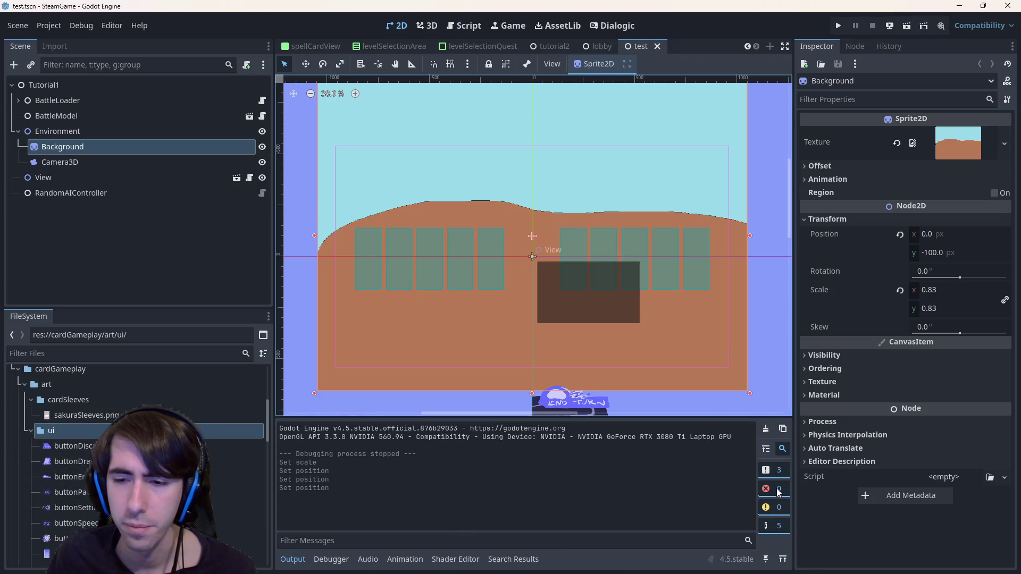
{"action": "left_click", "coordinate": [806, 547]}
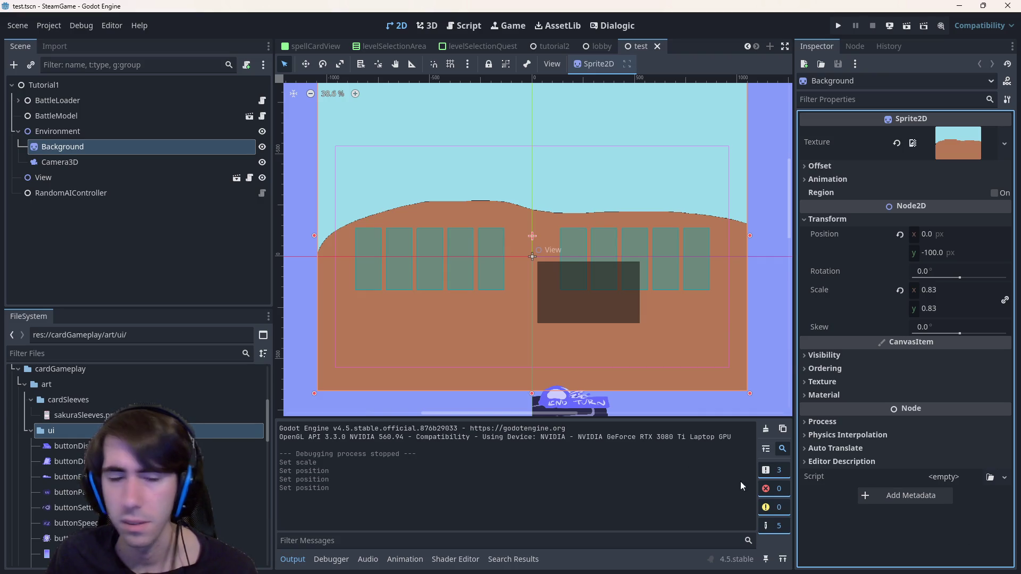
{"action": "scroll", "coordinate": [104, 435], "scroll_direction": "down", "scroll_amount": 3}
{"action": "scroll", "coordinate": [103, 434], "scroll_direction": "up", "scroll_amount": 2}
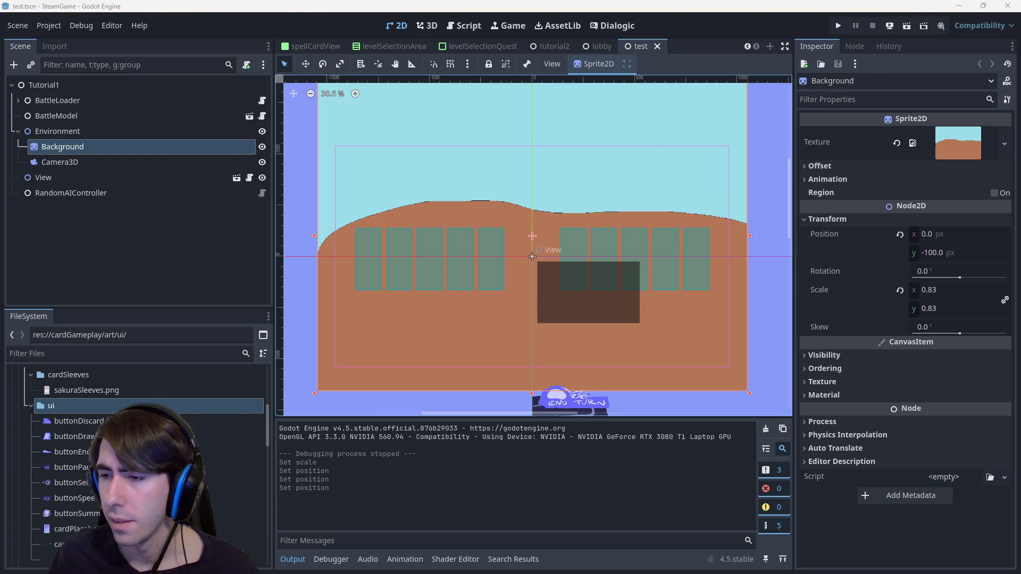
Step: Run git status (gus) in the PowerShell terminal
{"action": "key", "text": "alt+Tab"}
{"action": "type", "text": "g"}
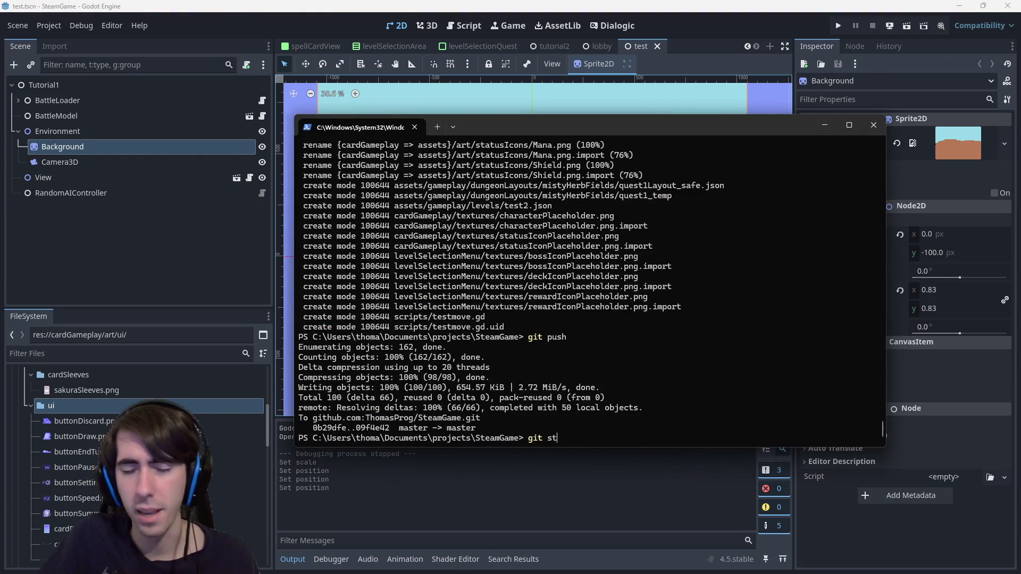
{"action": "type", "text": "us"}
{"action": "key", "text": "Return"}
Step: Review the list of changed files with another git status
{"action": "type", "text": "git add"}
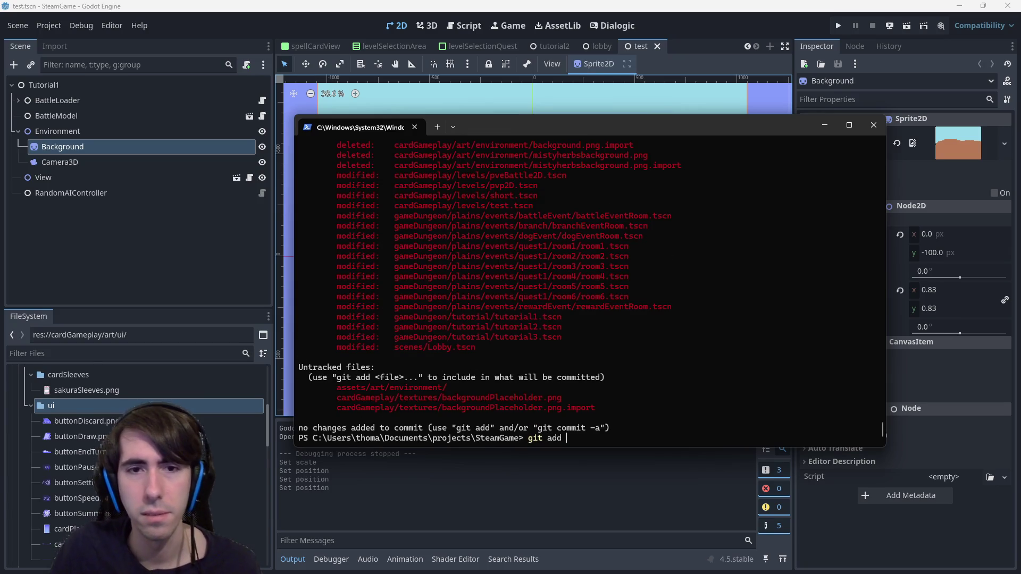
{"action": "scroll", "coordinate": [677, 235], "scroll_direction": "up", "scroll_amount": 3}
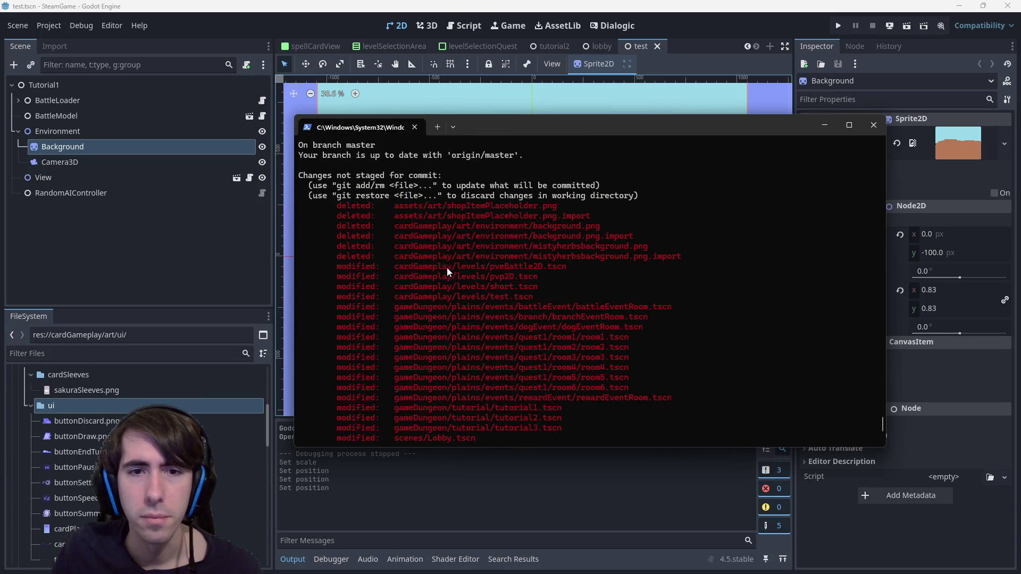
{"action": "scroll", "coordinate": [446, 265], "scroll_direction": "down", "scroll_amount": 2}
{"action": "scroll", "coordinate": [409, 194], "scroll_direction": "down", "scroll_amount": 2}
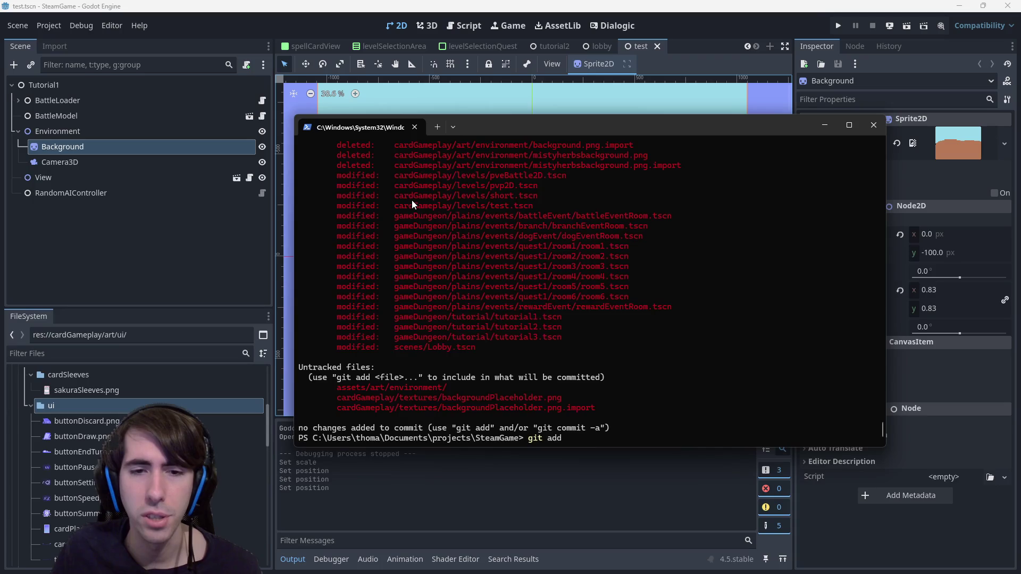
{"action": "scroll", "coordinate": [411, 200], "scroll_direction": "up", "scroll_amount": 3}
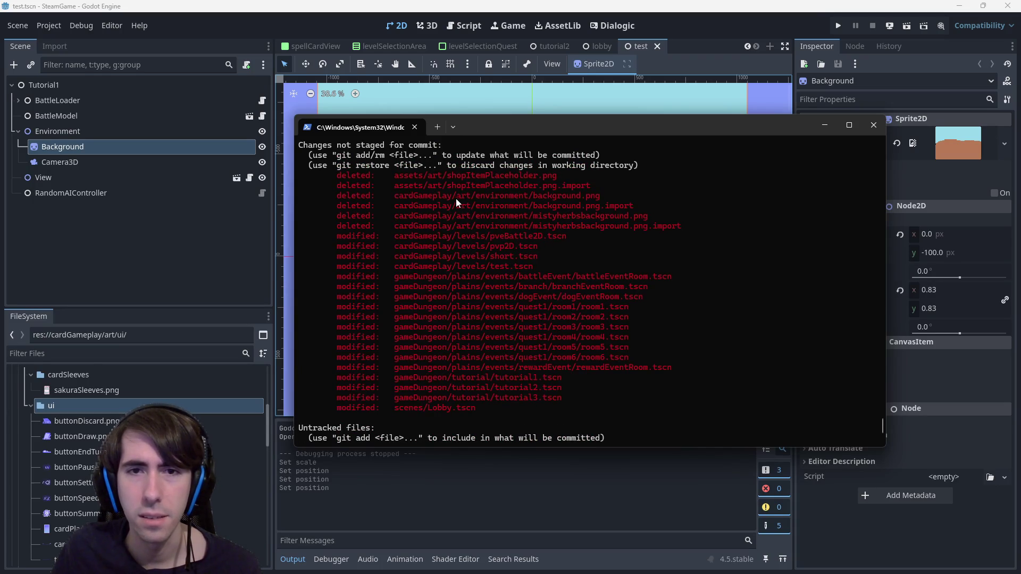
{"action": "scroll", "coordinate": [447, 198], "scroll_direction": "down", "scroll_amount": 1}
{"action": "scroll", "coordinate": [447, 198], "scroll_direction": "down", "scroll_amount": 2}
{"action": "type", "text": "status"}
{"action": "key", "text": "Return"}
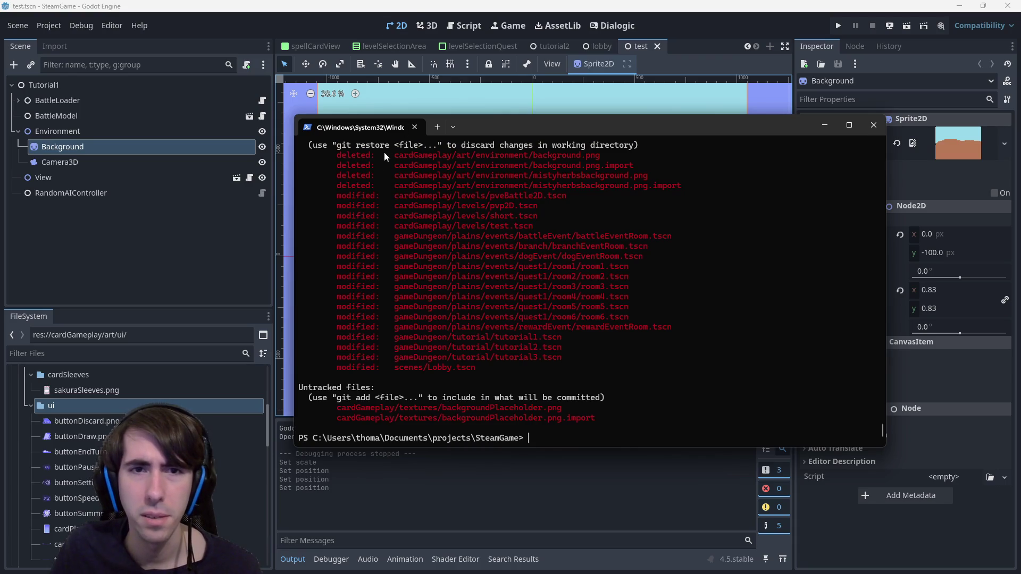
Step: Stage the cardGameplay and scenes folders with git add
{"action": "left_click_drag", "start_coordinate": [394, 157], "coordinate": [458, 158]}
{"action": "key", "text": "ctrl+c"}
{"action": "key", "text": "ctrl+v"}
{"action": "key", "text": "Escape"}
{"action": "type", "text": "git add"}
{"action": "key", "text": "ctrl+v"}
{"action": "key", "text": "Return"}
{"action": "type", "text": "git add scenes"}
{"action": "key", "text": "Return"}
Step: Stage the gameDungeon folder and confirm all changes are staged
{"action": "type", "text": "gi"}
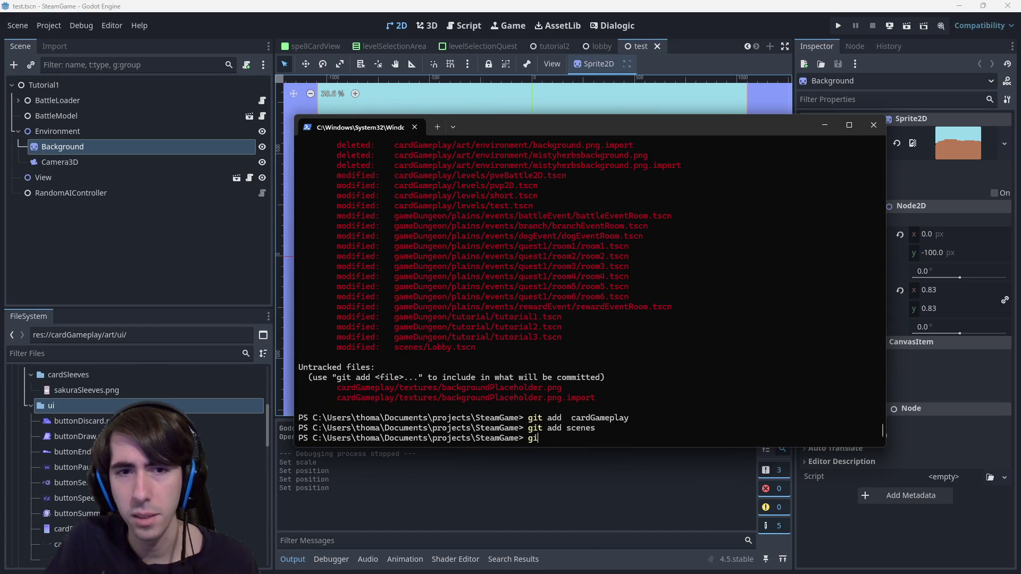
{"action": "type", "text": "tus"}
{"action": "key", "text": "Return"}
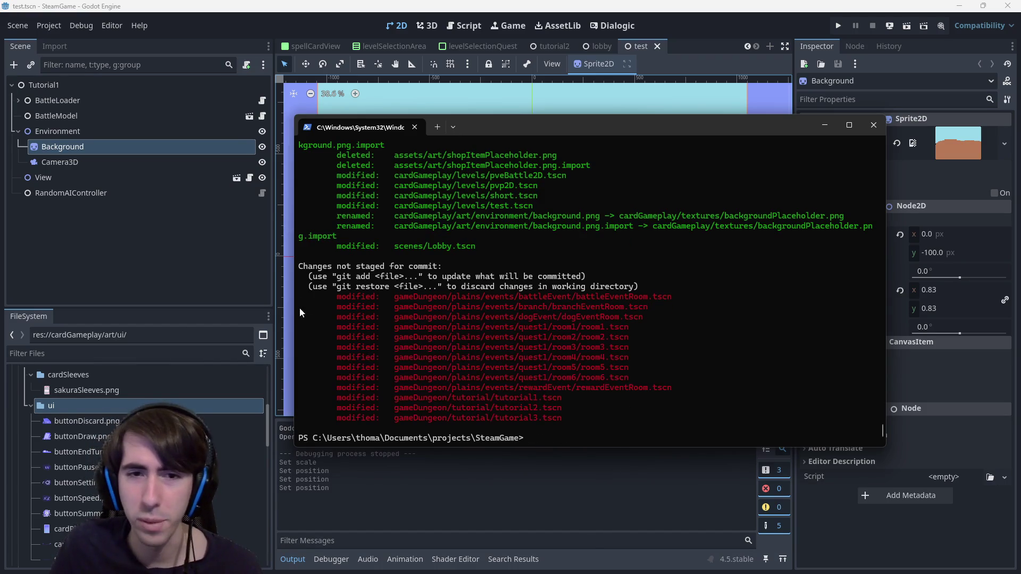
{"action": "key", "text": "ctrl+c"}
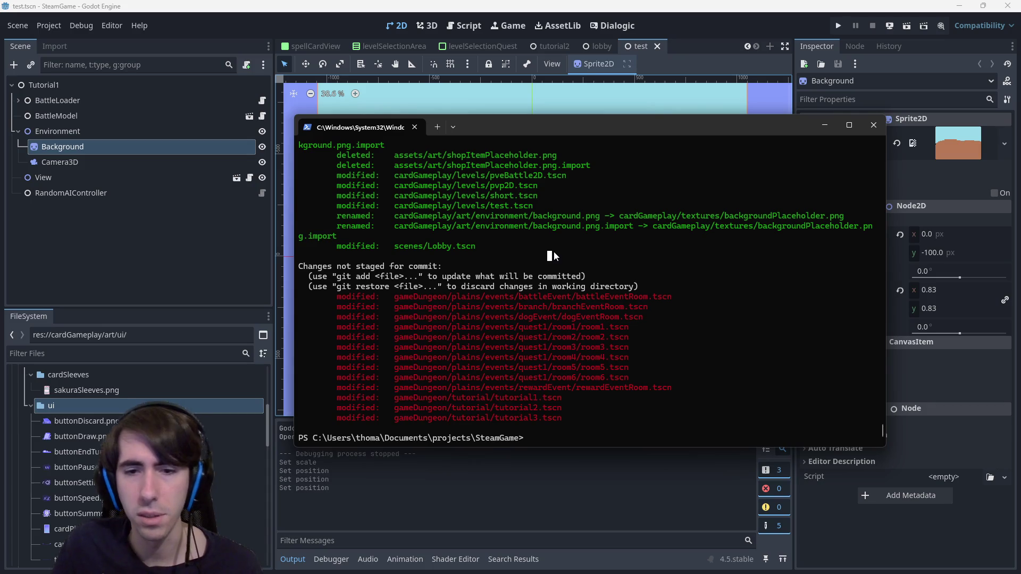
{"action": "type", "text": "git add"}
{"action": "key", "text": "ctrl+v"}
{"action": "key", "text": "Return"}
{"action": "type", "text": "git s"}
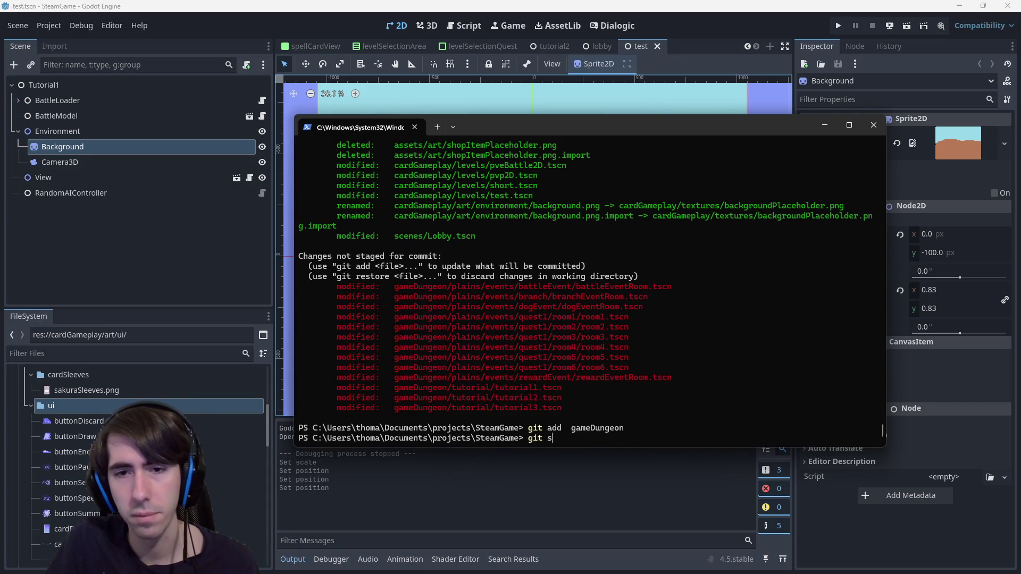
{"action": "type", "text": "s"}
{"action": "key", "text": "Return"}
{"action": "scroll", "coordinate": [496, 266], "scroll_direction": "up", "scroll_amount": 4}
Step: Type git commit -m "[hotfix] placeholder textu…", replacing the initial MAD tag
{"action": "scroll", "coordinate": [497, 266], "scroll_direction": "down", "scroll_amount": 4}
{"action": "left_click_drag", "start_coordinate": [536, 326], "coordinate": [472, 357]}
{"action": "left_click", "coordinate": [551, 359]}
{"action": "type", "text": "git commit -m \"[M"}
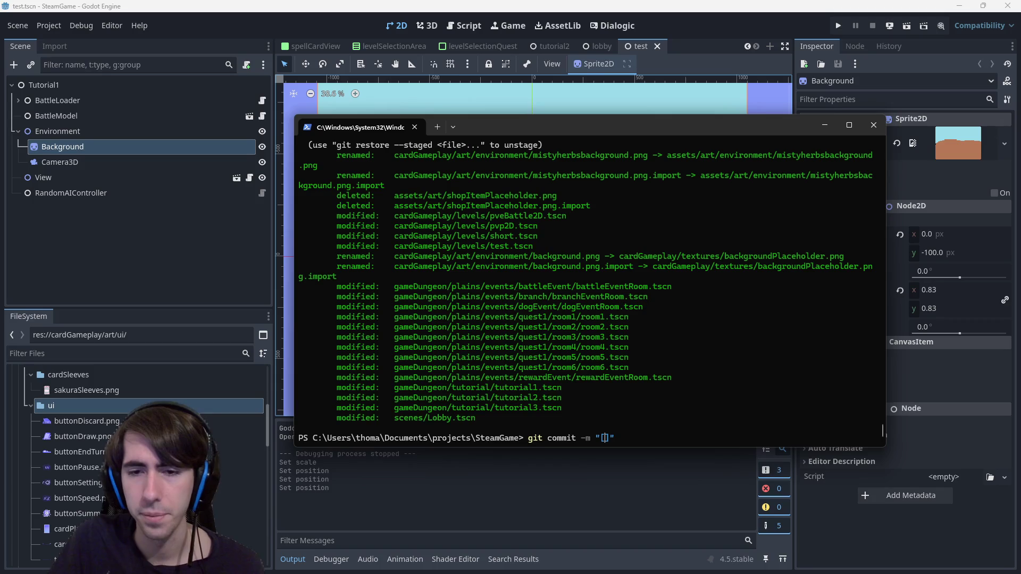
{"action": "type", "text": "AD-"}
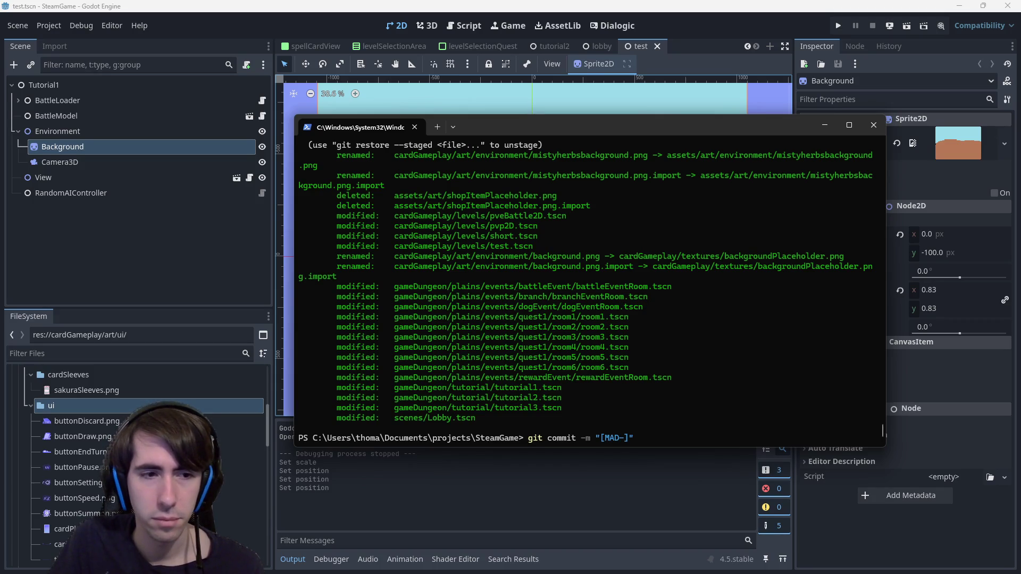
{"action": "key", "text": "BackSpace"}
{"action": "key", "text": "BackSpace"}
{"action": "key", "text": "BackSpace"}
{"action": "type", "text": "hotfix"}
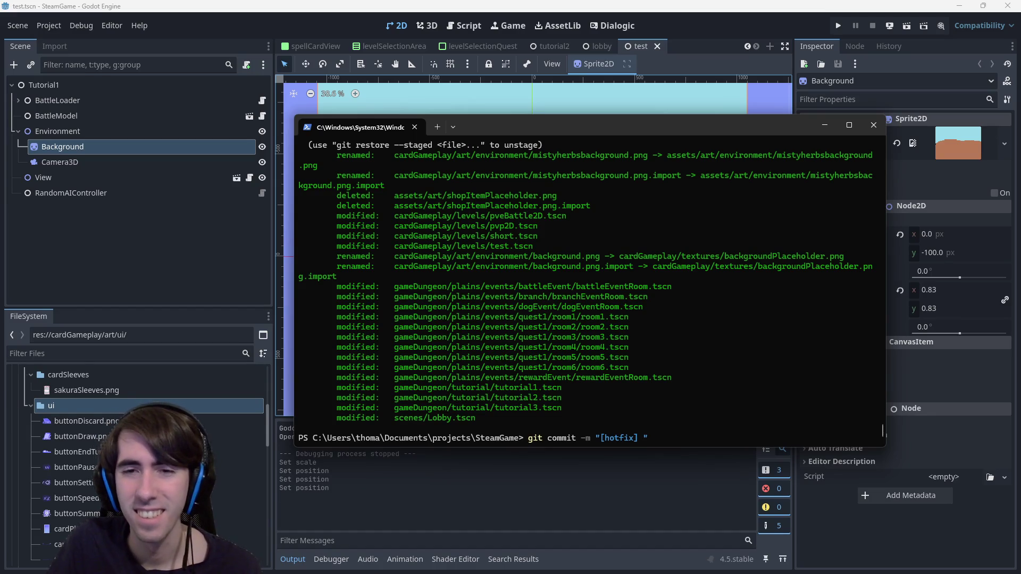
{"action": "scroll", "coordinate": [438, 259], "scroll_direction": "up", "scroll_amount": 3}
{"action": "scroll", "coordinate": [438, 260], "scroll_direction": "down", "scroll_amount": 3}
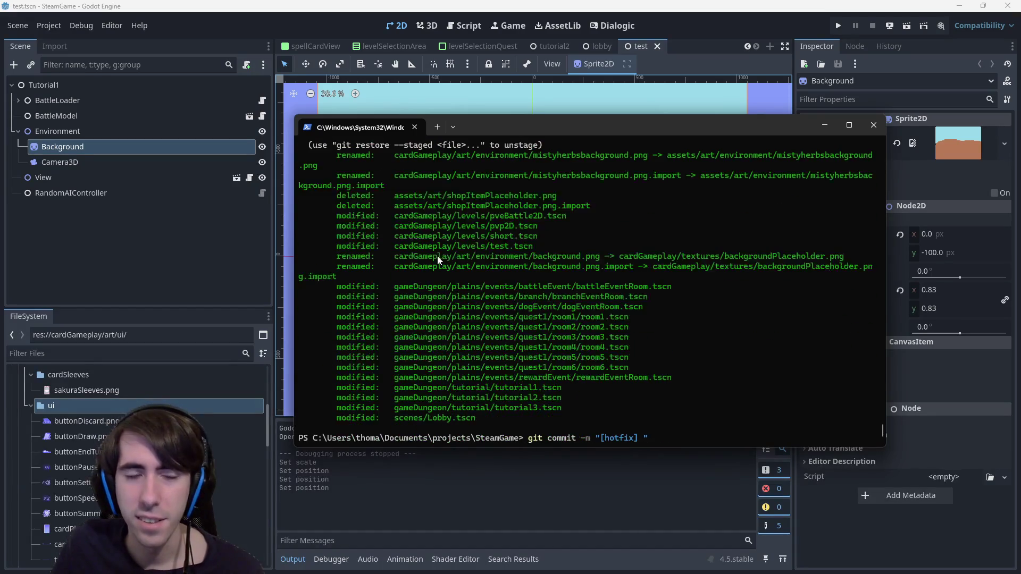
{"action": "type", "text": "placeholder textu"}
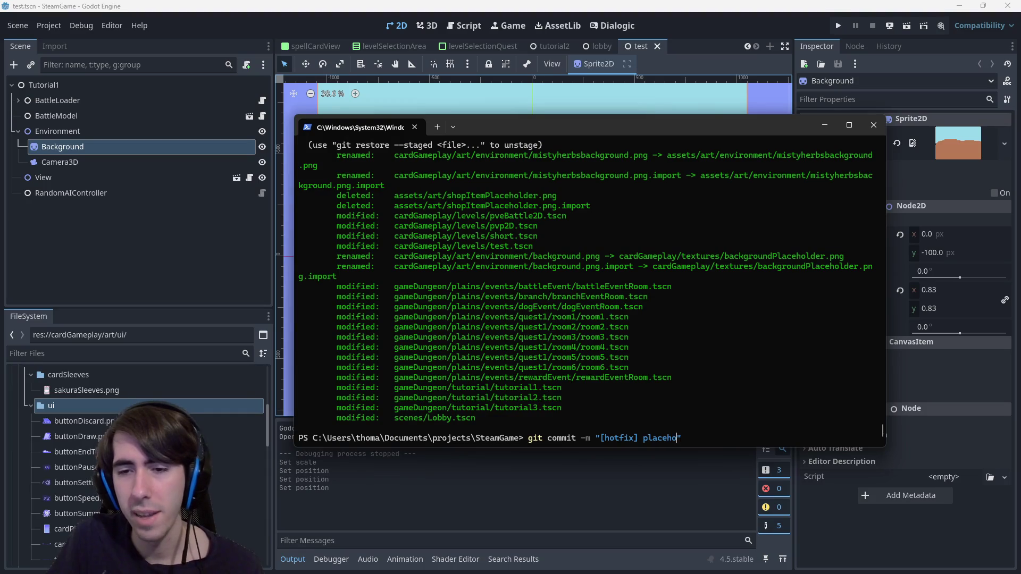